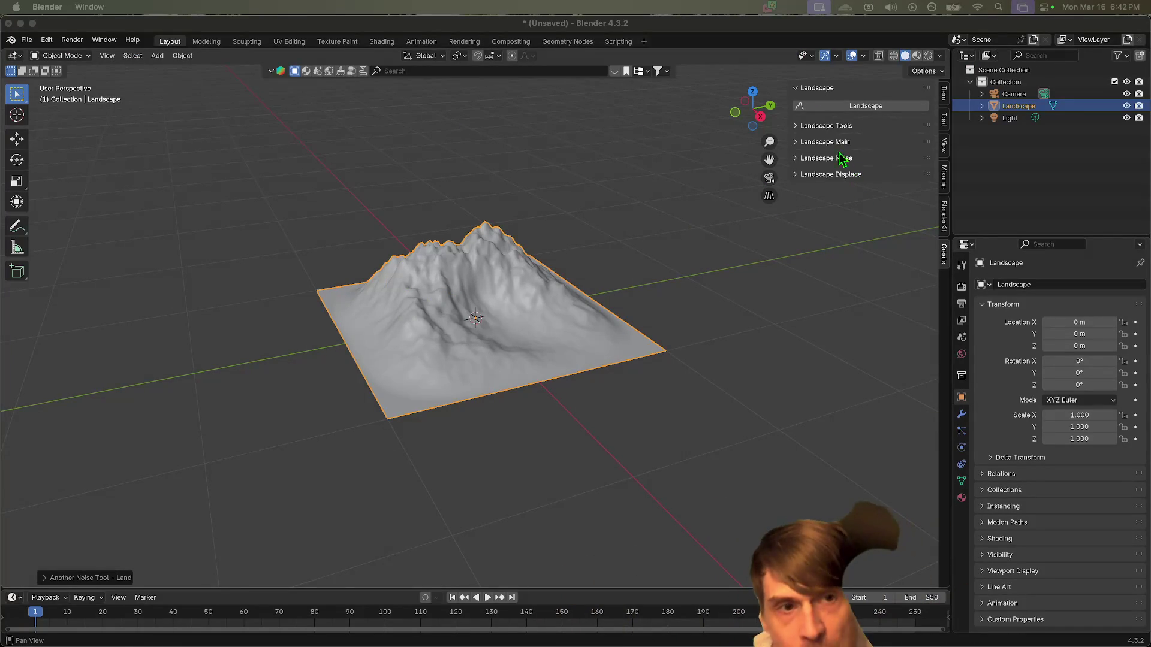
Step: Delete the original Landscape object and generate a fresh Landscape.001 terrain in its place
click(856, 109)
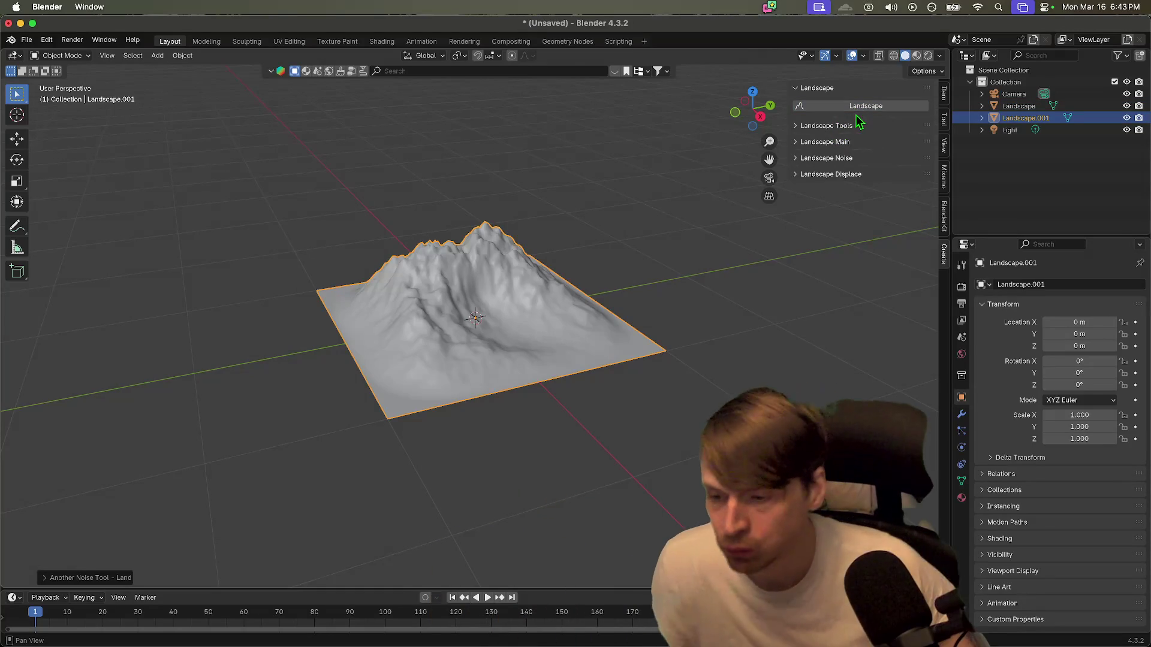
key(ctrl+z)
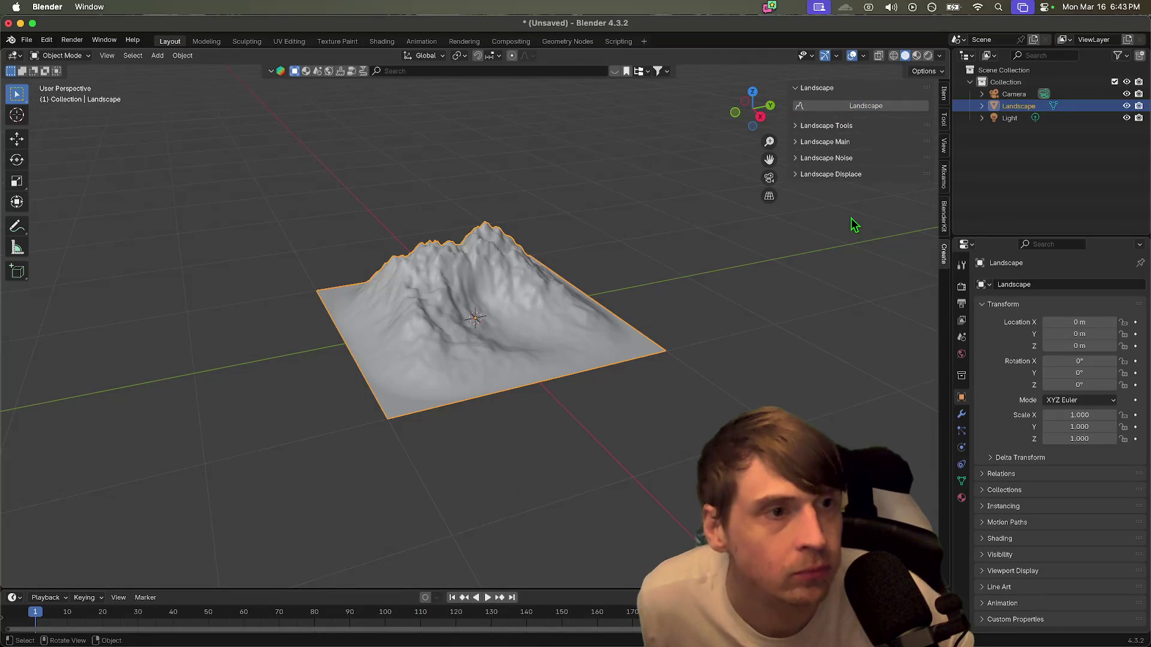
key(x)
click(851, 220)
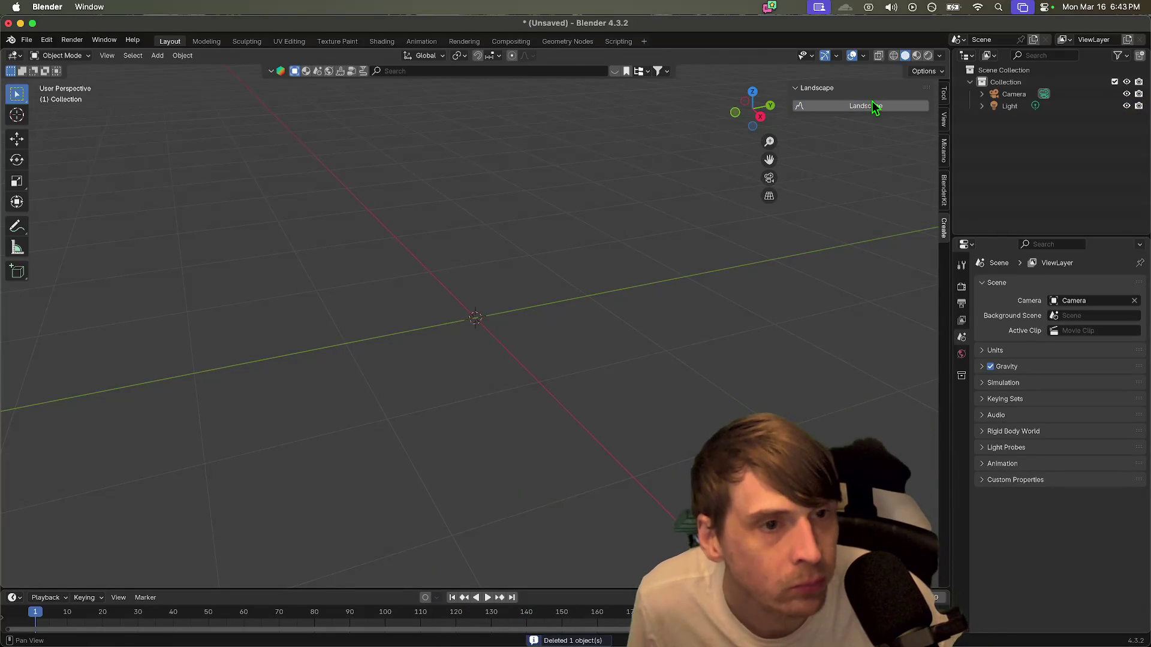
click(875, 105)
Step: Expand the landscape operator panel and apply the gully terrain preset
click(99, 579)
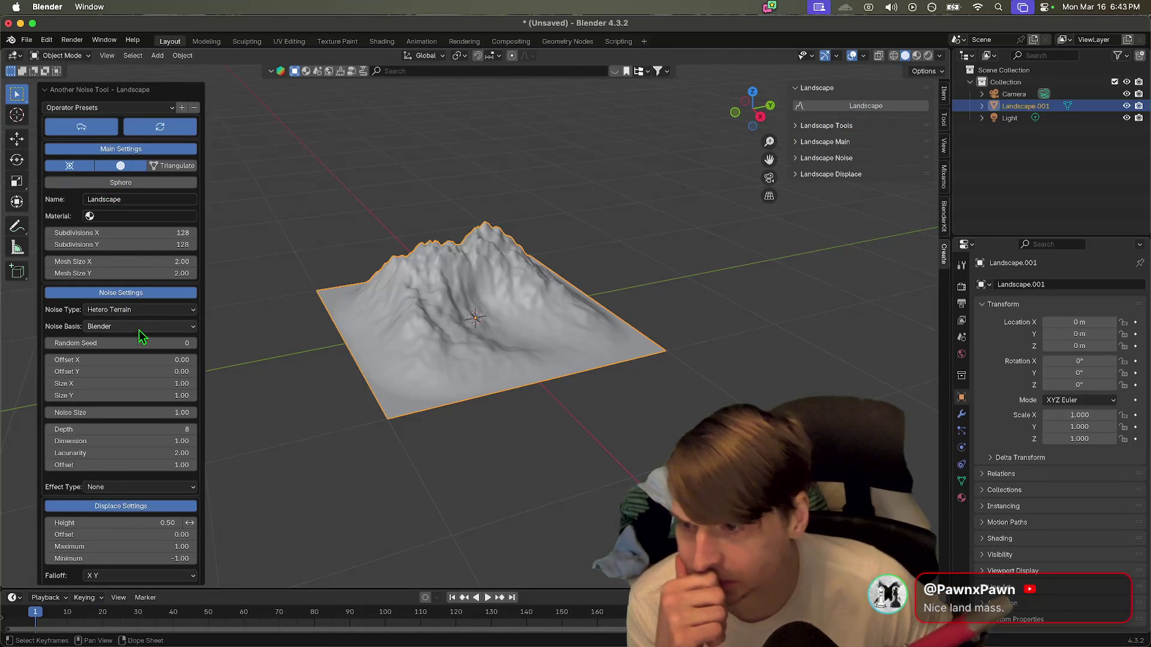
scroll(144, 286, down, 3)
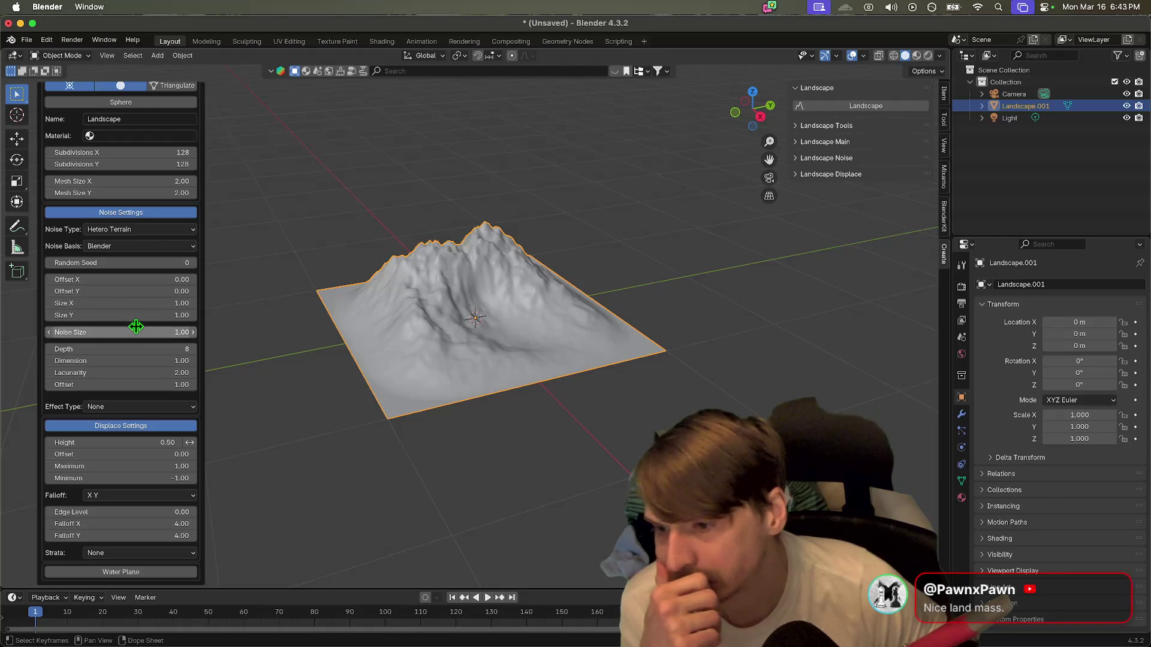
scroll(141, 330, up, 4)
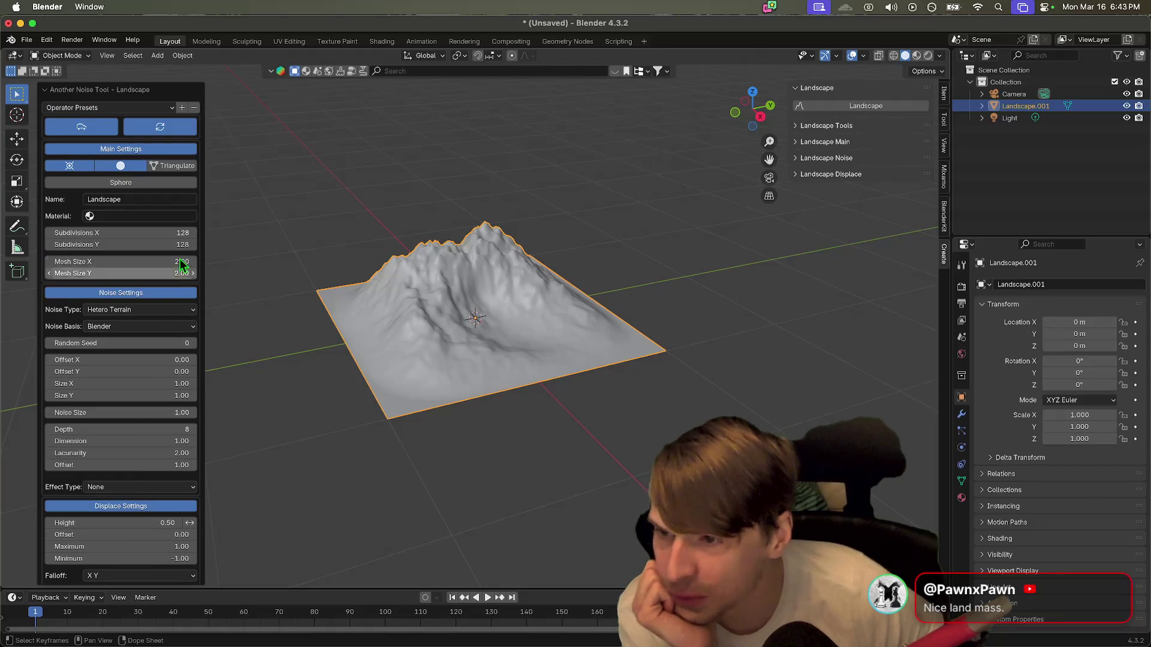
click(107, 108)
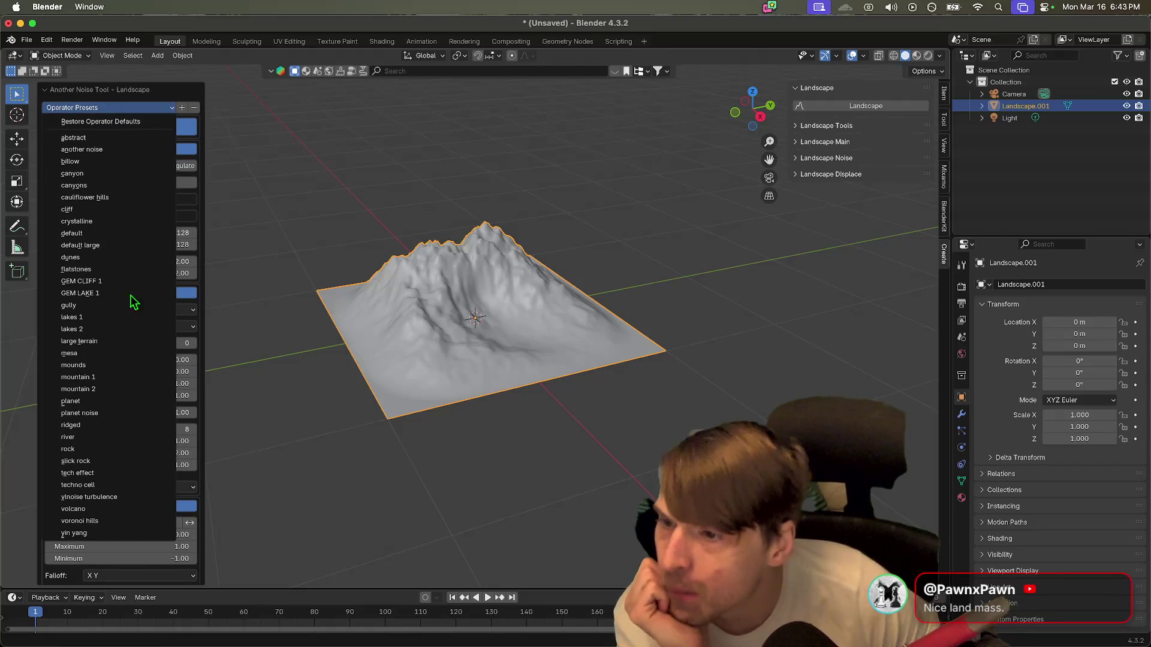
click(148, 309)
scroll(393, 252, up, 5)
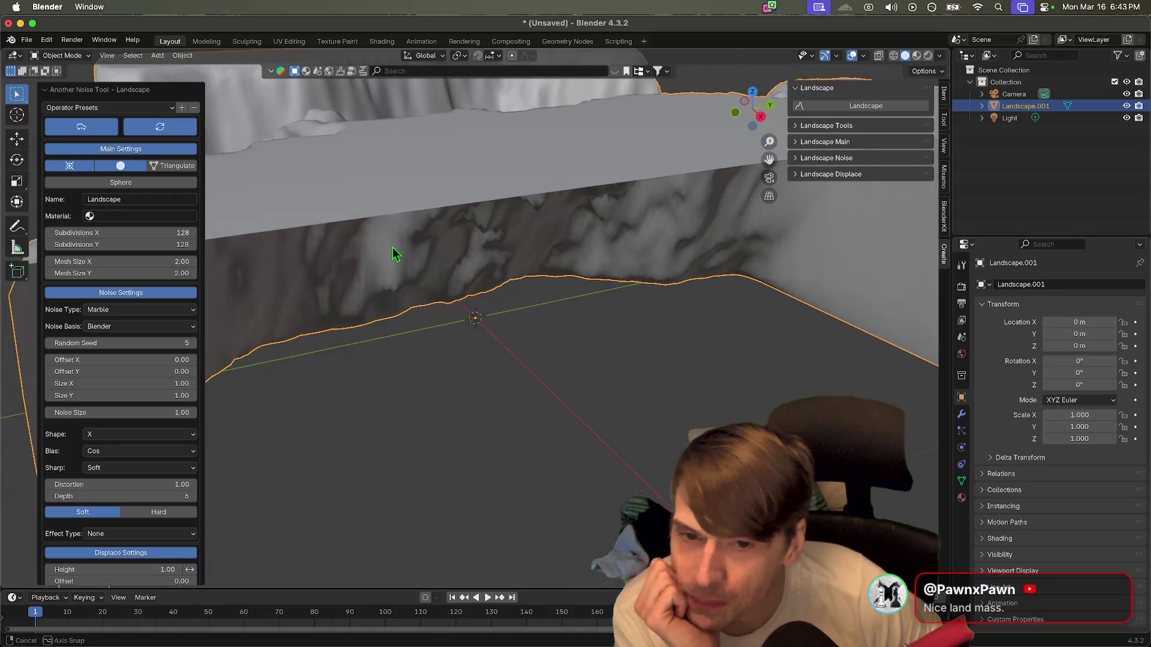
scroll(502, 248, up, 1)
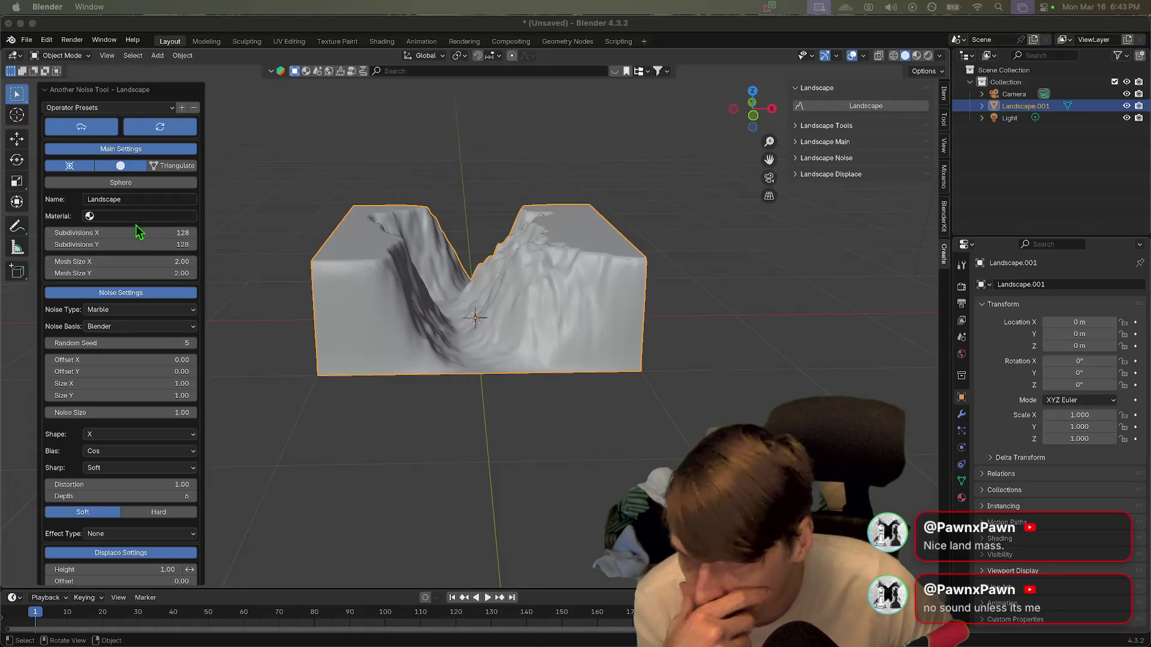
click(123, 108)
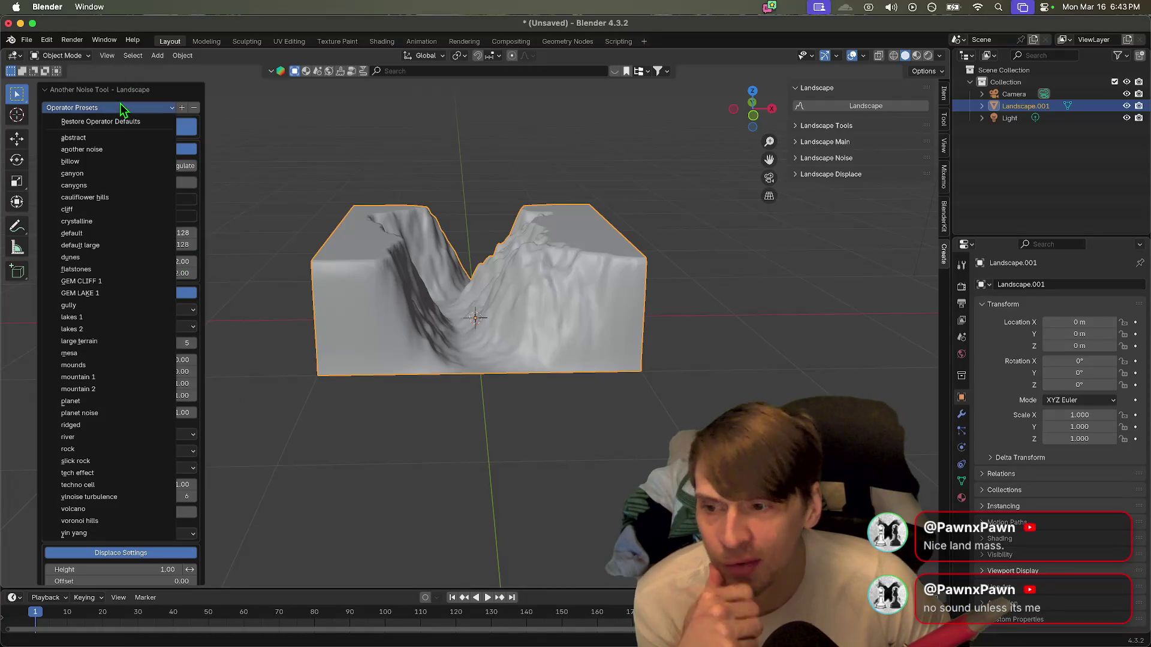
Step: Try the planet, mountain 1 and volcano presets on Landscape.001, ending on volcano
click(133, 400)
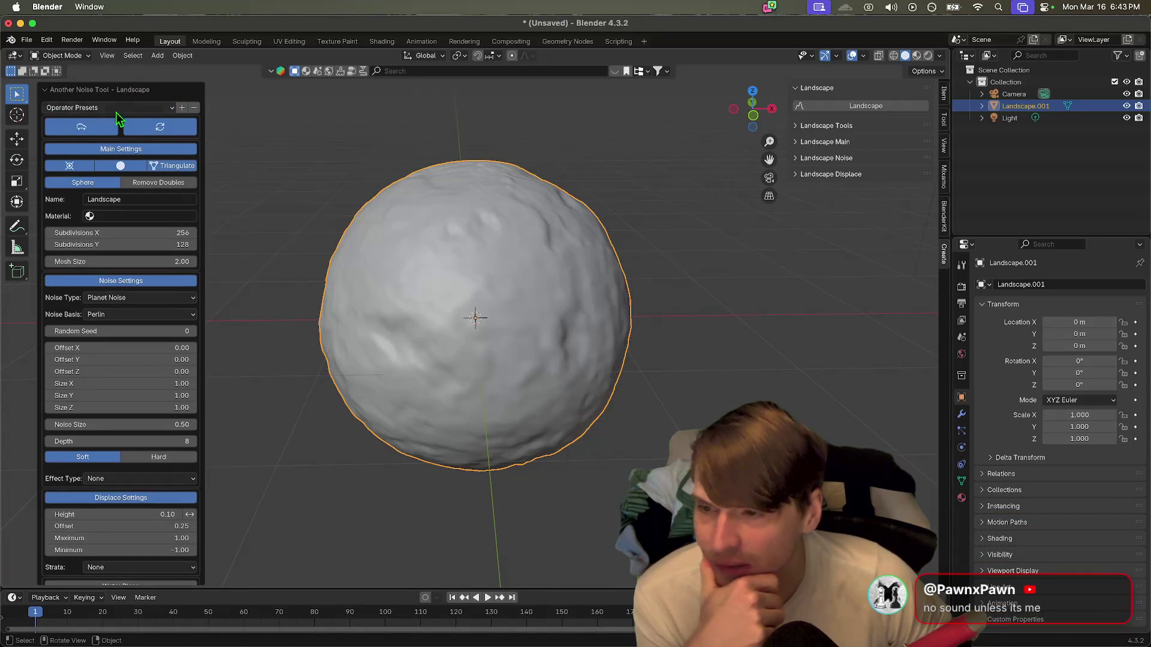
click(118, 108)
click(109, 379)
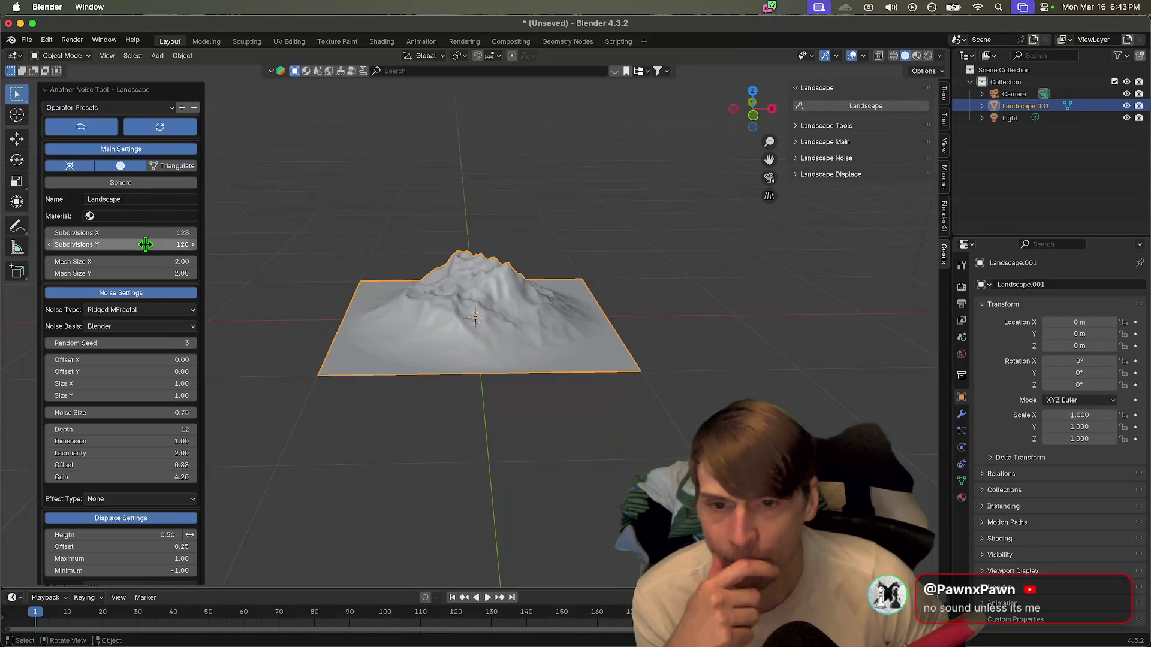
click(137, 110)
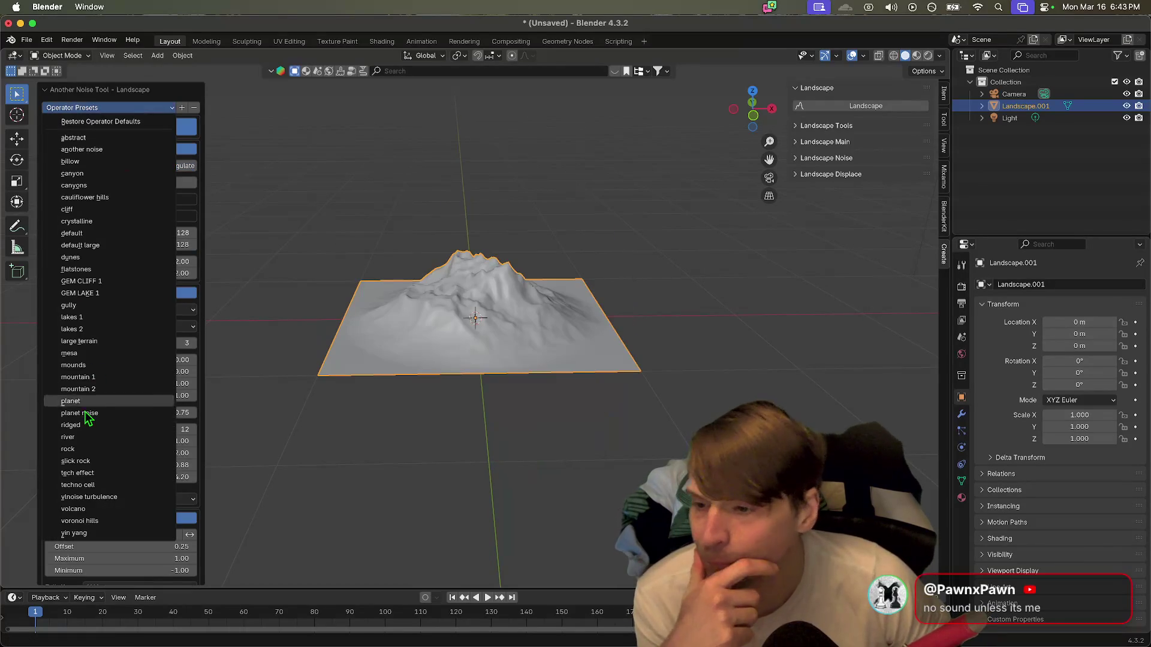
click(81, 508)
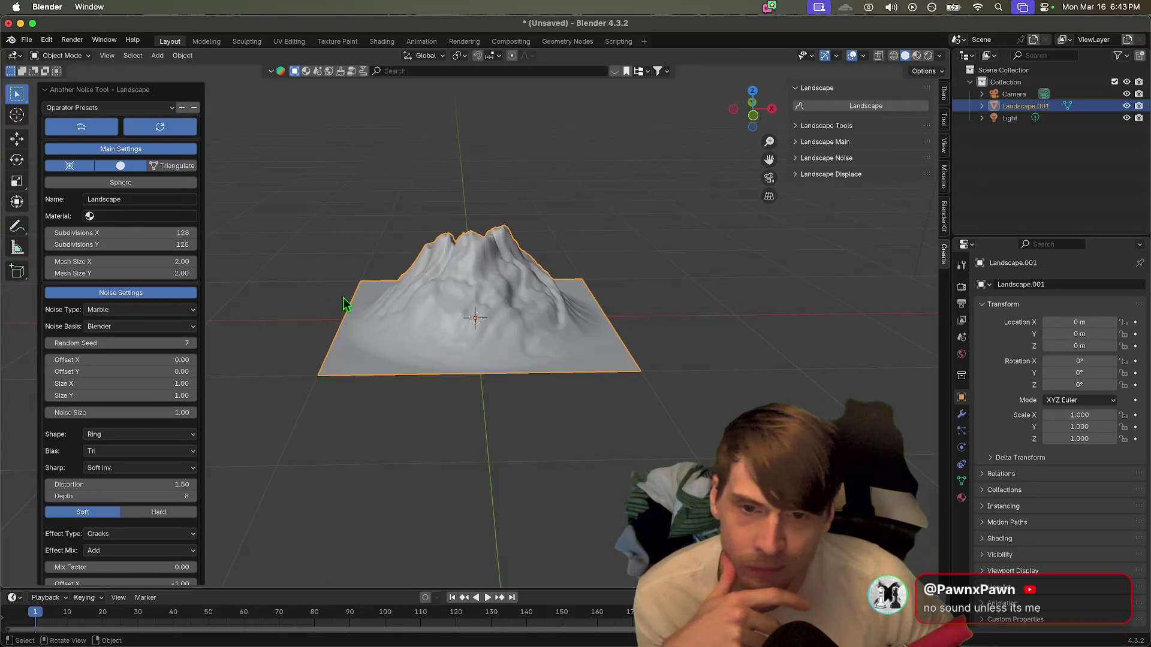
drag(332, 302, 471, 326)
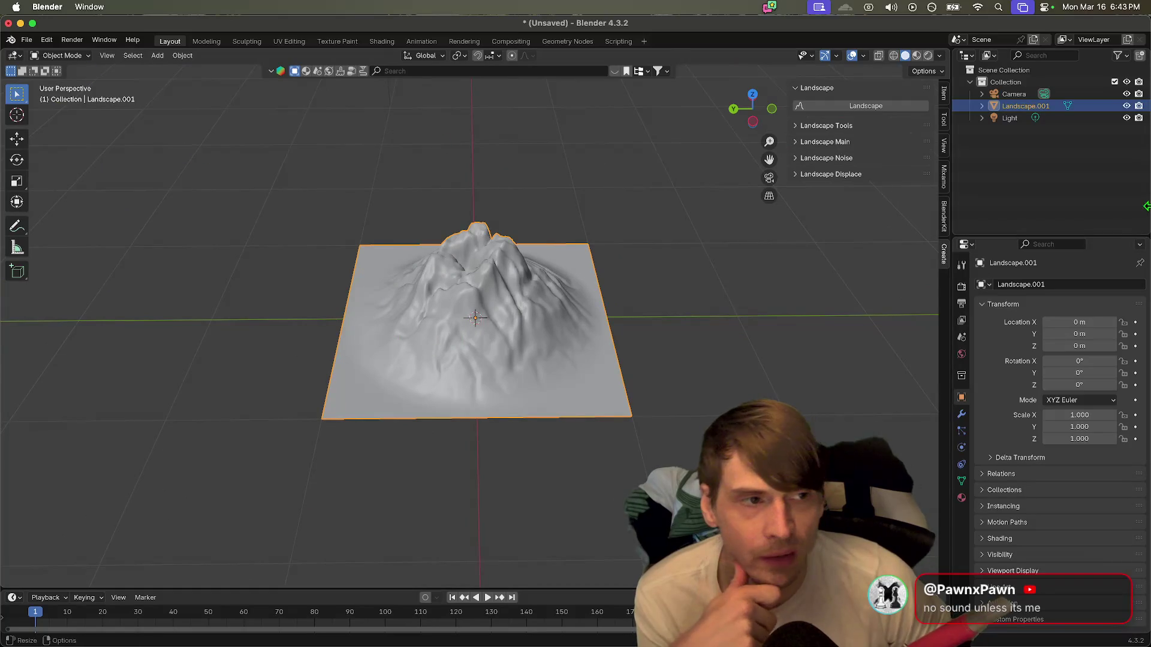
click(981, 106)
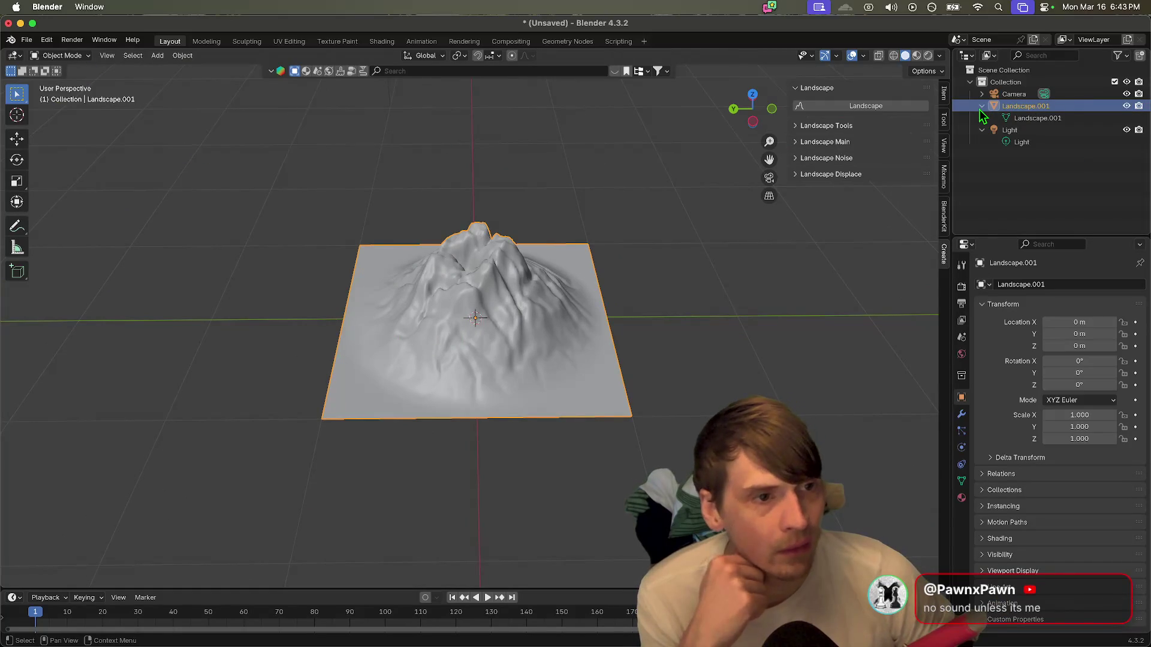
Step: Add Landscape.002 with the Slick Rock preset, then switch to Fab's 'fps map' results
click(889, 105)
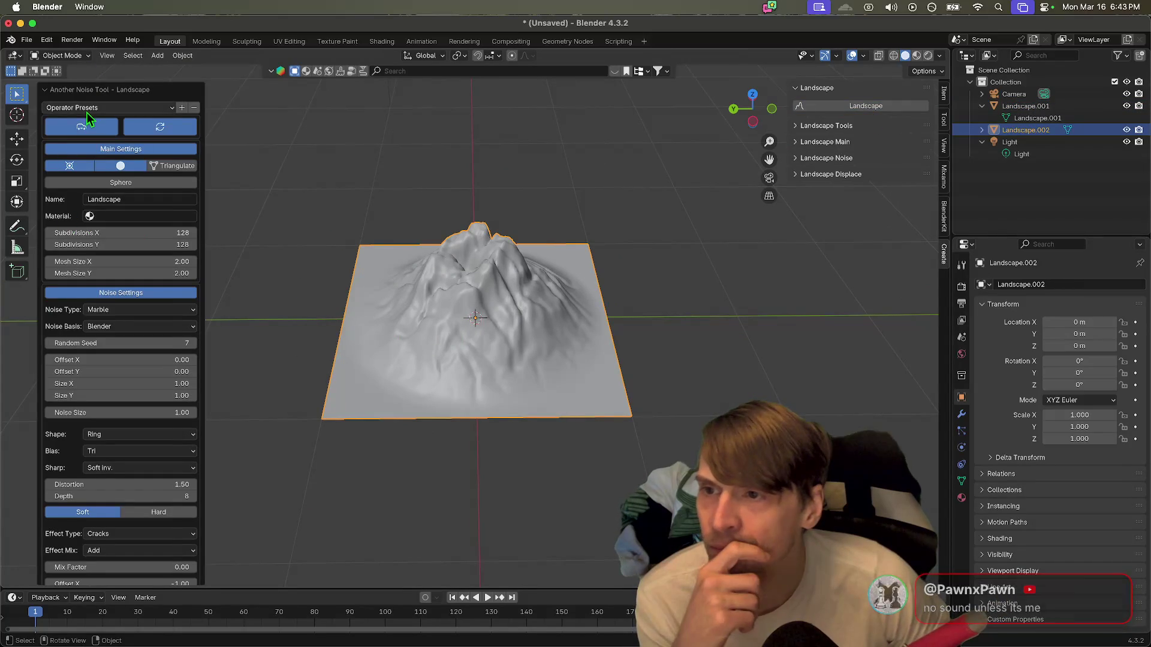
click(88, 113)
click(82, 266)
drag(467, 360, 514, 354)
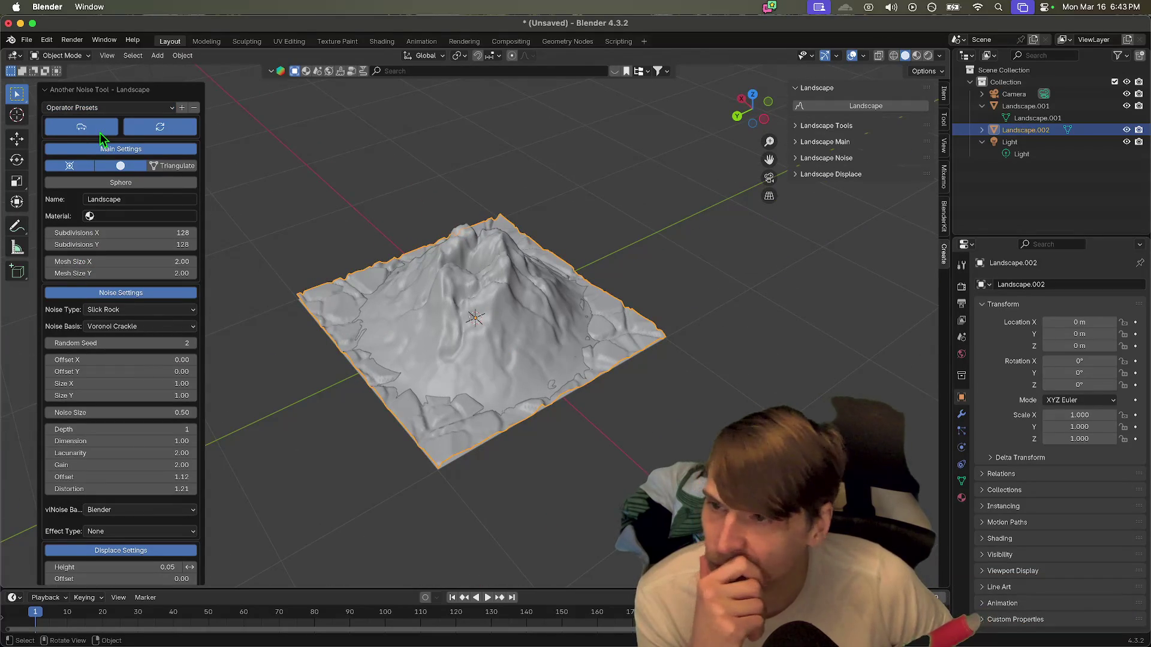
mouse_move(517, 625)
click(330, 622)
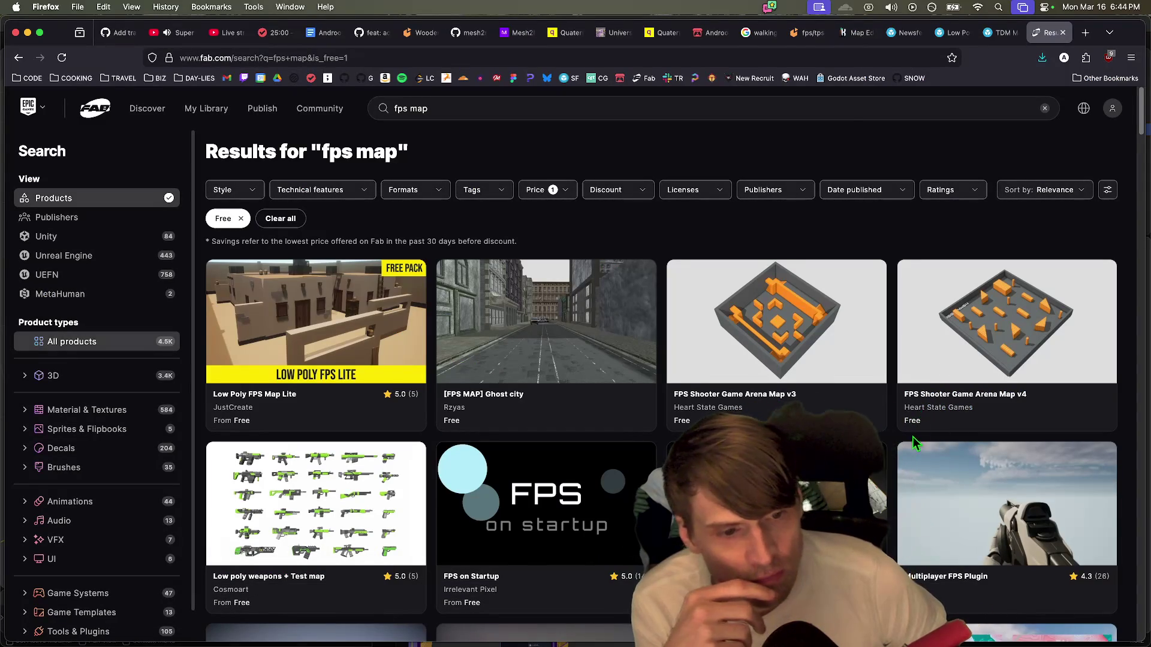
Step: Browse Fab's free 'fps map' results, such as Low Poly FPS Map Lite and Ghost city
scroll(896, 448, down, 5)
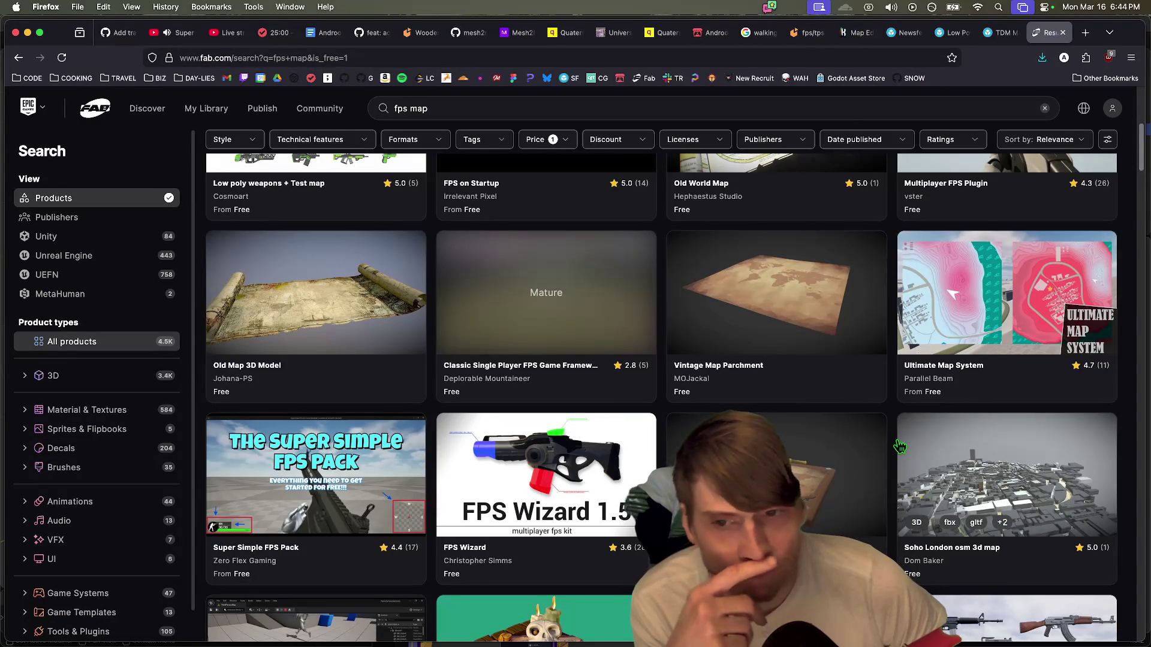
scroll(900, 447, down, 4)
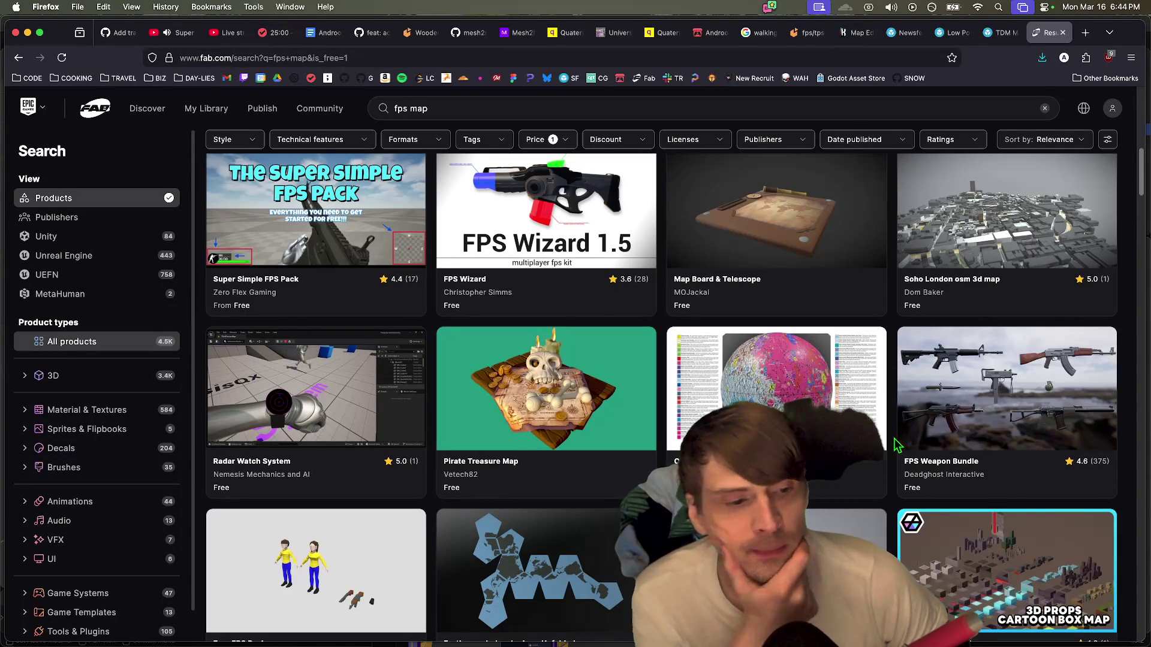
scroll(896, 444, down, 10)
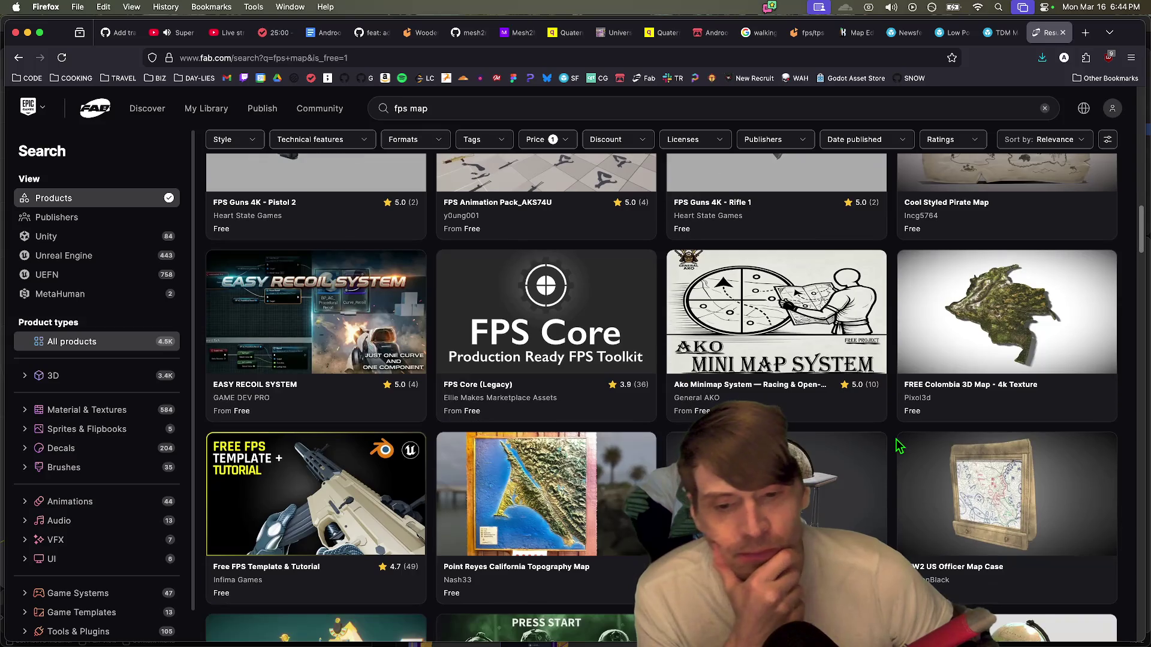
scroll(898, 446, up, 15)
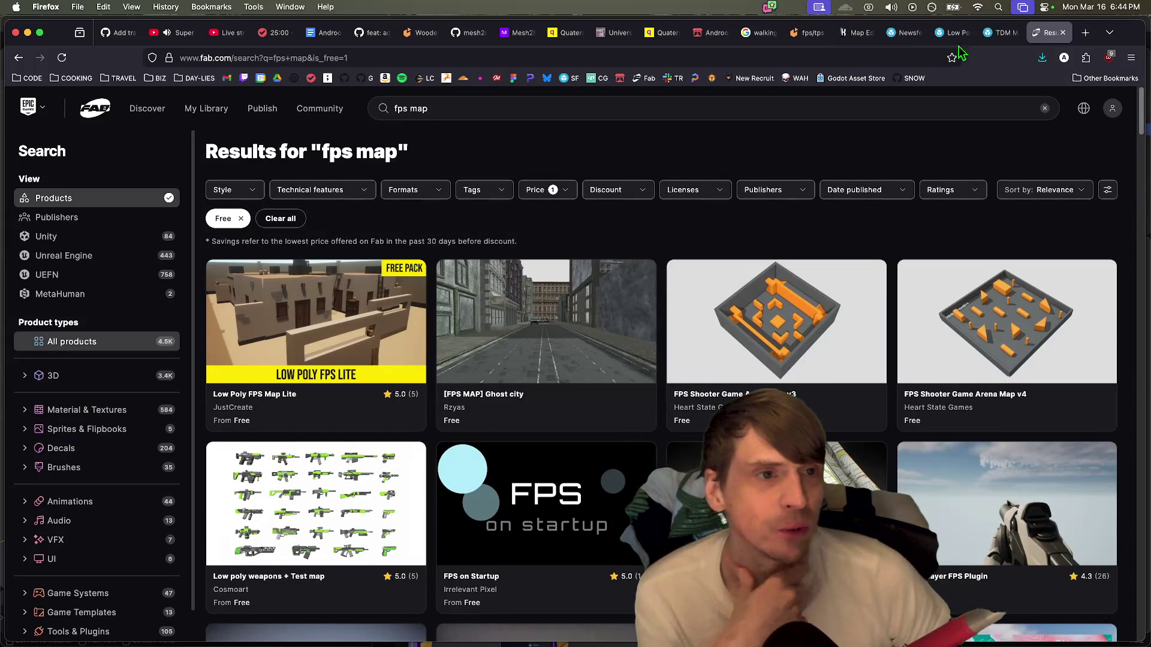
click(1004, 35)
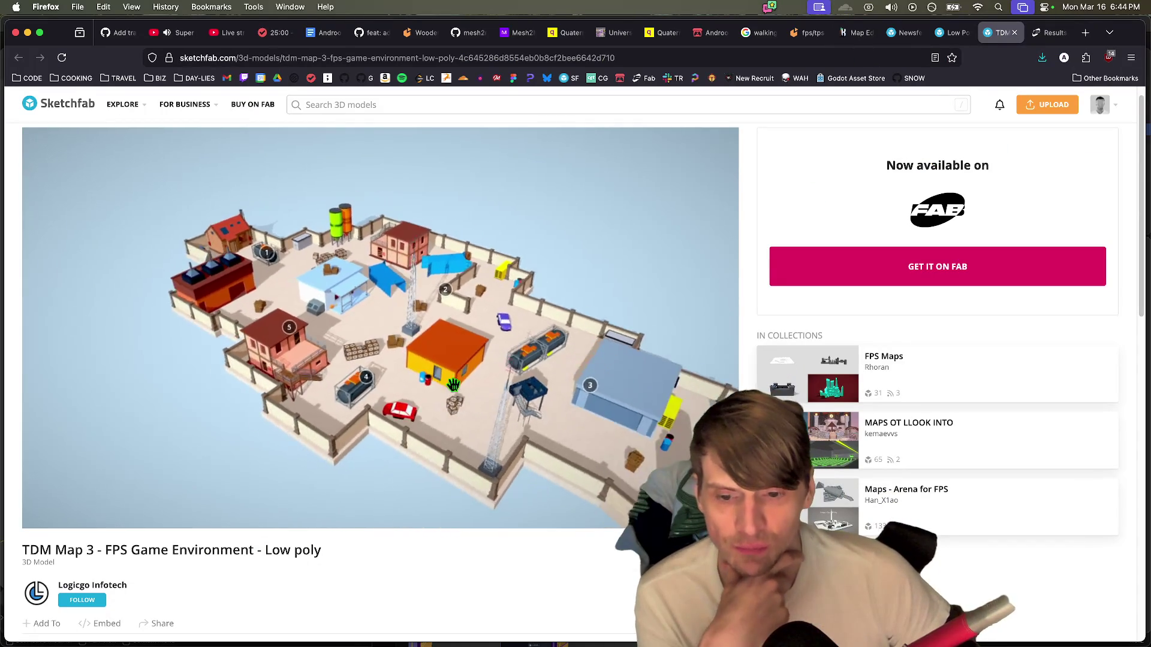
Step: Orbit the TDM Map 3 and Low Poly Fps Tdm Map previews on Sketchfab
scroll(450, 394, up, 5)
mouse_move(450, 394)
mouse_down()
mouse_move(244, 380)
mouse_move(270, 411)
mouse_up()
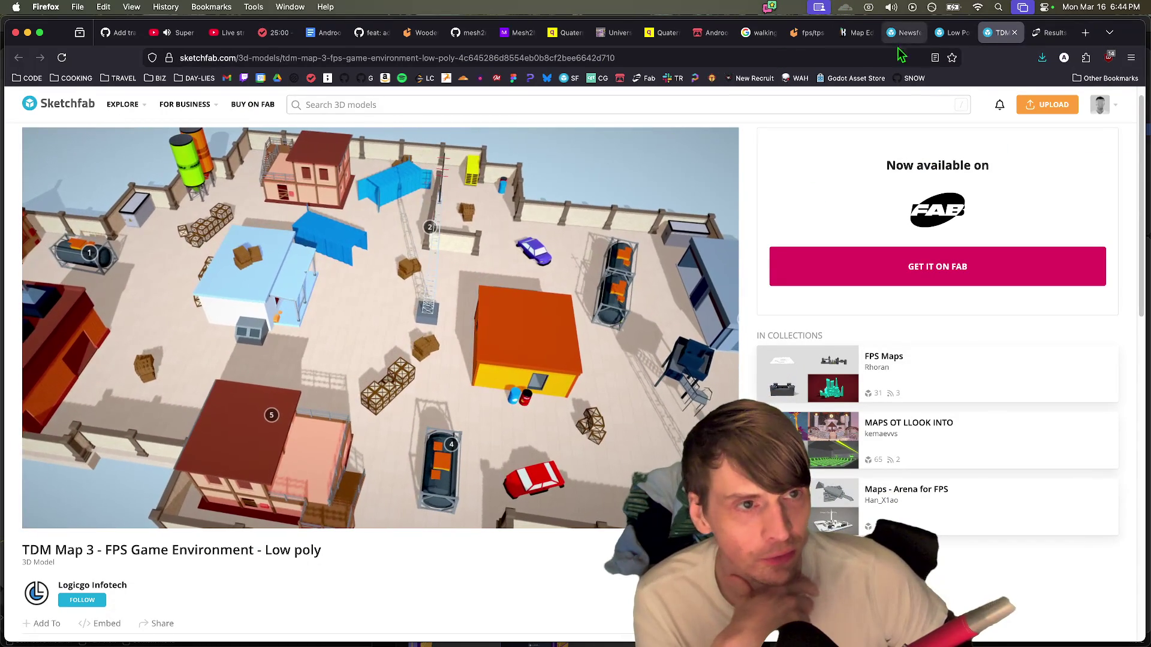
click(946, 36)
mouse_move(403, 306)
mouse_down()
mouse_move(380, 313)
mouse_move(548, 347)
mouse_move(585, 308)
mouse_move(588, 336)
mouse_move(571, 382)
mouse_move(360, 370)
mouse_up()
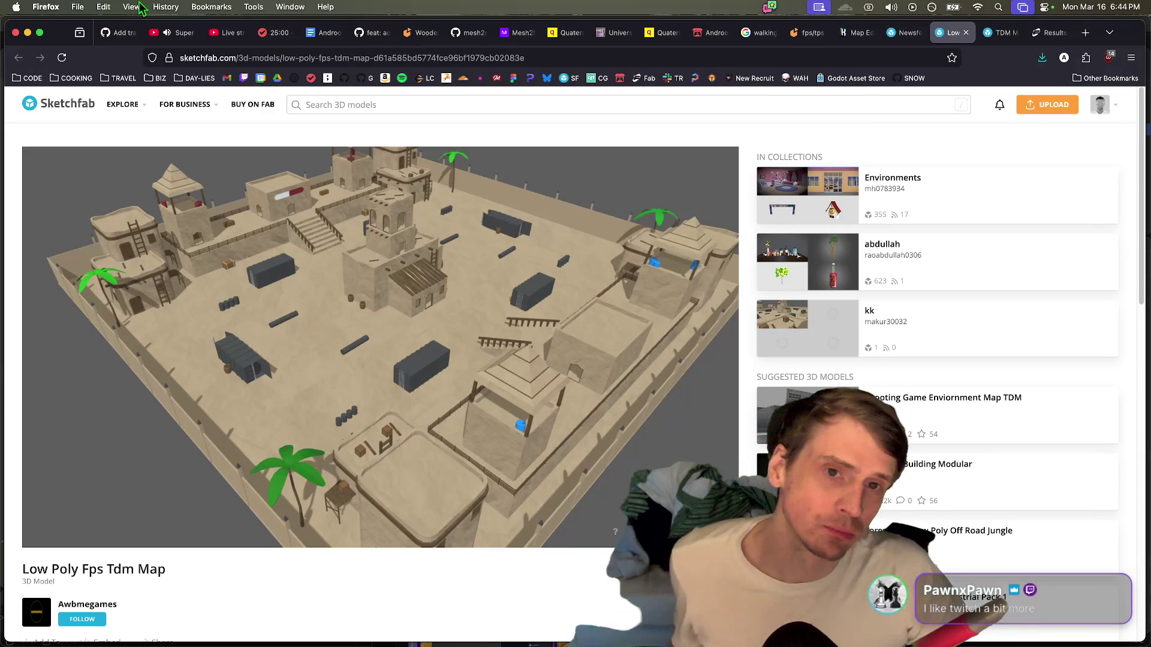
click(851, 36)
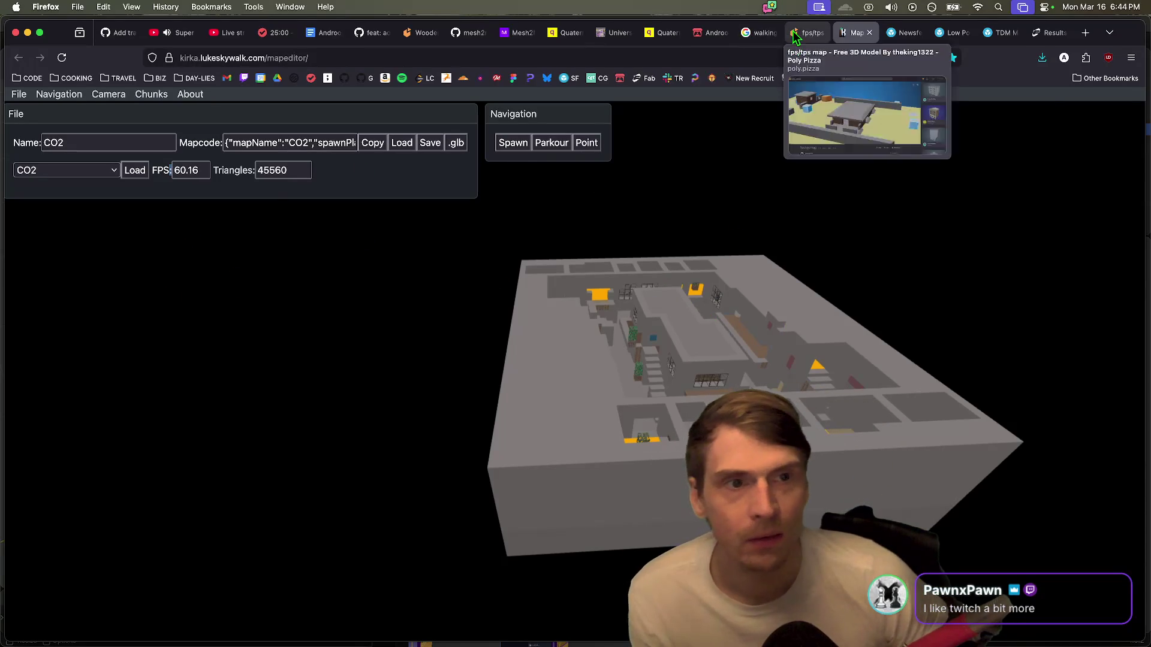
click(925, 36)
Step: In Kirka Map Editor, load Bulwark, then switch to the Digsite map (34252 triangles)
click(852, 38)
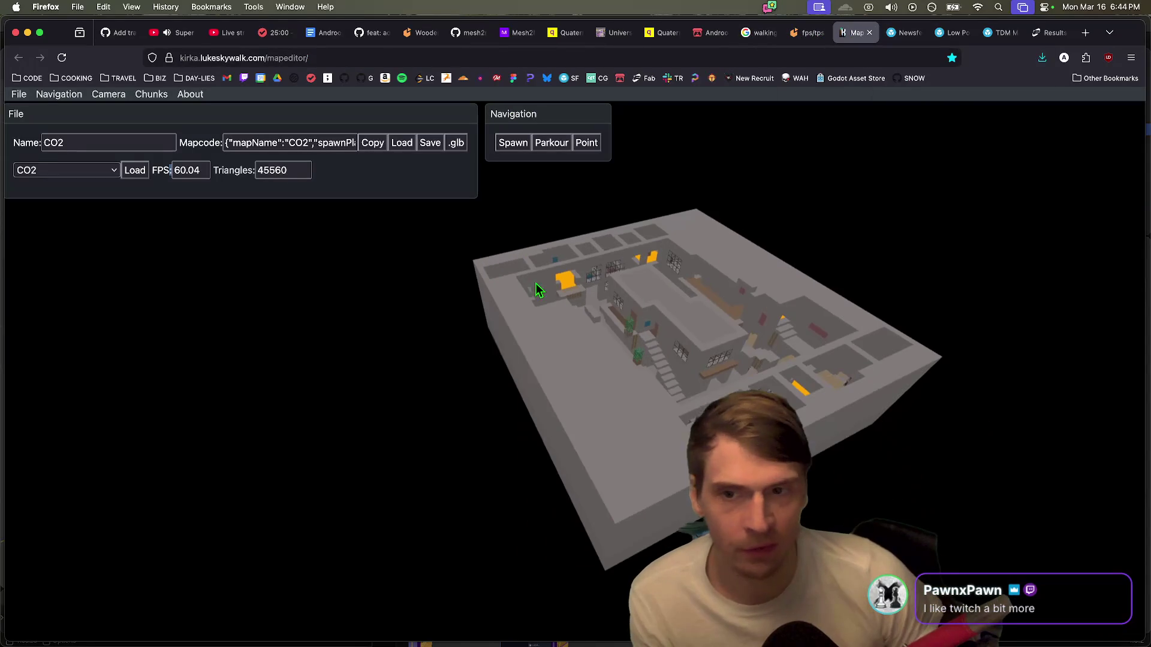
click(67, 170)
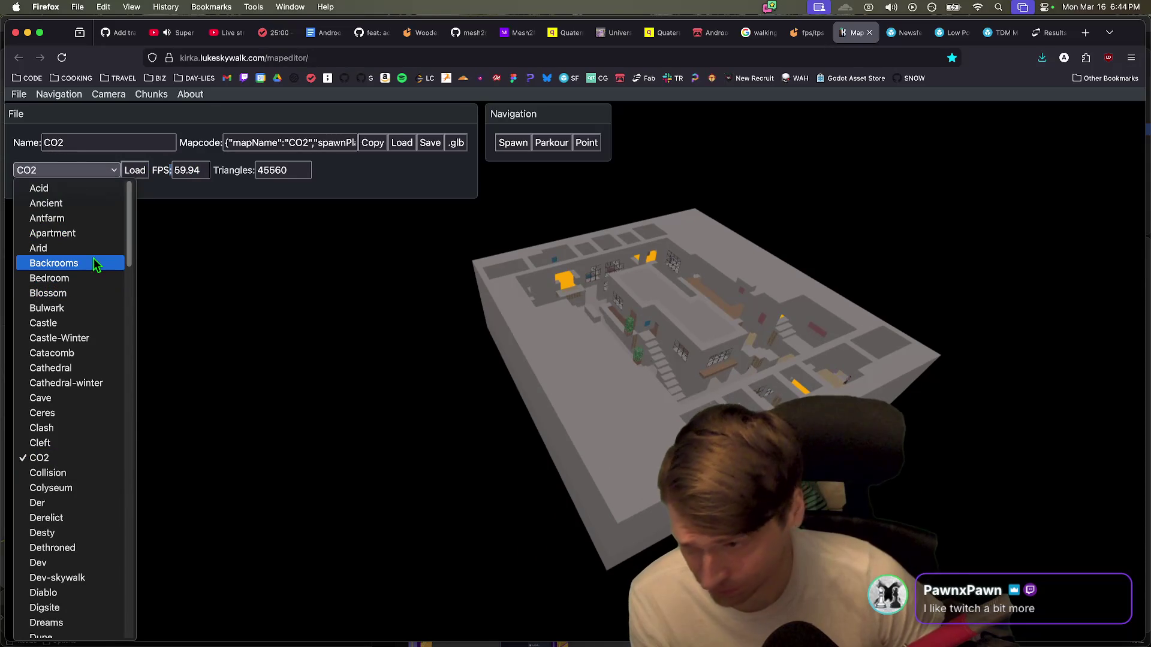
click(68, 308)
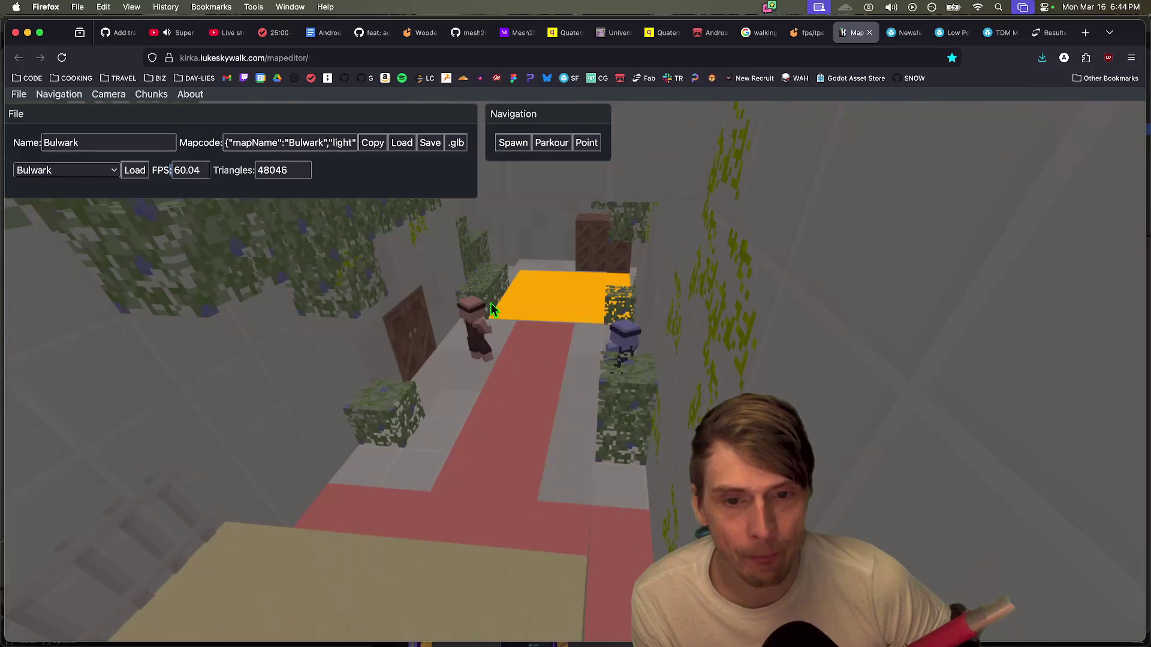
click(106, 172)
scroll(90, 330, down, 5)
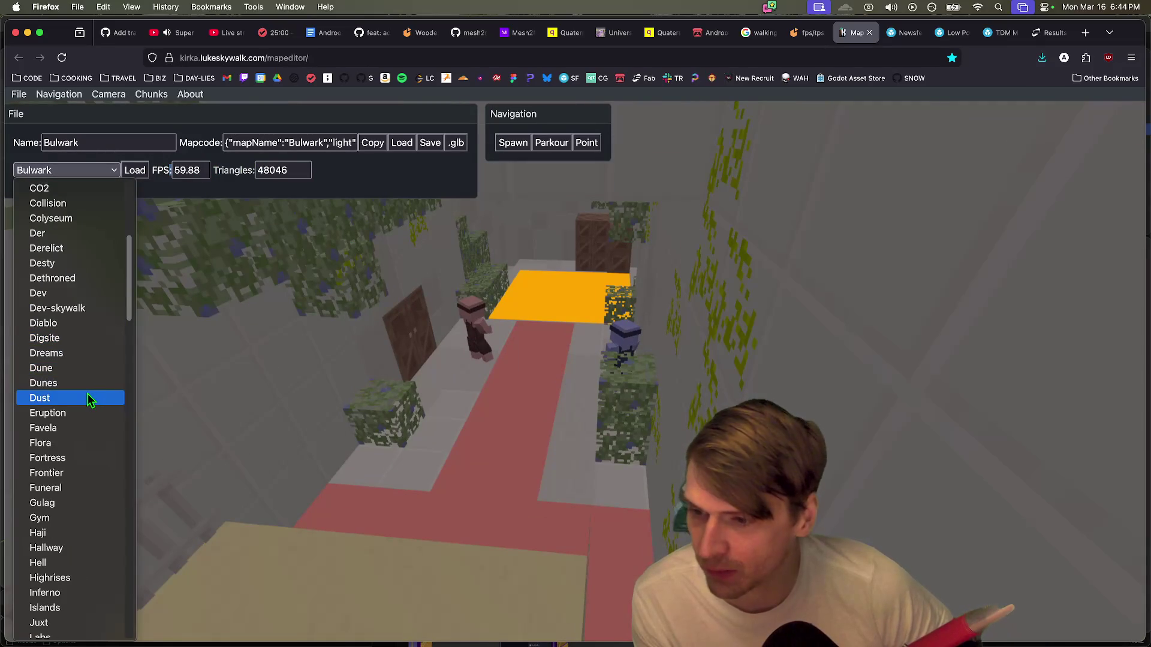
click(81, 338)
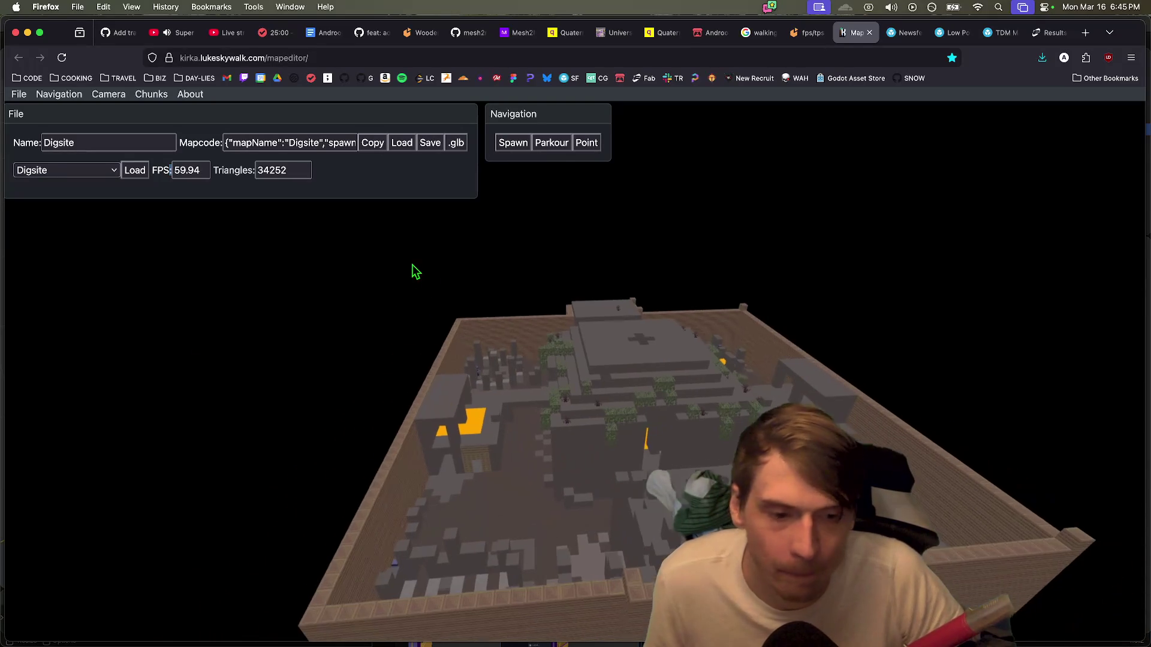
Step: Load the Hell map (13696 triangles), then reopen the map list to choose North
click(100, 165)
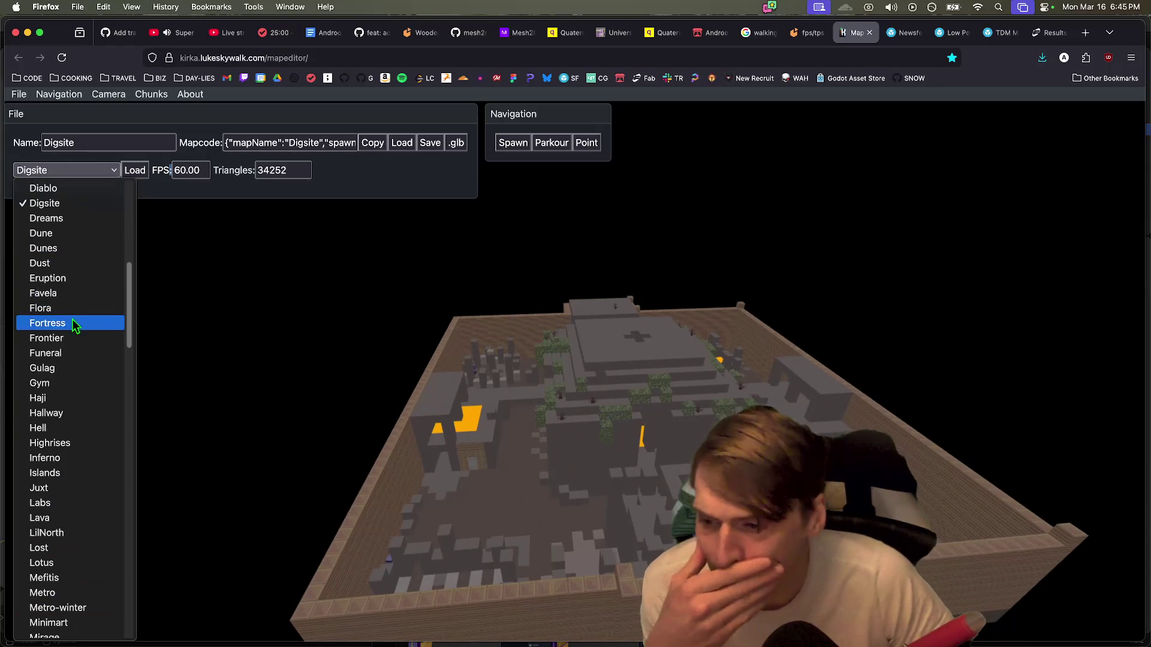
click(67, 429)
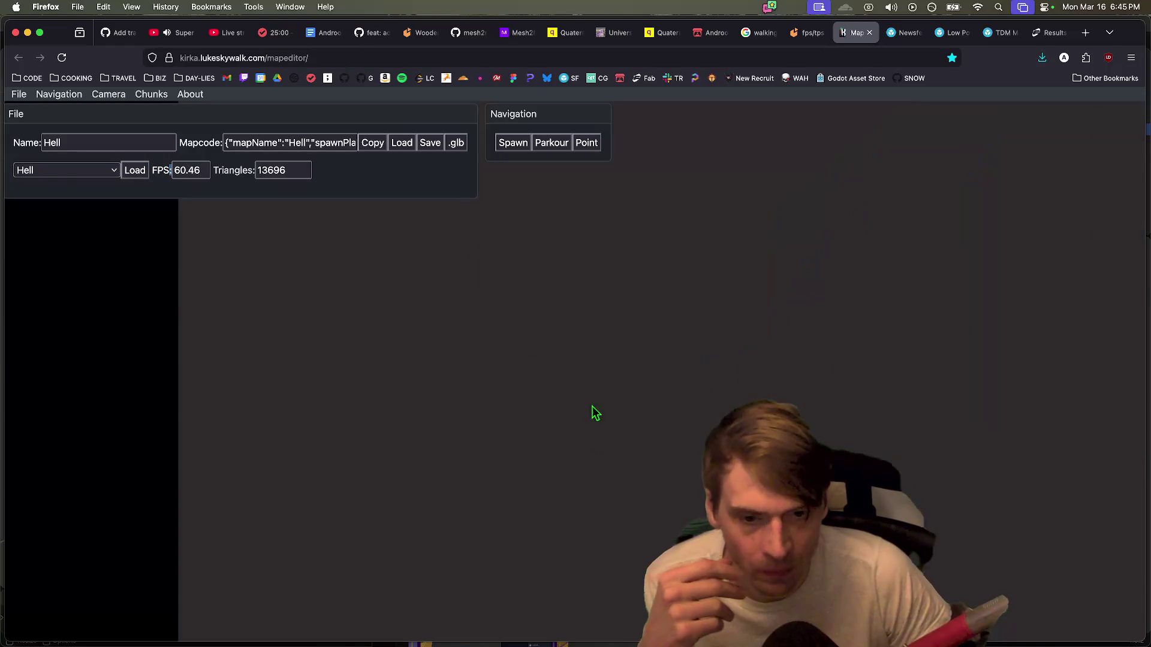
scroll(613, 360, down, 5)
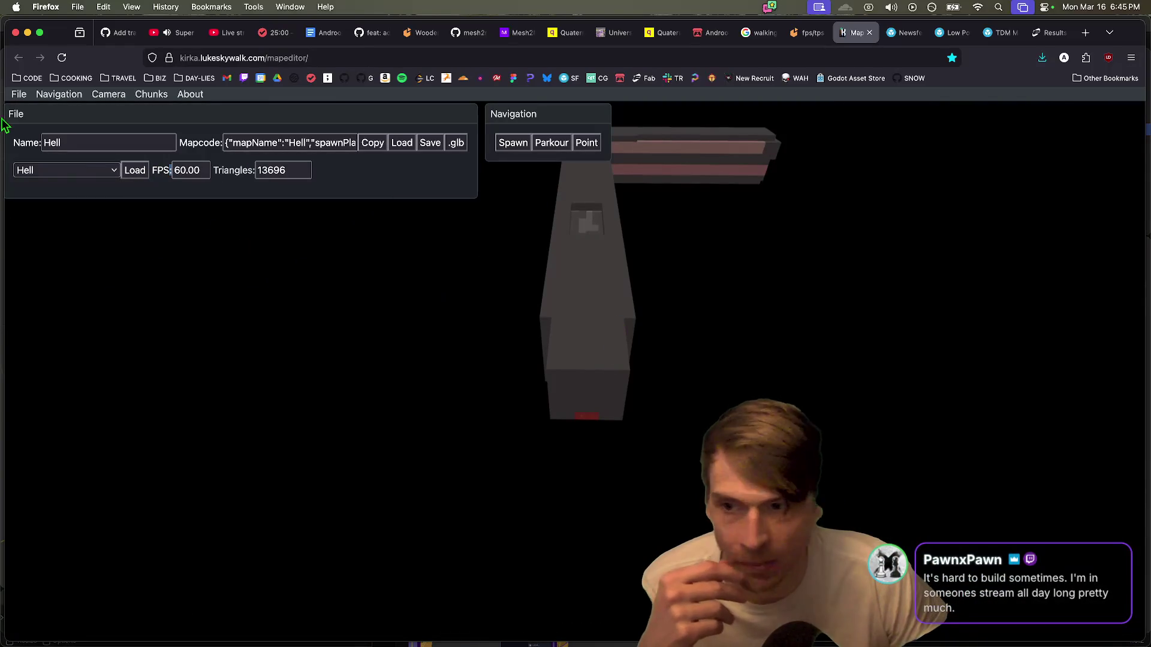
click(56, 176)
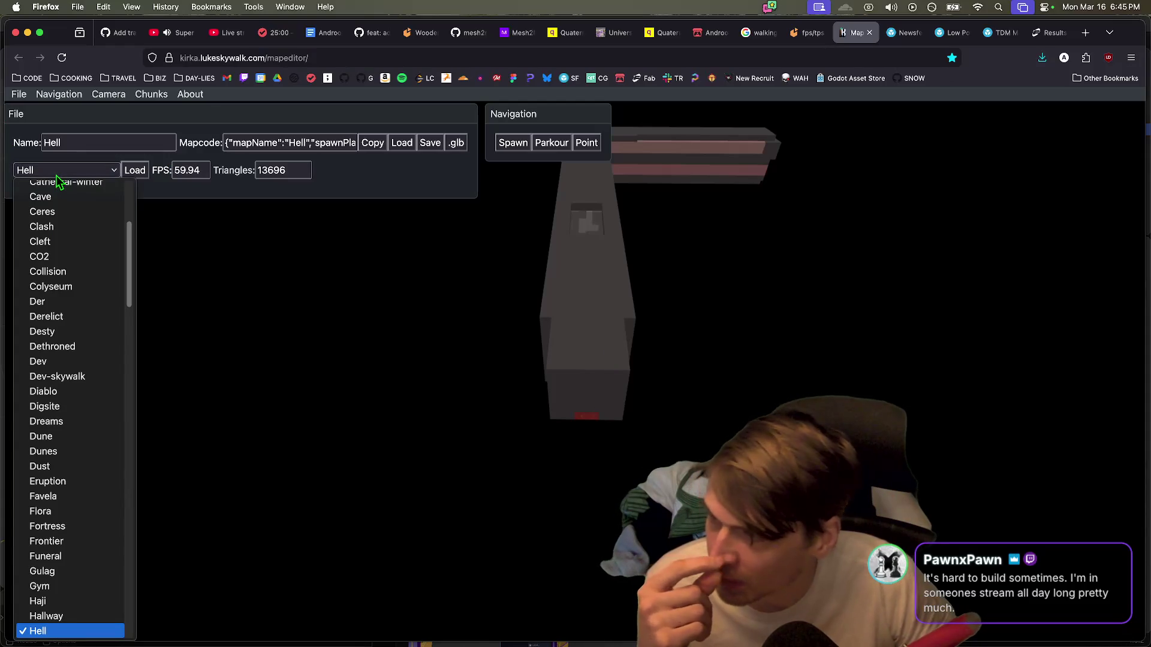
scroll(66, 300, down, 10)
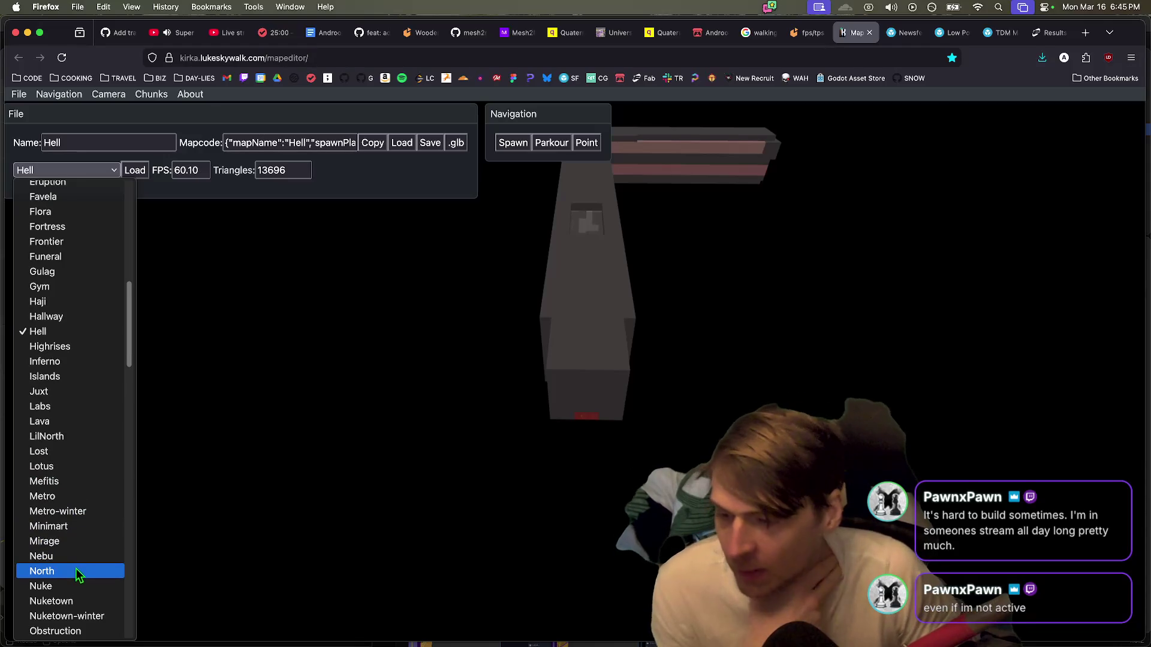
key(Escape)
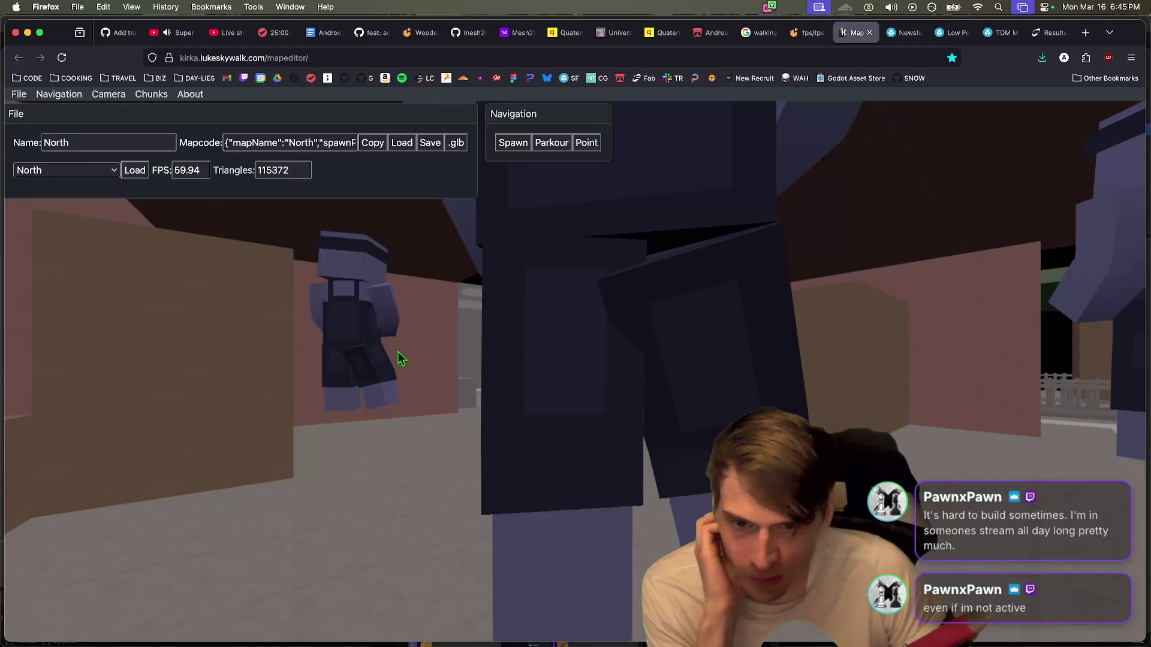
Step: Orbit and zoom around the North map to look down on its layout
mouse_move(401, 357)
mouse_down()
mouse_move(424, 426)
mouse_move(539, 441)
mouse_move(609, 403)
mouse_up()
scroll(608, 402, down, 5)
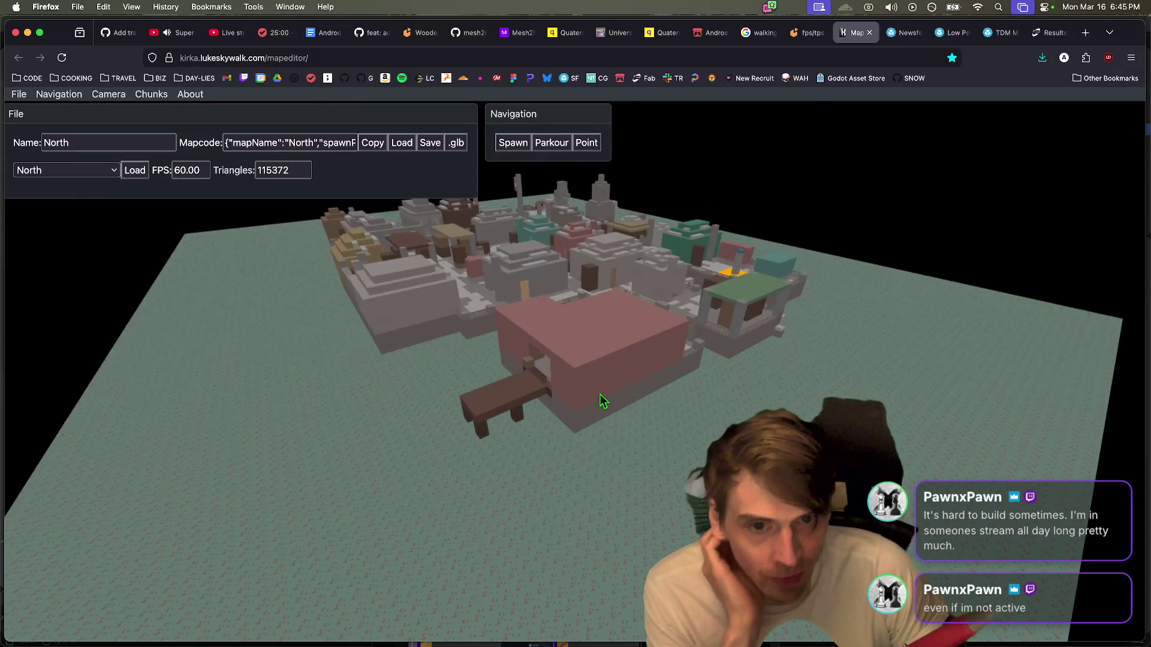
scroll(605, 395, up, 2)
scroll(546, 267, up, 3)
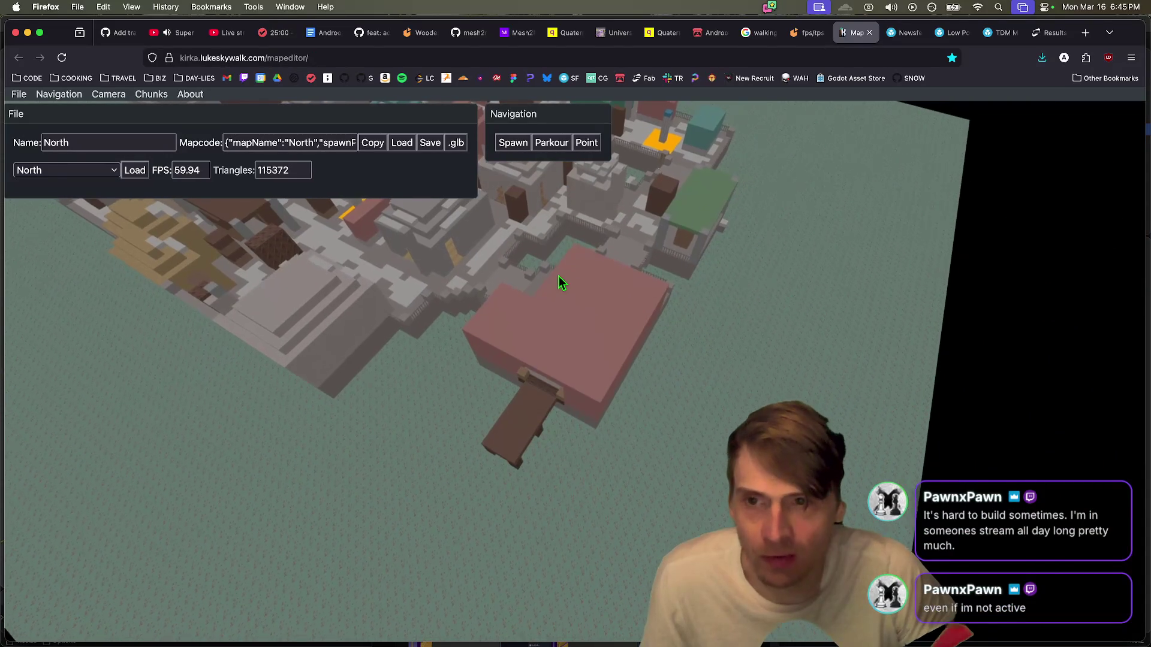
scroll(530, 301, down, 4)
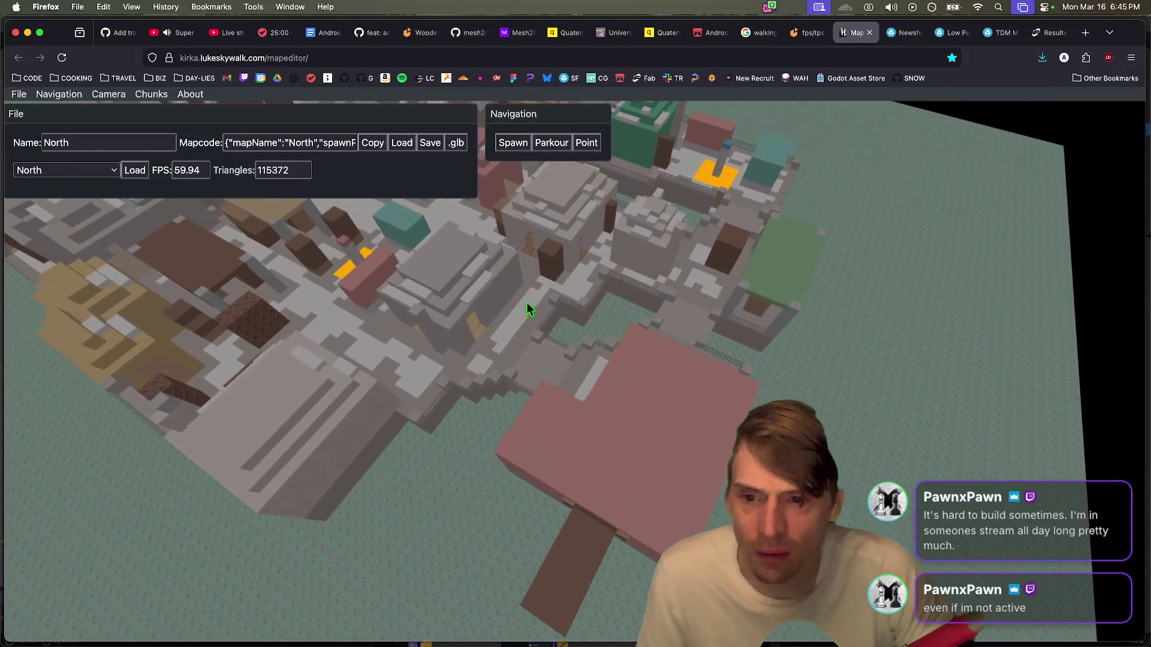
scroll(526, 303, up, 1)
scroll(527, 302, up, 2)
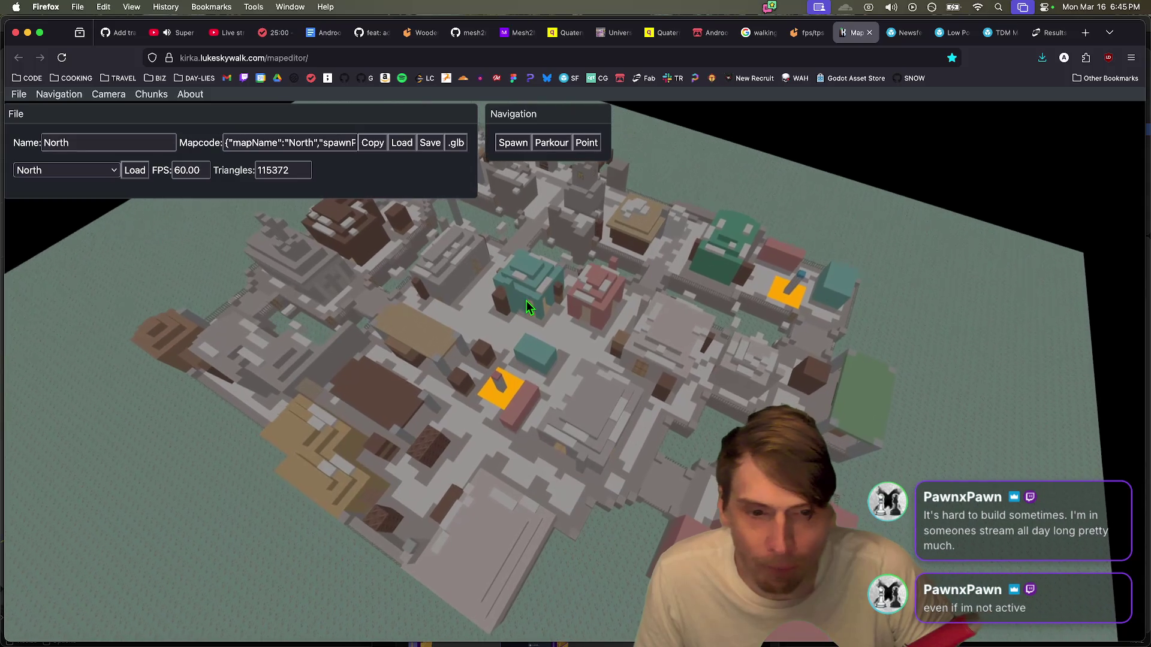
scroll(526, 302, up, 2)
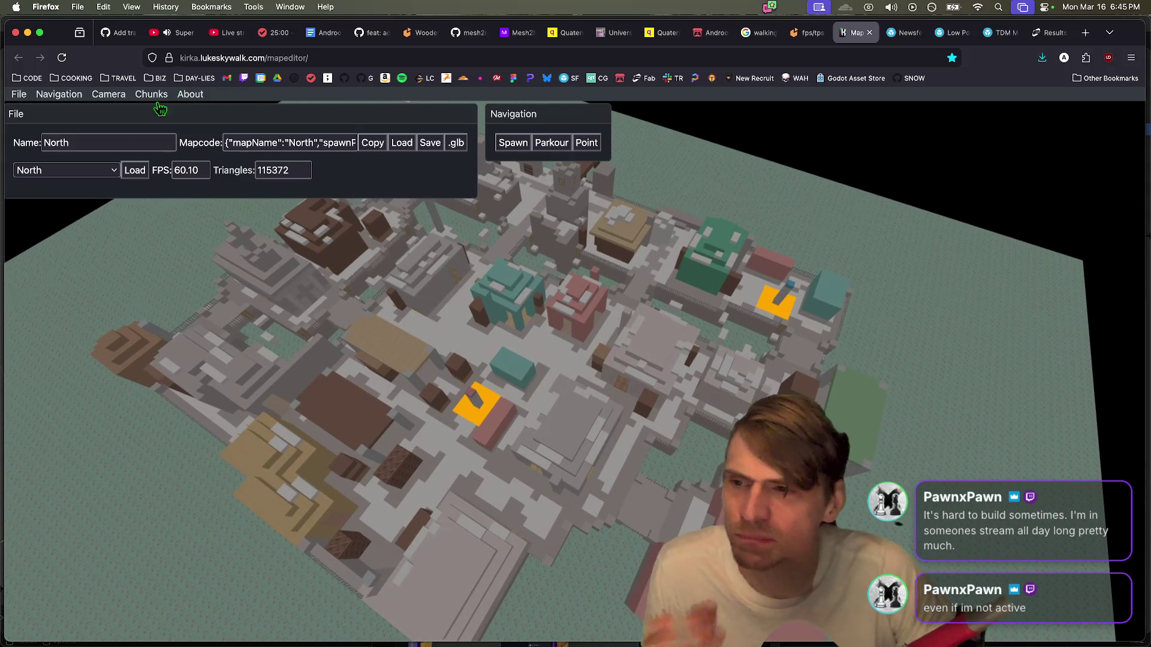
Step: Select and load the Siege castle map (39826 triangles), then go to poly.pizza's fps/tps map
click(109, 170)
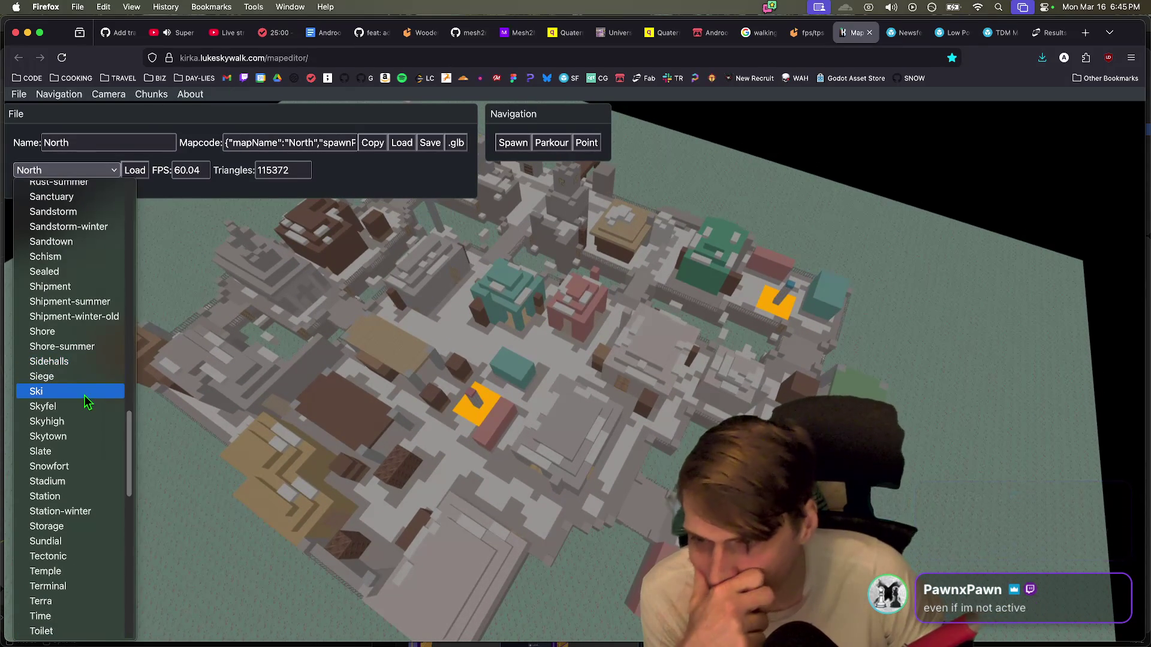
key(Escape)
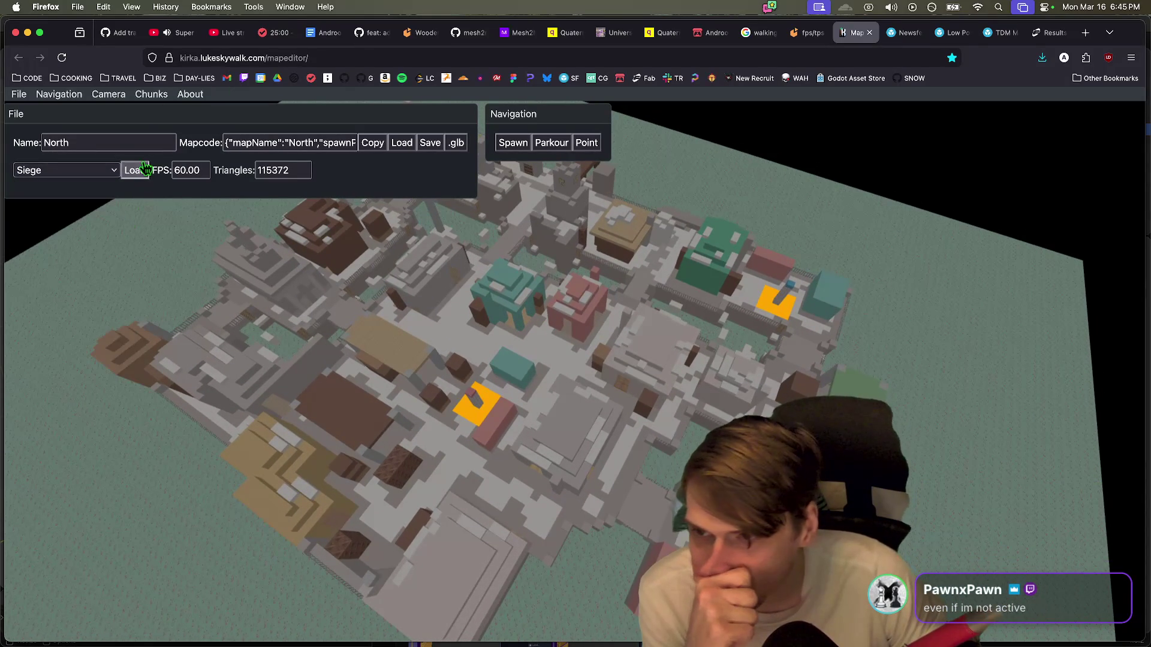
click(145, 169)
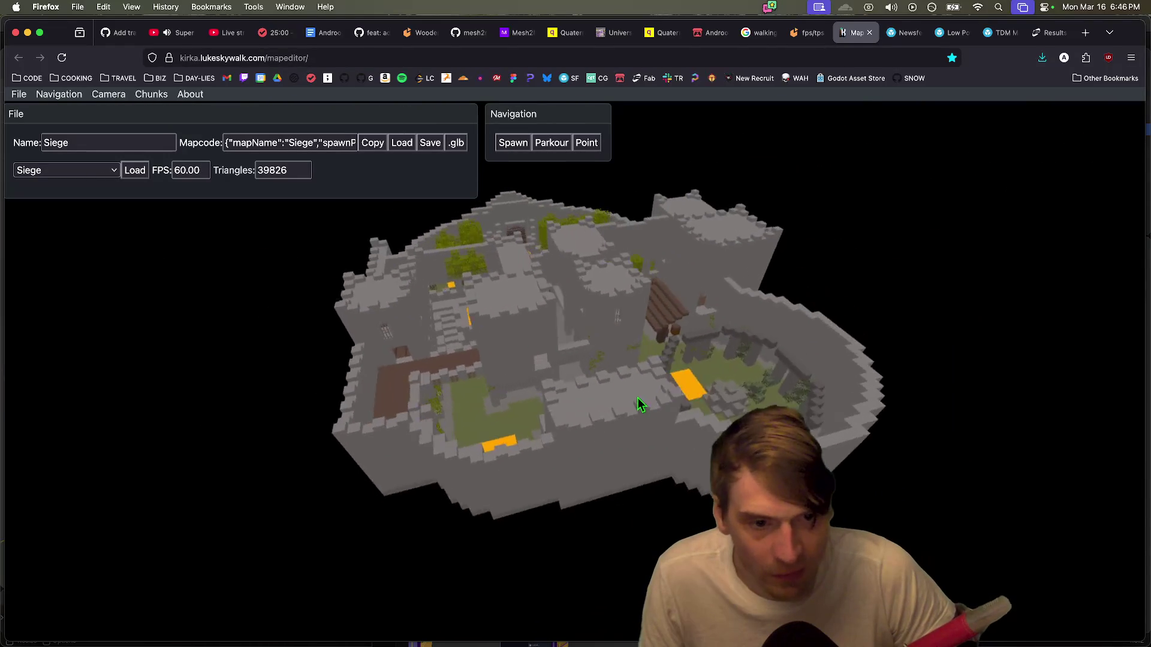
click(99, 171)
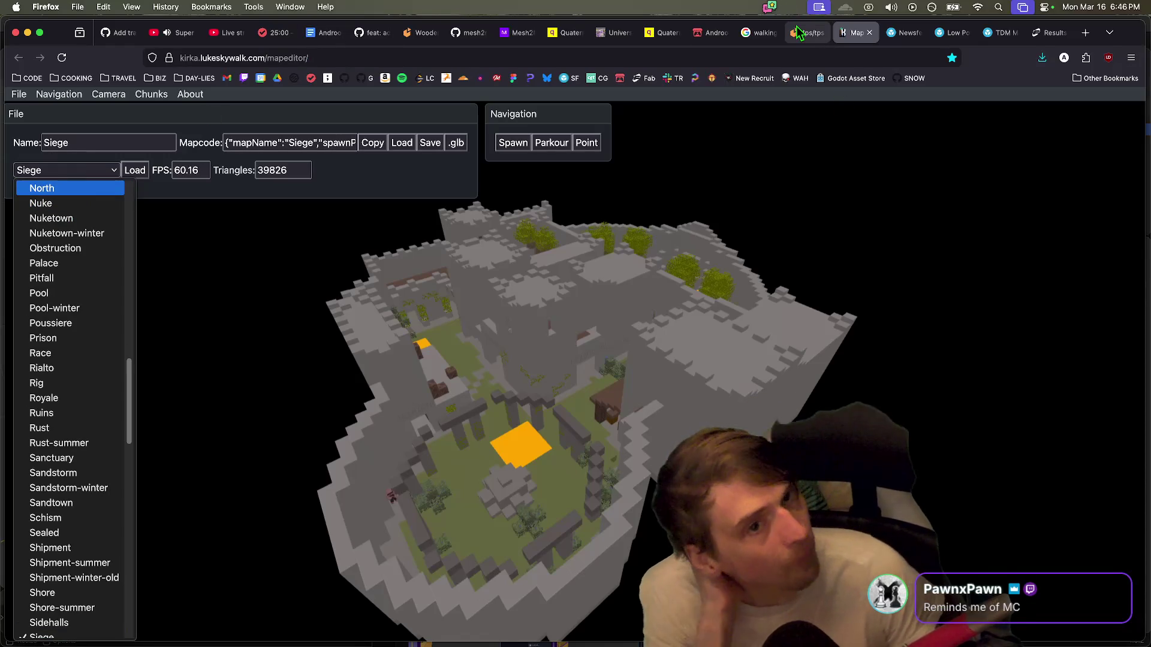
click(799, 31)
click(799, 31)
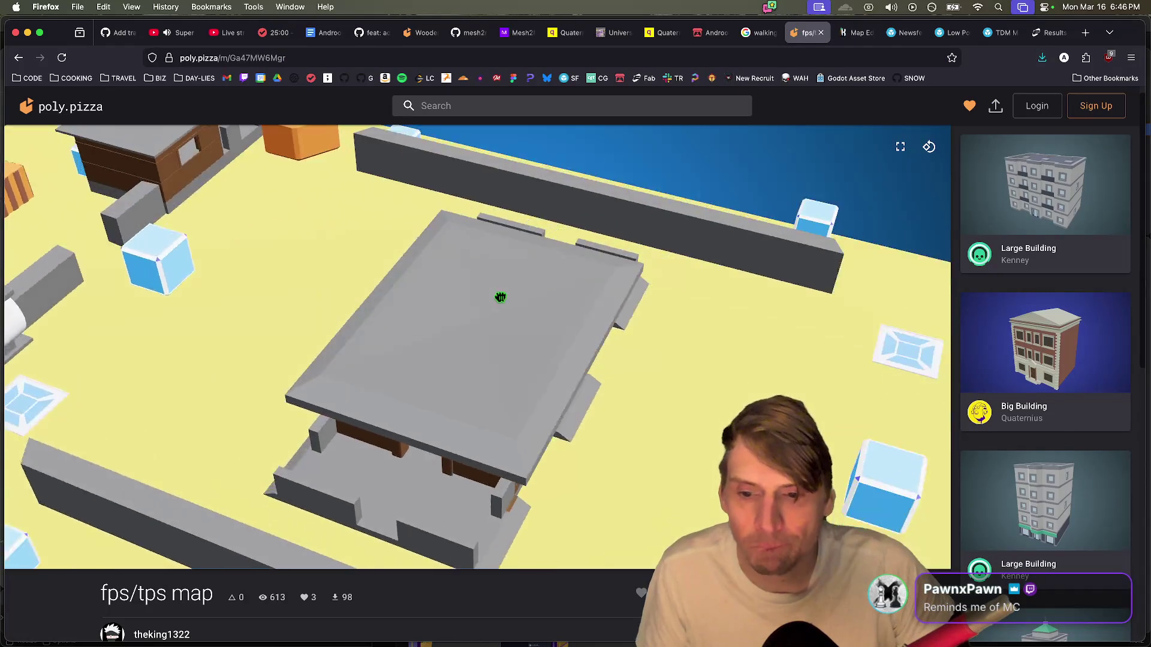
Step: Review the poly.pizza and Sketchfab map tabs, then open CGTrader from the CG bookmark
scroll(422, 360, up, 5)
scroll(422, 360, down, 5)
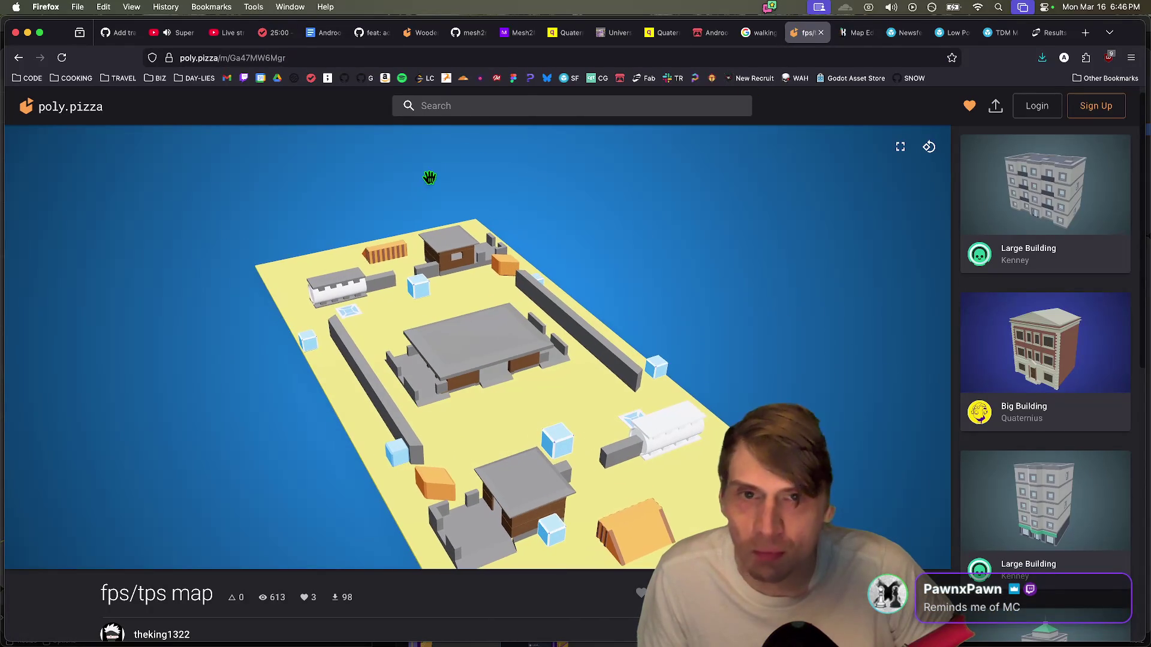
key(ctrl+Tab)
key(ctrl+Tab)
scroll(619, 353, down, 3)
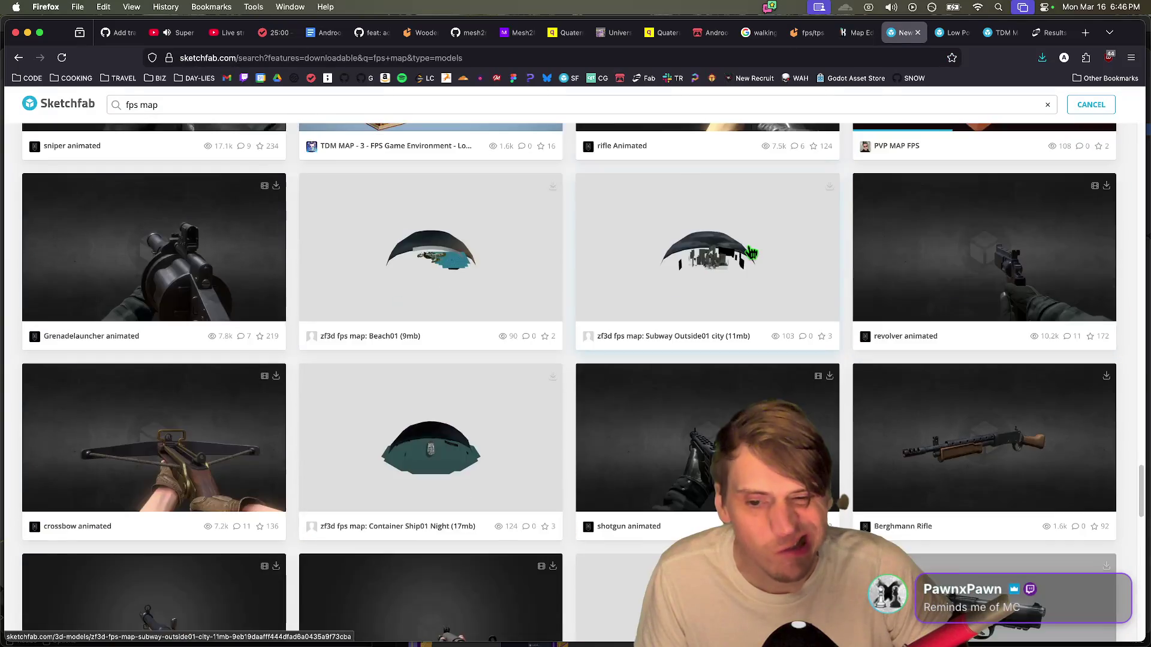
key(ctrl+Tab)
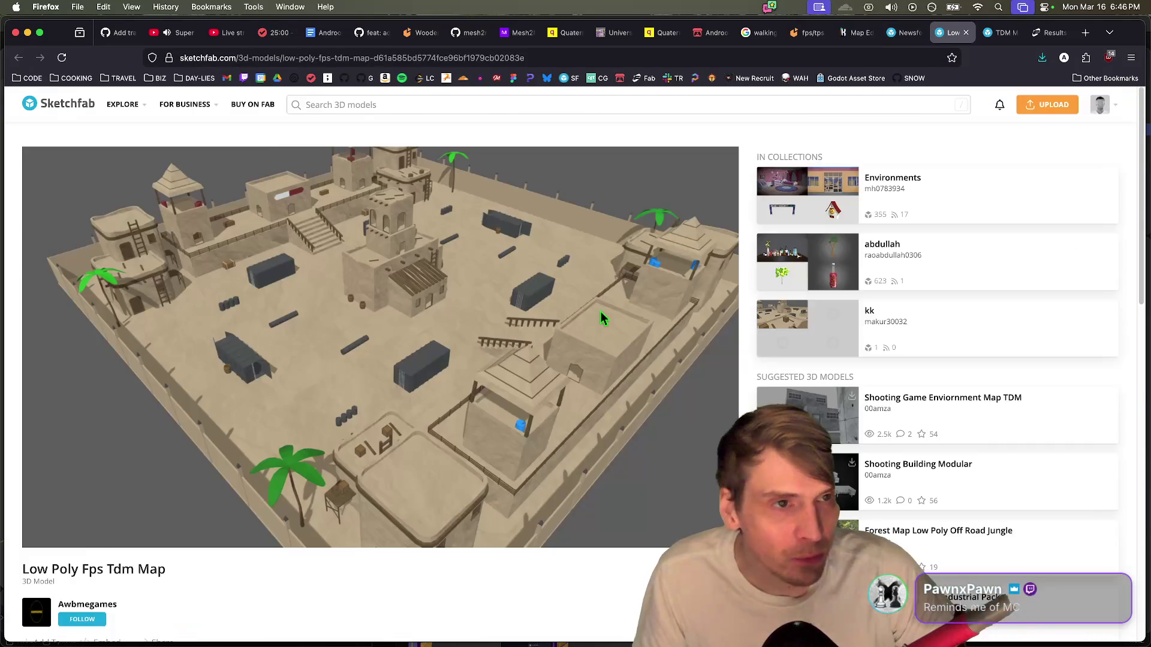
key(ctrl+Tab)
click(594, 80)
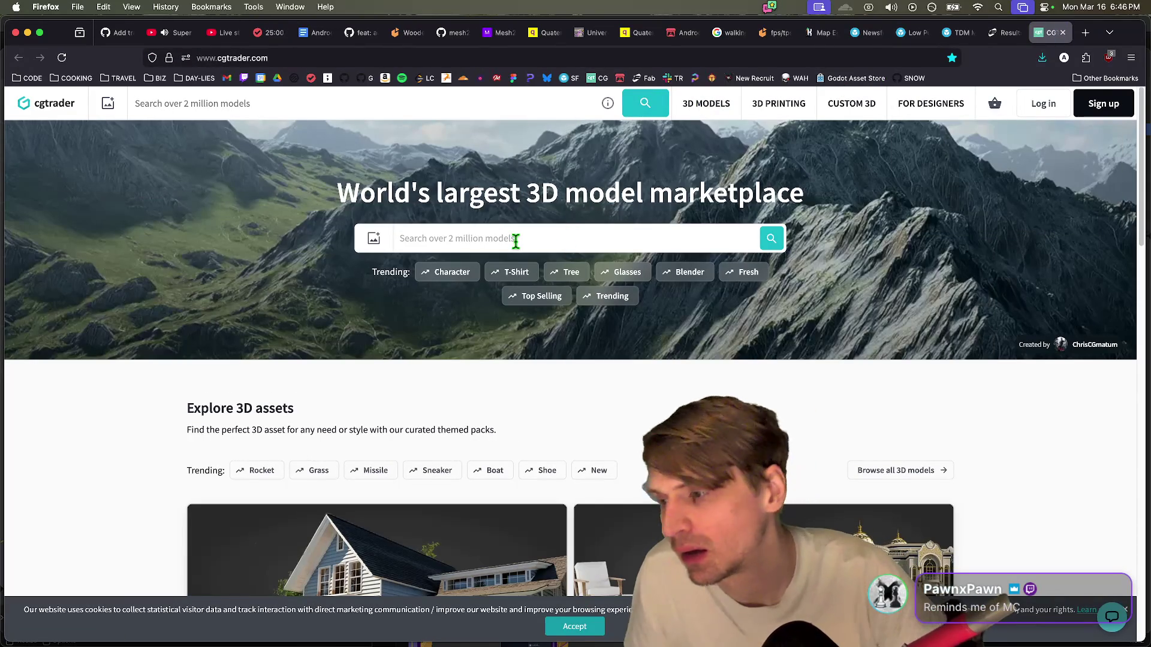
Step: Search CGTrader for 'fps map', filter to free models, and browse to the Killhouse Map listing
text(fps map)
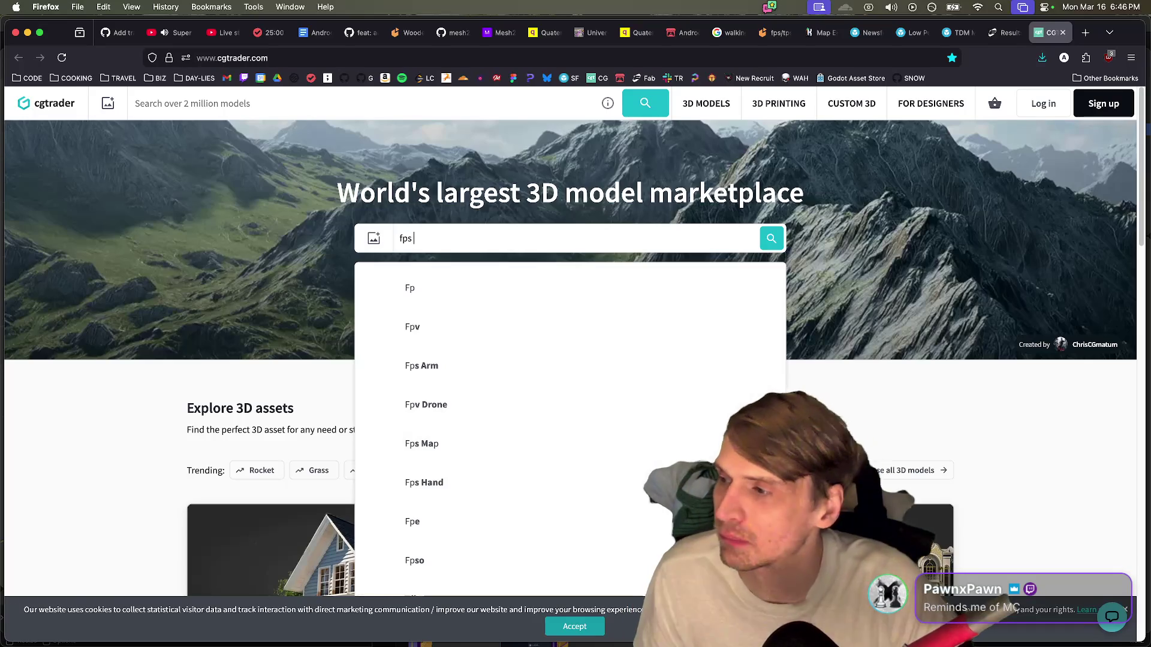
key(Return)
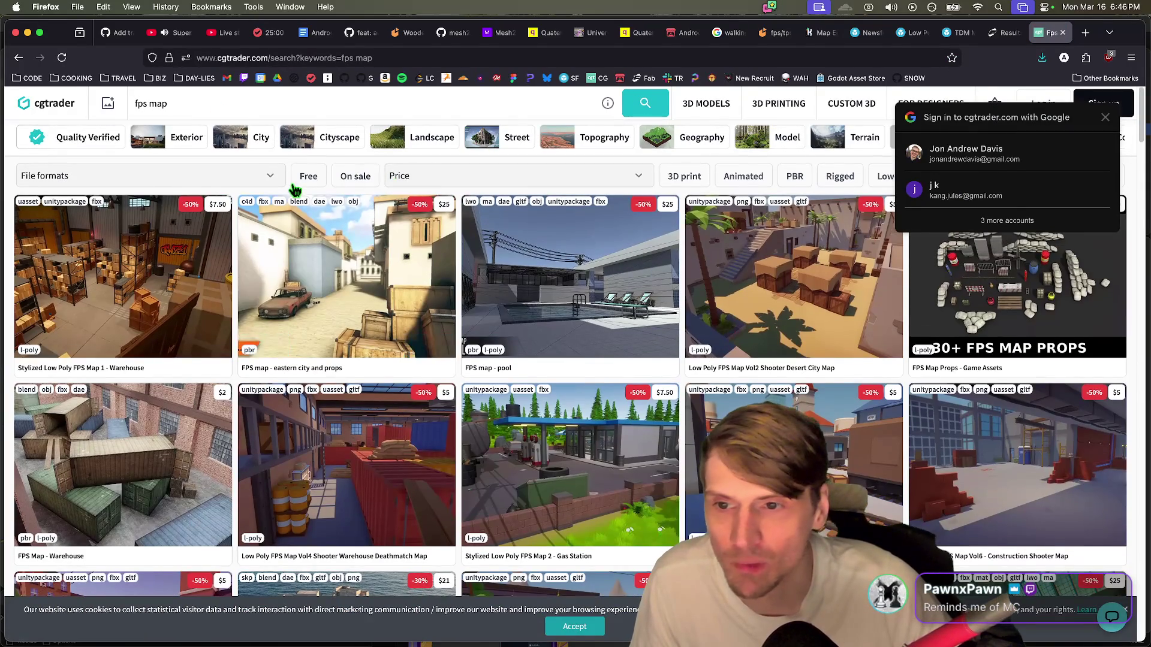
click(303, 177)
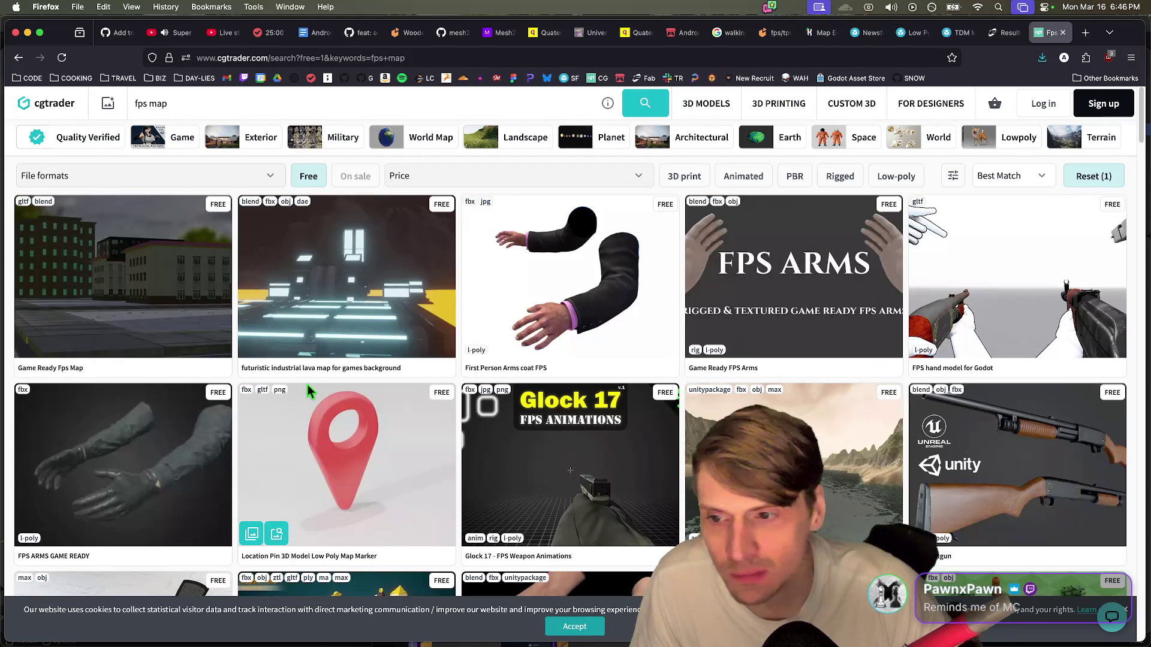
scroll(848, 425, down, 5)
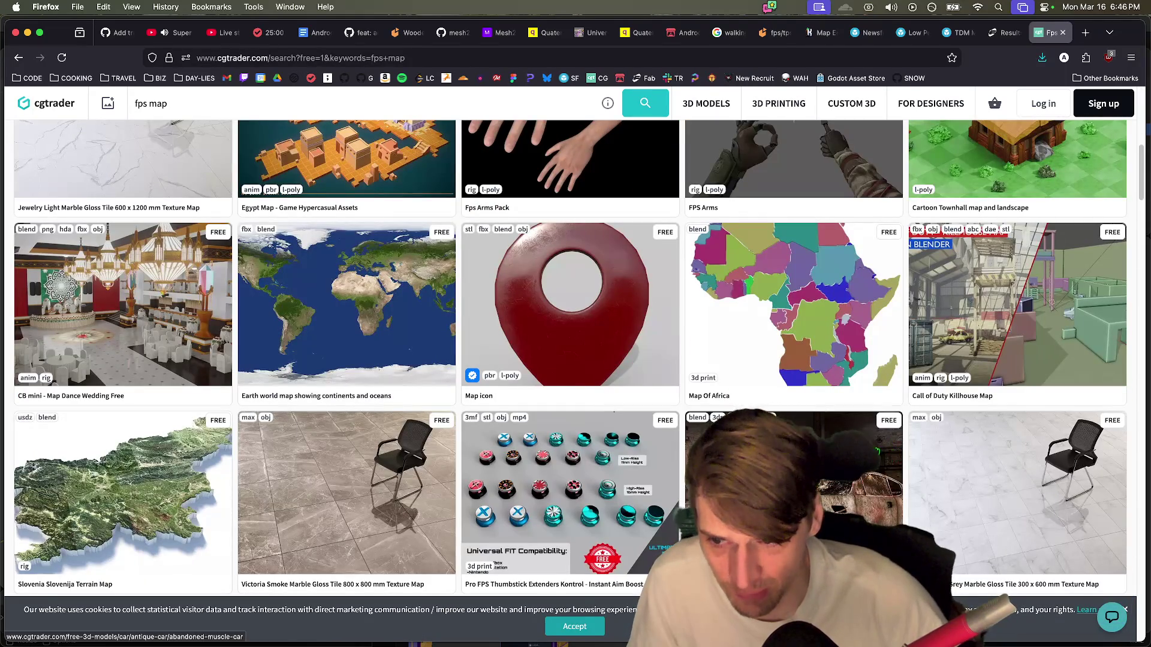
scroll(833, 458, down, 15)
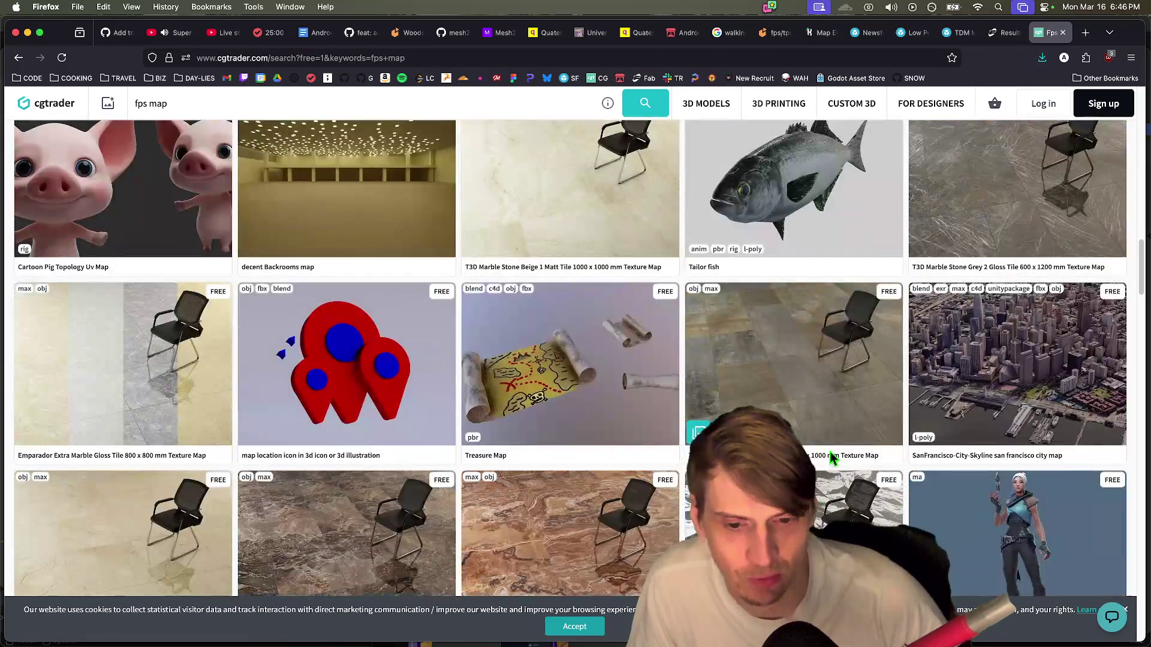
scroll(834, 457, down, 7)
scroll(828, 457, down, 5)
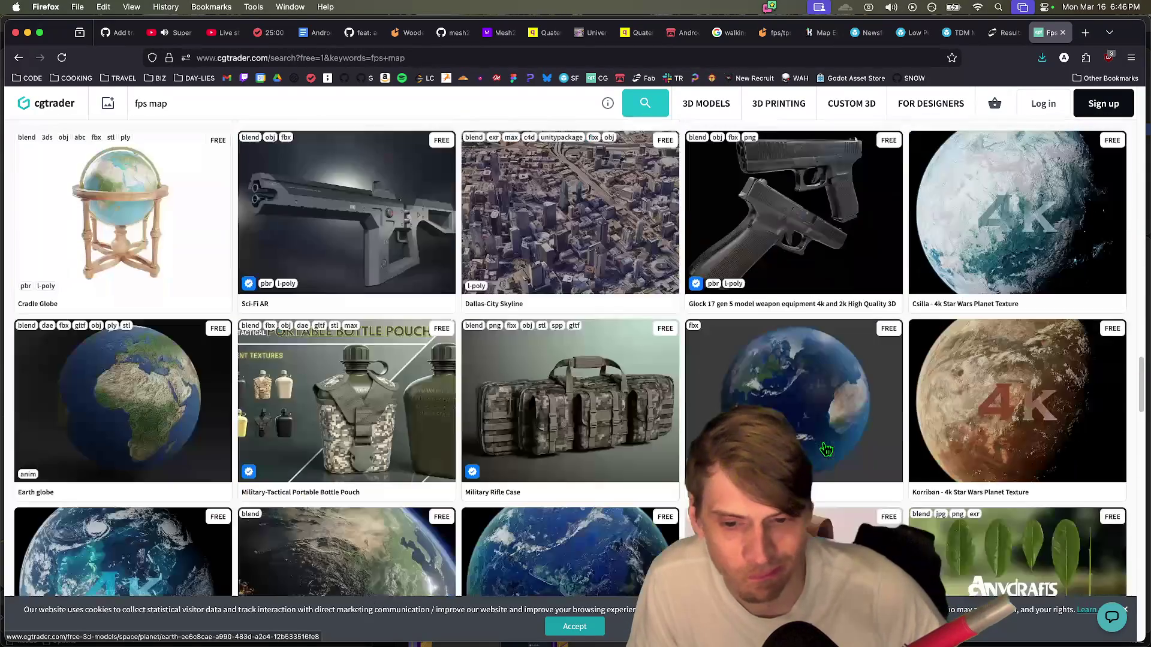
scroll(827, 457, down, 7)
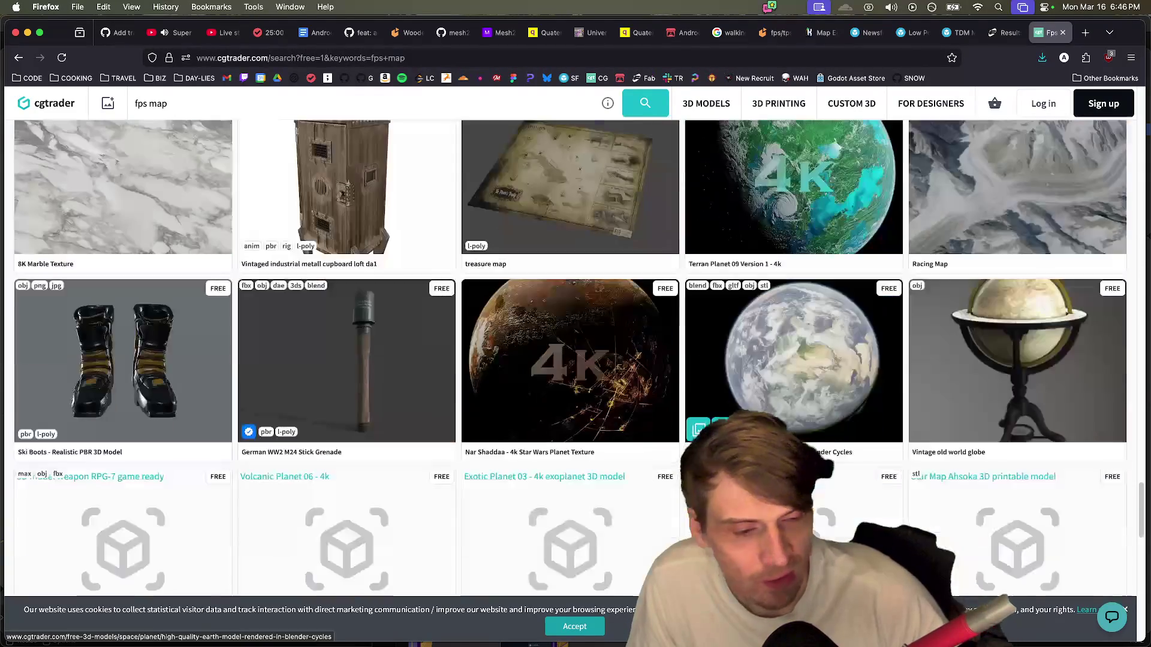
scroll(611, 582, down, 7)
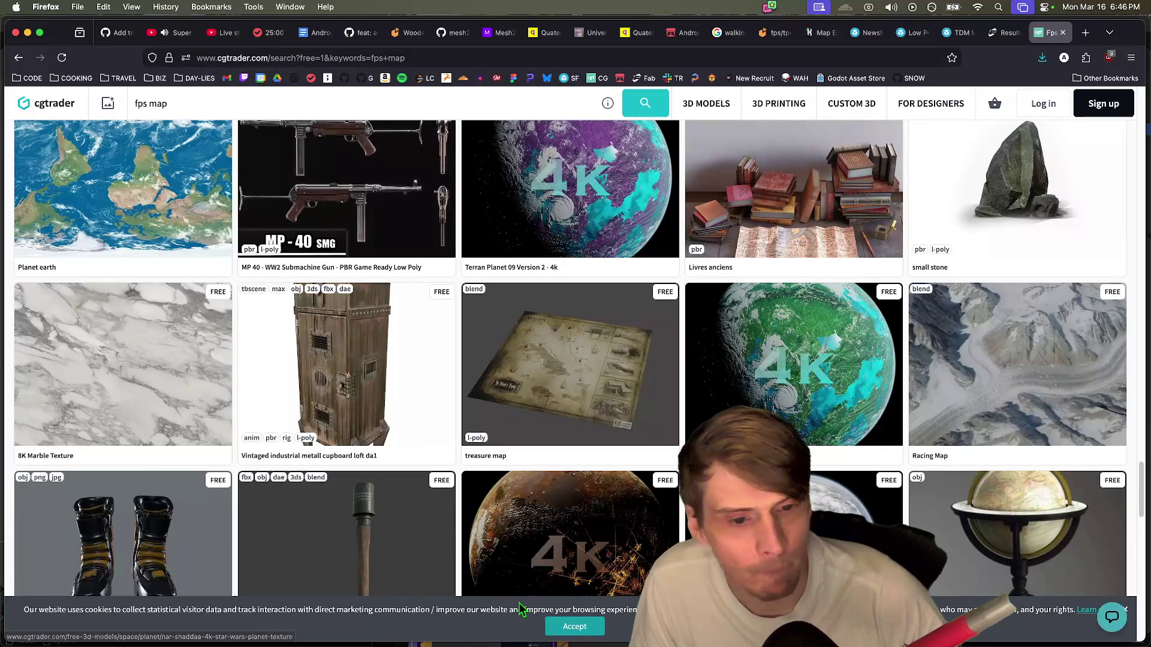
scroll(520, 607, up, 20)
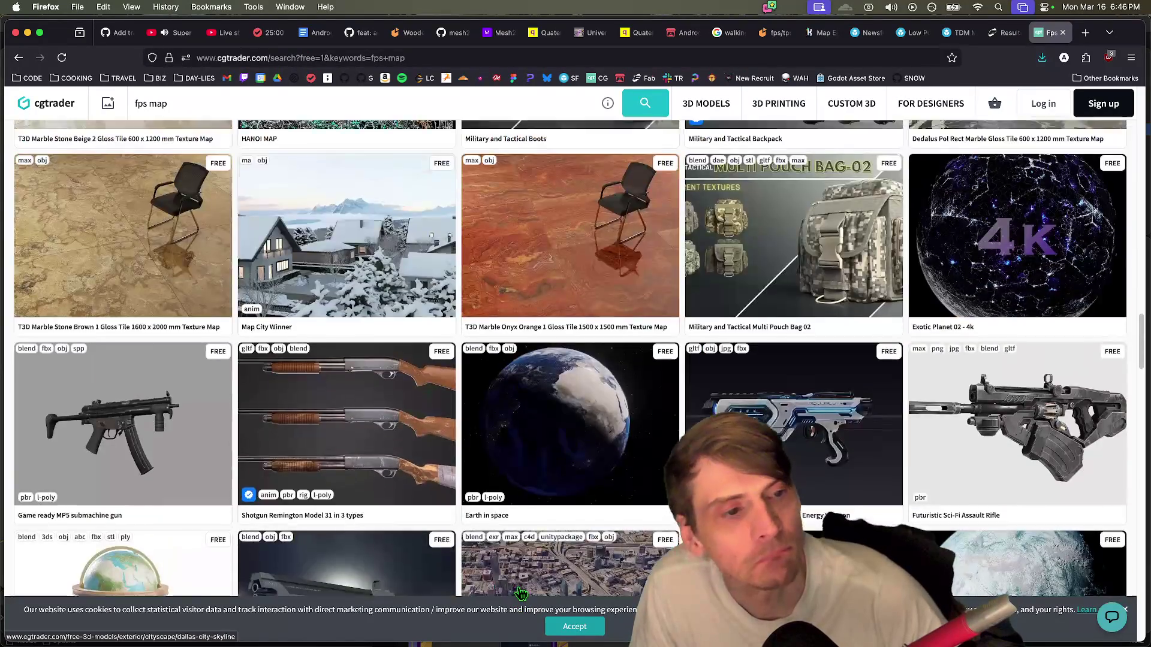
scroll(499, 594, down, 6)
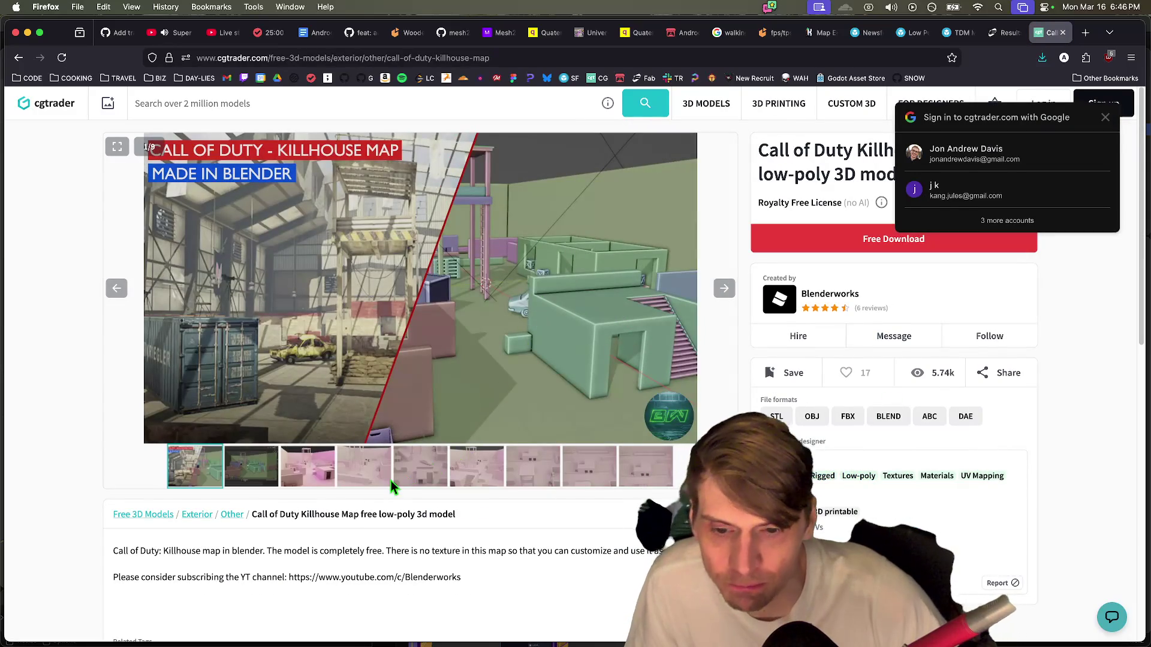
Step: Dismiss the Google sign-in popup and view the fifth, then third Killhouse preview images
click(387, 476)
click(418, 466)
scroll(495, 277, down, 3)
scroll(495, 276, up, 3)
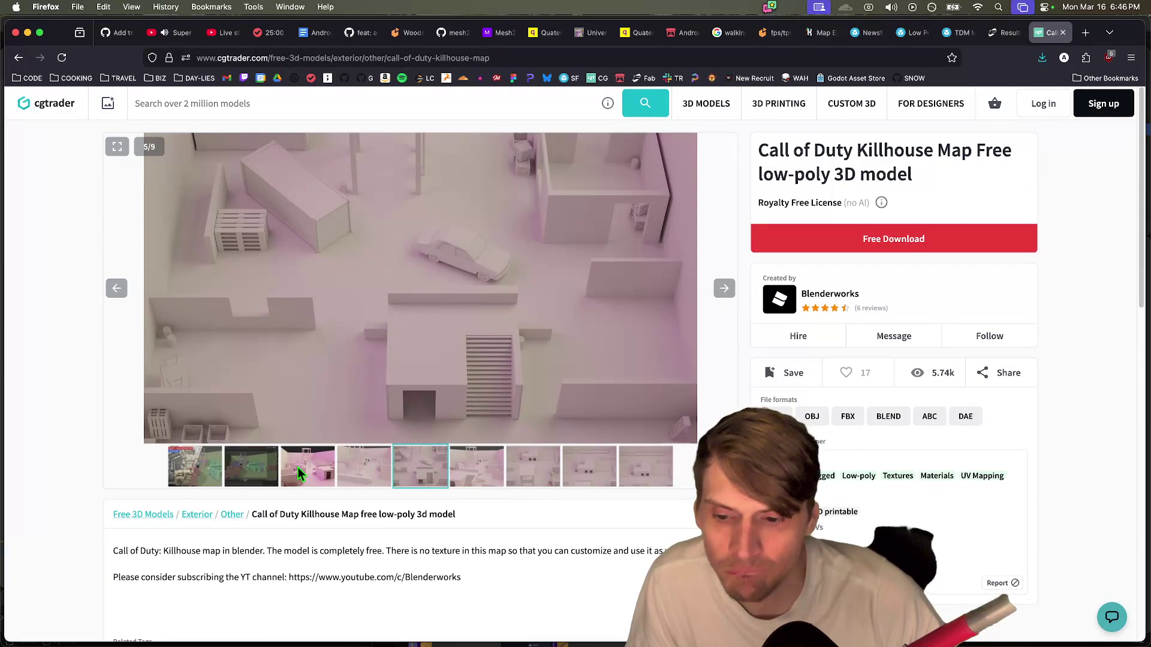
click(298, 467)
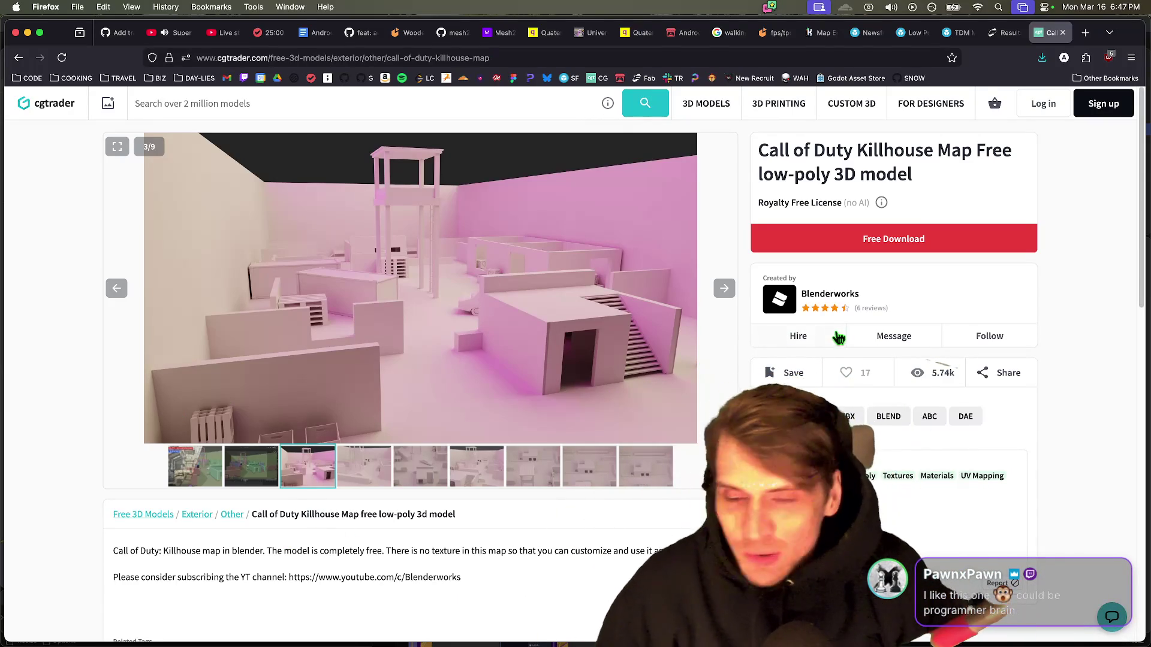
Step: Cycle through the open tabs to reach the Sketchfab Low Poly Fps Tdm Map page
click(779, 33)
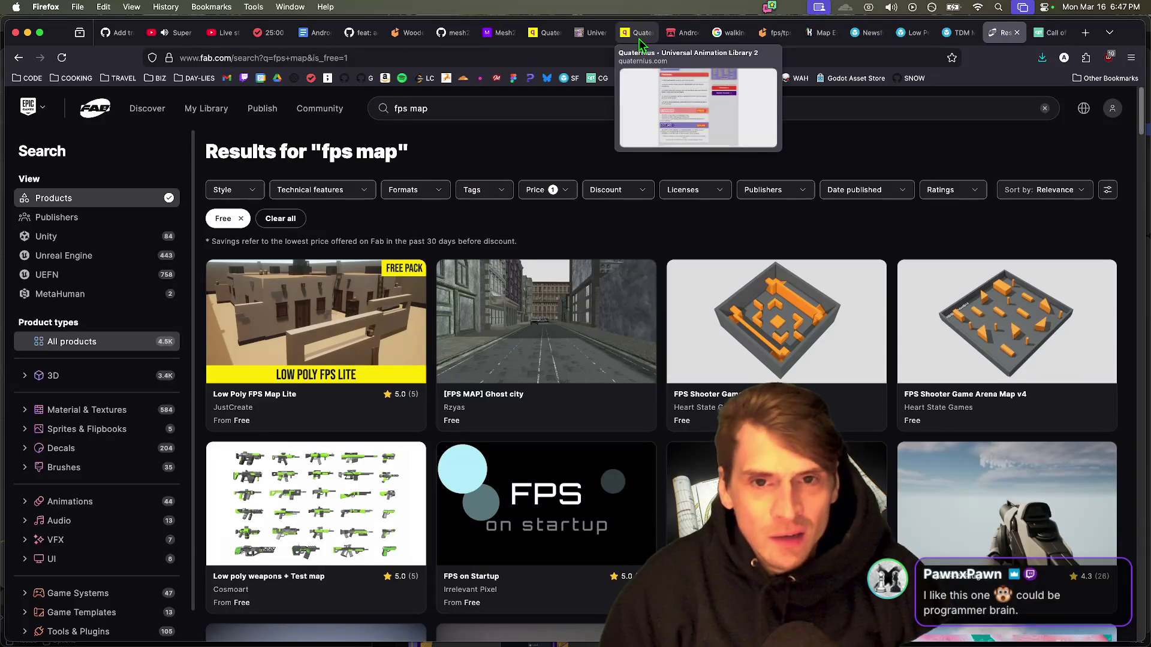
click(593, 32)
click(728, 32)
key(ctrl+Tab)
key(ctrl+Tab)
key(ctrl+Tab)
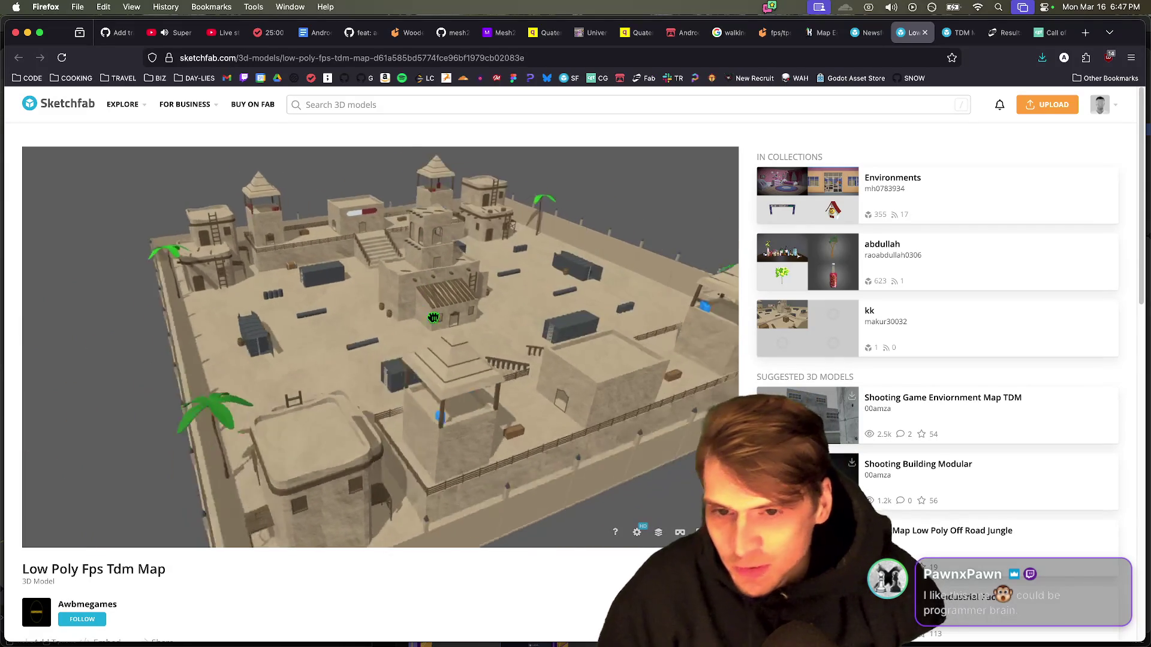
Step: Orbit the desert arena map to see it closer and from other sides, then open a blank tab
mouse_move(426, 315)
mouse_down()
mouse_move(432, 350)
mouse_move(364, 314)
mouse_up()
mouse_move(383, 361)
mouse_down()
mouse_move(282, 362)
mouse_move(480, 336)
mouse_move(268, 329)
mouse_move(349, 326)
mouse_move(380, 309)
mouse_move(369, 339)
mouse_move(495, 336)
mouse_up()
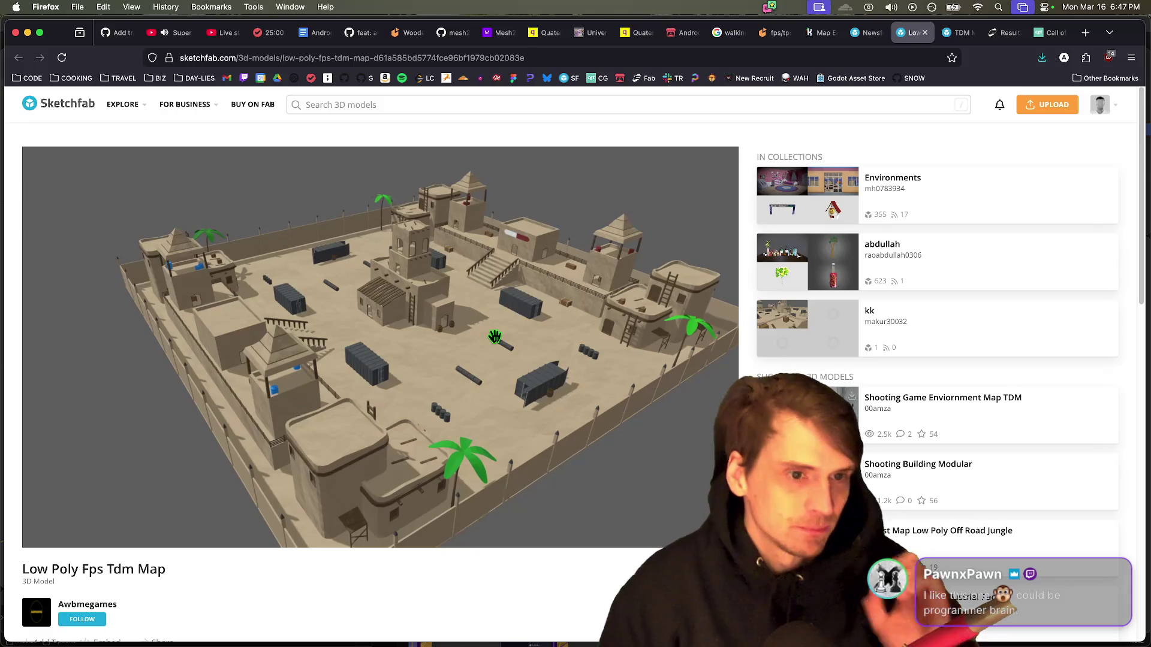
key(super+t)
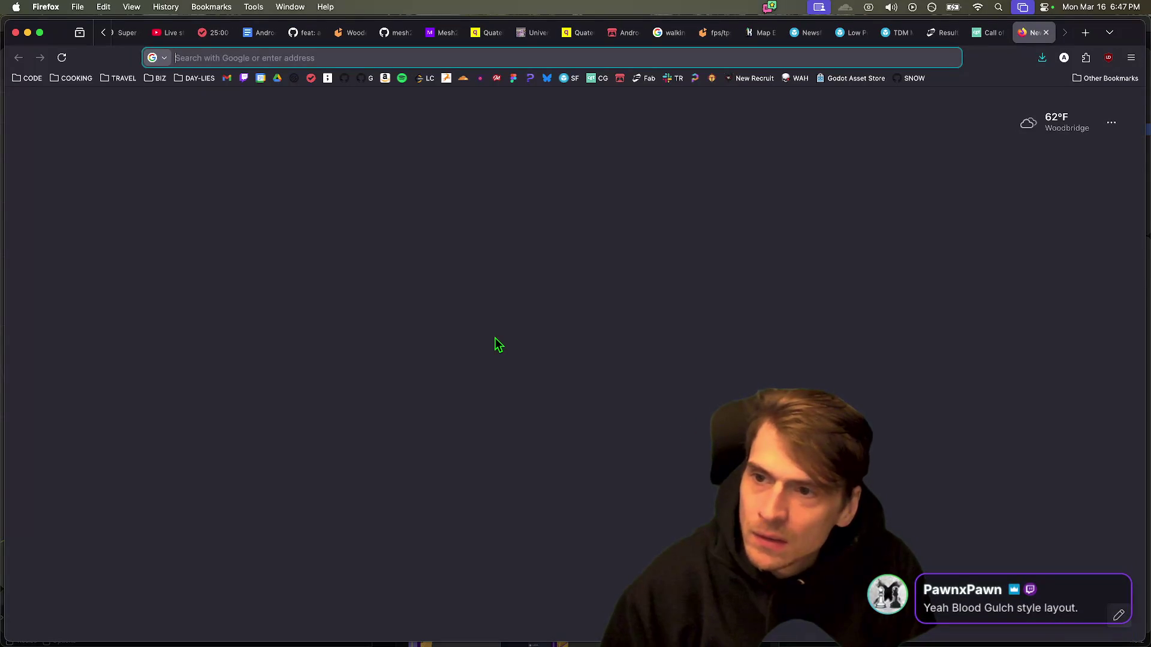
Step: Google 'video game models' and open The Models Resource result in a new tab
text(video game models)
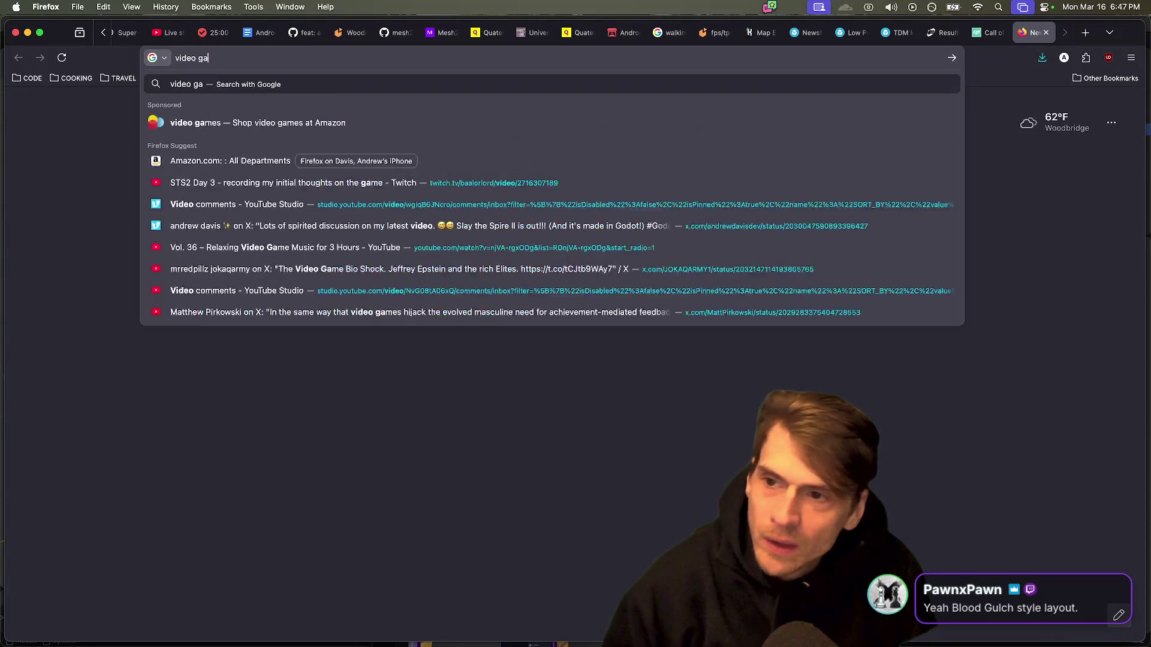
key(Return)
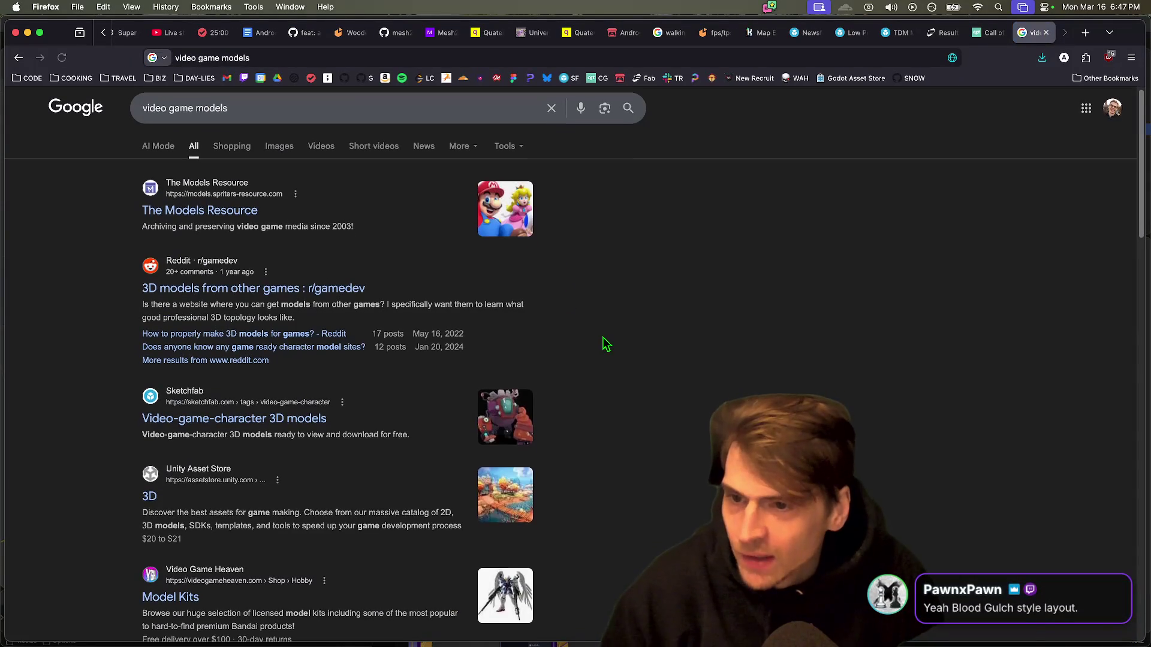
super+click(249, 208)
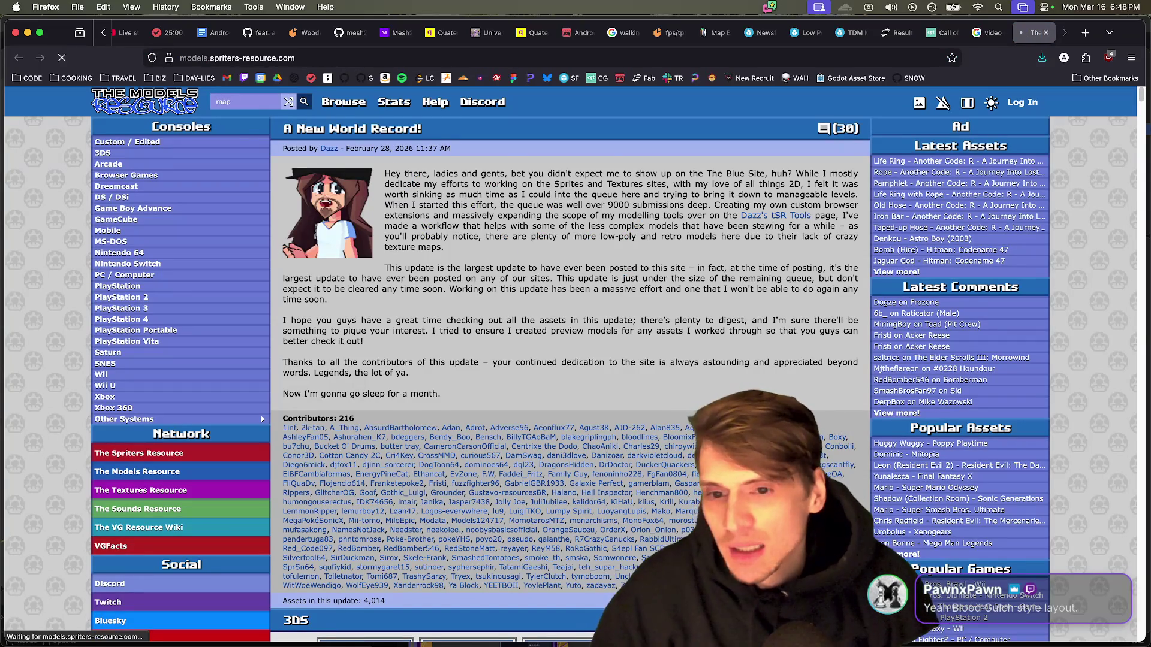
Step: Scroll the 'map' results and look over Halo 2's Coagulation asset page
scroll(356, 457, down, 5)
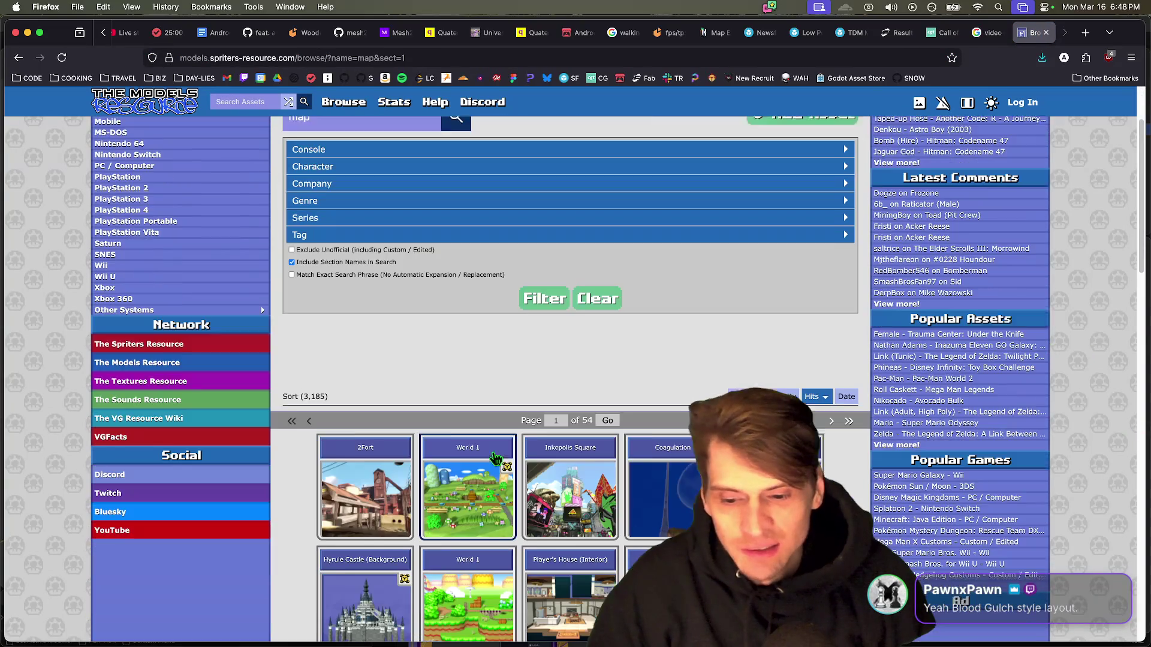
scroll(285, 434, down, 5)
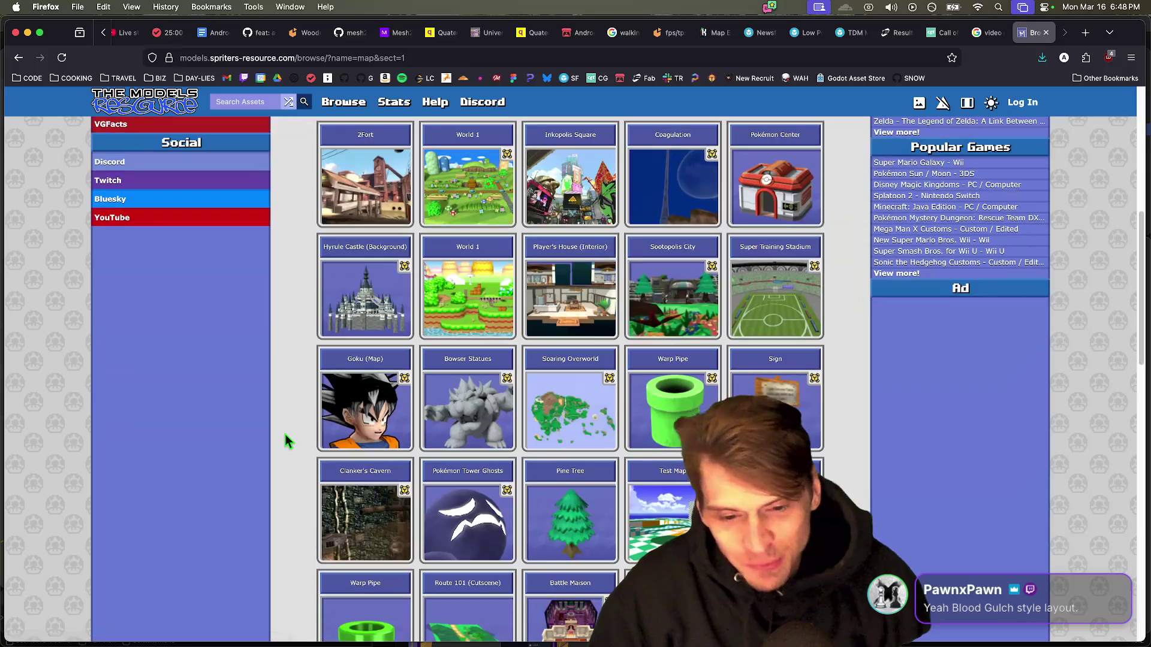
scroll(285, 434, up, 4)
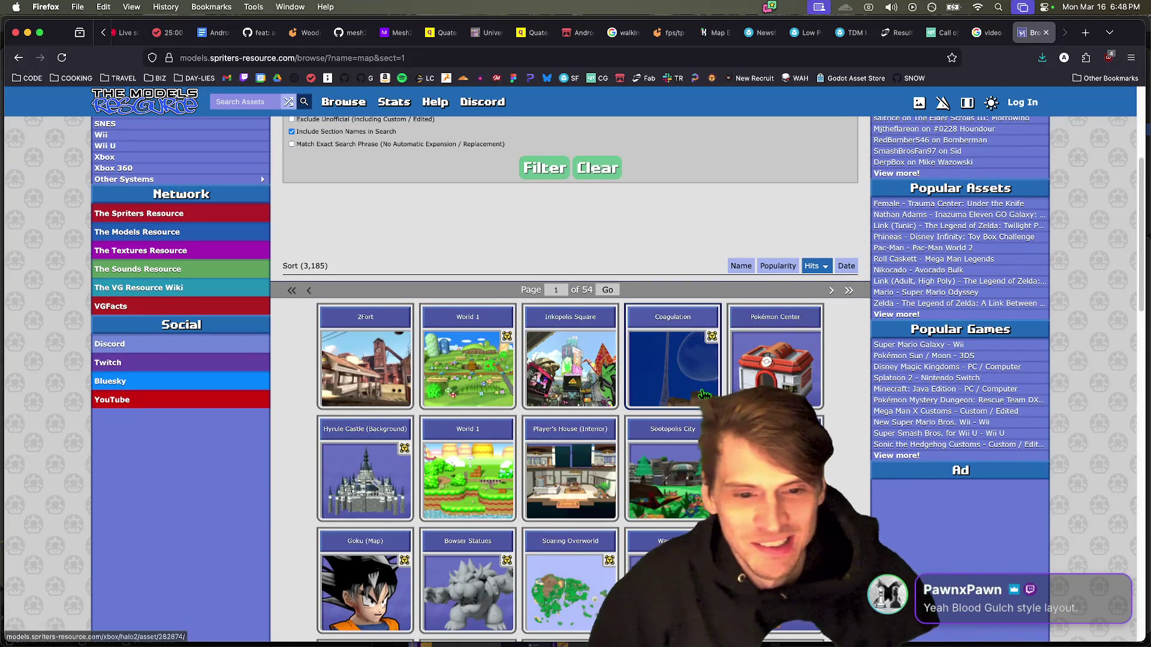
click(672, 366)
scroll(570, 270, down, 6)
scroll(557, 419, up, 4)
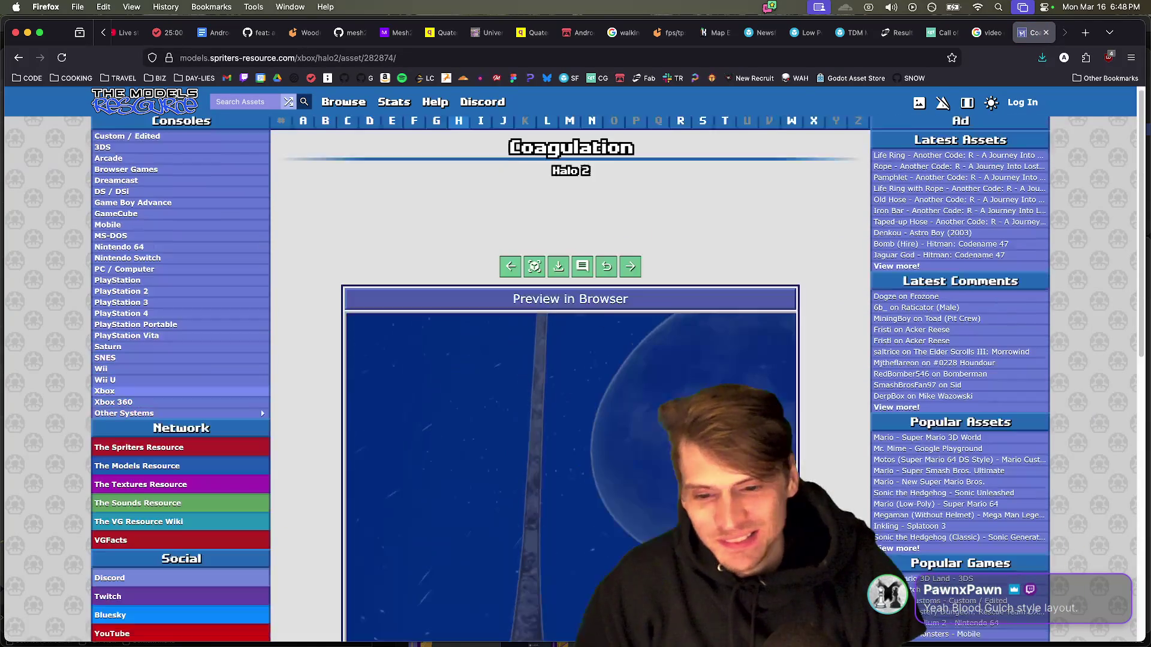
scroll(557, 419, down, 4)
Step: Return to the 'map' results and scroll down the tile grid past Battle Creek
key(super+Left)
key(super+Left)
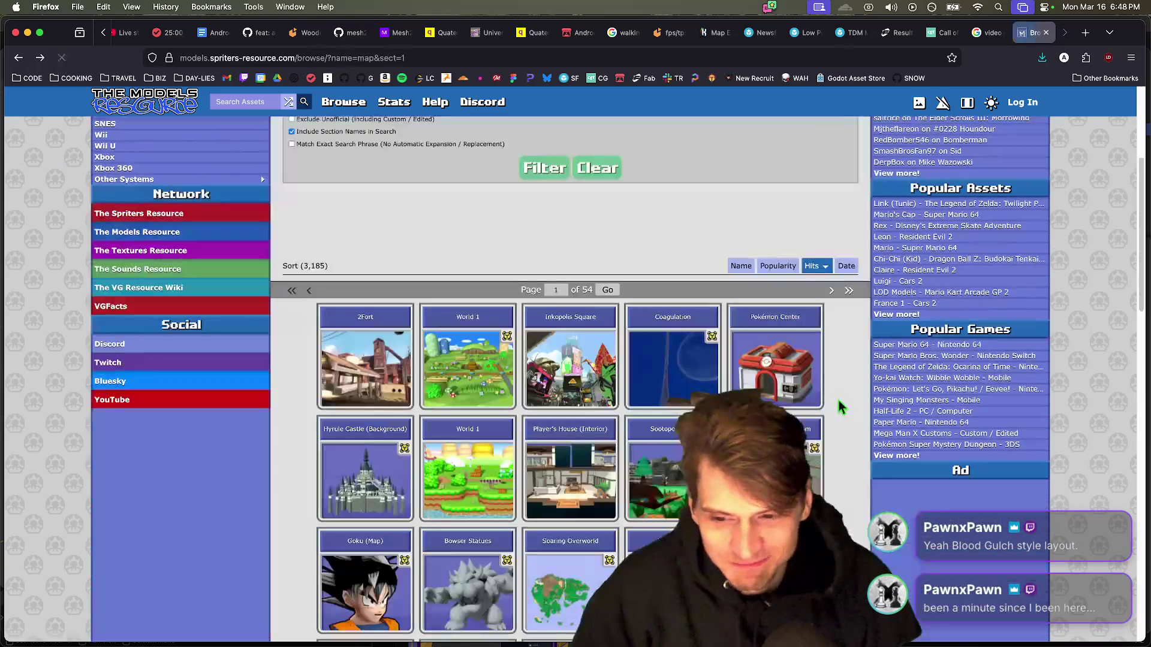
scroll(836, 401, down, 5)
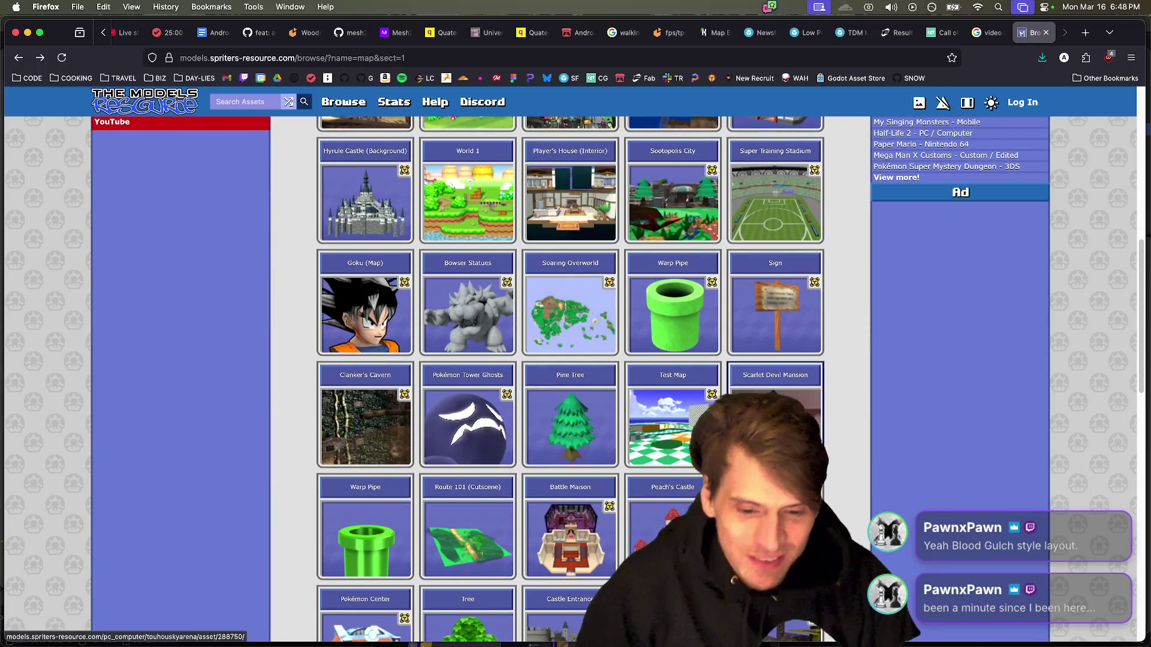
scroll(911, 363, down, 4)
scroll(909, 362, down, 3)
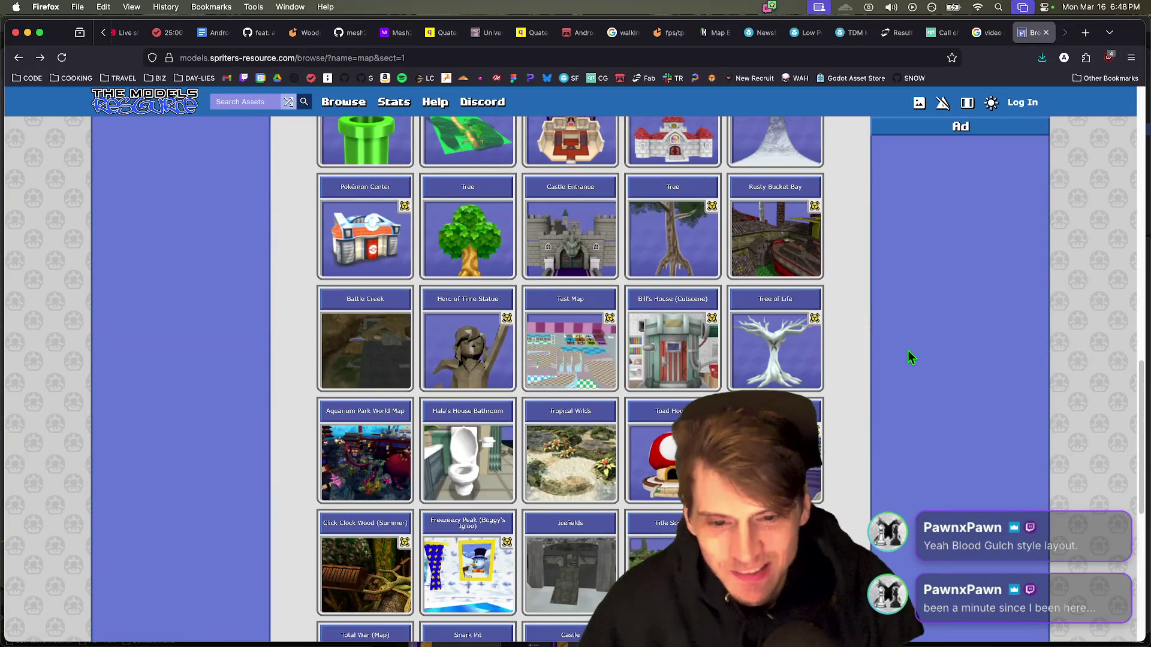
Step: Open and scroll the Battle Creek map asset, reload it, then return to the results
click(337, 340)
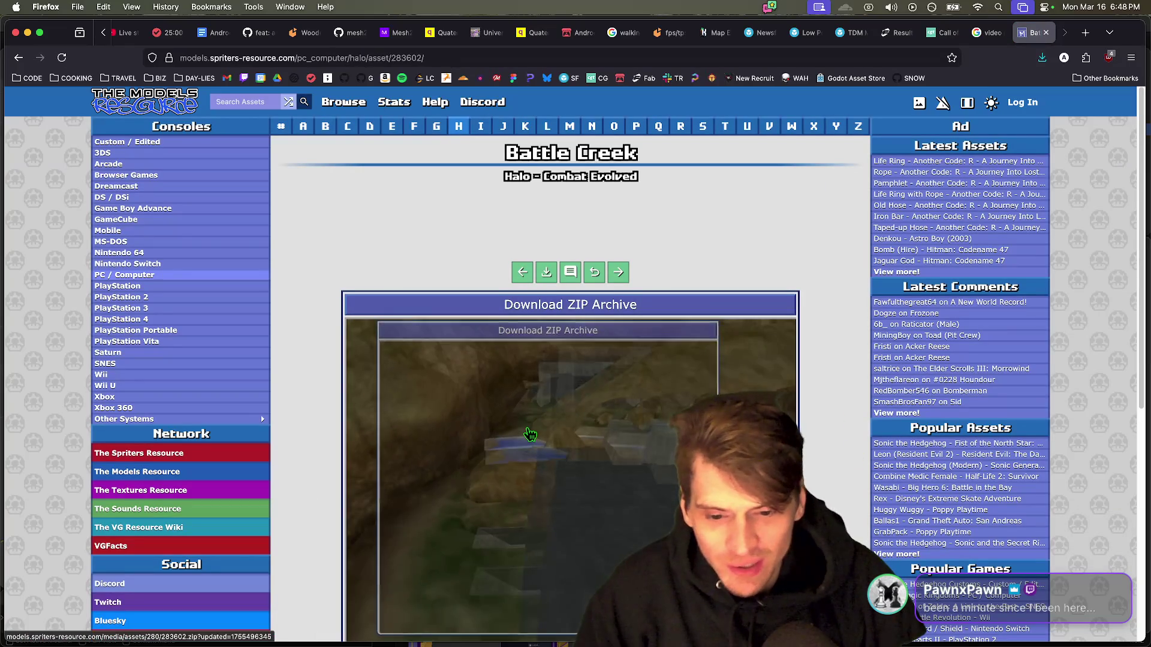
scroll(569, 360, down, 4)
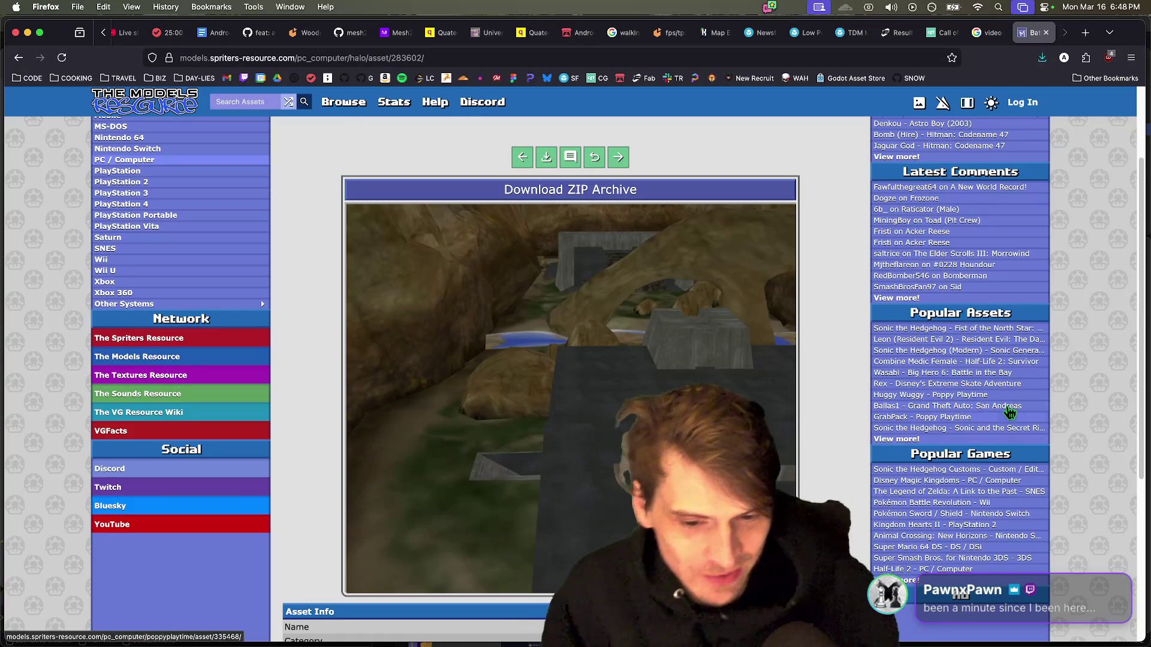
scroll(261, 300, down, 8)
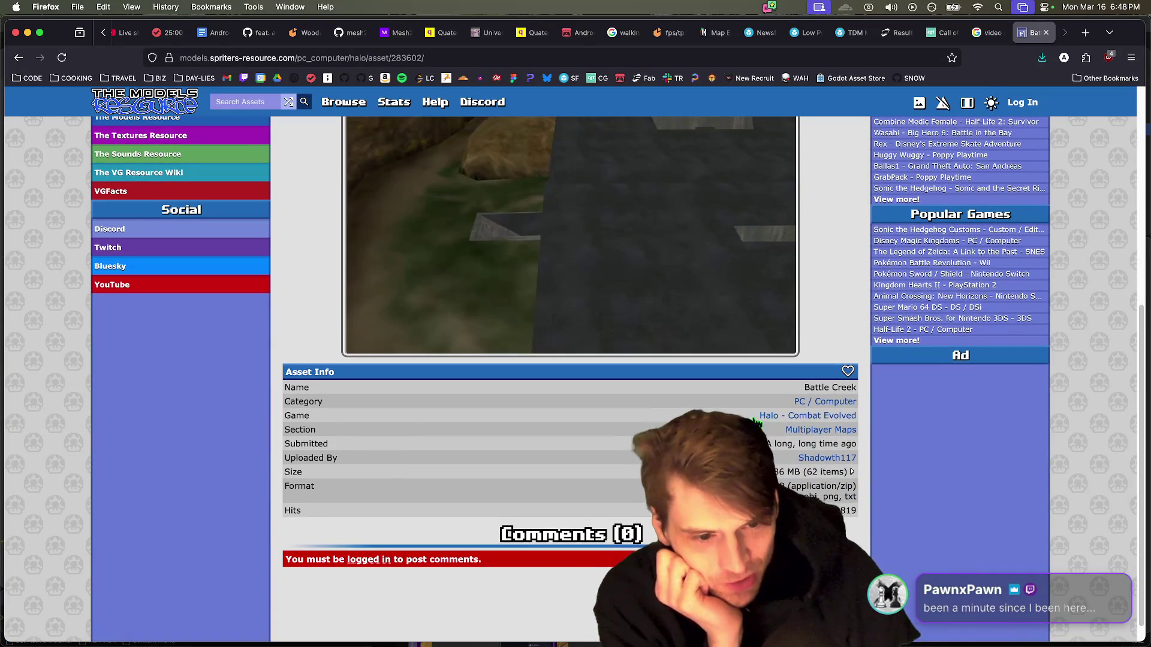
key(super+r)
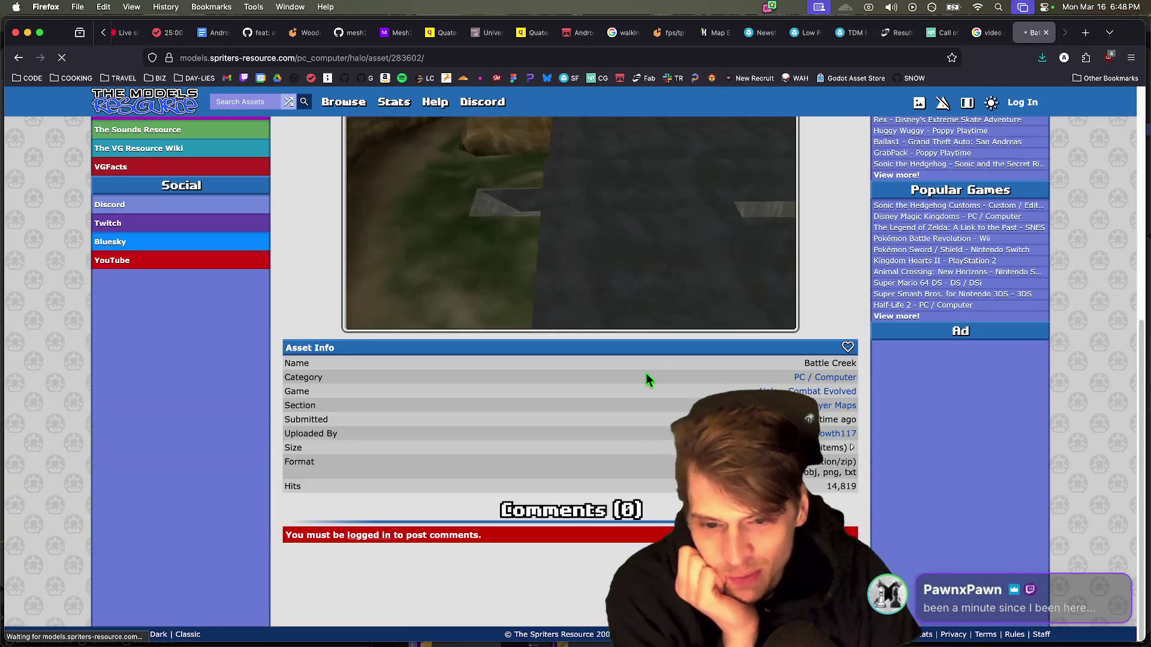
key(super+bracketleft)
scroll(819, 377, down, 8)
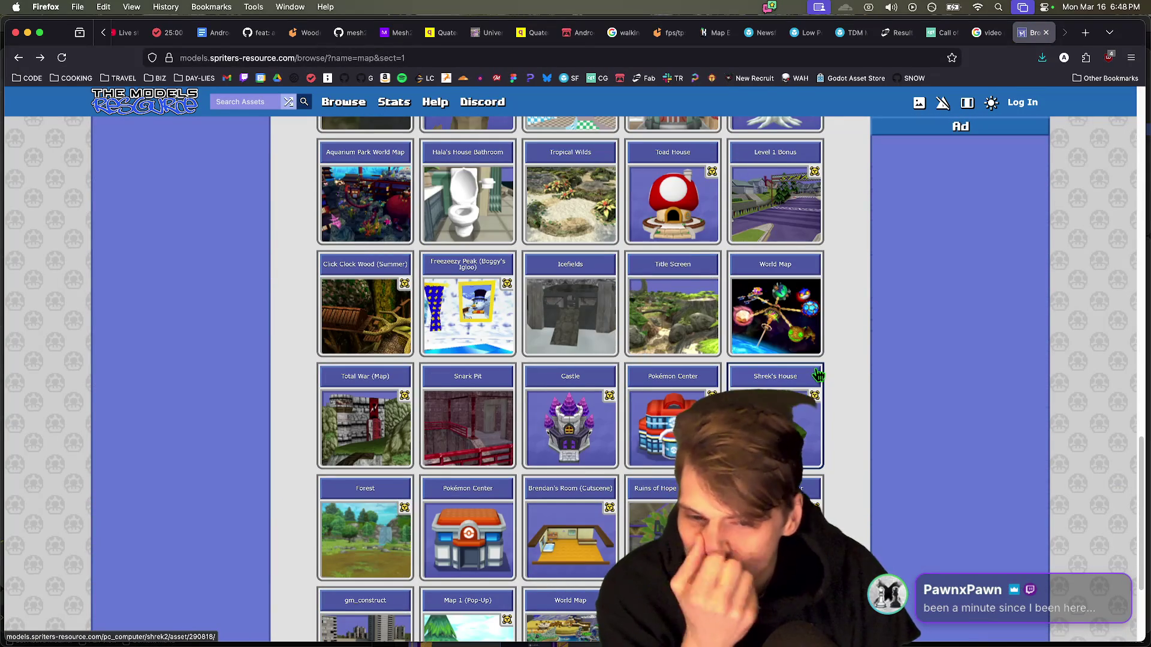
Step: Inspect the Icefields map asset page and a neighbouring map asset
click(570, 315)
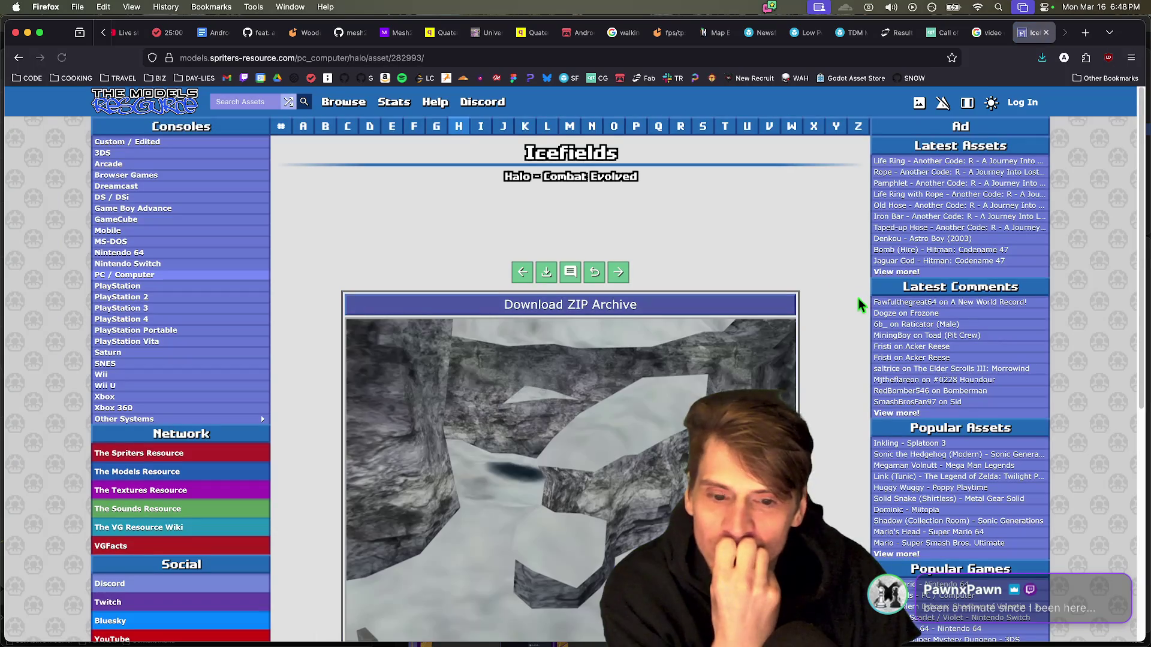
scroll(860, 306, down, 8)
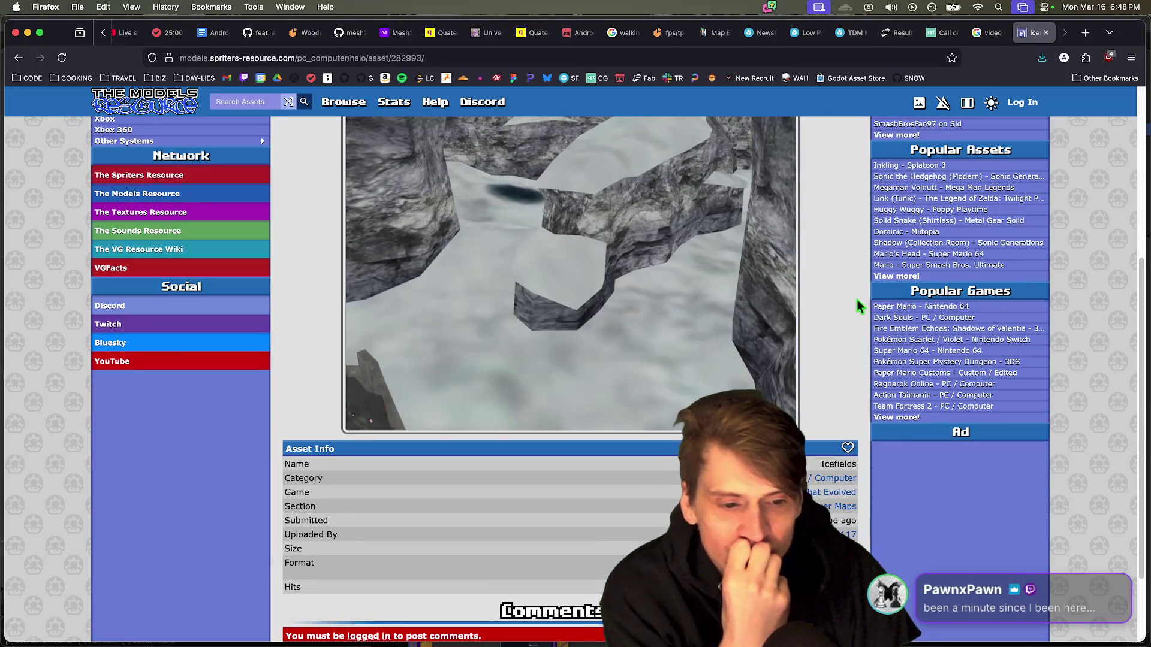
scroll(920, 512, up, 5)
scroll(623, 225, down, 1)
scroll(623, 224, up, 1)
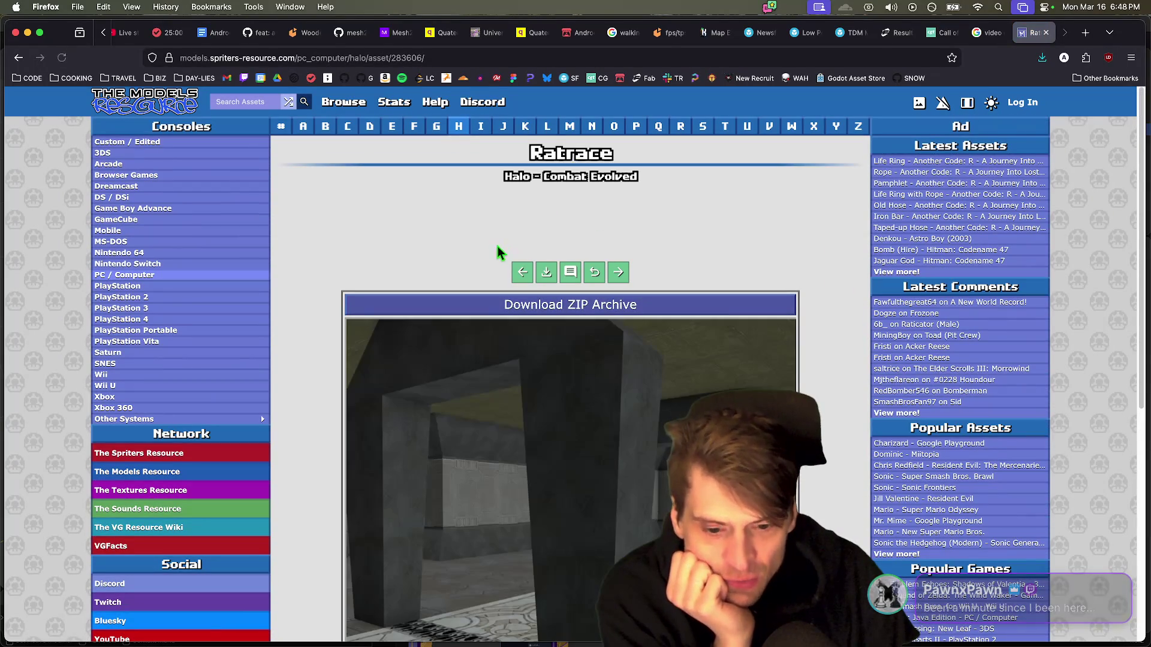
click(524, 271)
scroll(370, 403, down, 6)
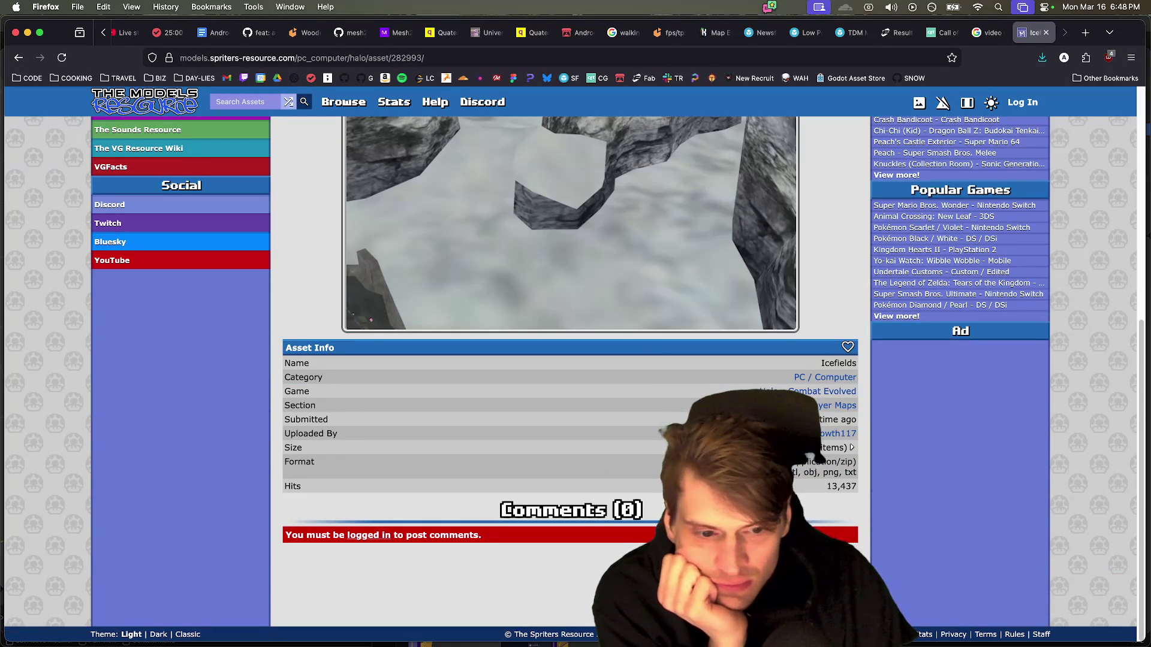
scroll(616, 210, up, 5)
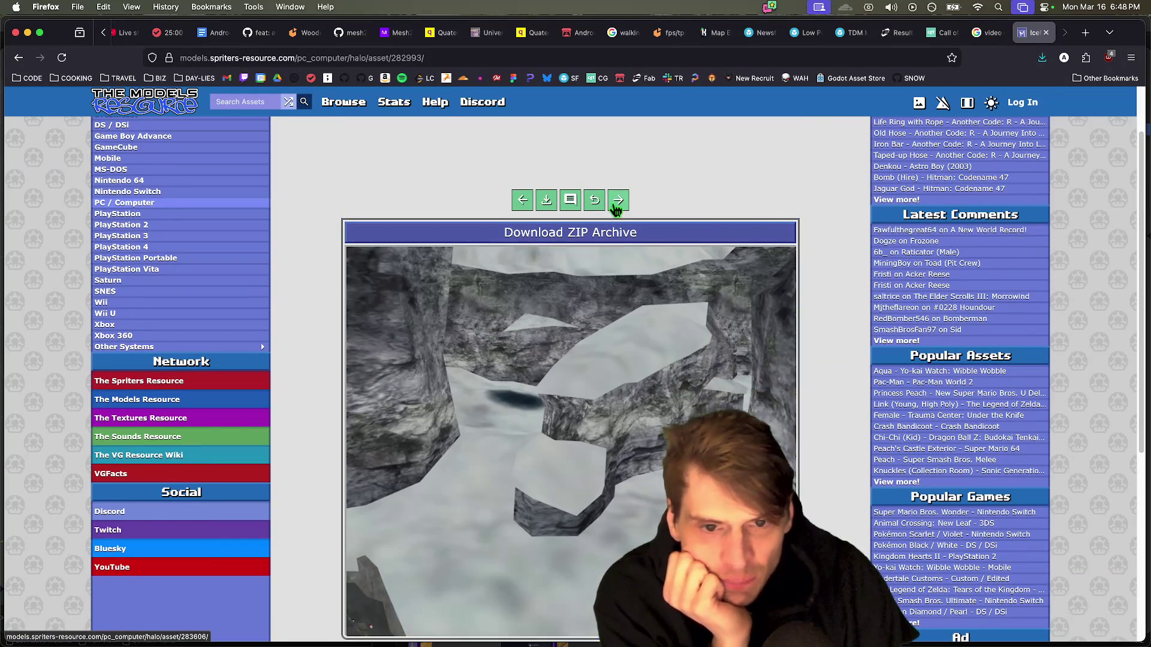
Step: Step through further map assets to Halo: Combat Evolved's Baton page
click(617, 204)
scroll(622, 310, down, 2)
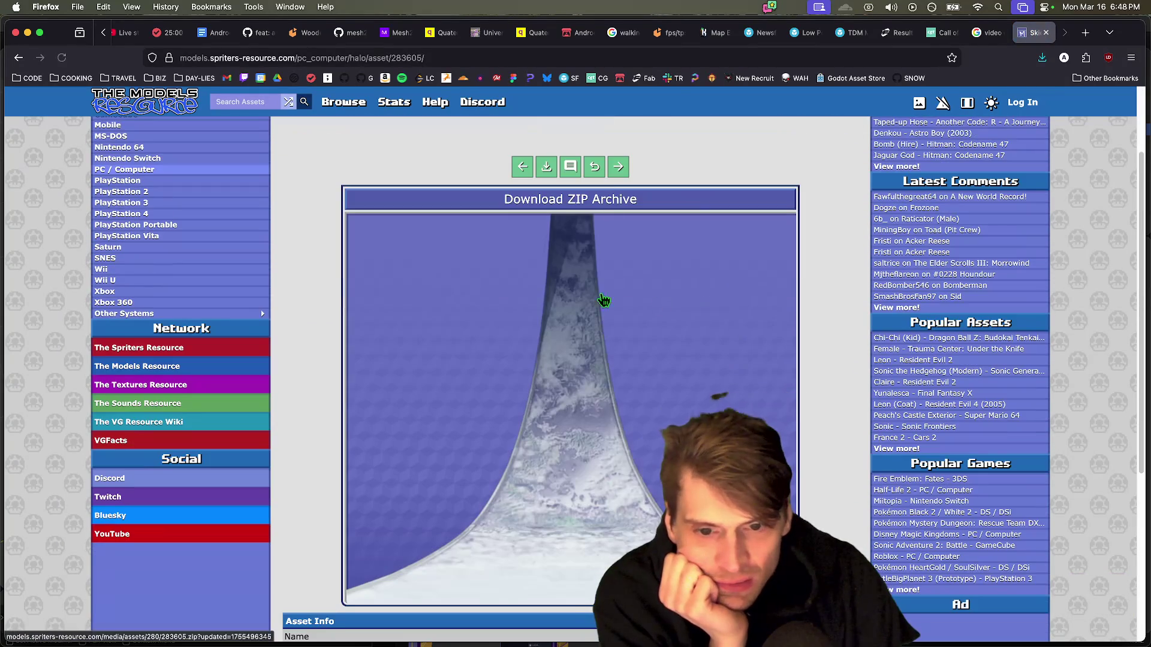
click(622, 164)
scroll(621, 288, down, 6)
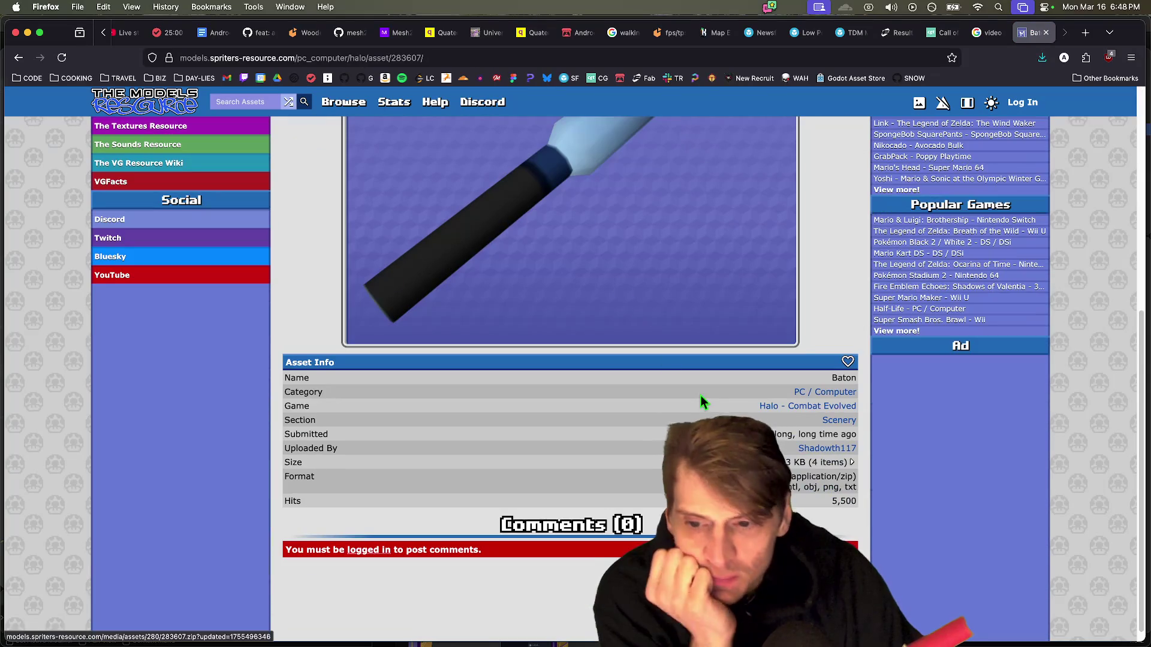
scroll(697, 396, up, 6)
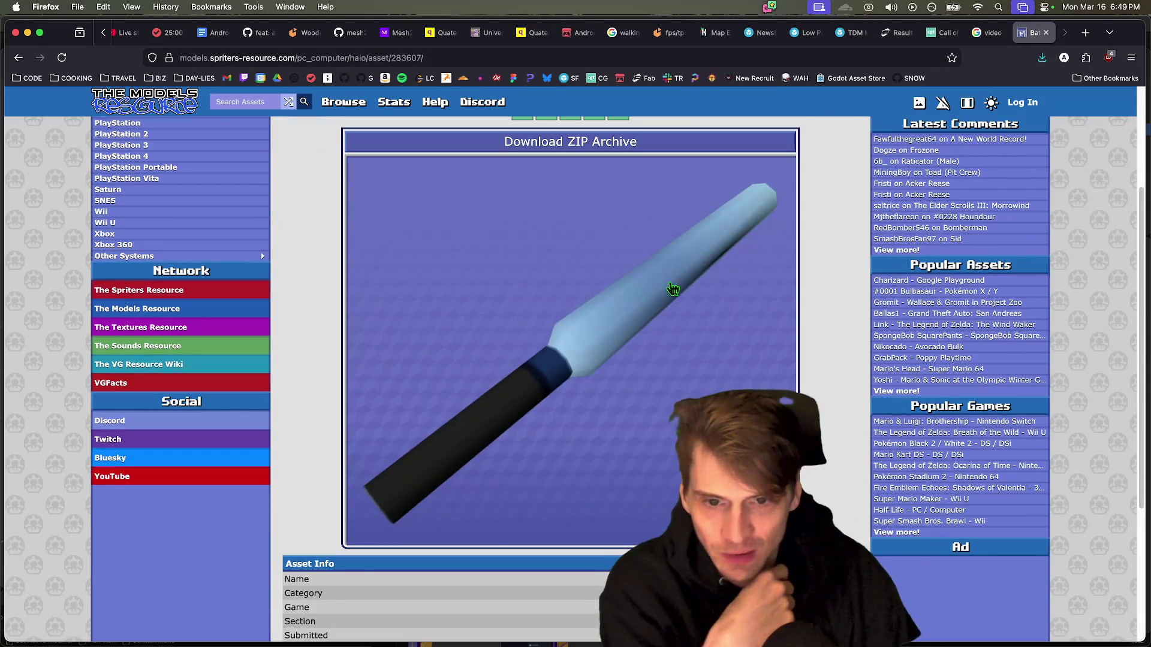
Step: Go back a page and return to Fab's free 'fps map' results
key(super+Left)
click(896, 34)
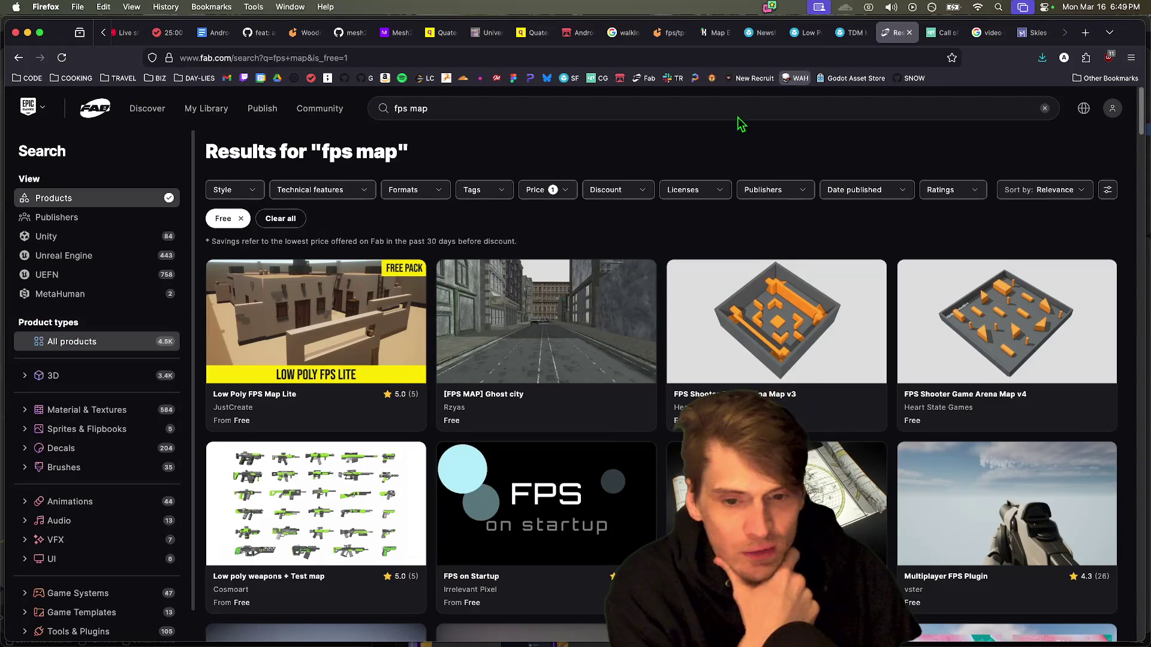
scroll(604, 277, down, 3)
scroll(604, 280, up, 3)
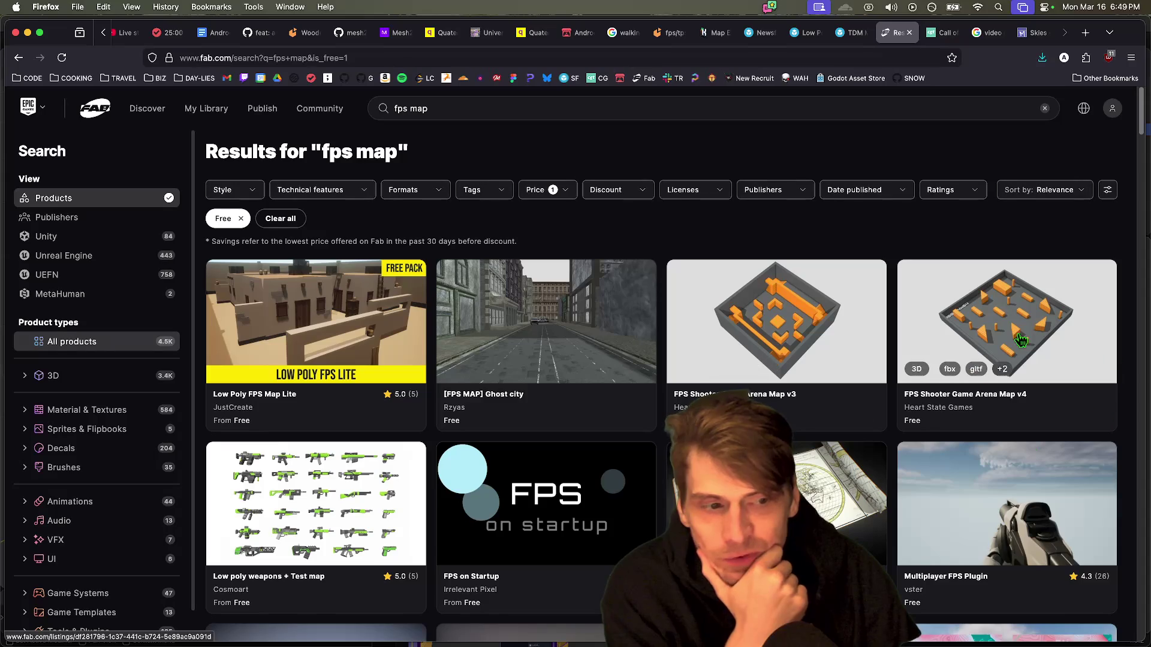
Step: Run the co-op game from Godot and shoot fireballs at the targets by the pillars
mouse_move(496, 629)
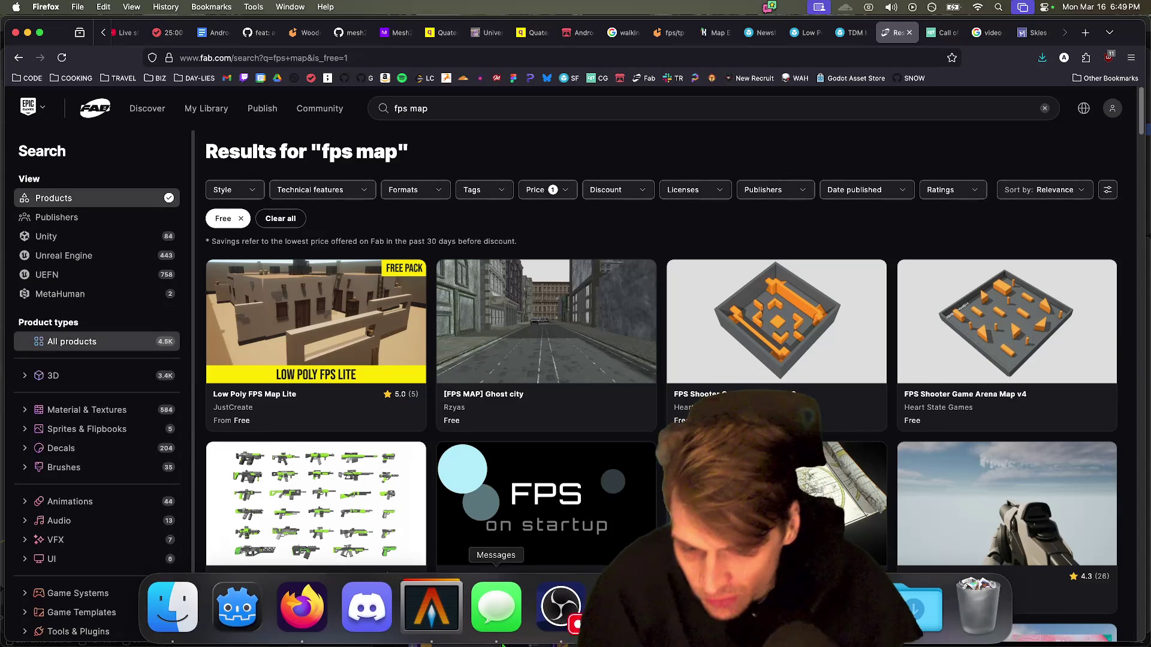
click(238, 606)
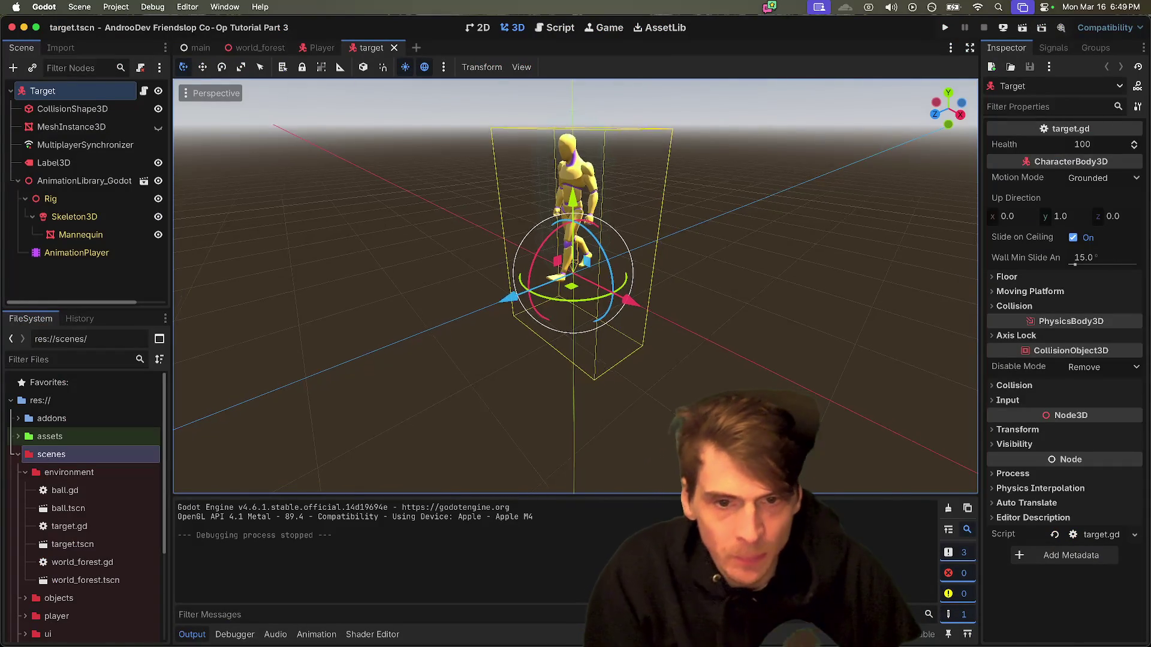
scroll(649, 191, up, 3)
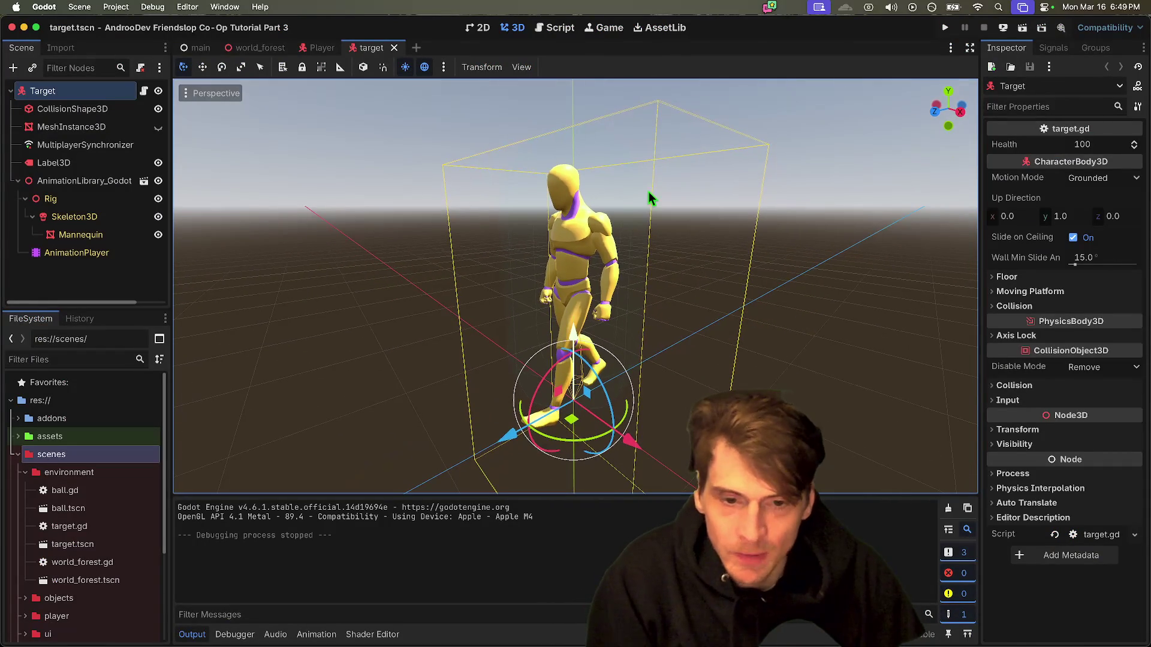
key(super+b)
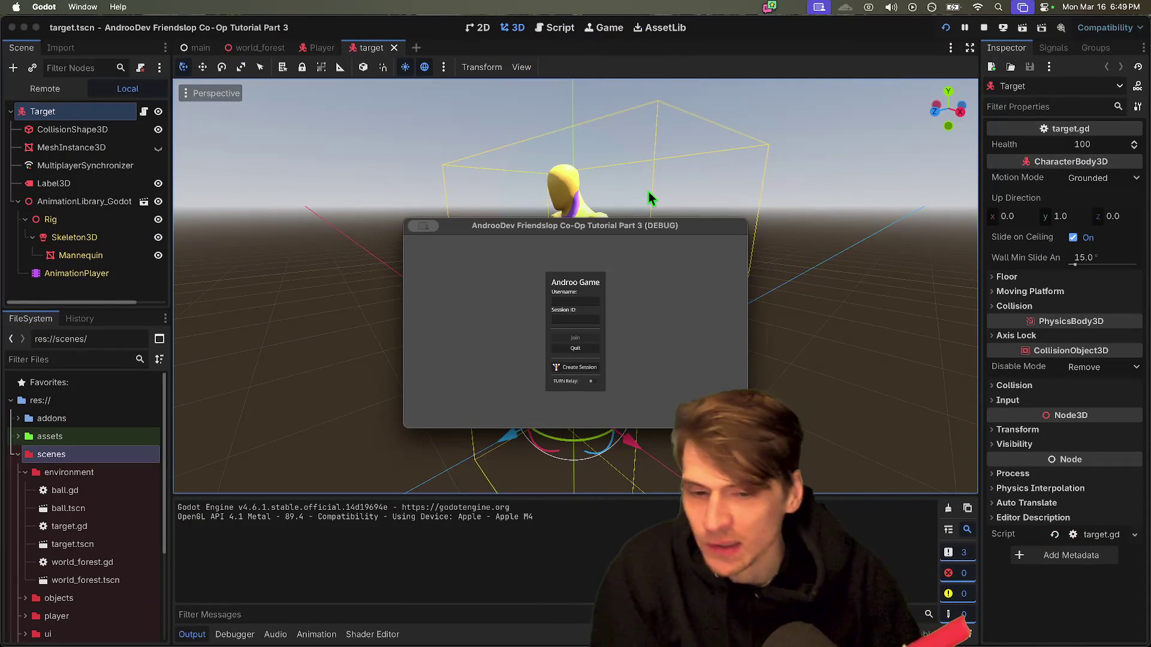
click(576, 367)
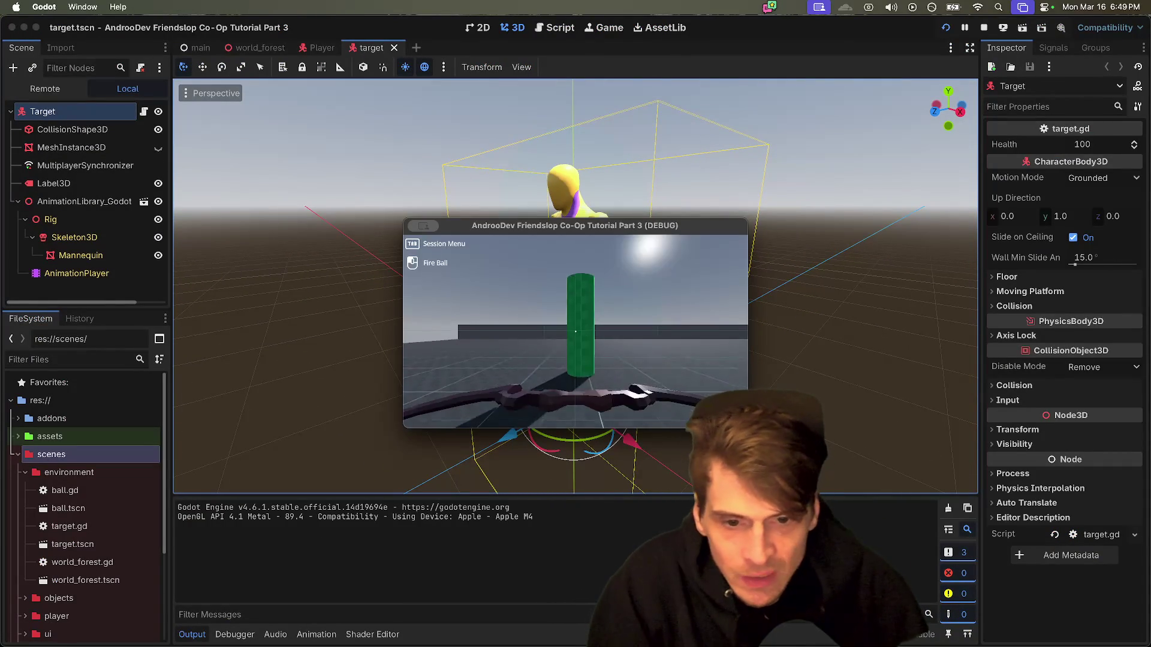
key(s)
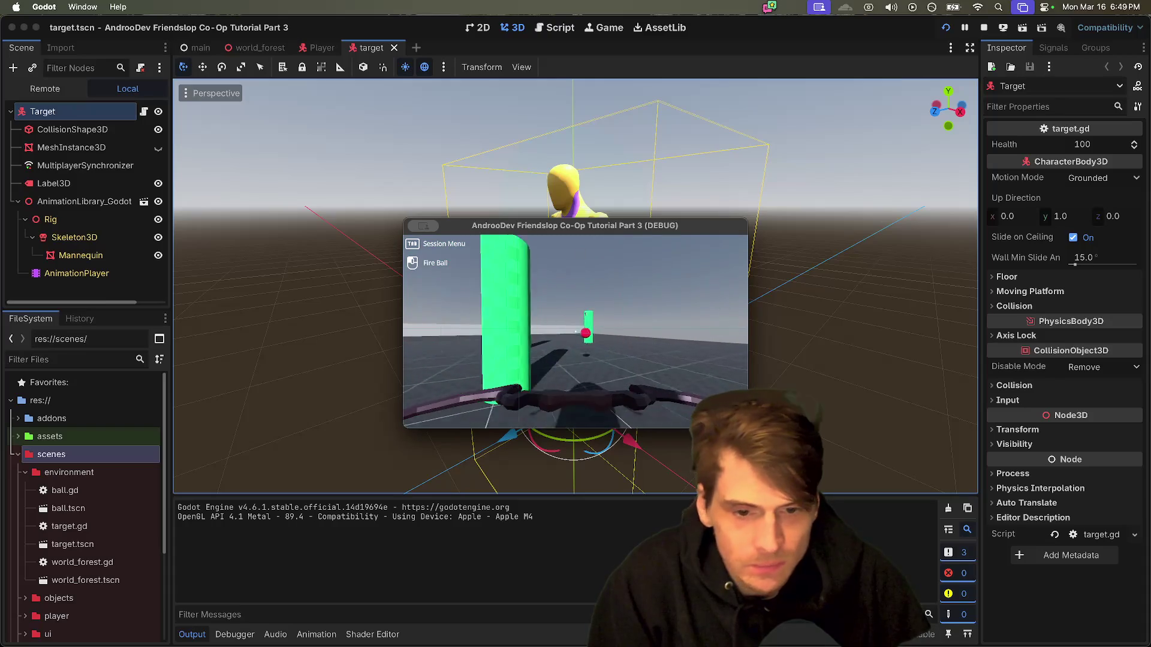
click(575, 332)
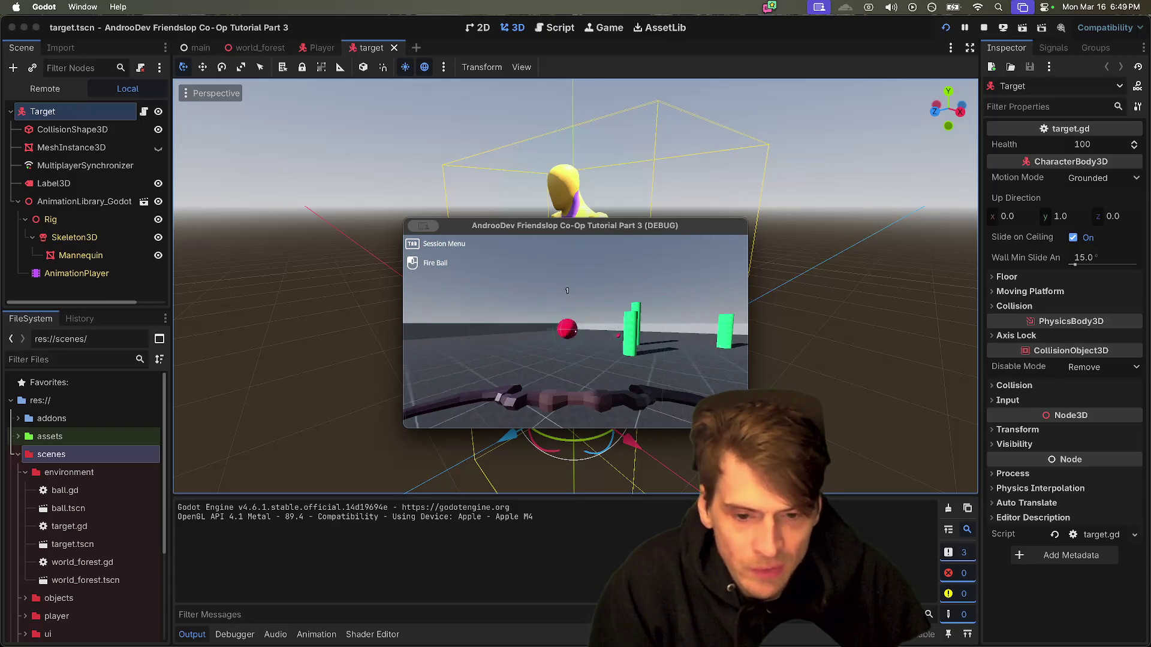
key(w)
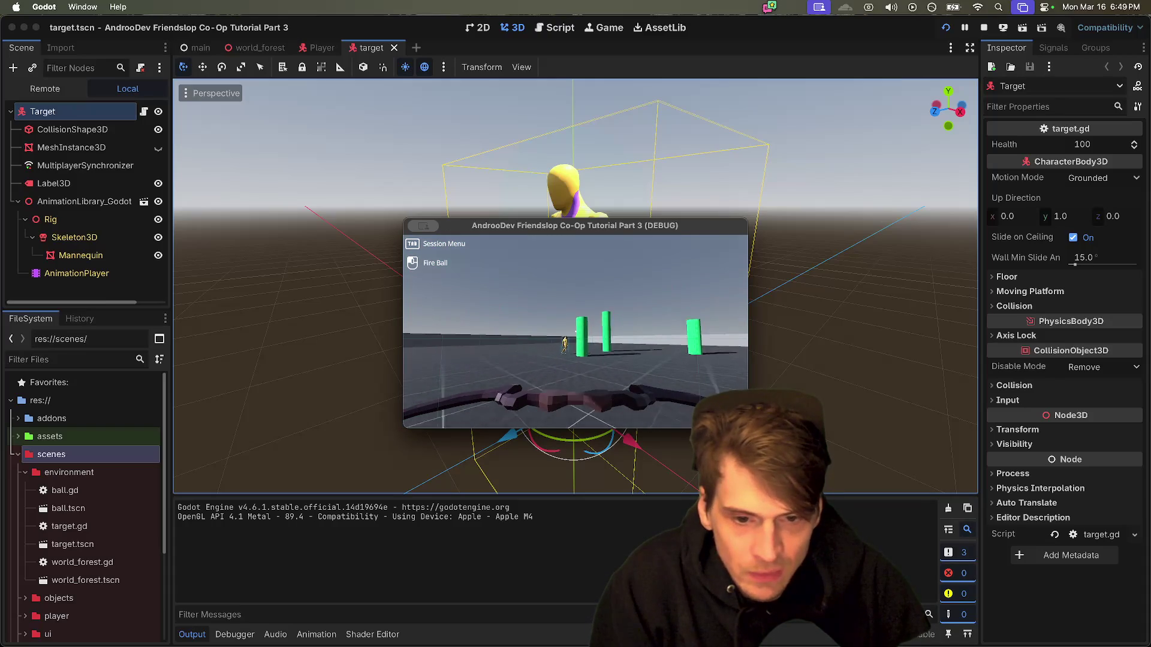
click(575, 331)
mouse_move(575, 332)
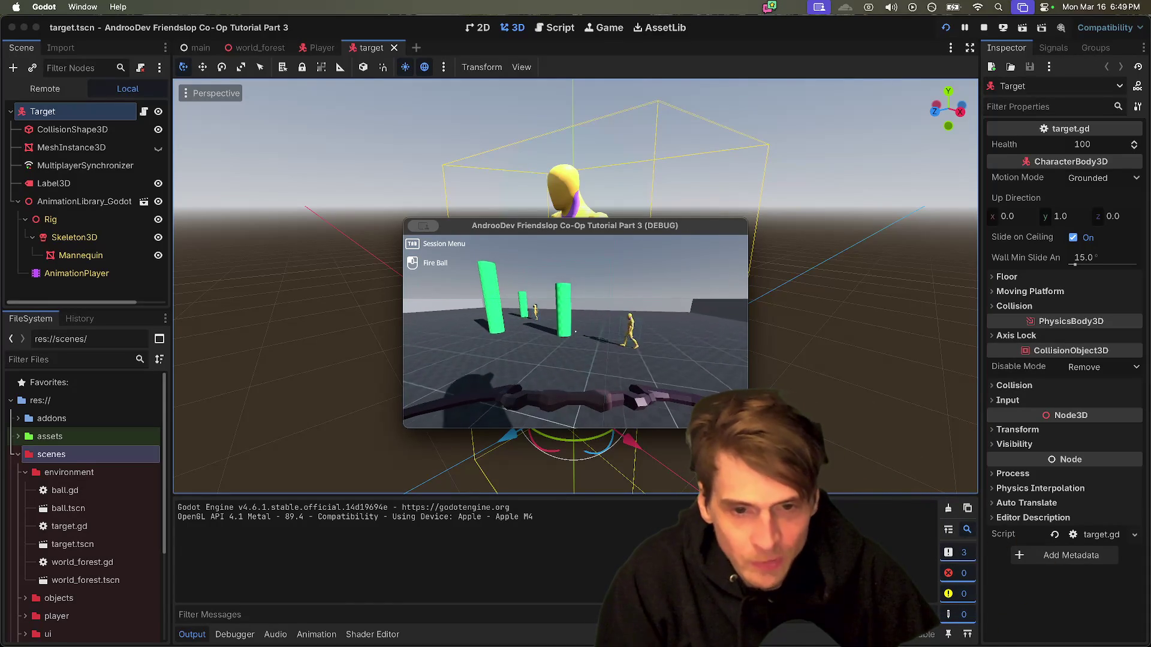
Step: Select the target's Label3D and raise it higher above the mannequin
key(Escape)
click(511, 176)
click(491, 179)
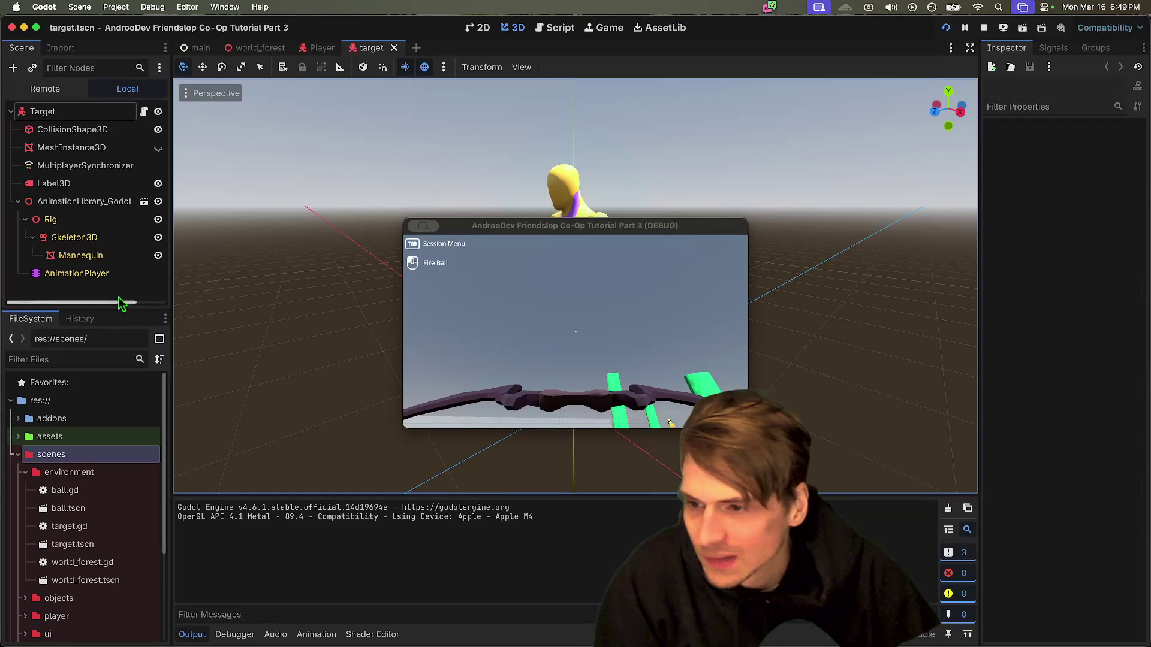
click(96, 183)
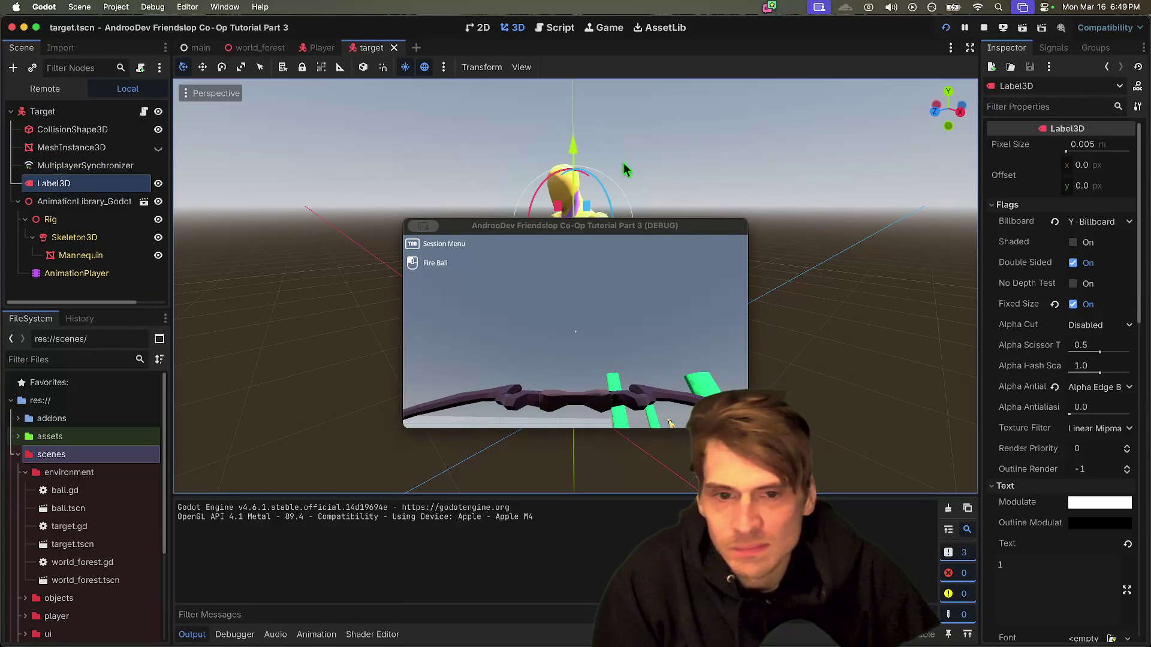
drag(572, 145, 572, 123)
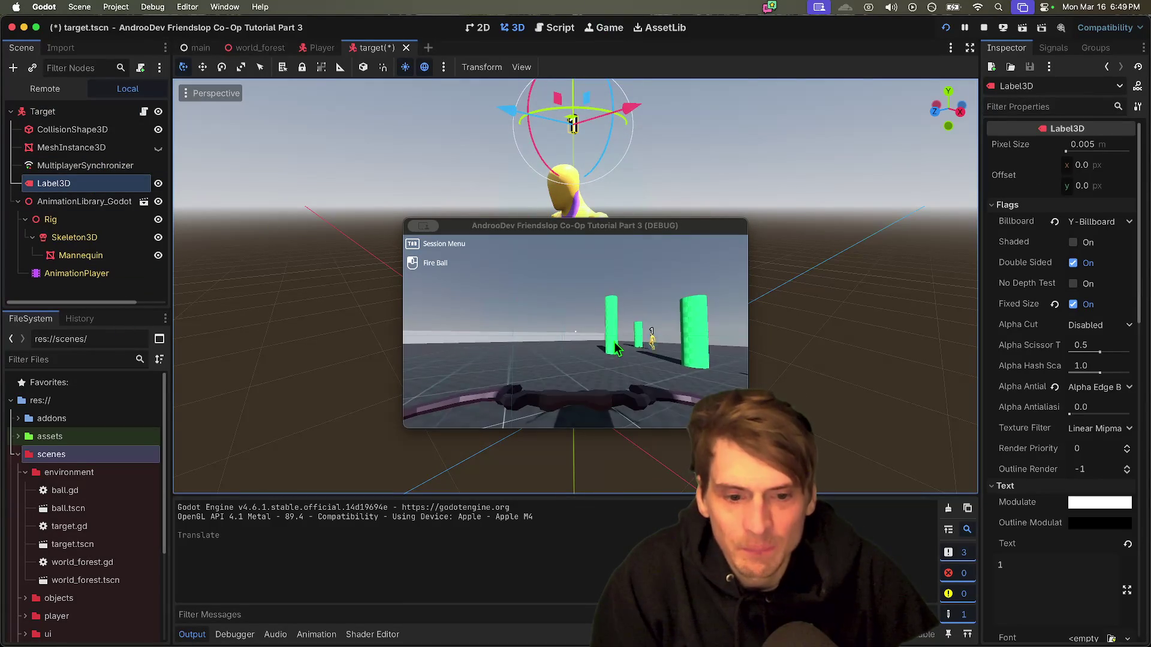
Step: Stop the game, save target.tscn, and relaunch into a new session
click(688, 364)
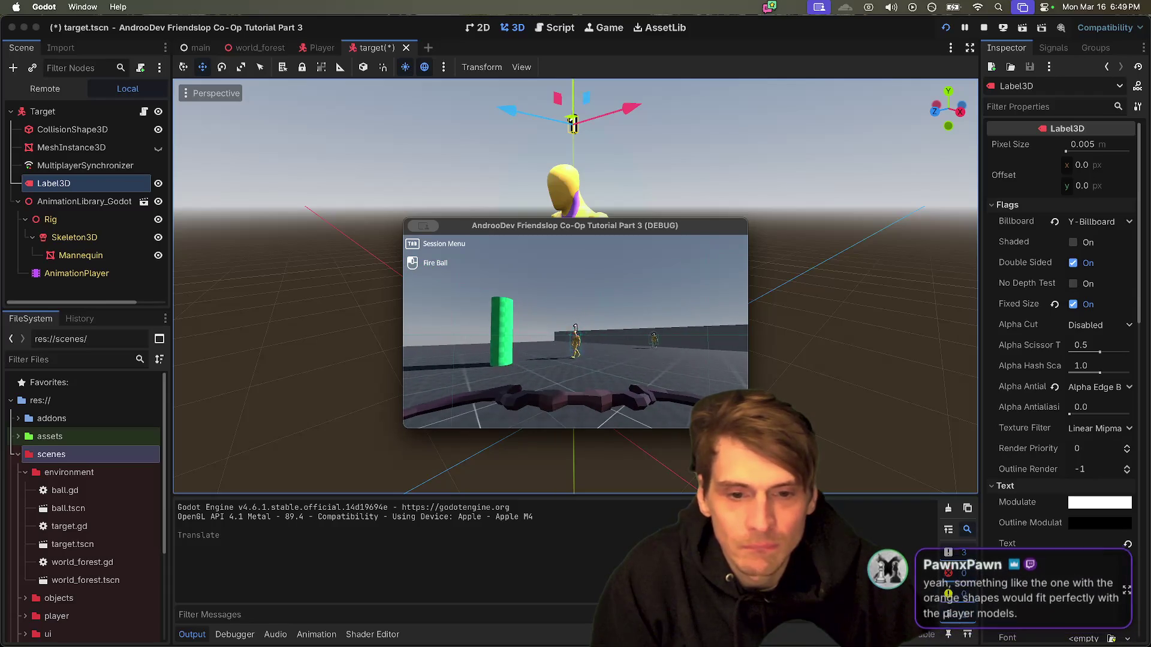
key(Escape)
key(super+b)
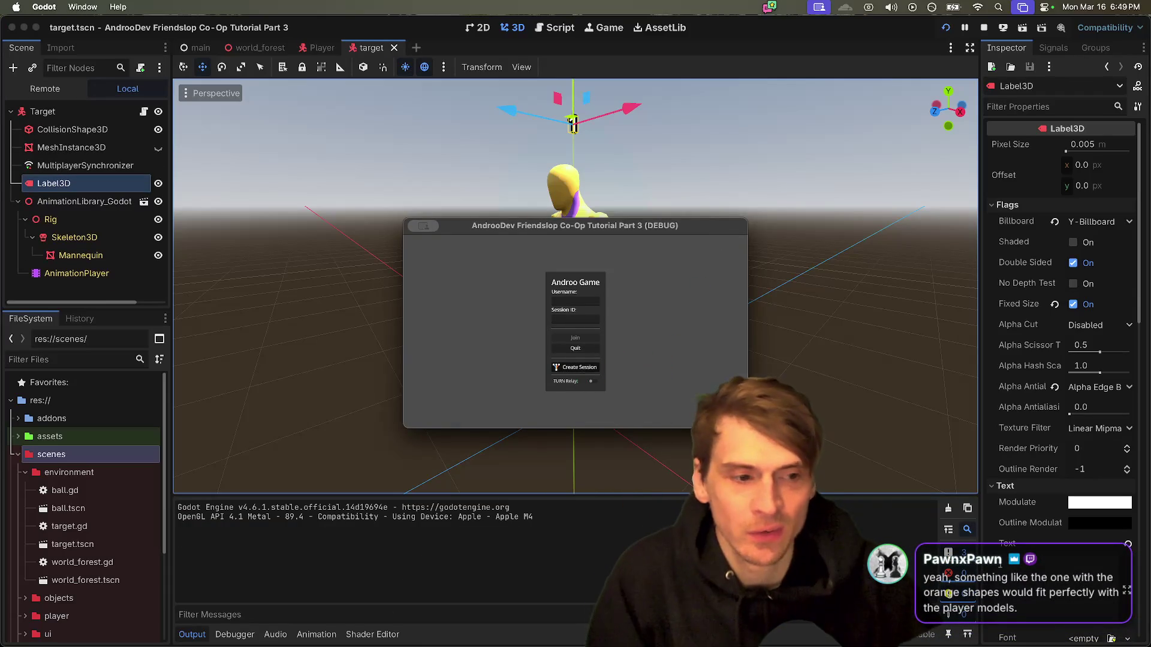
click(578, 372)
key(super+Tab)
key(super+Tab)
key(super+Tab)
key(super+Tab)
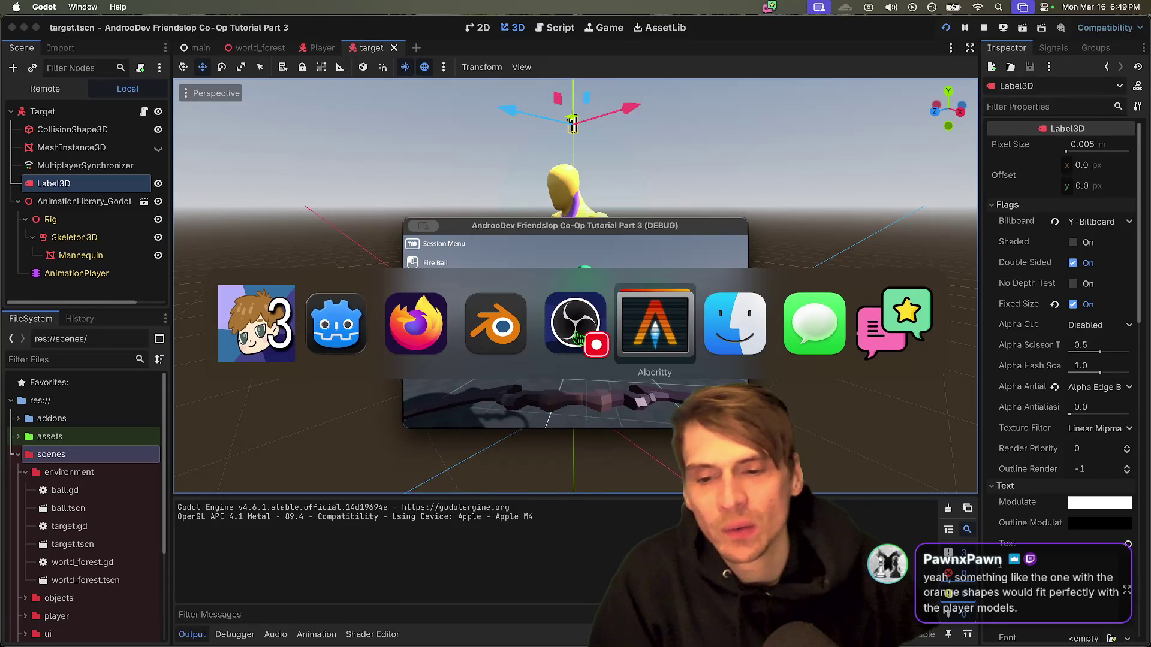
Step: Try the misspelled kenny.nl address over HTTP, which ends on a 404 page
text(ken)
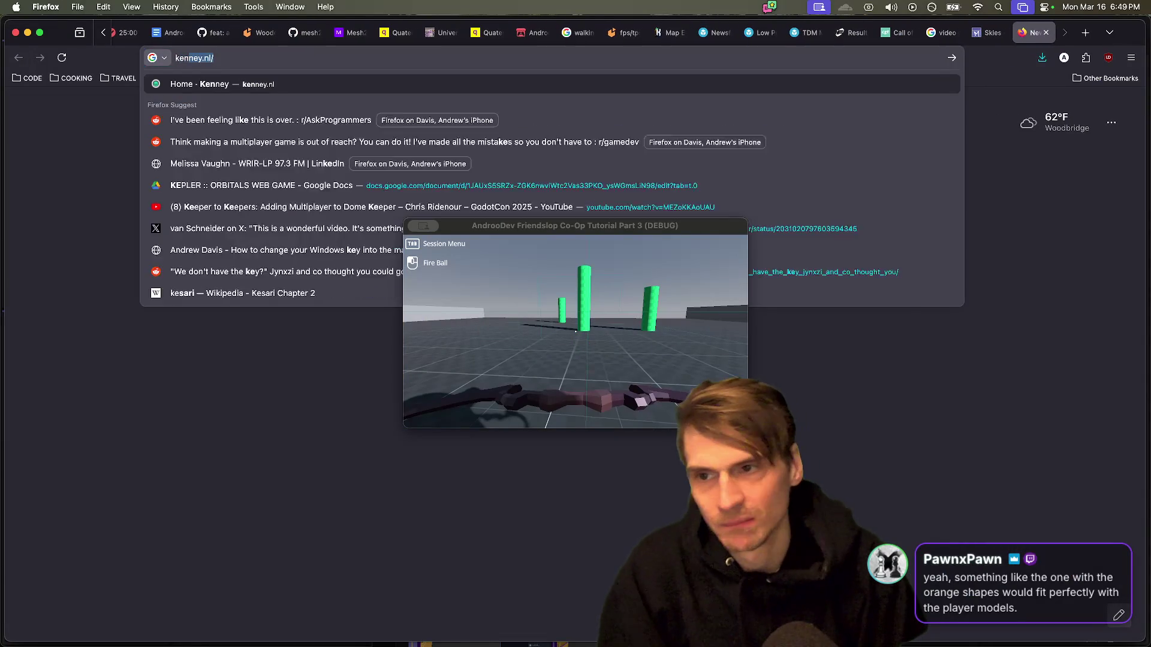
text(ny.nl)
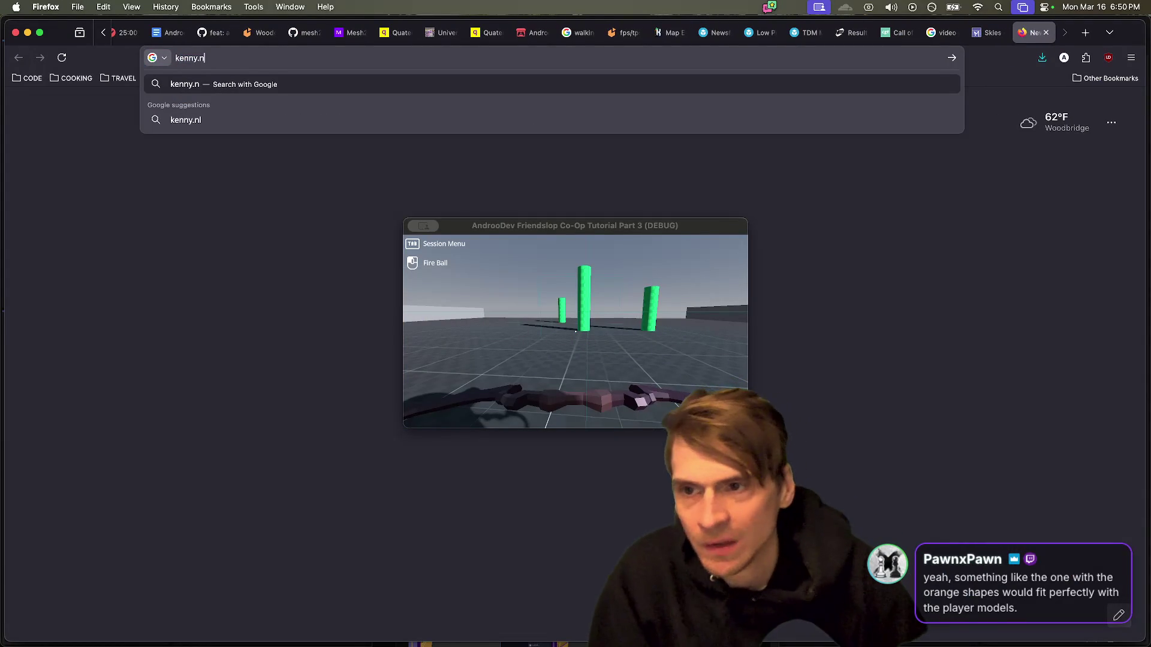
key(Return)
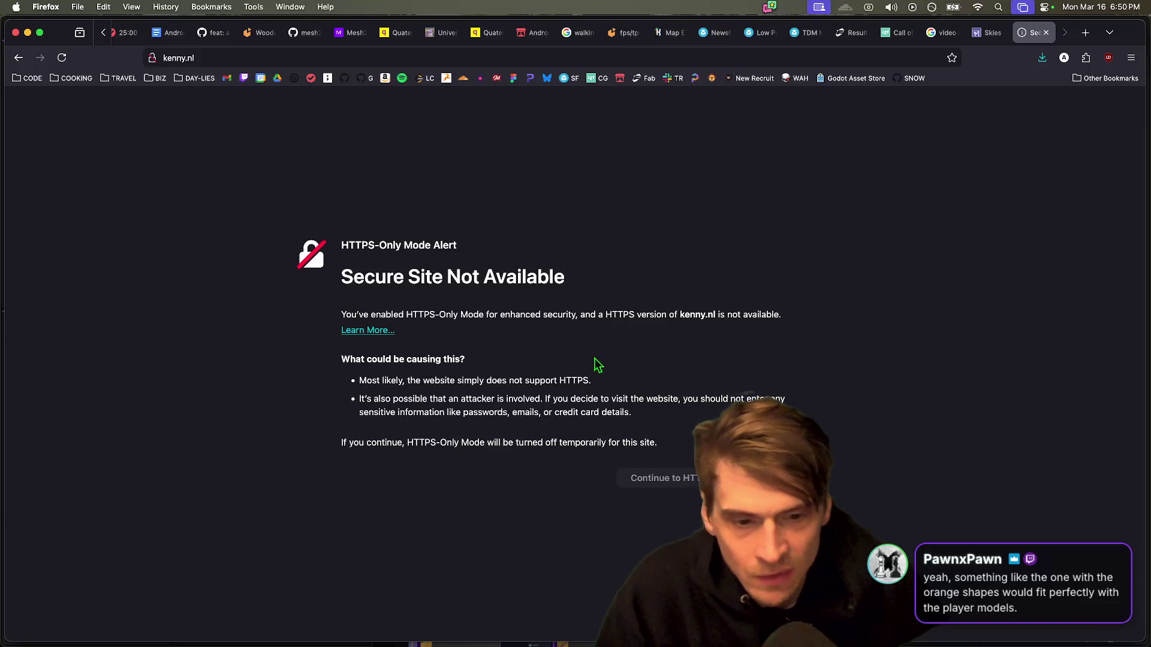
click(681, 475)
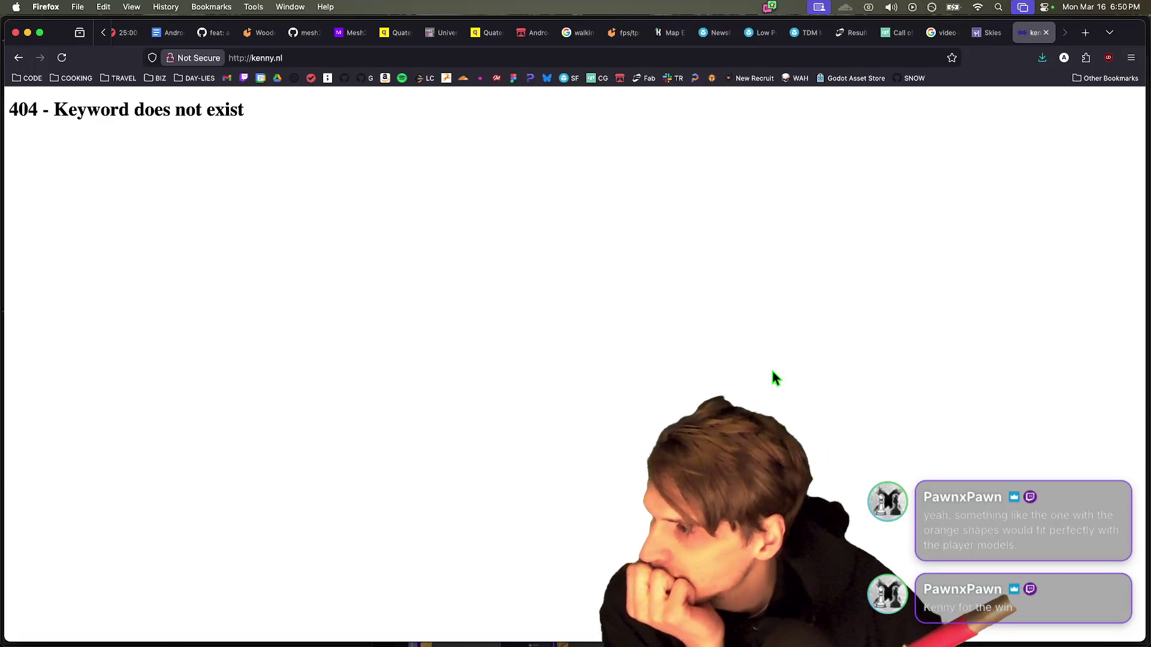
Step: Load the Kenney homepage at kenney.nl in a new tab
key(super+t)
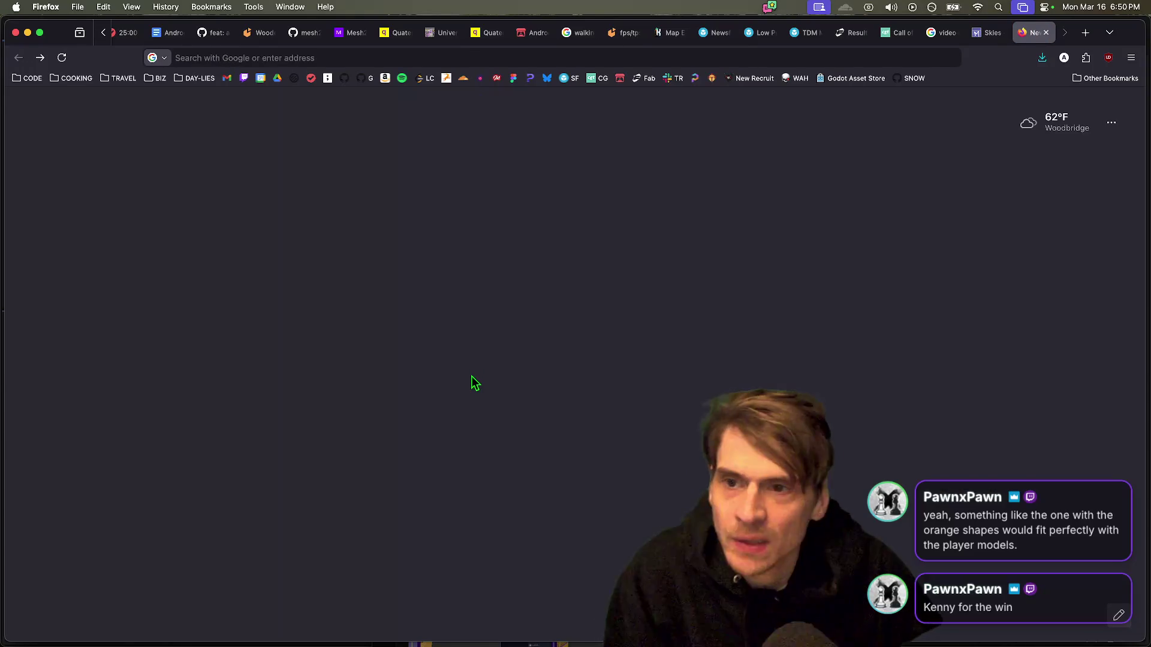
text(kenney.nl/)
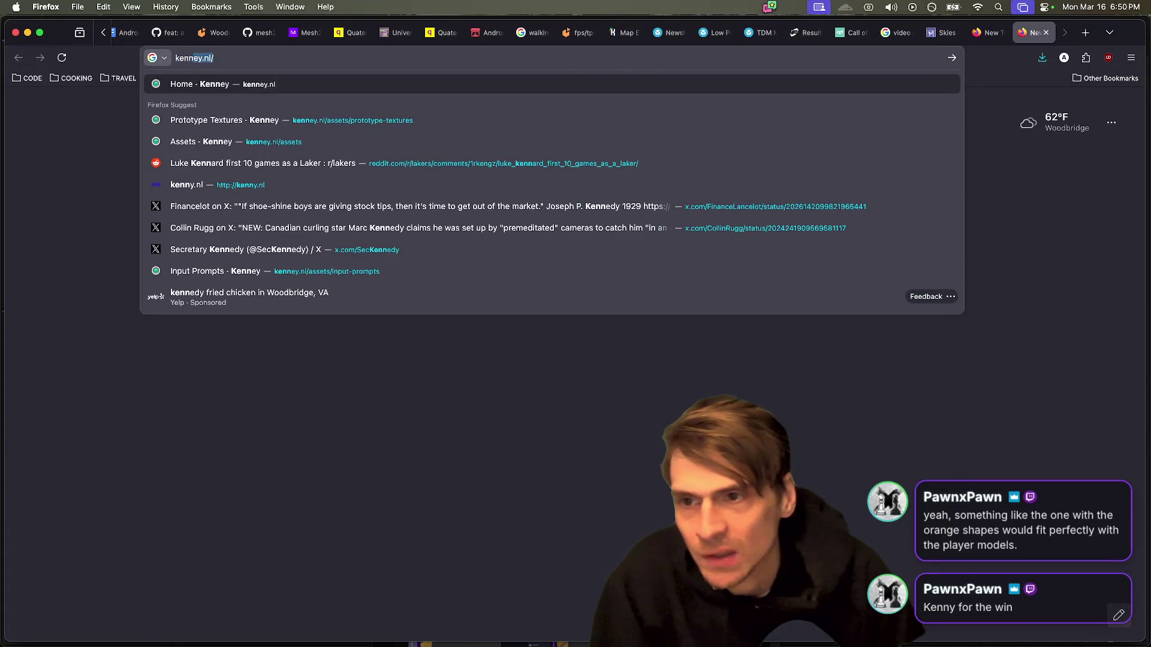
key(Return)
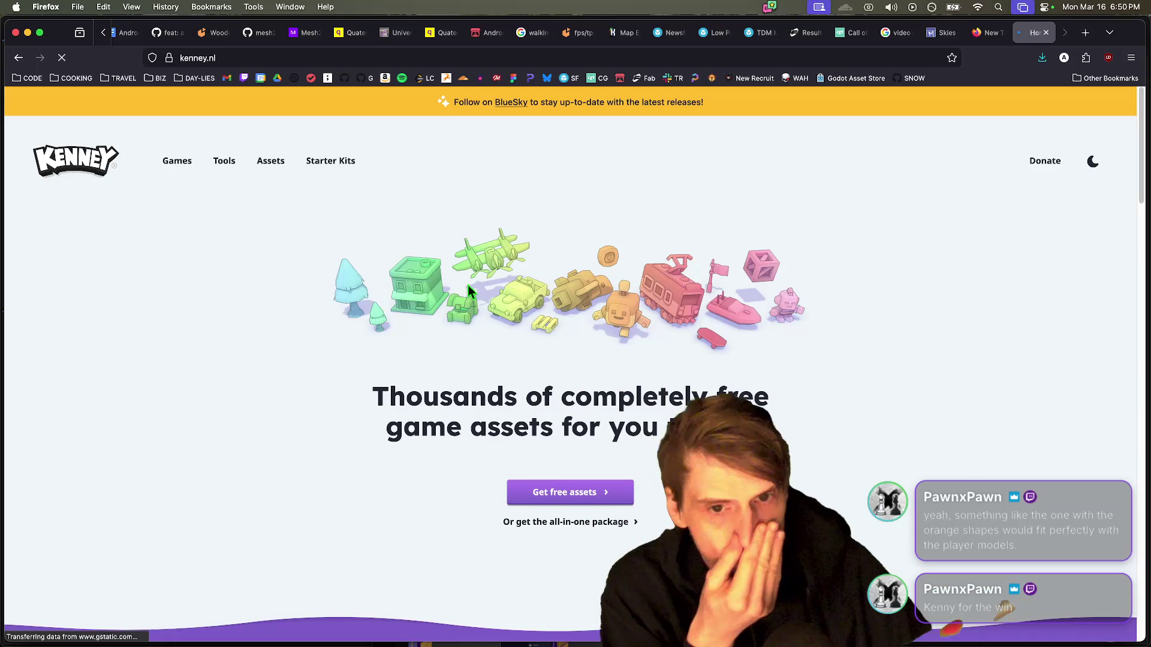
scroll(634, 491, down, 2)
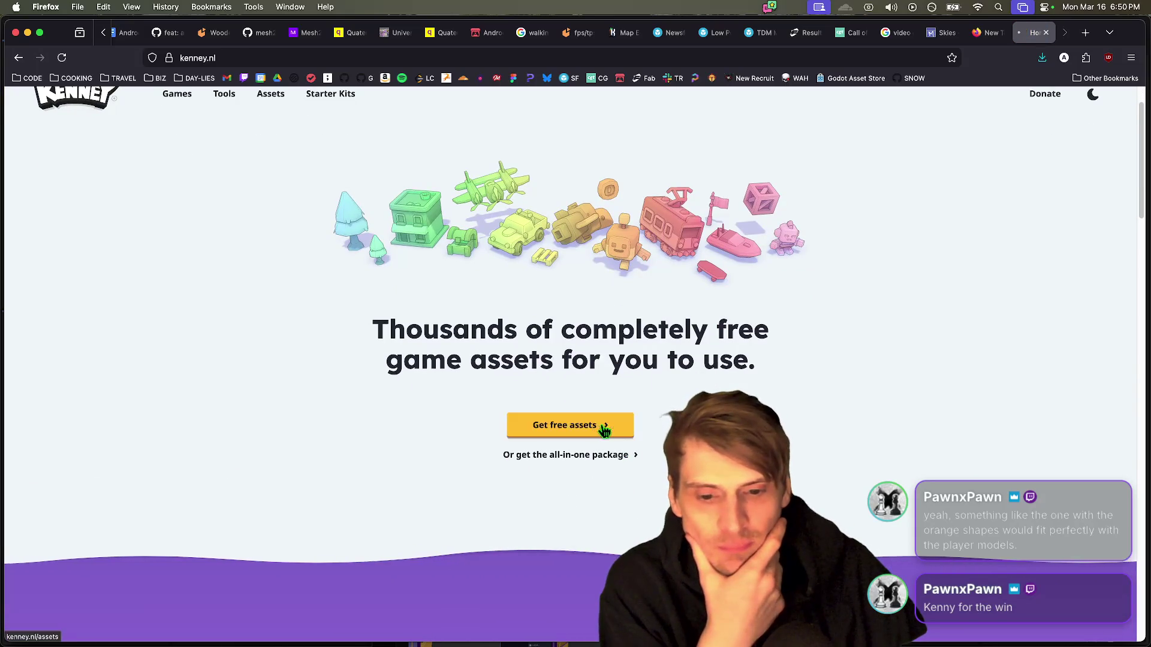
Step: Browse Kenney's free asset pages 1 and 2, then go to the Starter Kits page
click(596, 428)
scroll(1048, 564, down, 3)
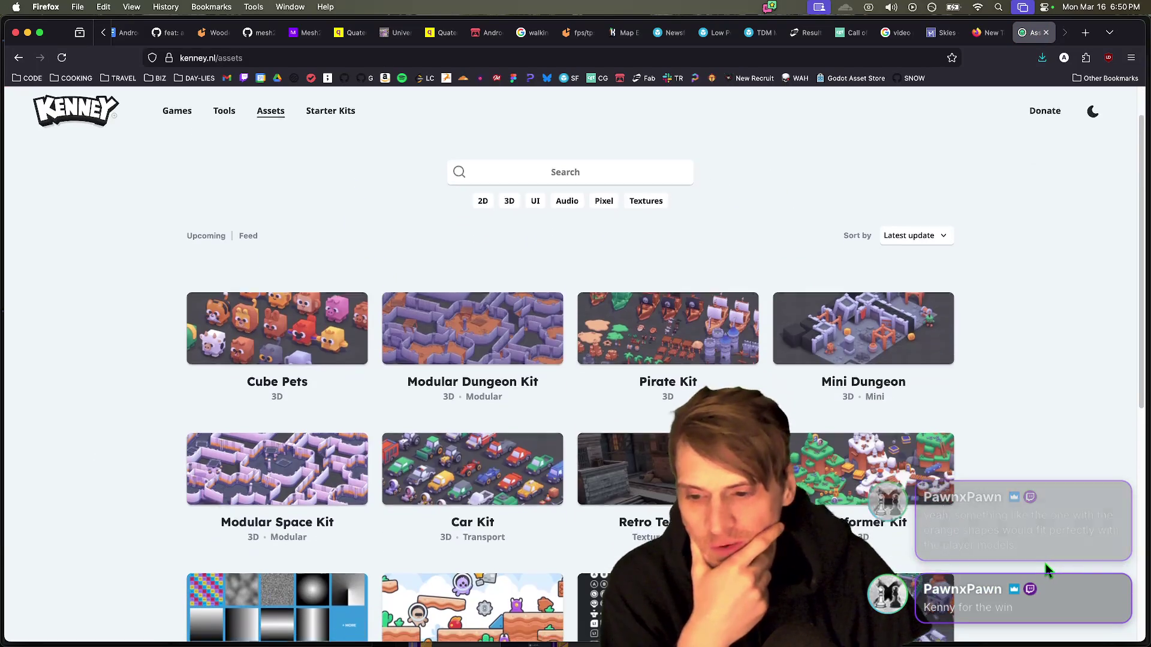
scroll(977, 402, down, 3)
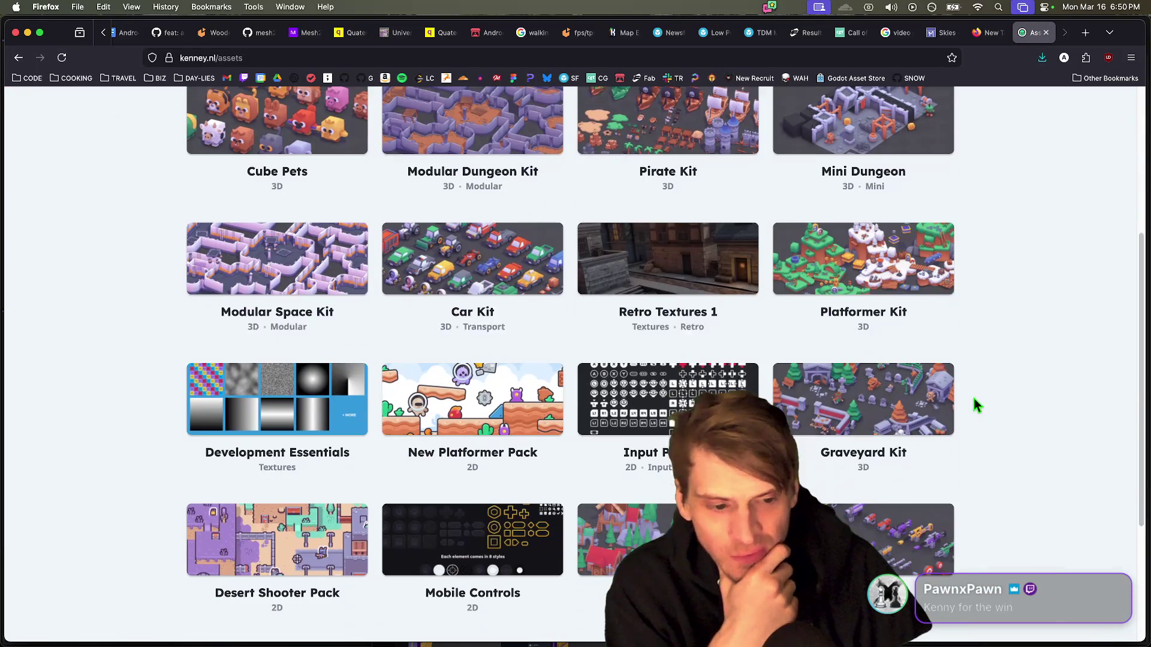
scroll(1132, 480, down, 2)
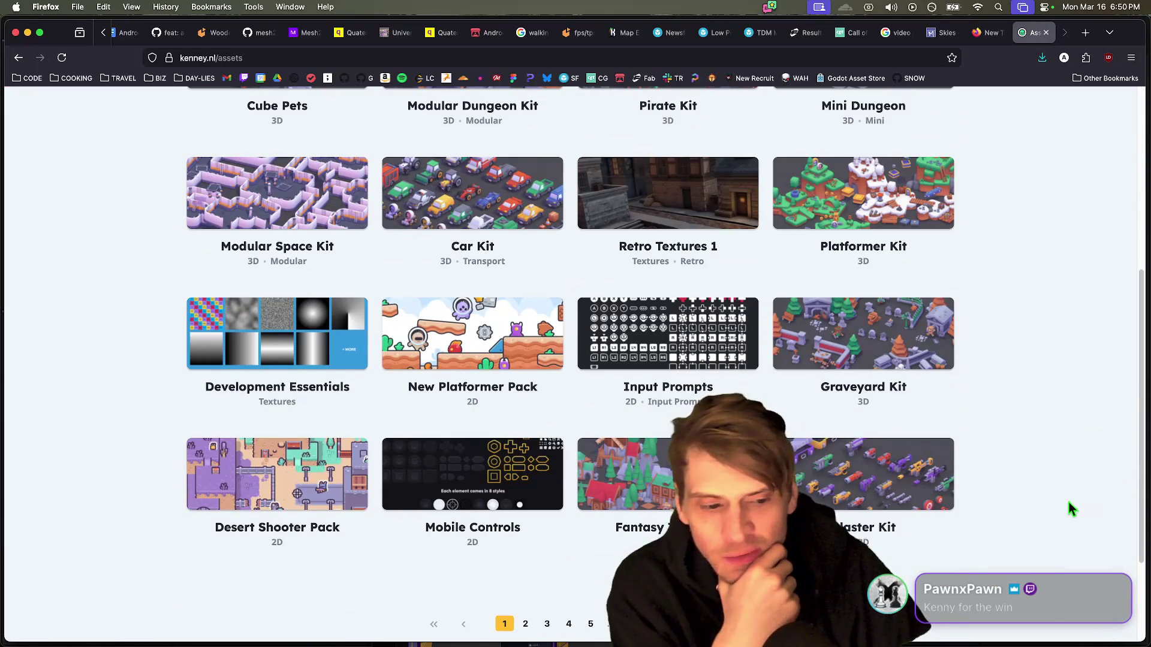
scroll(1055, 522, up, 9)
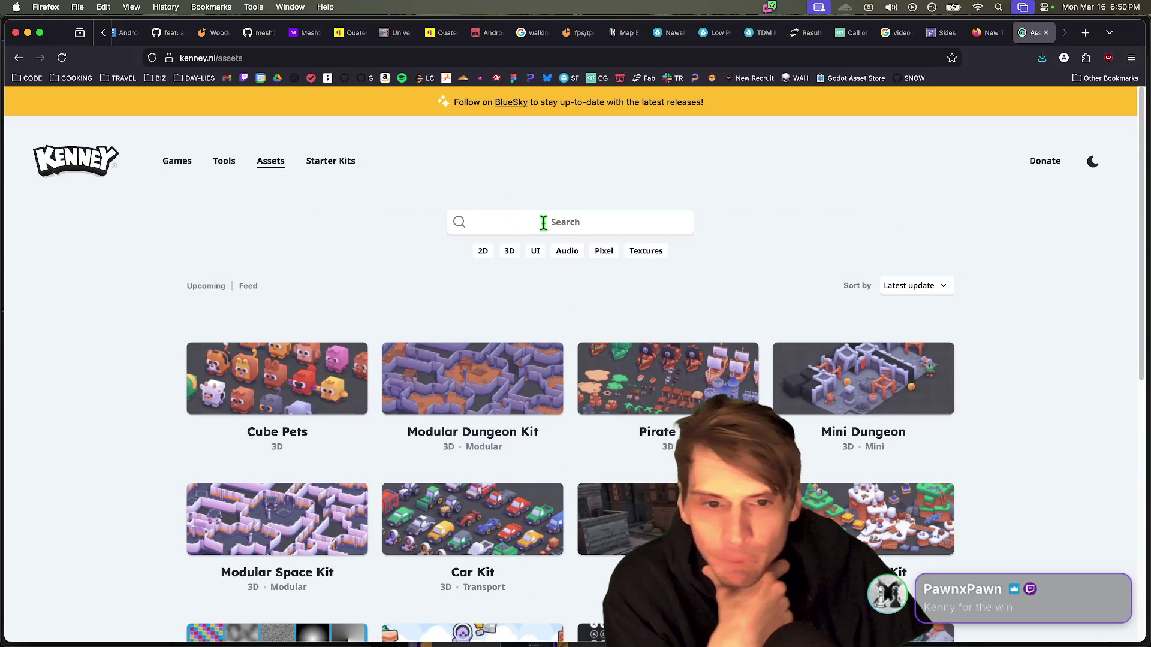
scroll(717, 360, down, 9)
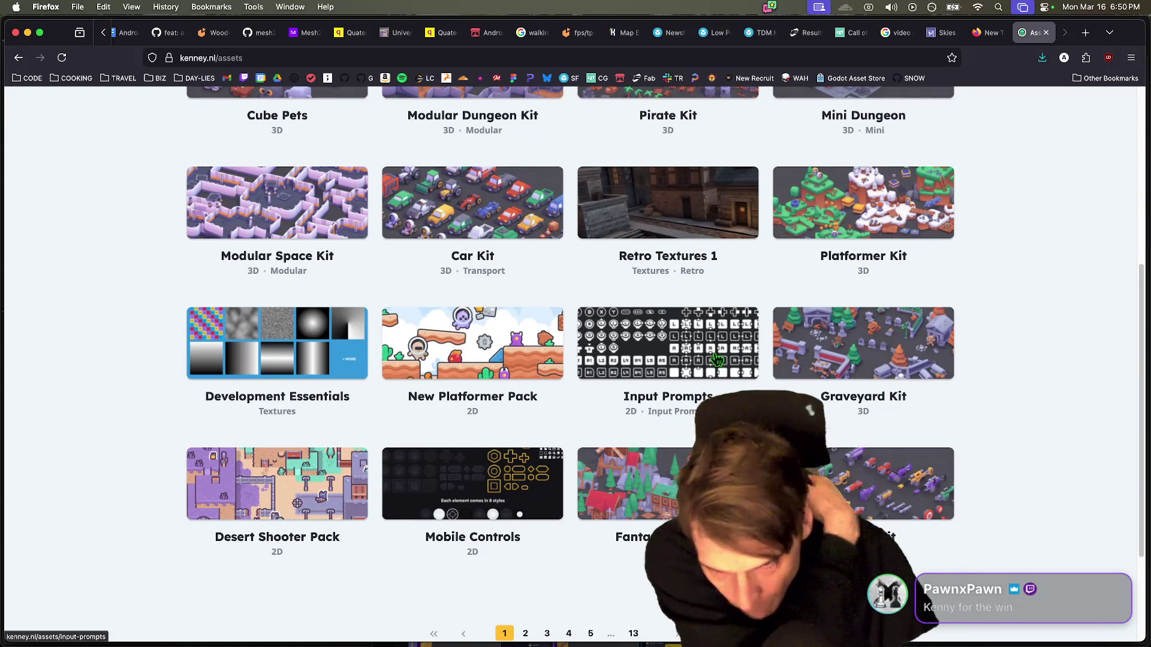
scroll(718, 359, down, 2)
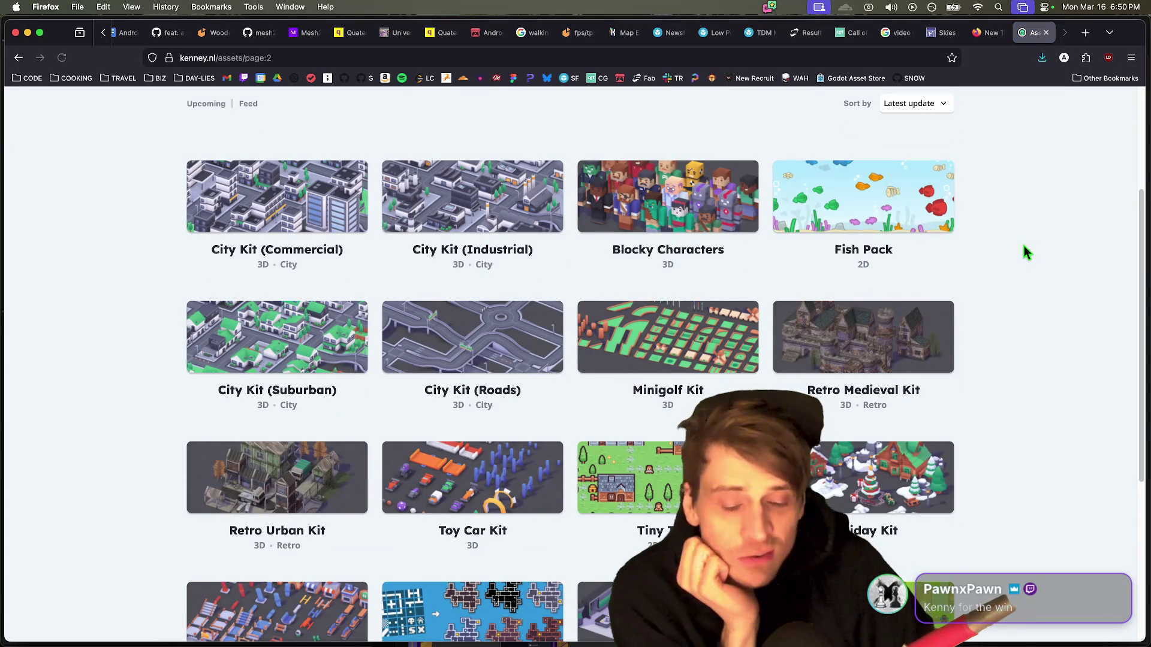
scroll(1024, 252, down, 8)
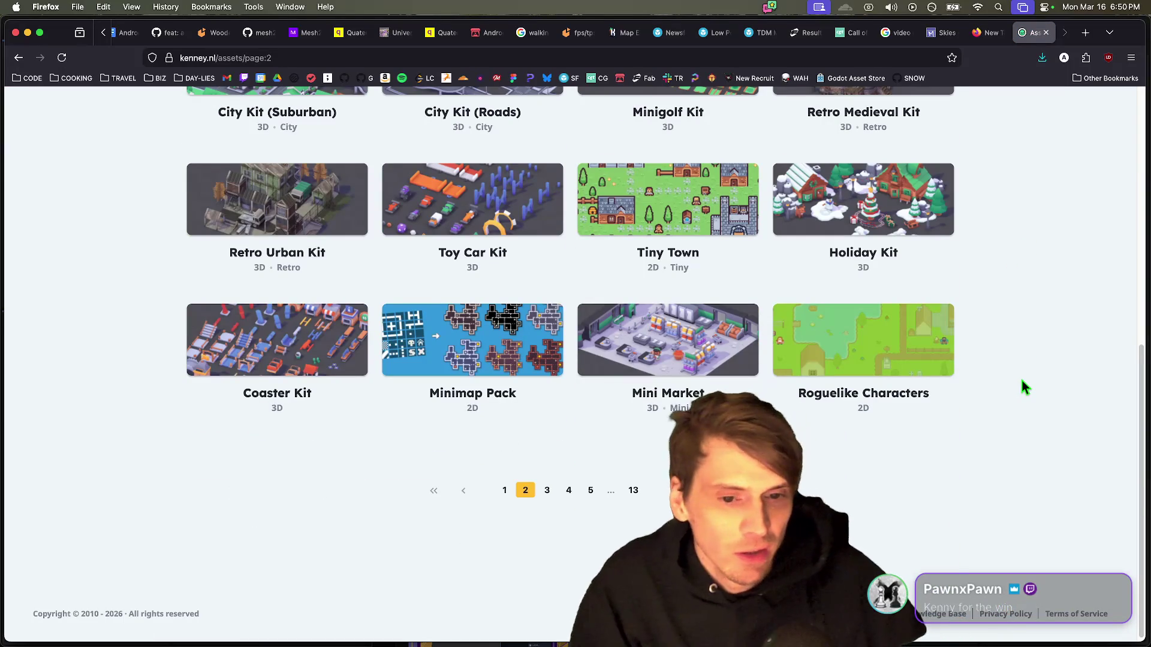
scroll(1022, 415, up, 12)
scroll(360, 221, up, 2)
click(330, 162)
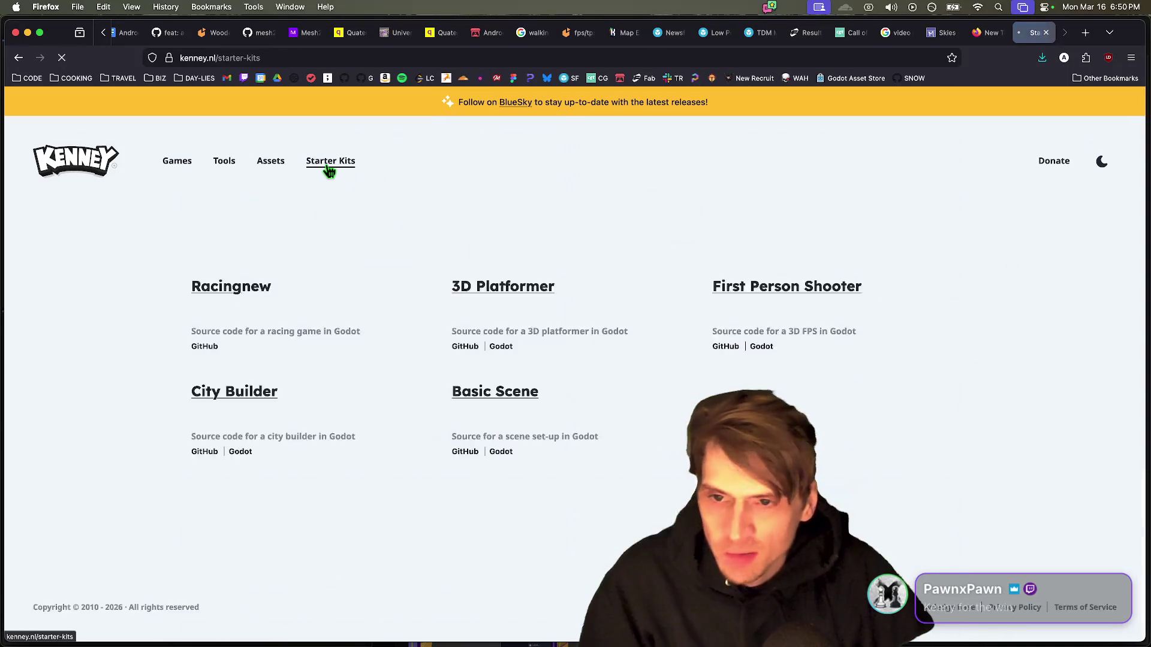
Step: Skim the First Person Shooter starter kit's GitHub README, then close that tab
scroll(990, 437, down, 2)
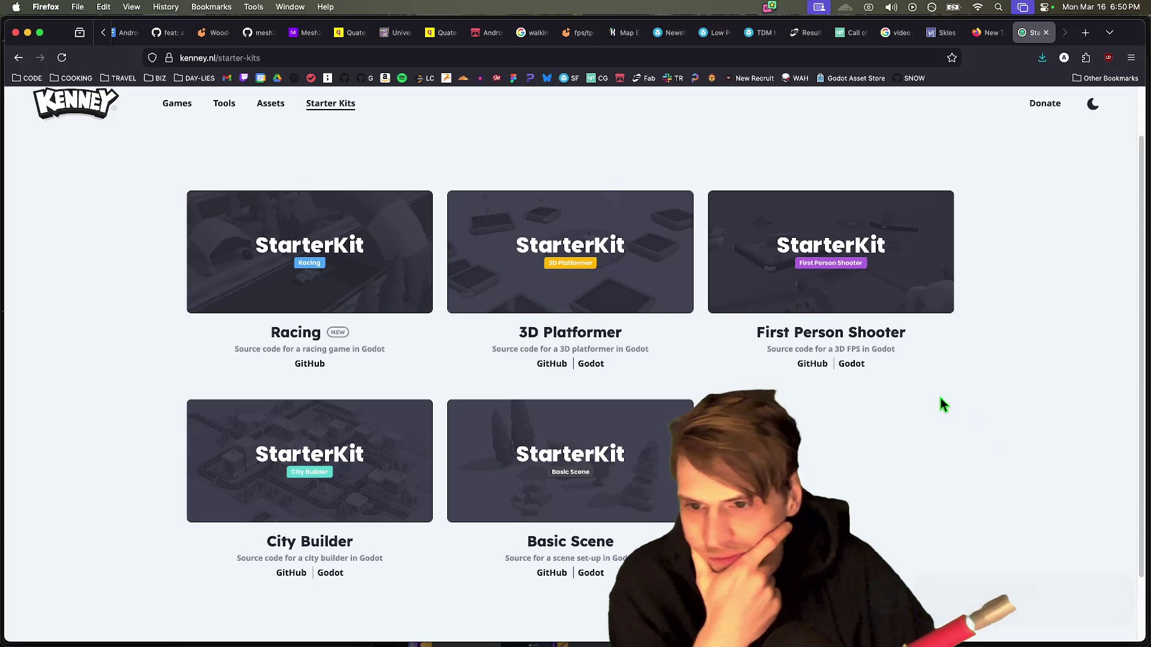
right_click(940, 399)
key(Escape)
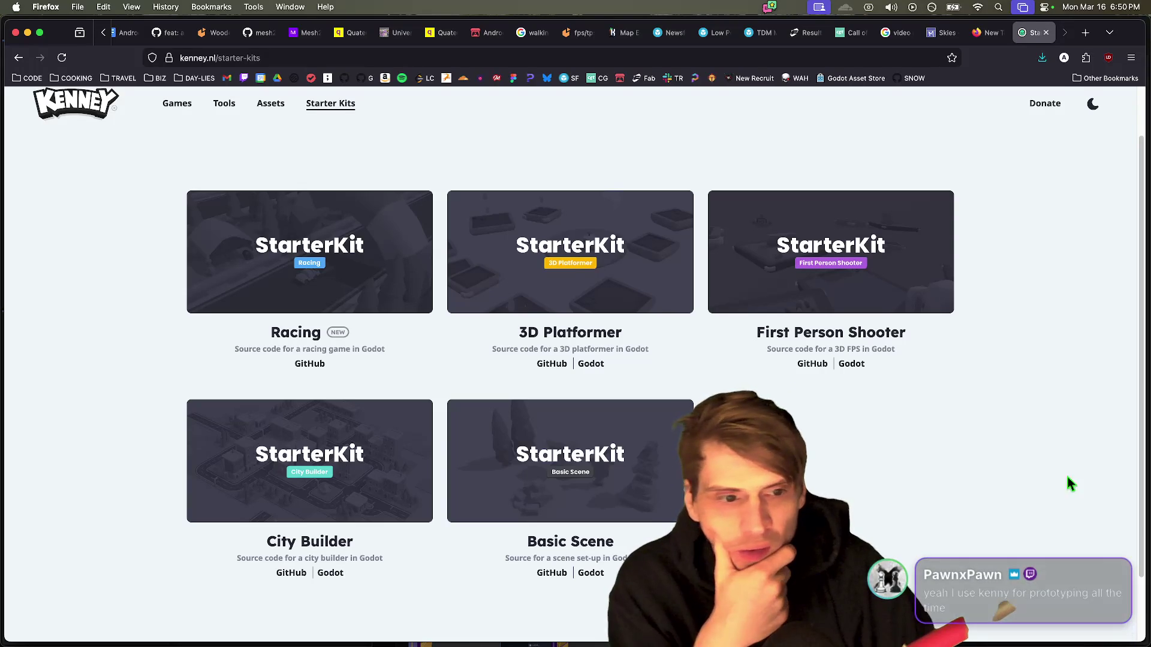
click(812, 363)
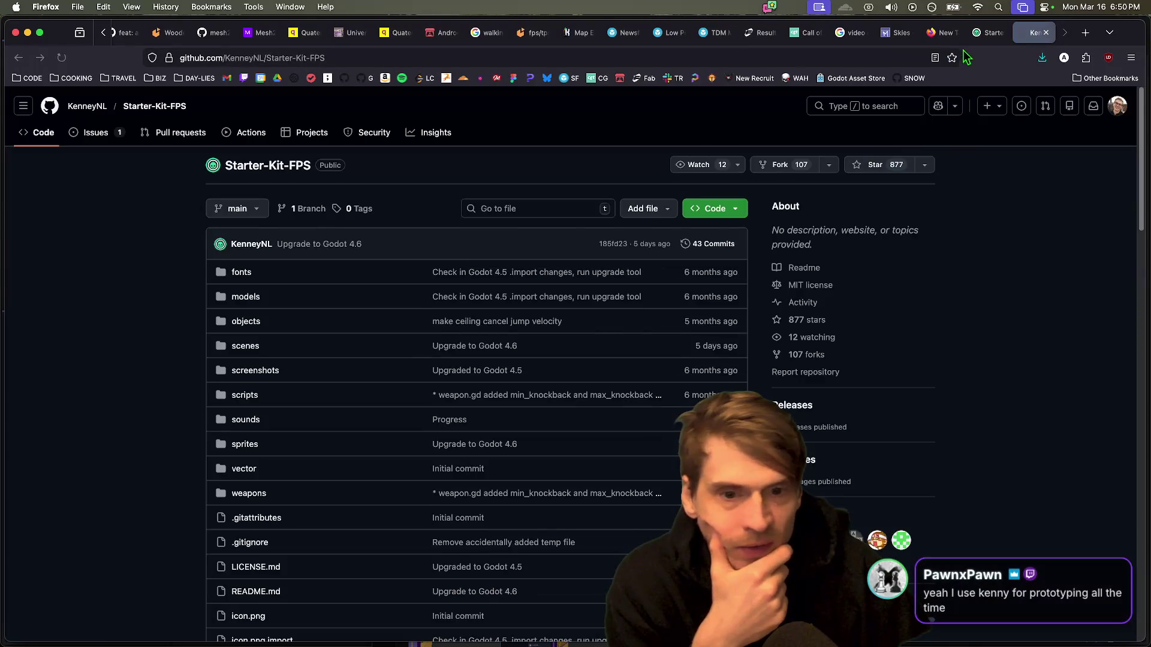
scroll(965, 226, down, 15)
scroll(969, 227, down, 5)
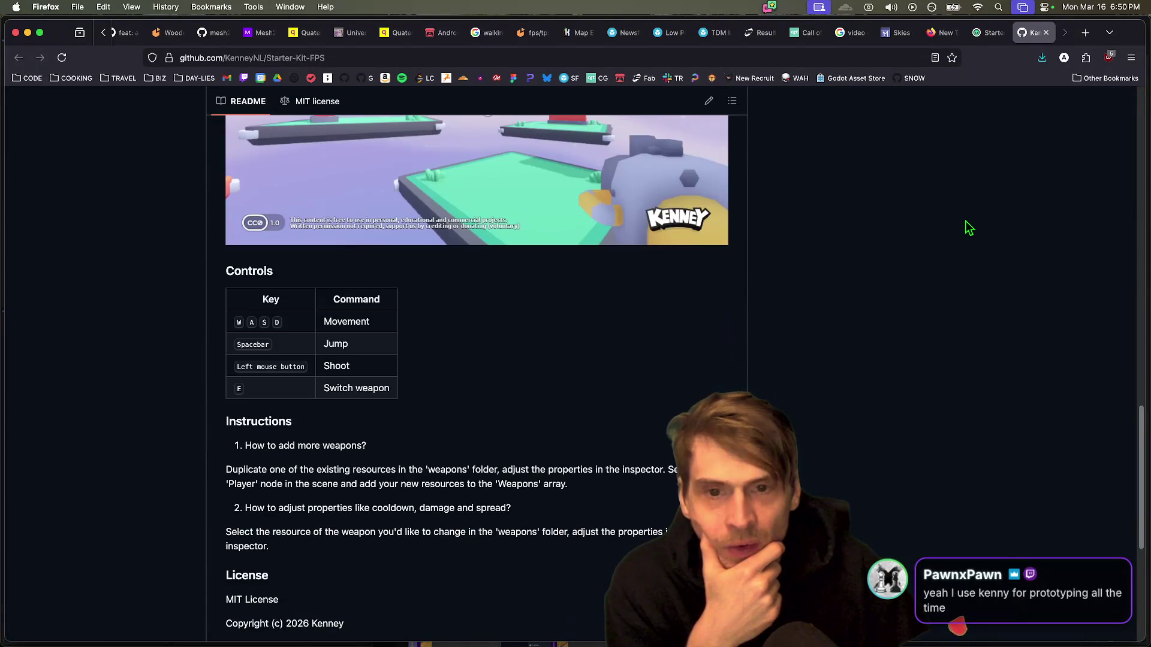
scroll(969, 226, up, 3)
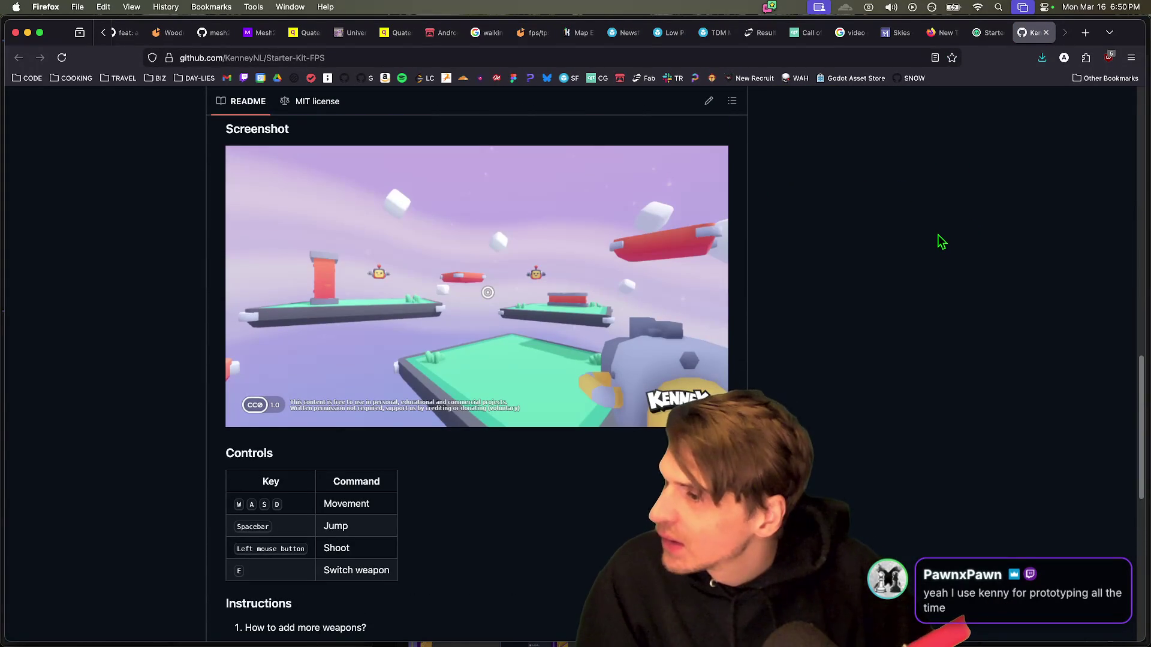
key(super+w)
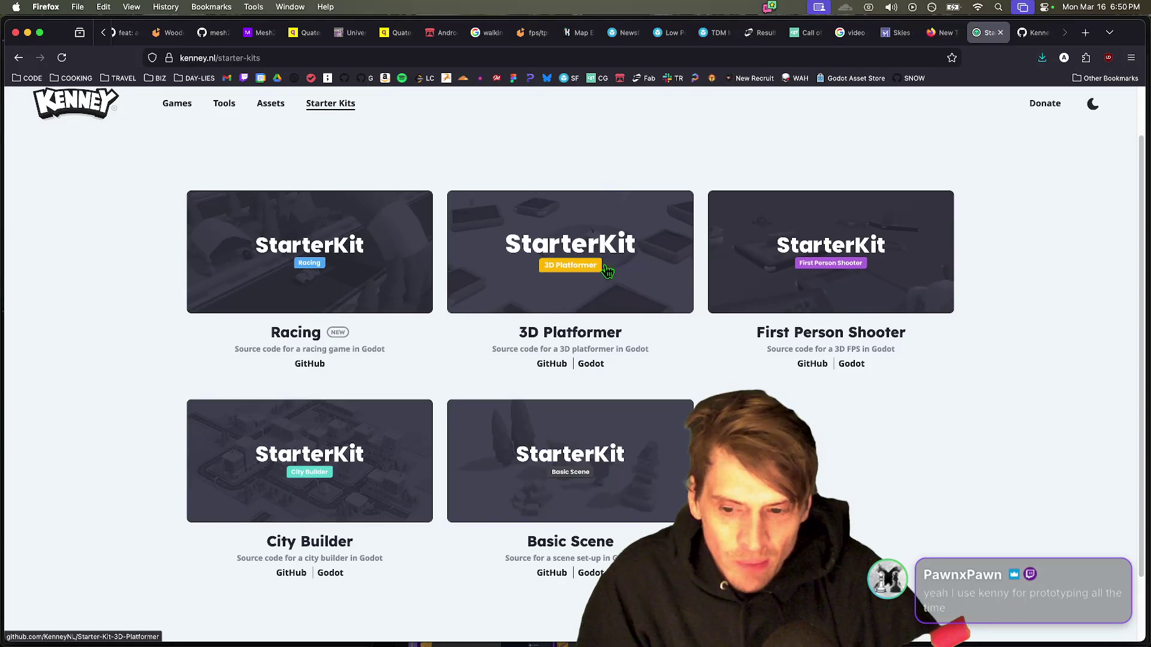
Step: Skim the 3D Platformer kit's GitHub repo, then return to Kenney's Assets catalogue
click(609, 261)
scroll(606, 267, down, 15)
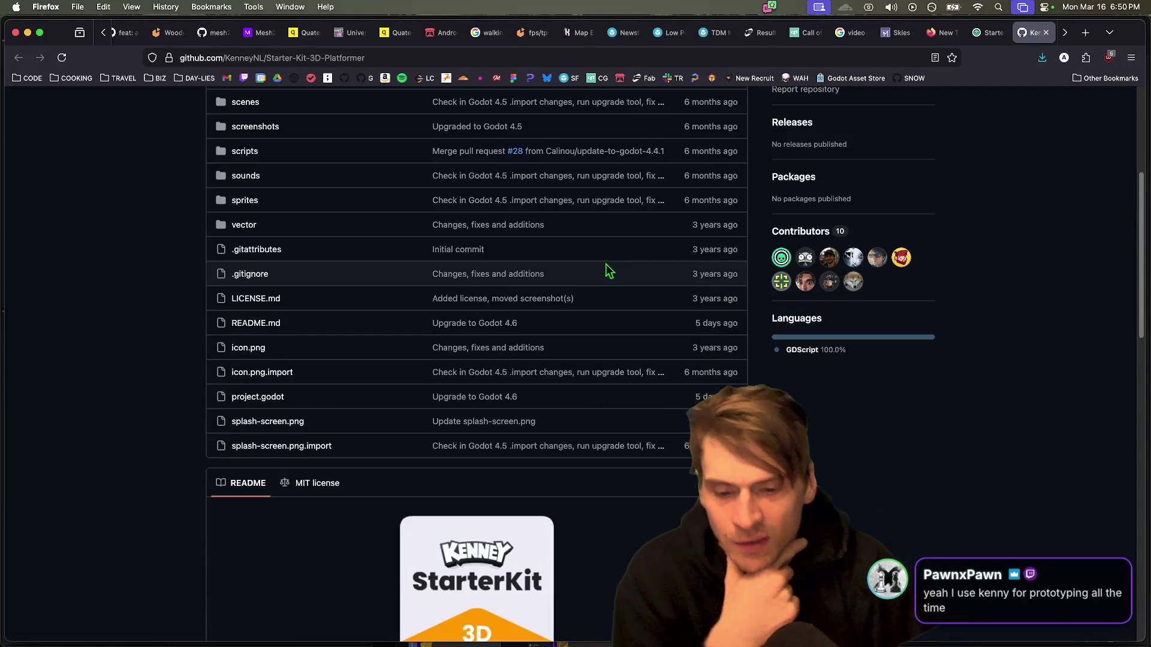
scroll(881, 327, down, 6)
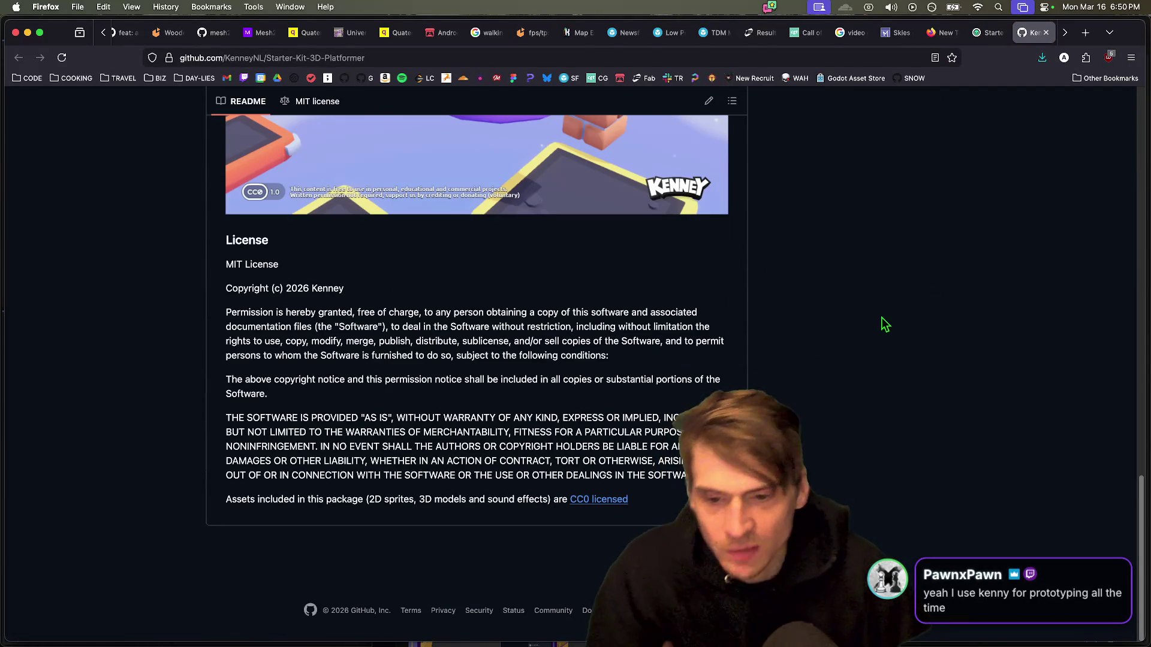
key(ctrl+shift+Tab)
scroll(851, 323, down, 2)
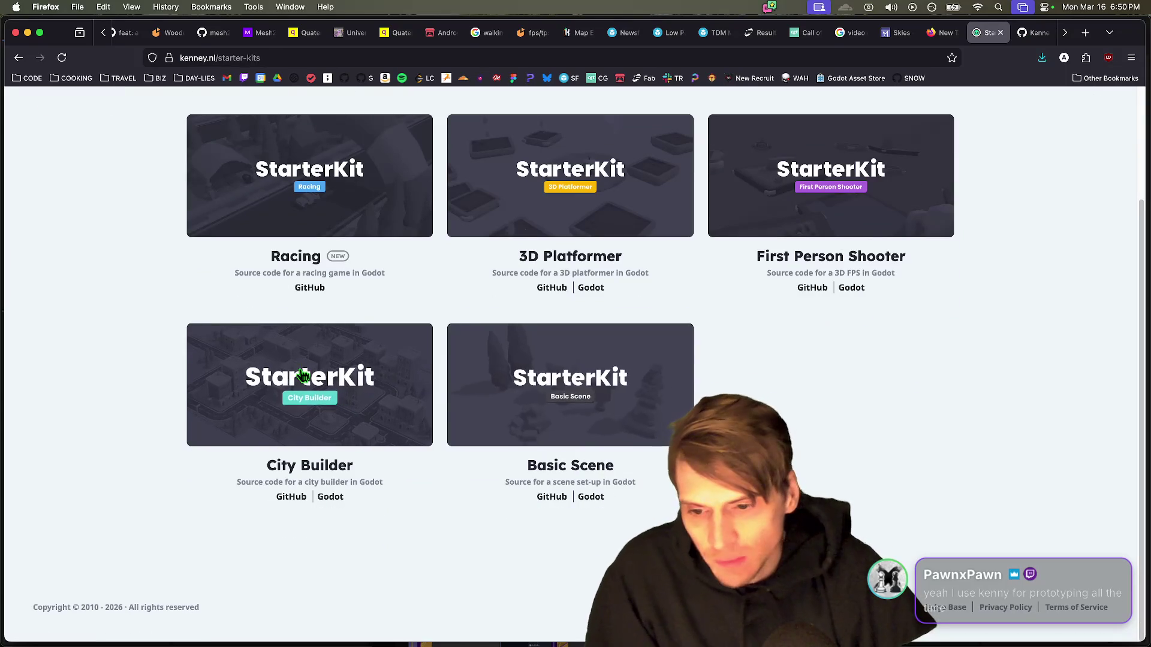
scroll(664, 386, up, 3)
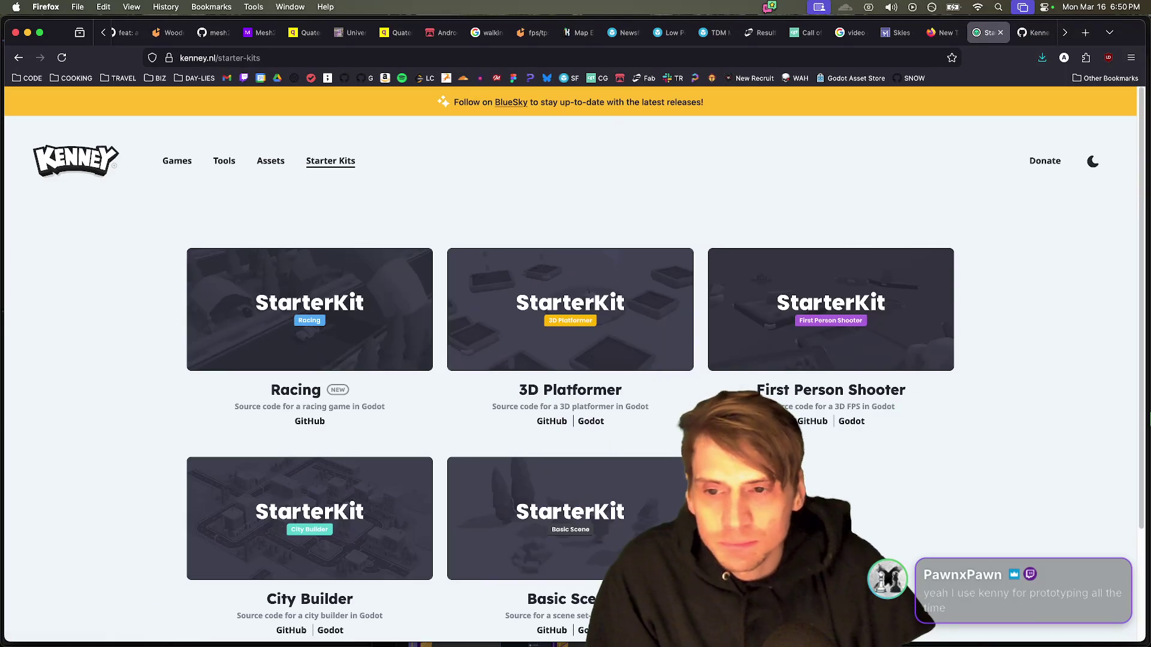
click(259, 168)
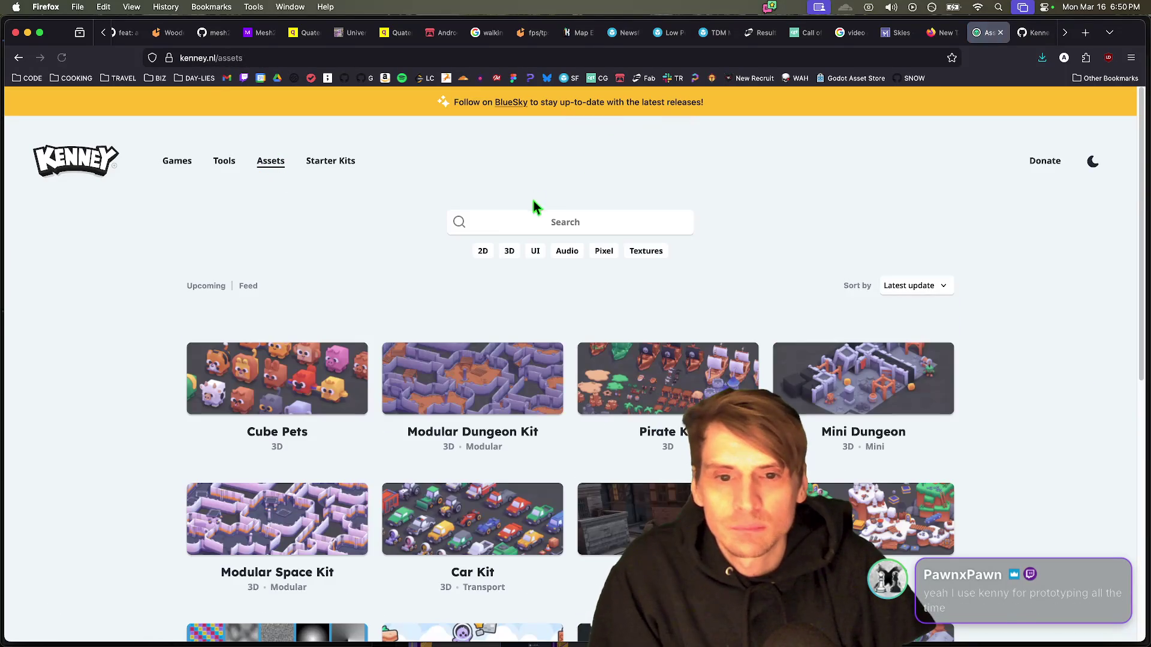
Step: Search Kenney's assets for 'map', then 'level', and inspect the Platformer Kit and its sample image
click(530, 216)
text(map)
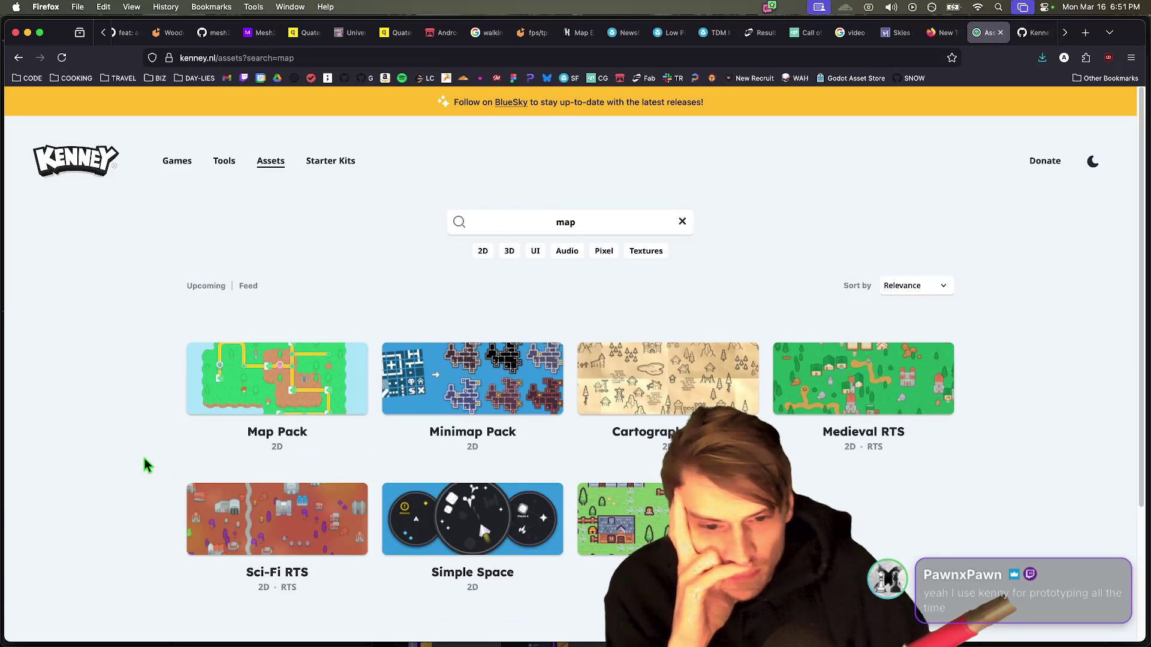
click(512, 222)
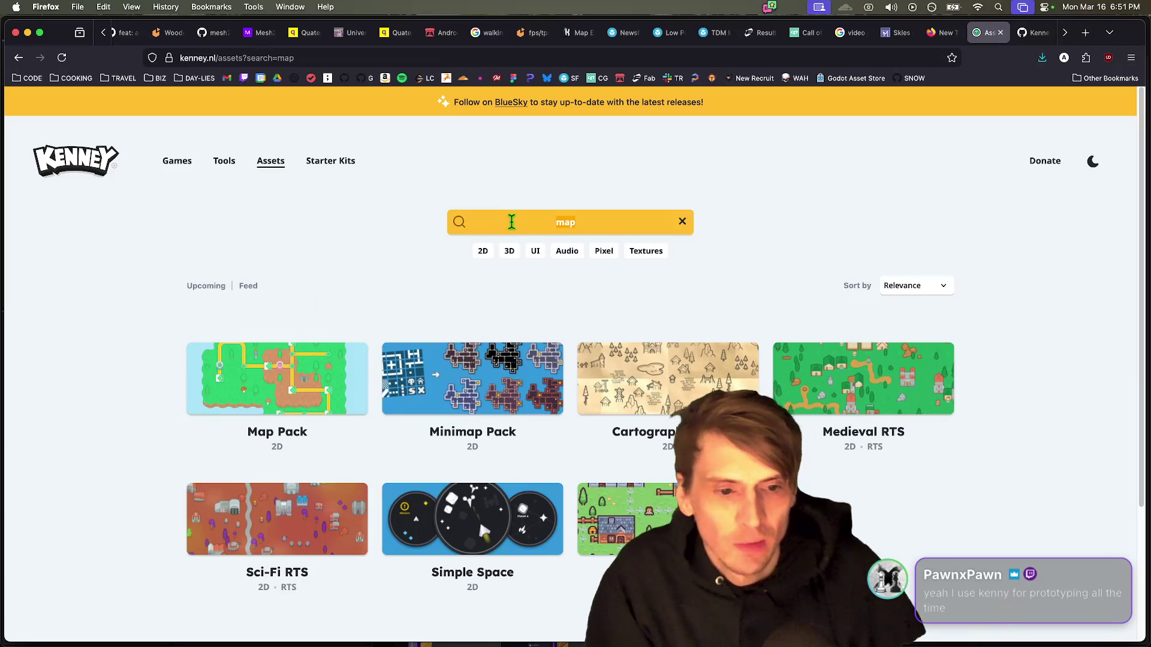
text(level)
key(Return)
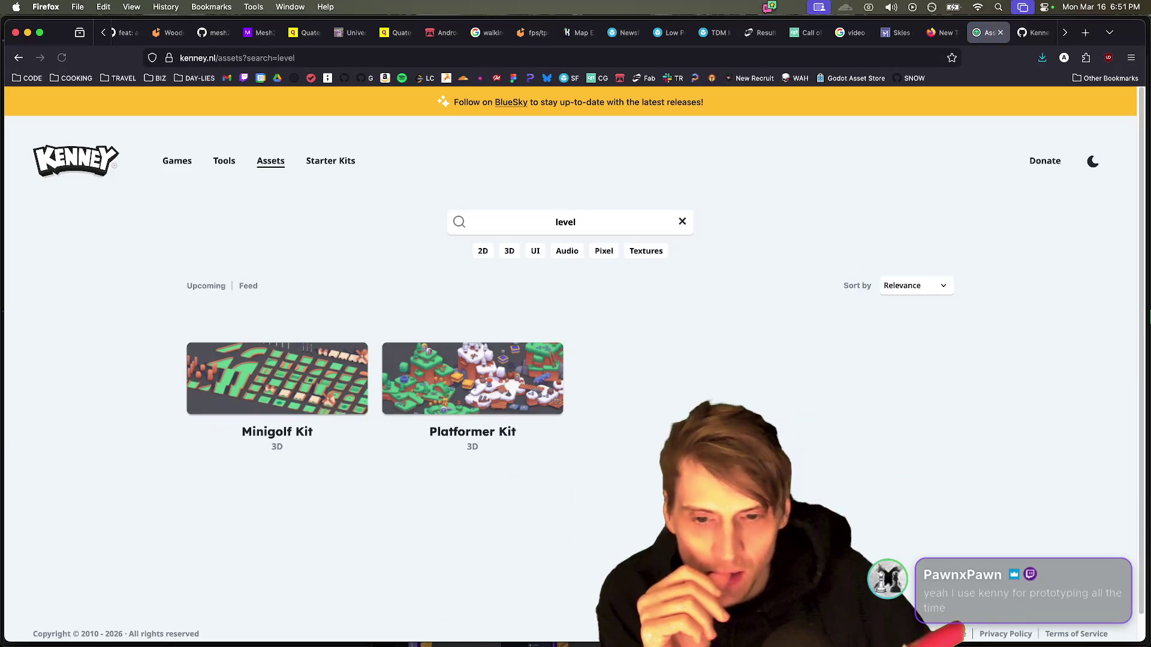
click(446, 389)
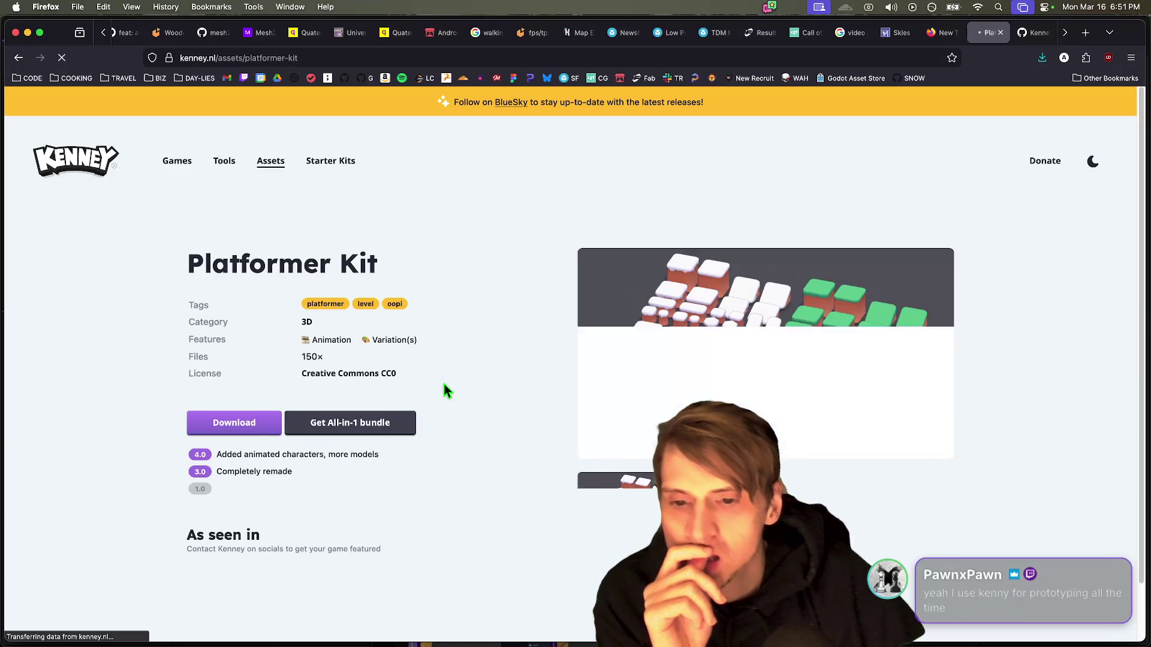
scroll(1060, 399, down, 2)
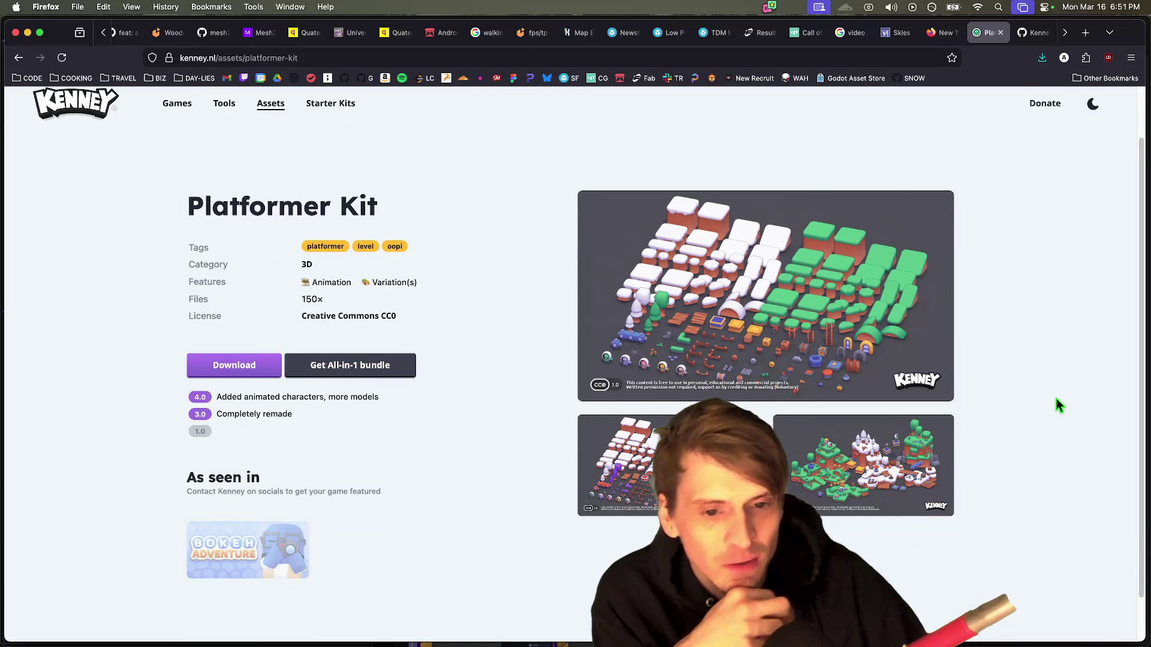
scroll(1055, 399, down, 1)
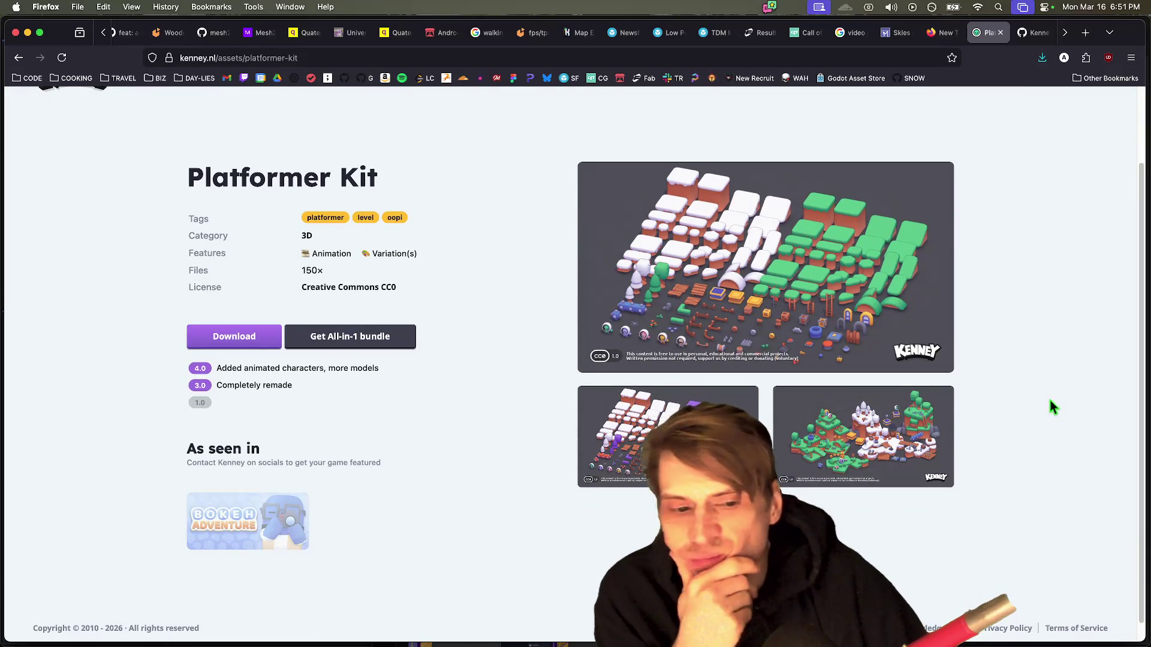
click(936, 430)
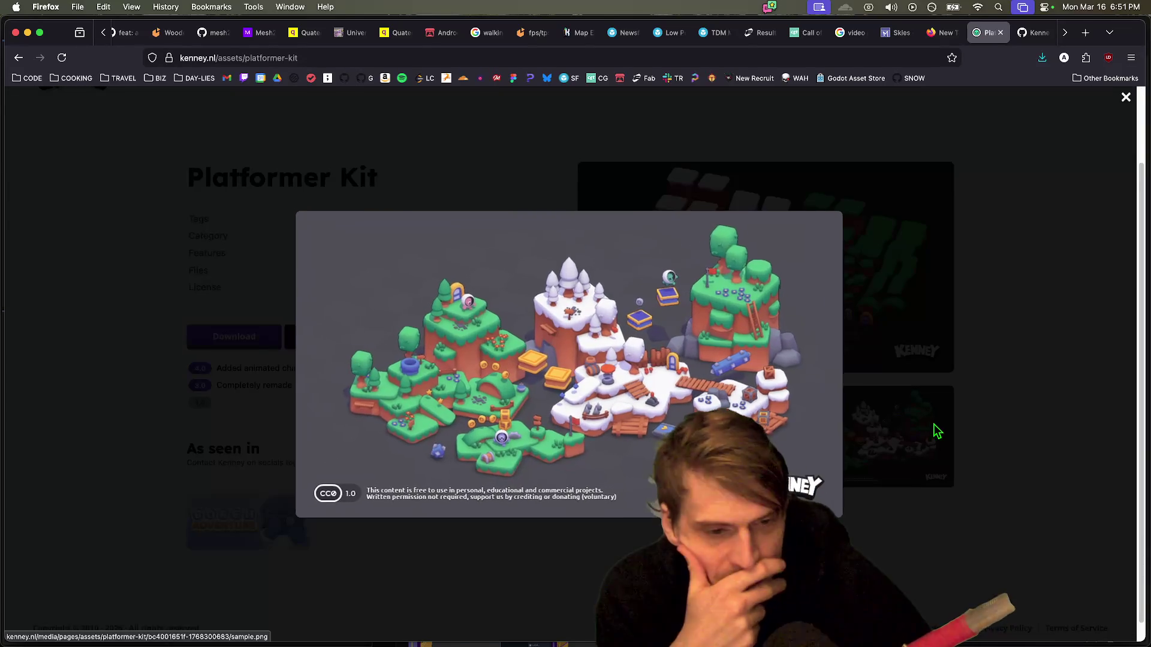
click(936, 431)
Step: Go back through the level and map searches to the full unfiltered asset list
key(super+Left)
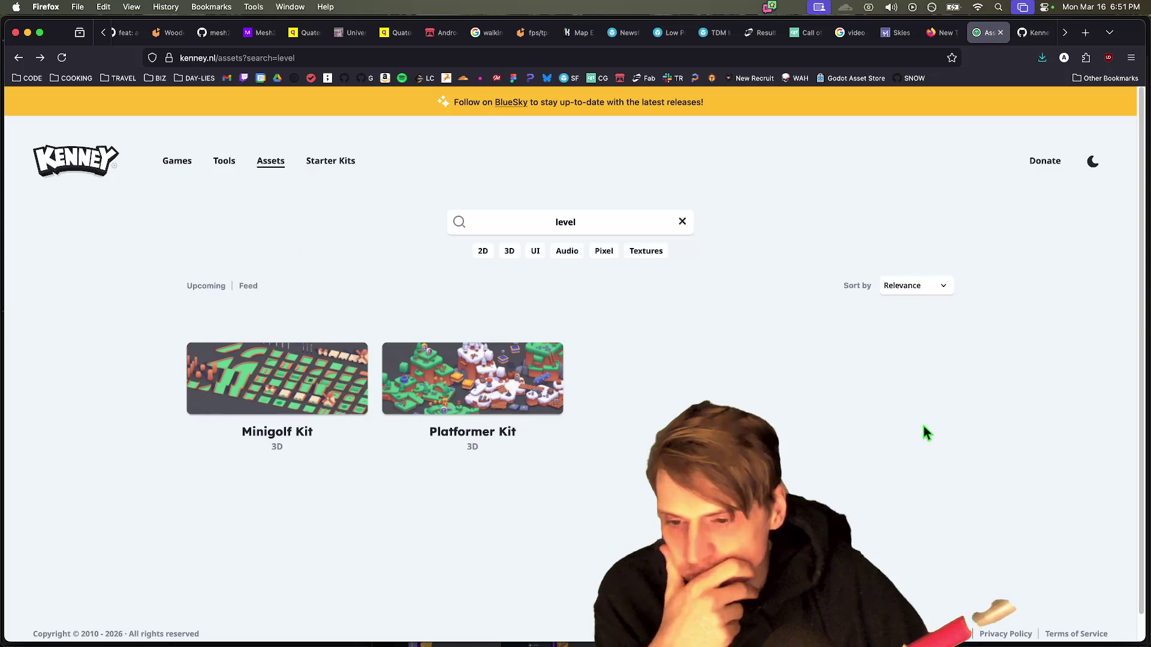
key(super+Left)
scroll(354, 404, down, 3)
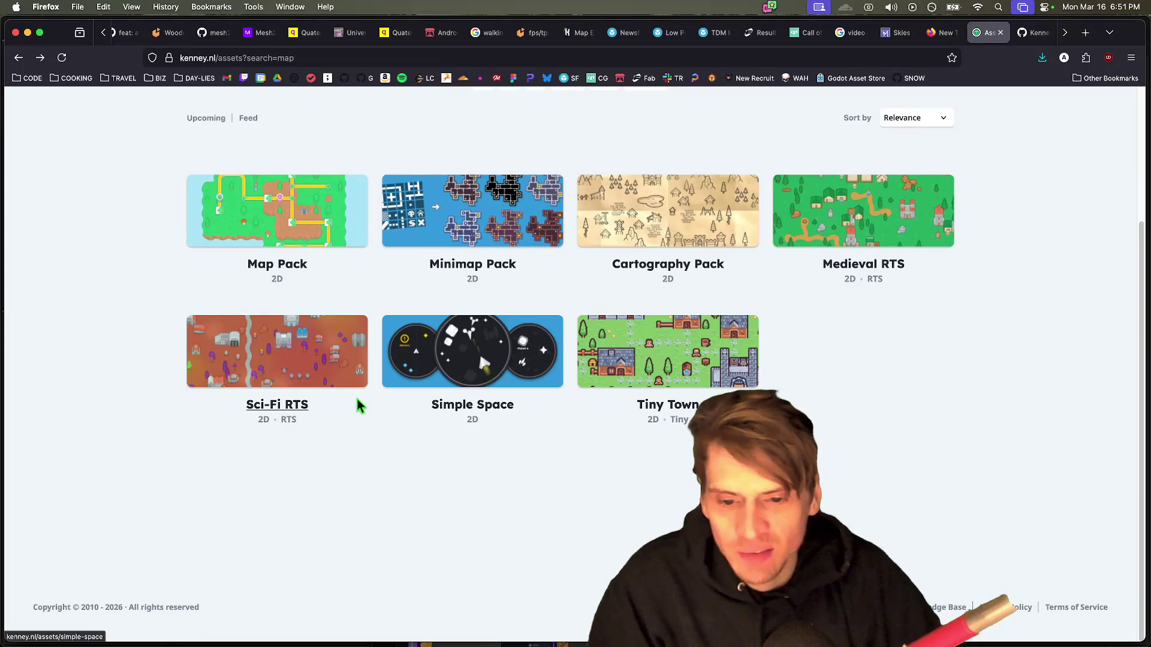
key(super+Left)
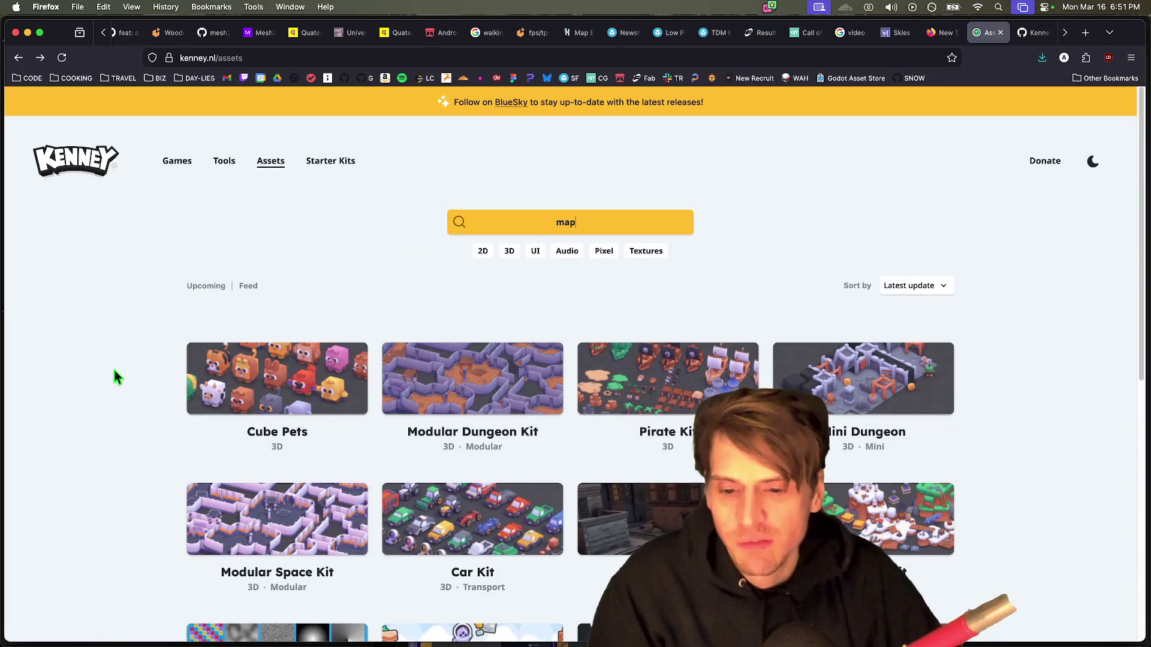
scroll(115, 377, down, 5)
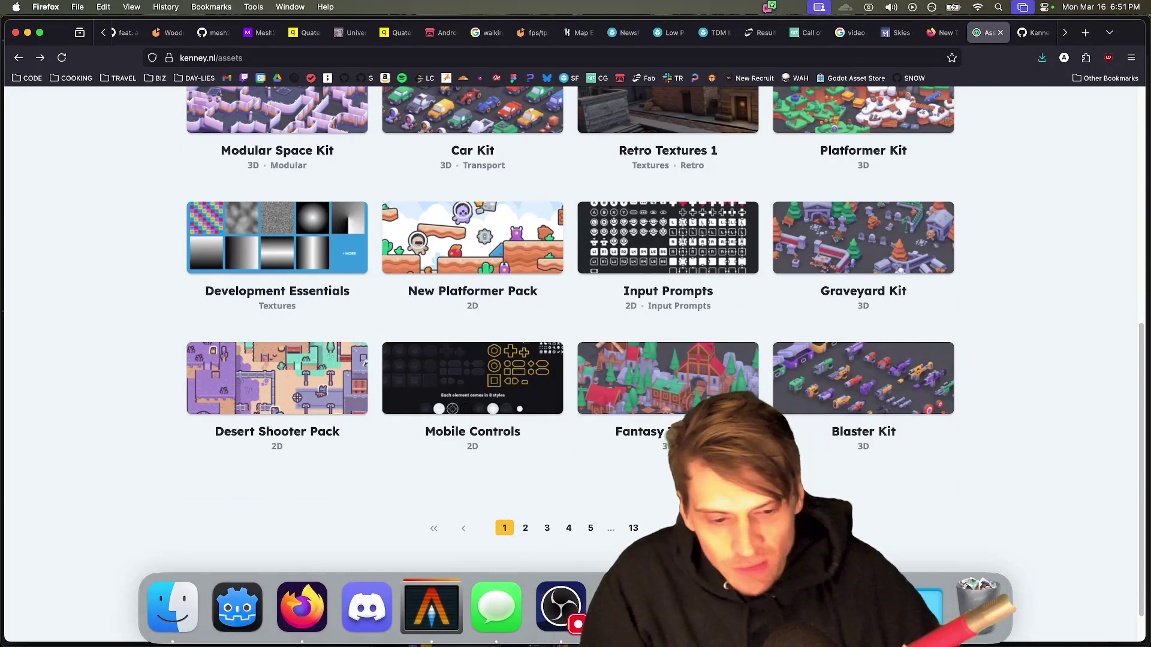
Step: Quit Blender without saving the landscape, then open Kenney's Retro Textures 1 asset page
click(560, 609)
key(super+q)
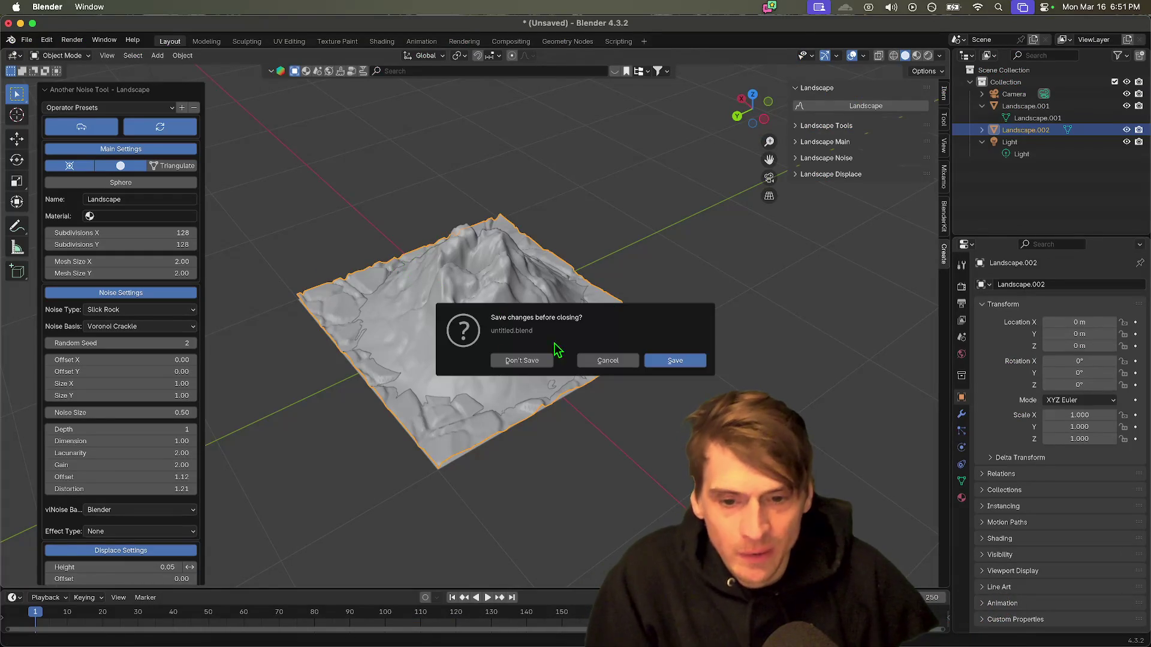
click(500, 362)
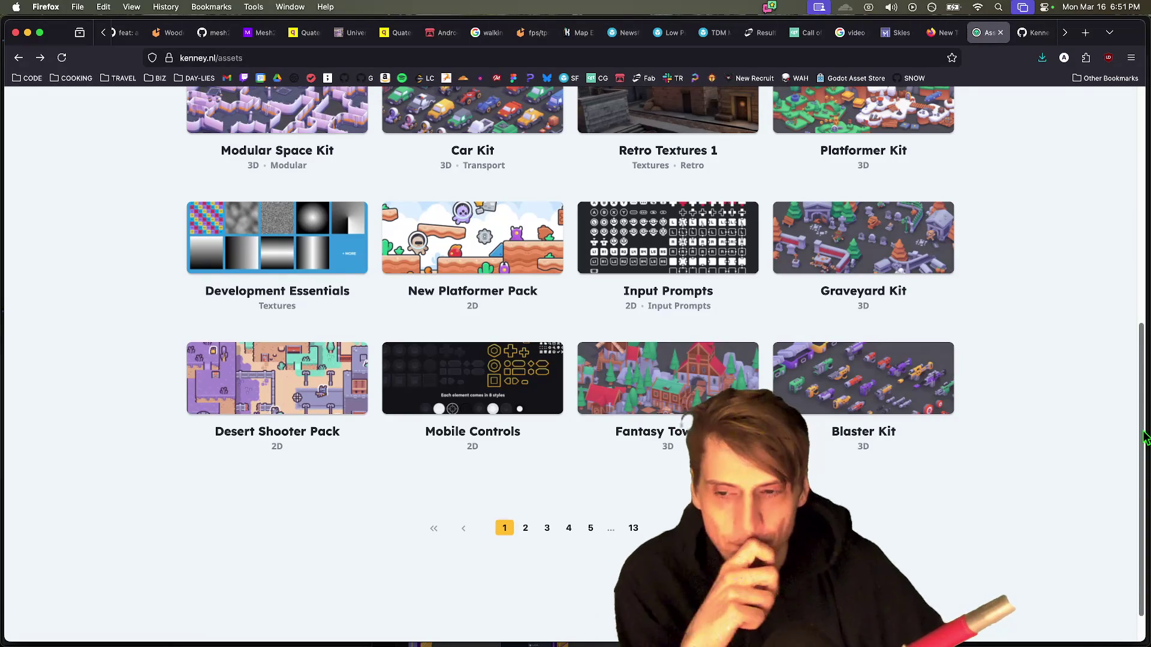
mouse_move(1143, 437)
mouse_down()
mouse_move(1053, 303)
mouse_move(965, 249)
mouse_up()
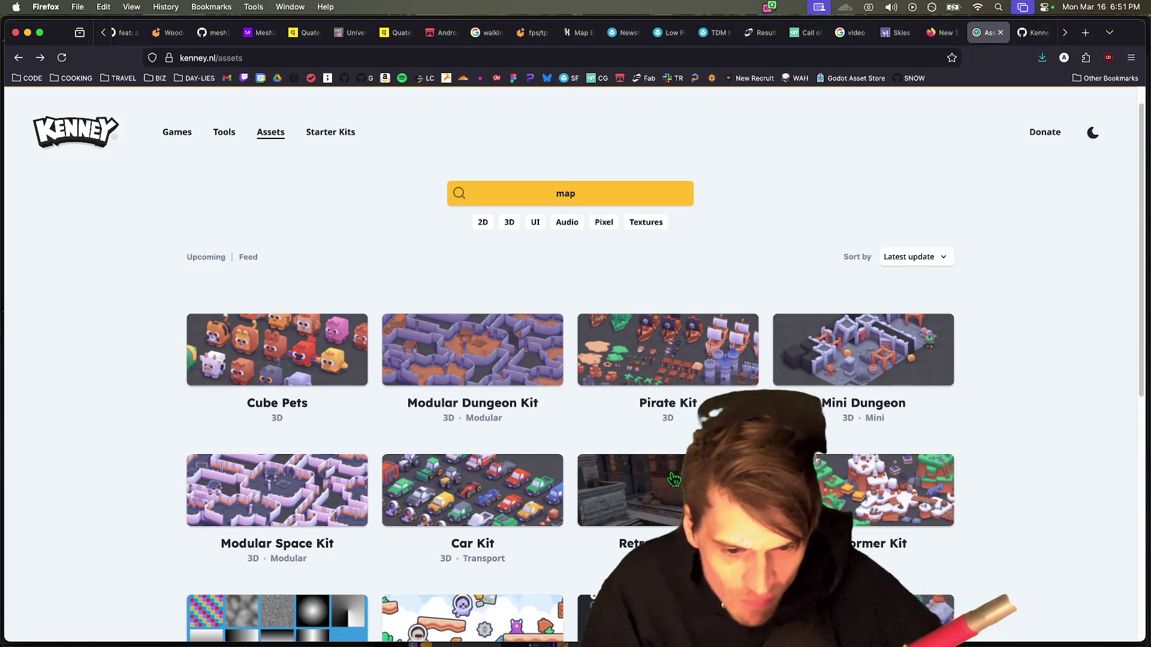
click(655, 500)
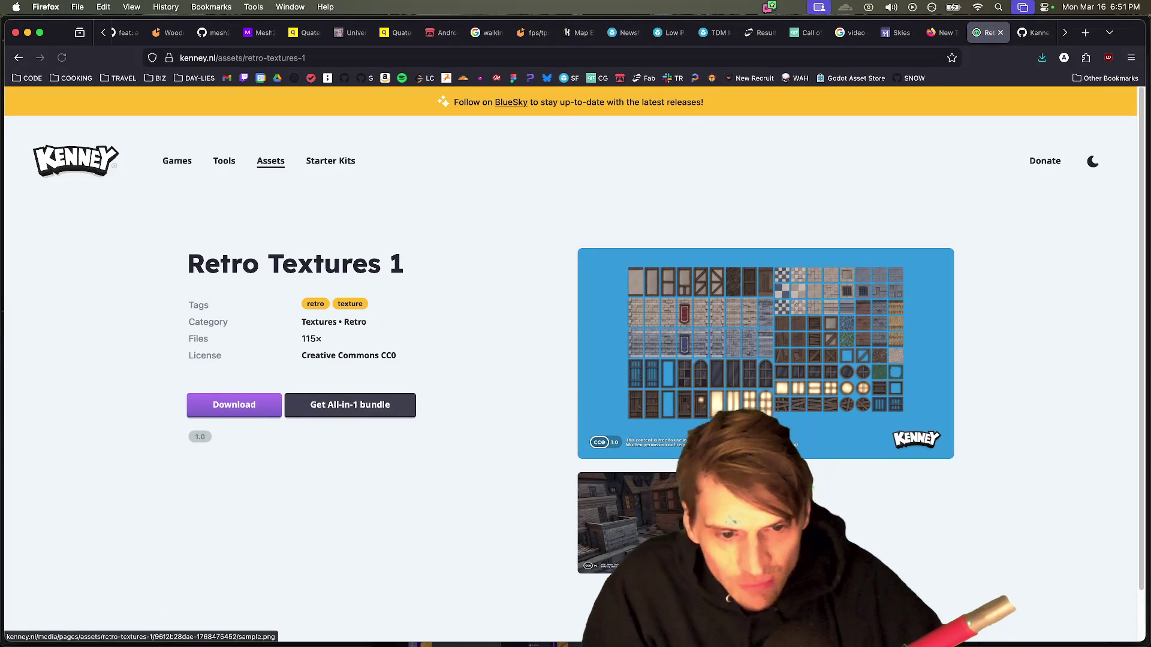
Step: View the Retro Textures 1 town sample enlarged, close it, and return to Google's 'video game models' results
click(626, 521)
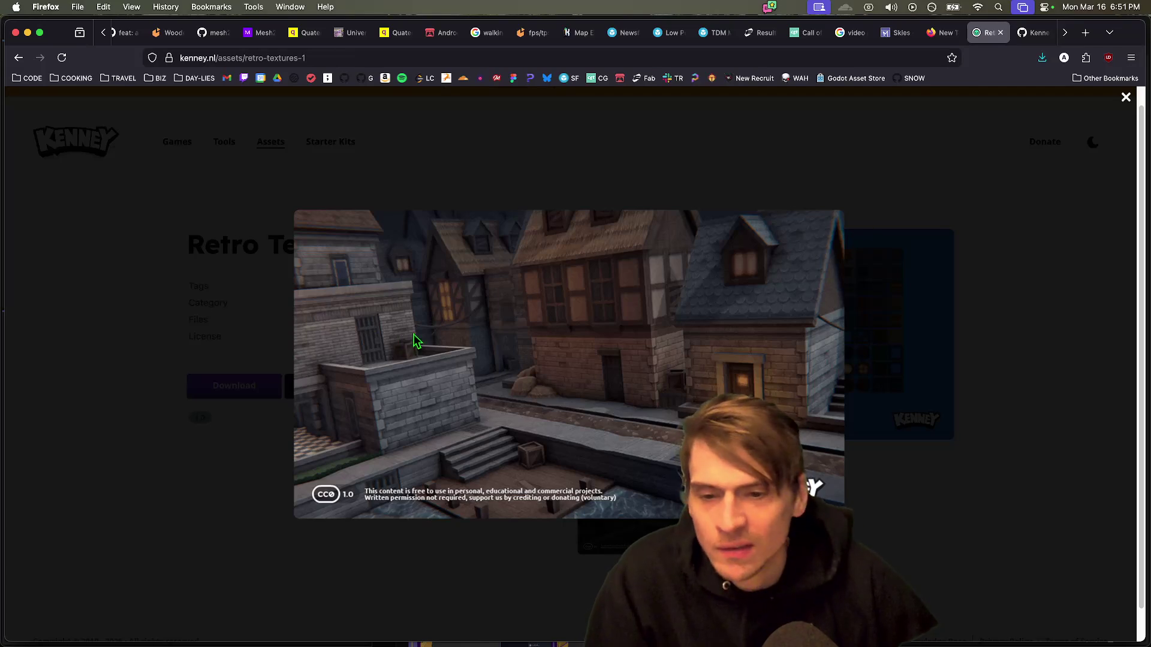
click(1021, 449)
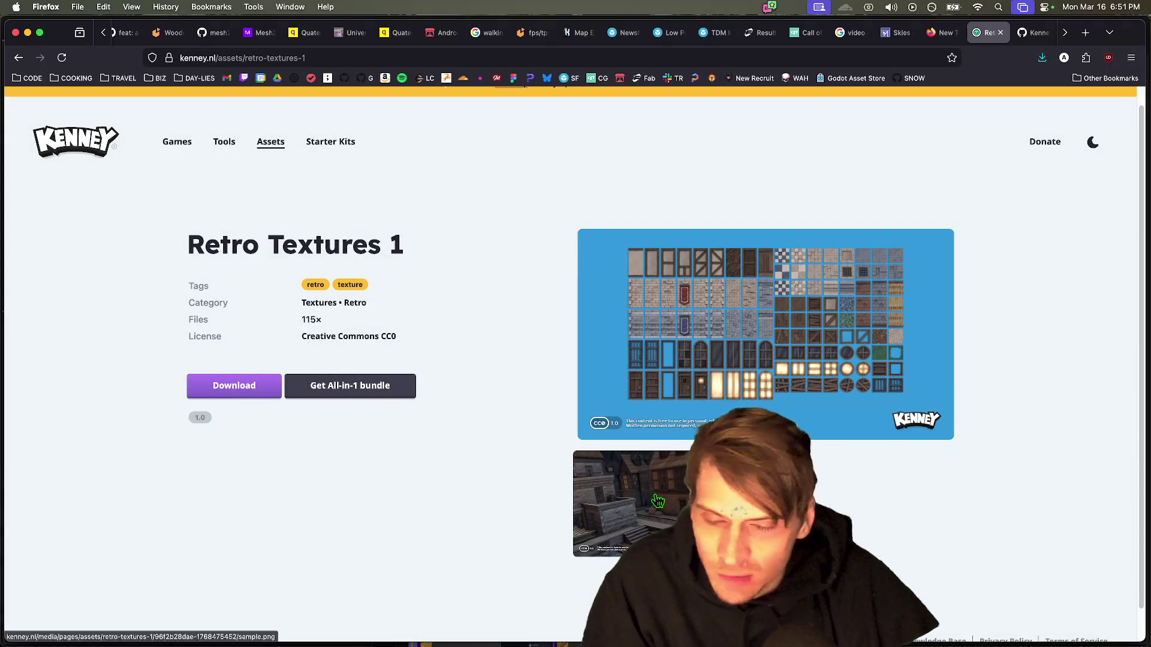
click(599, 492)
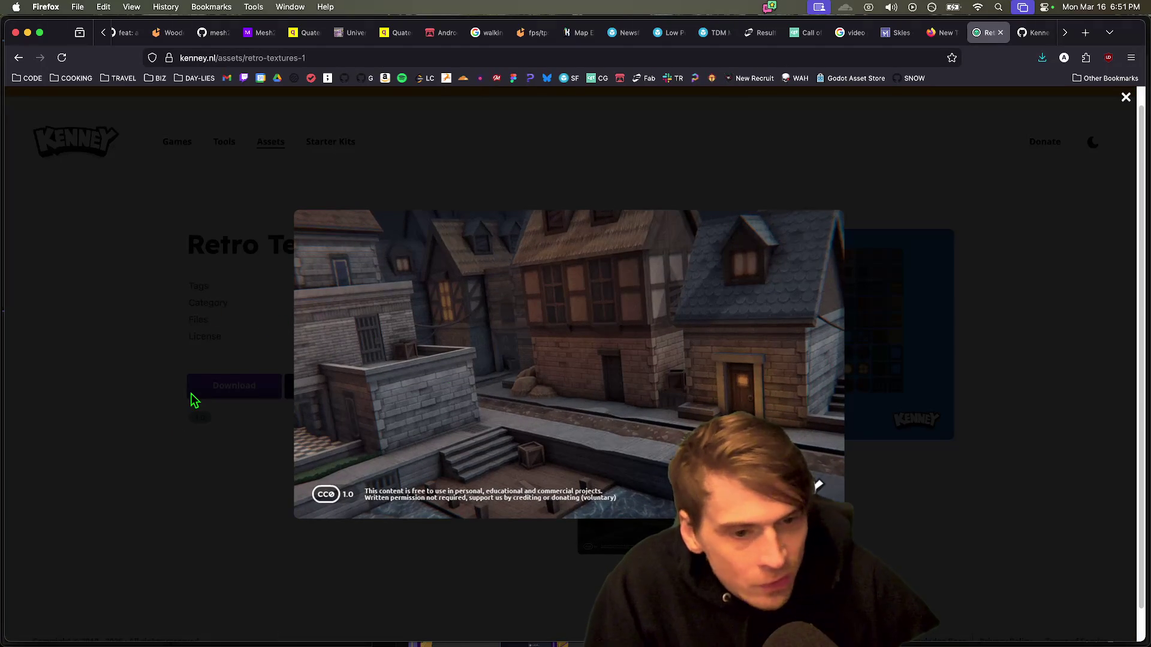
click(283, 204)
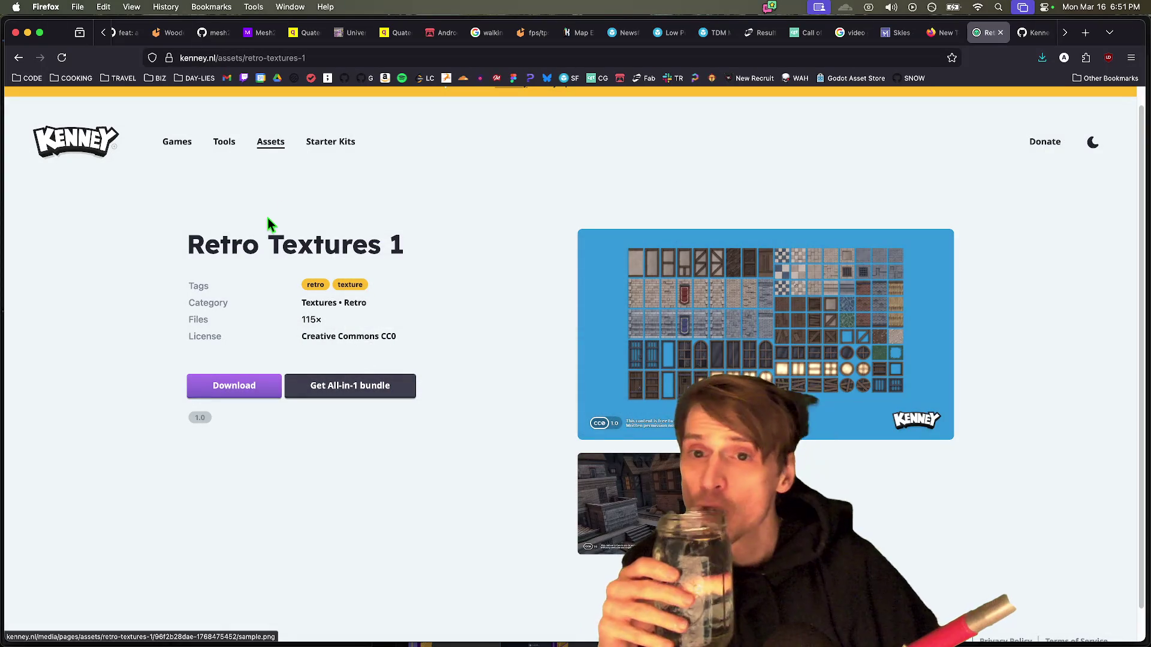
mouse_move(740, 27)
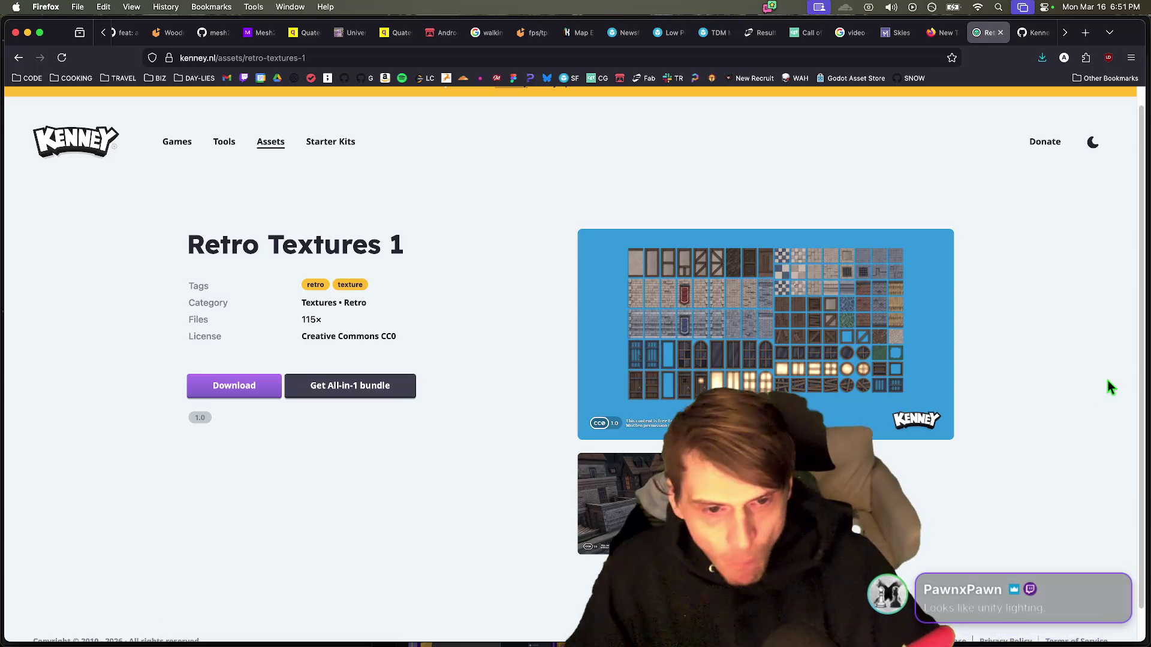
click(845, 38)
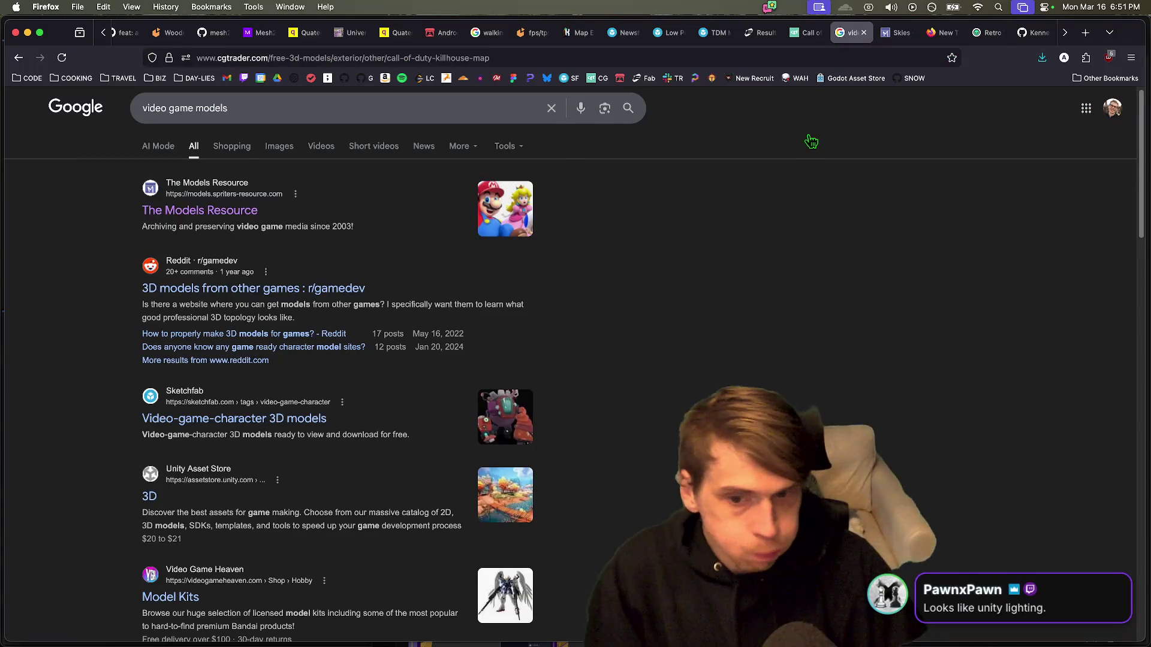
Step: Open Fab's FPS Shooter Game Arena Map v4 listing, load and rotate its 3D model, then return to Godot
key(ctrl+shift+Tab)
key(ctrl+shift+Tab)
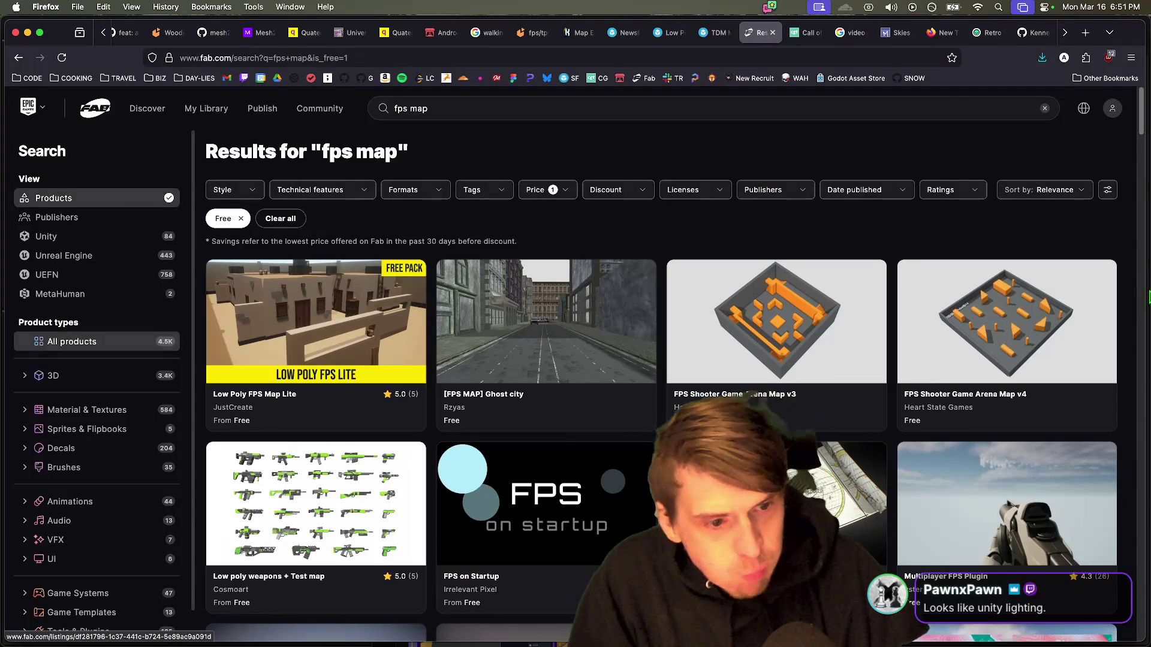
key(super+Tab)
key(super+Tab)
click(953, 341)
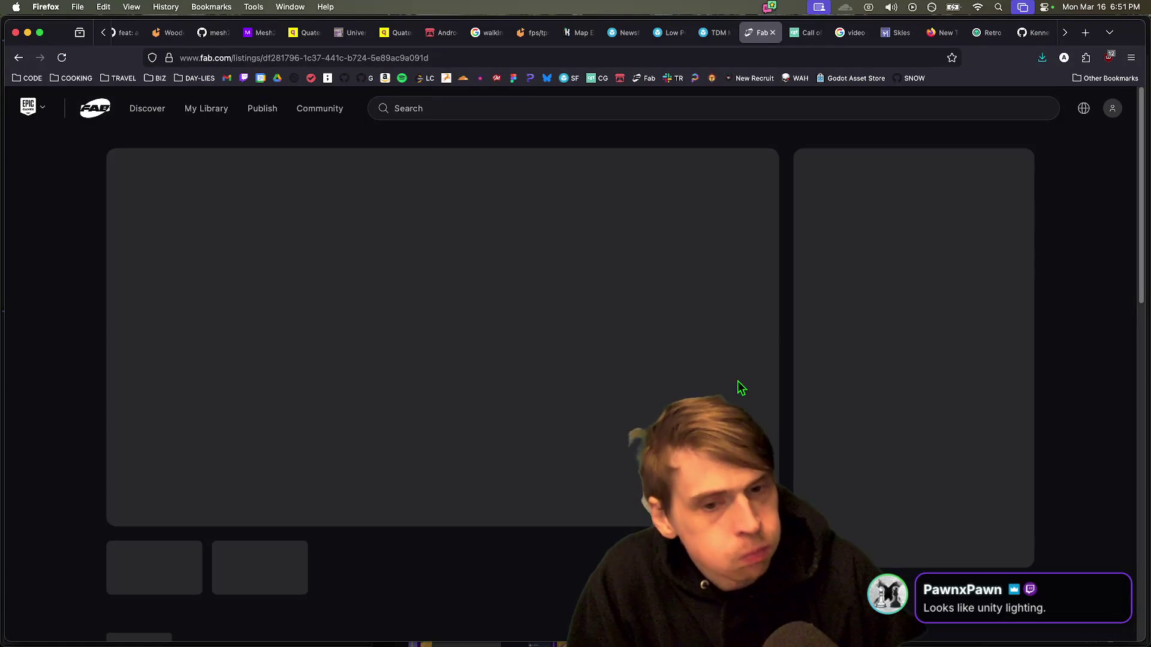
click(570, 413)
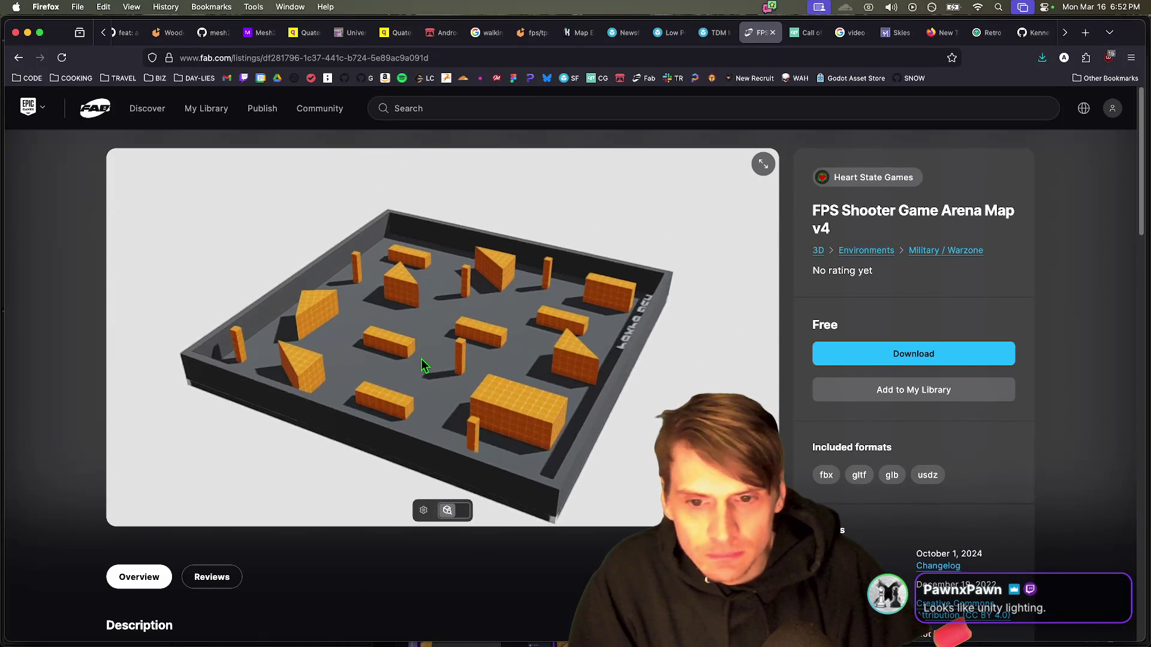
scroll(422, 365, up, 5)
scroll(426, 355, down, 5)
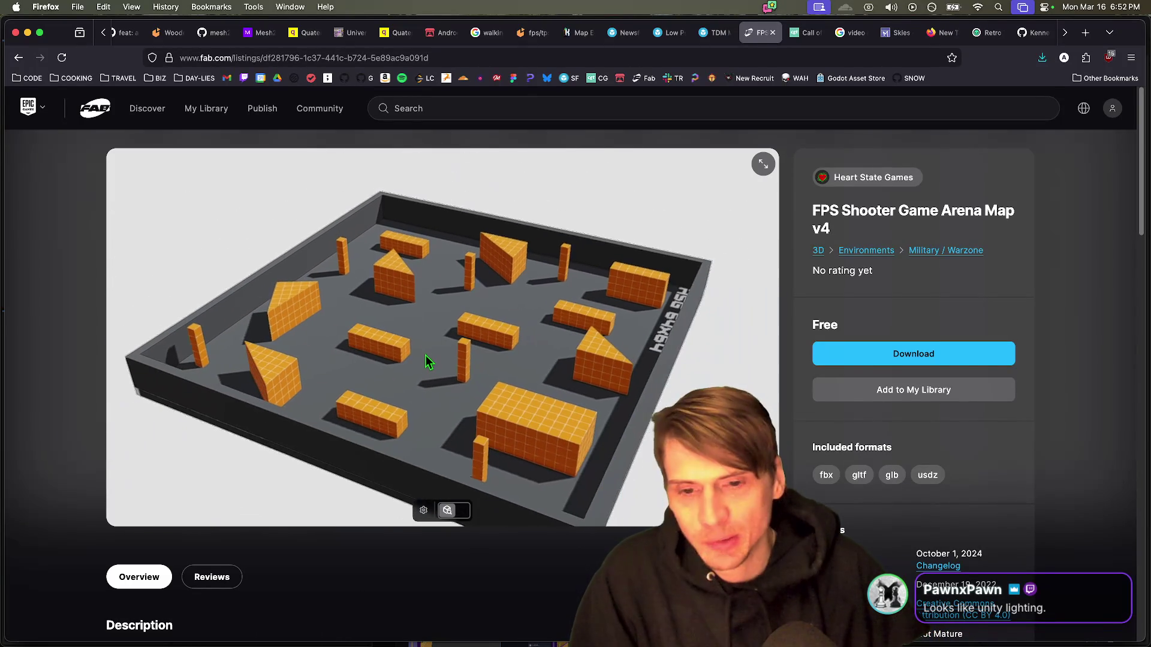
drag(426, 355, 550, 376)
key(super+Tab)
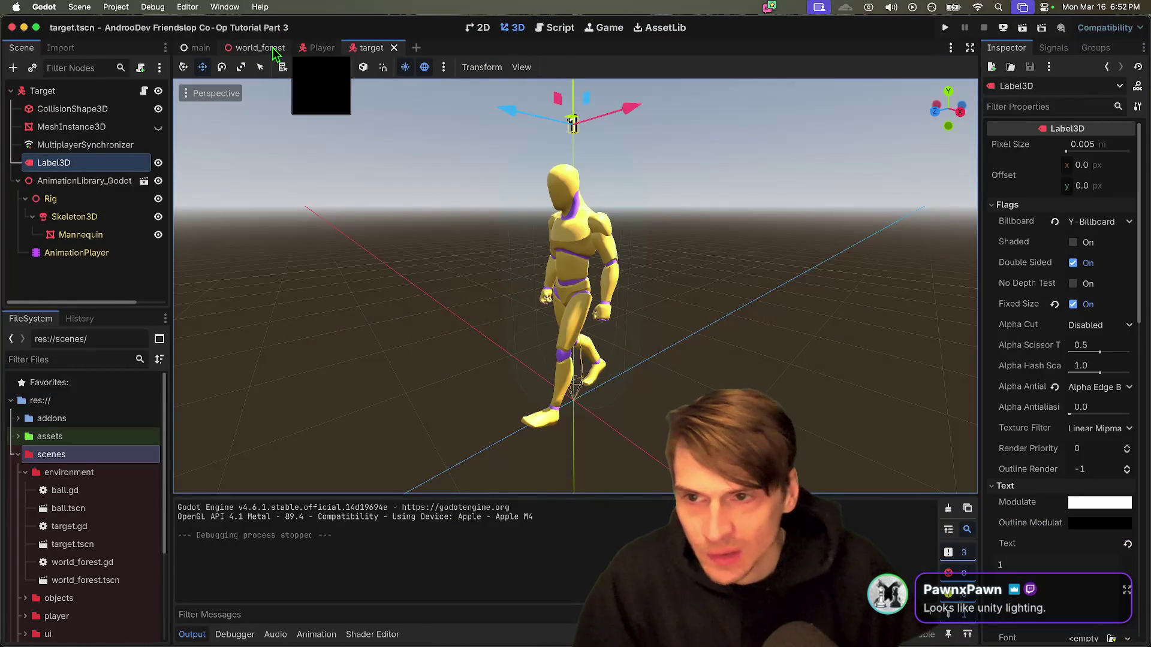
Step: Open the world_forest scene in Godot, then go back to the browser tabs
click(260, 47)
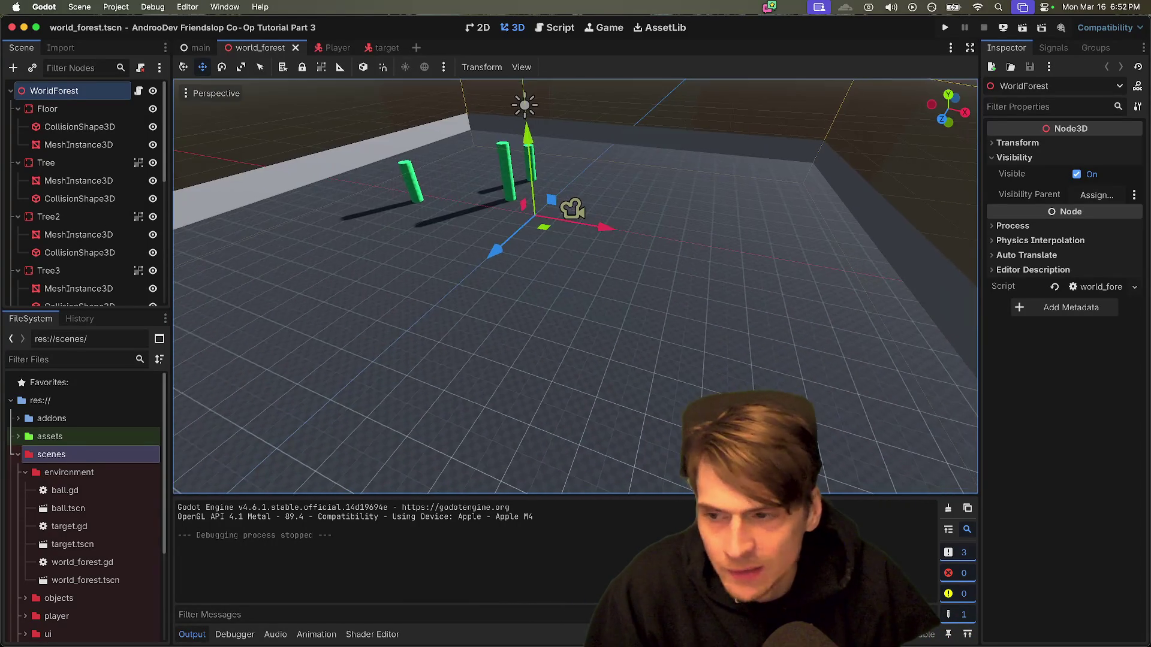
key(super+Tab)
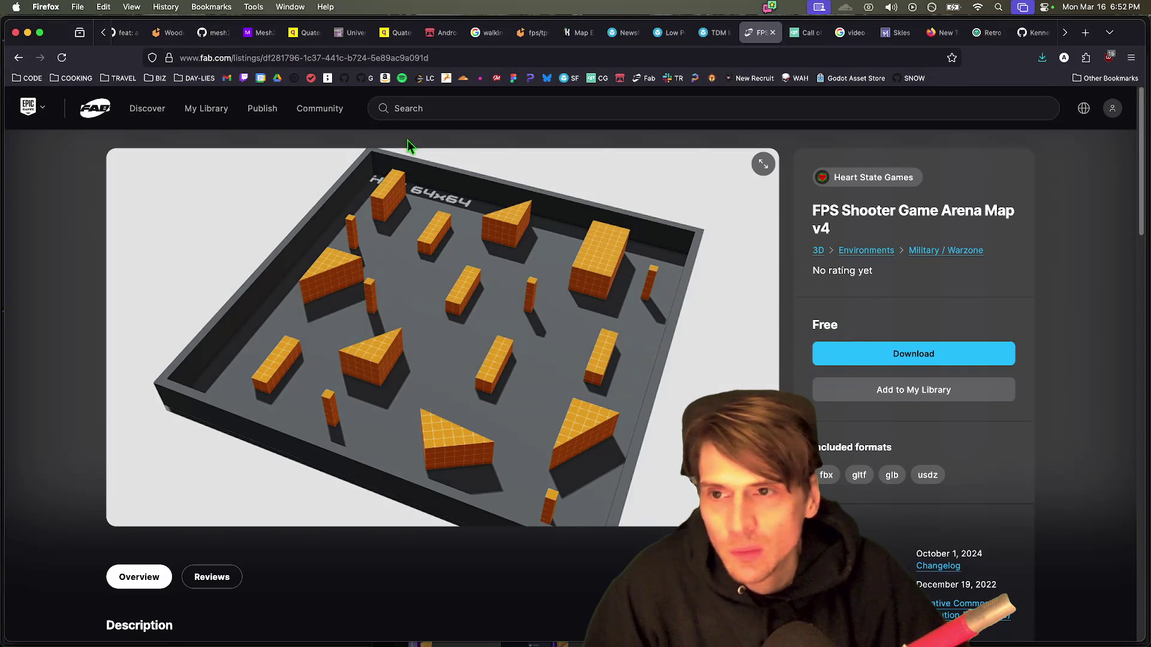
key(ctrl+Tab)
key(ctrl+Tab)
key(ctrl+Tab)
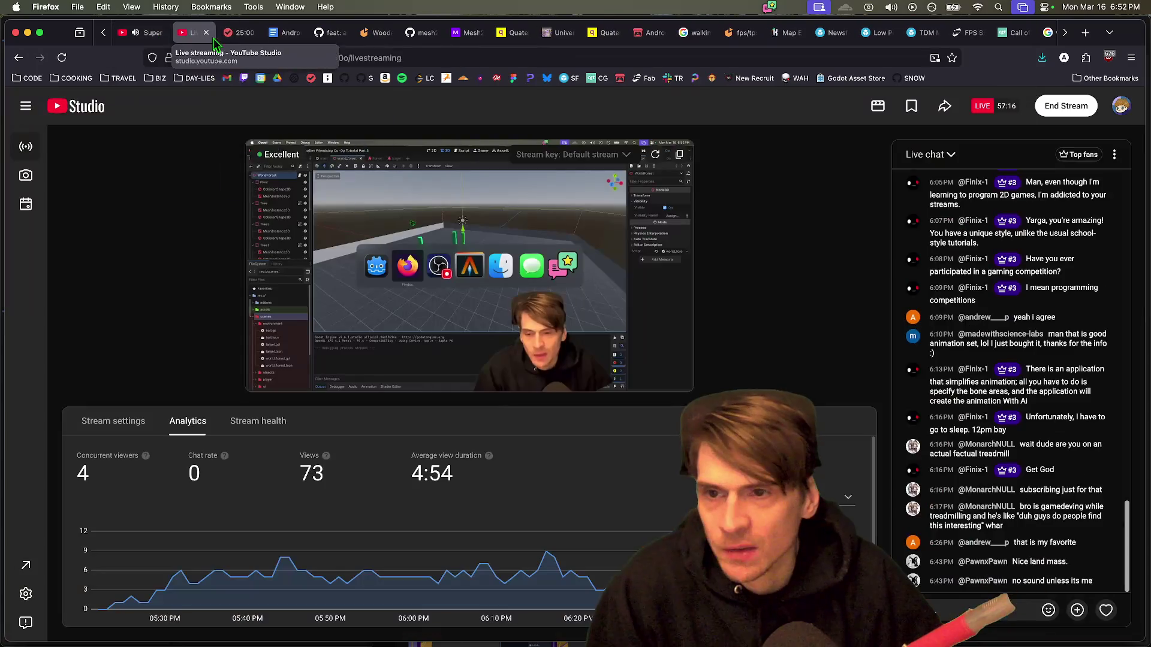
Step: Review the Part3 plan and checklist in the Google Docs co-op script
click(285, 32)
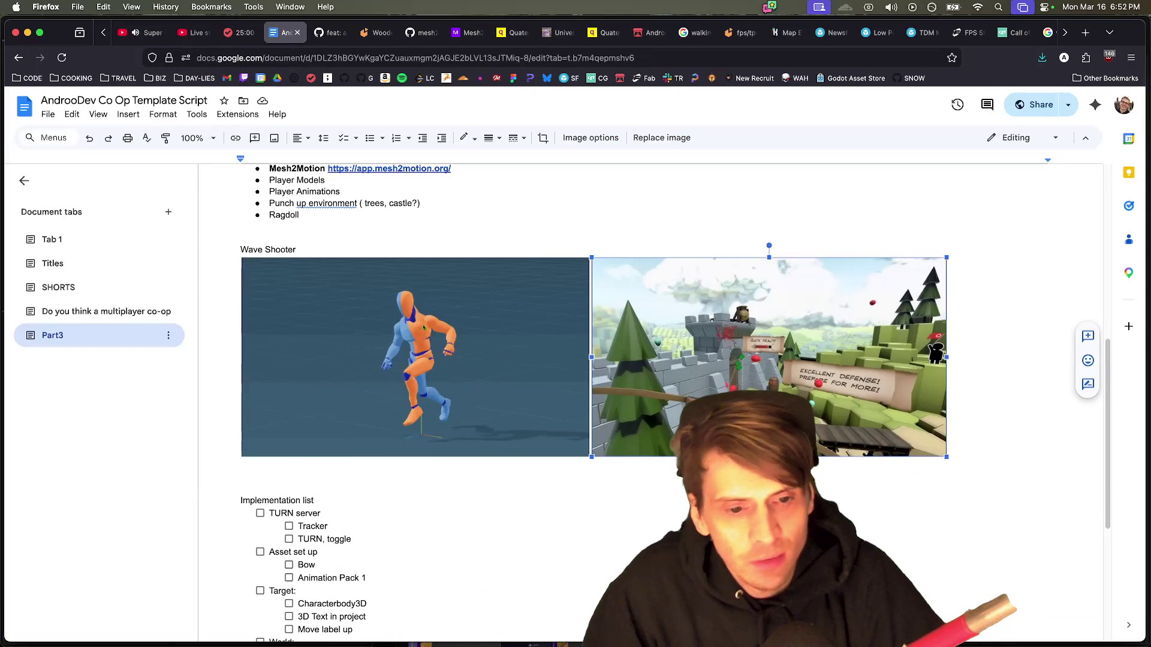
scroll(845, 462, up, 1)
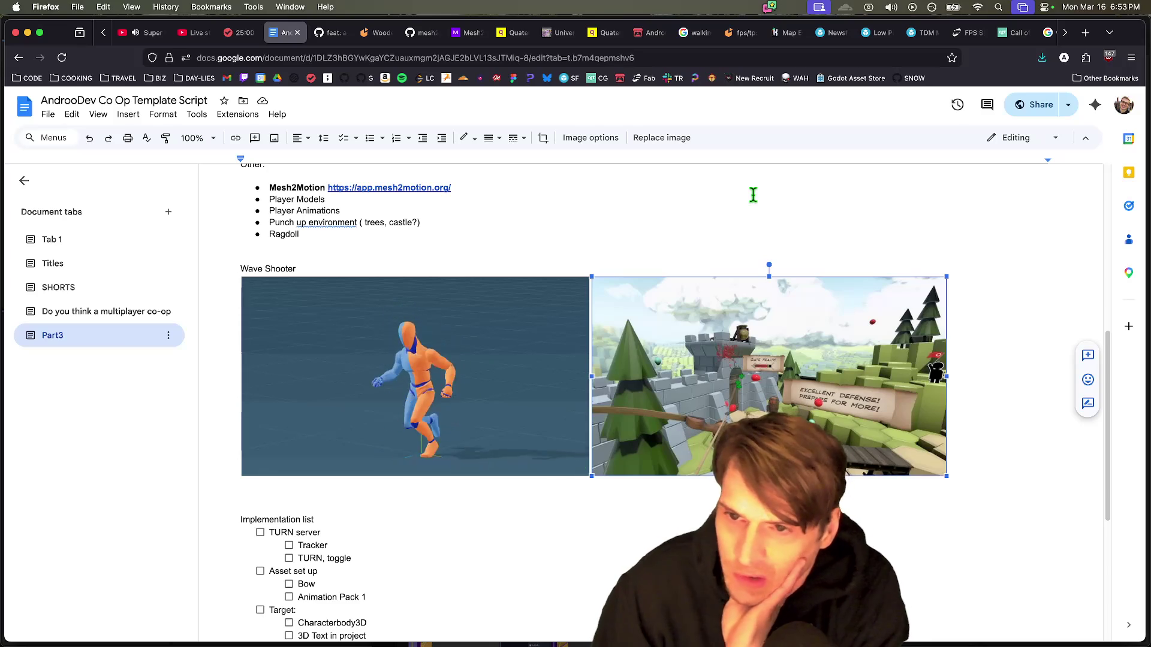
scroll(727, 254, up, 5)
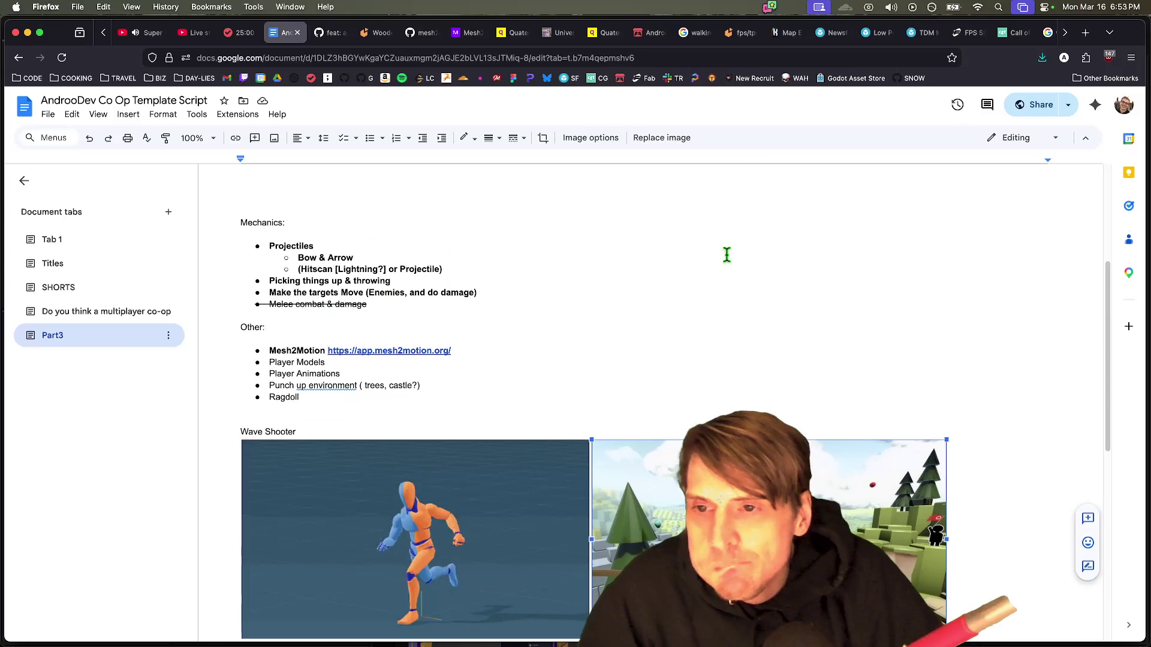
scroll(653, 308, down, 2)
scroll(638, 324, down, 1)
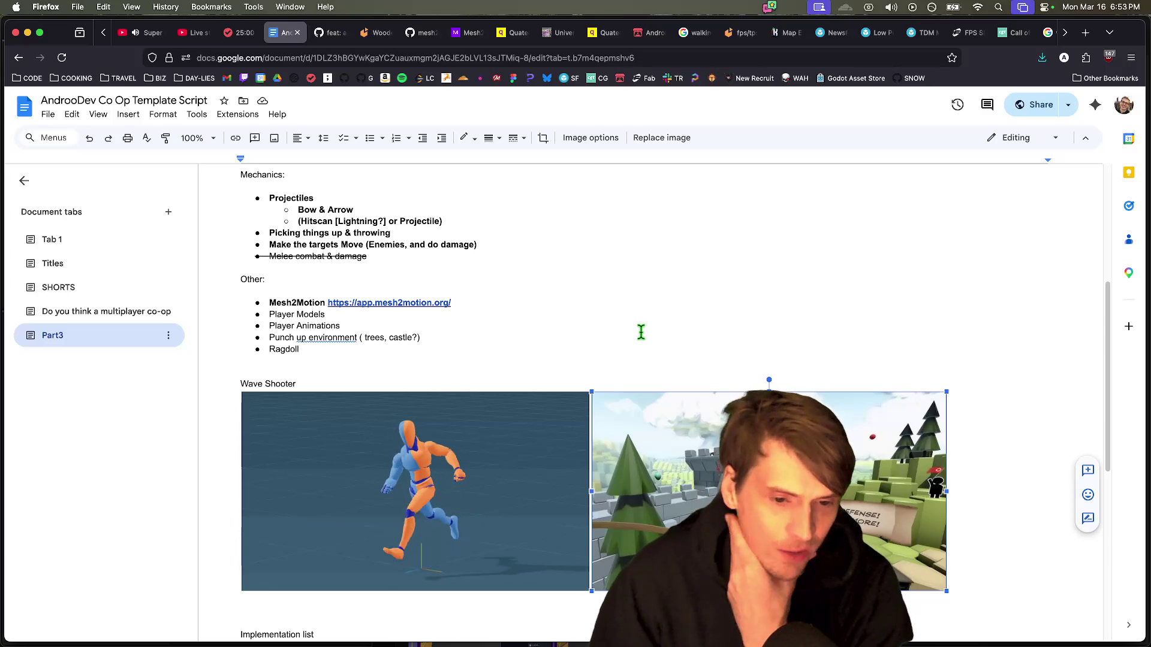
Step: Move past the mesh2motion GitHub tab and open a new blank browser tab
key(ctrl+Tab)
key(ctrl+Tab)
key(ctrl+Tab)
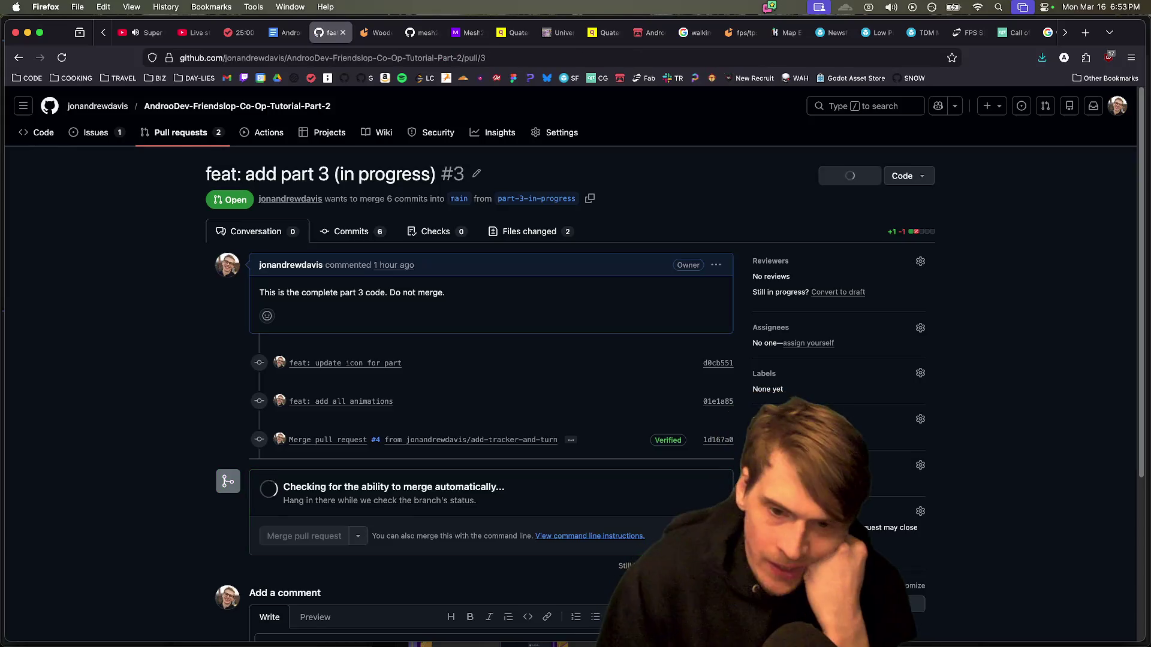
key(ctrl+Tab)
key(super+t)
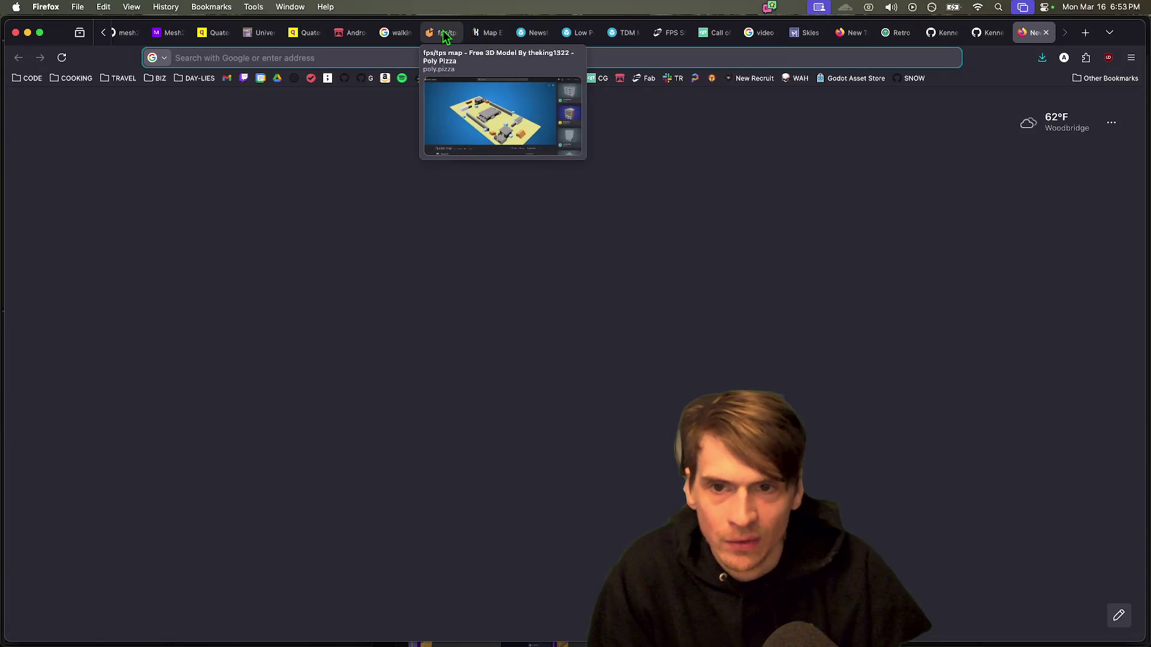
Step: Search Poly Pizza for 'castle' models
click(443, 32)
click(444, 106)
text(castle)
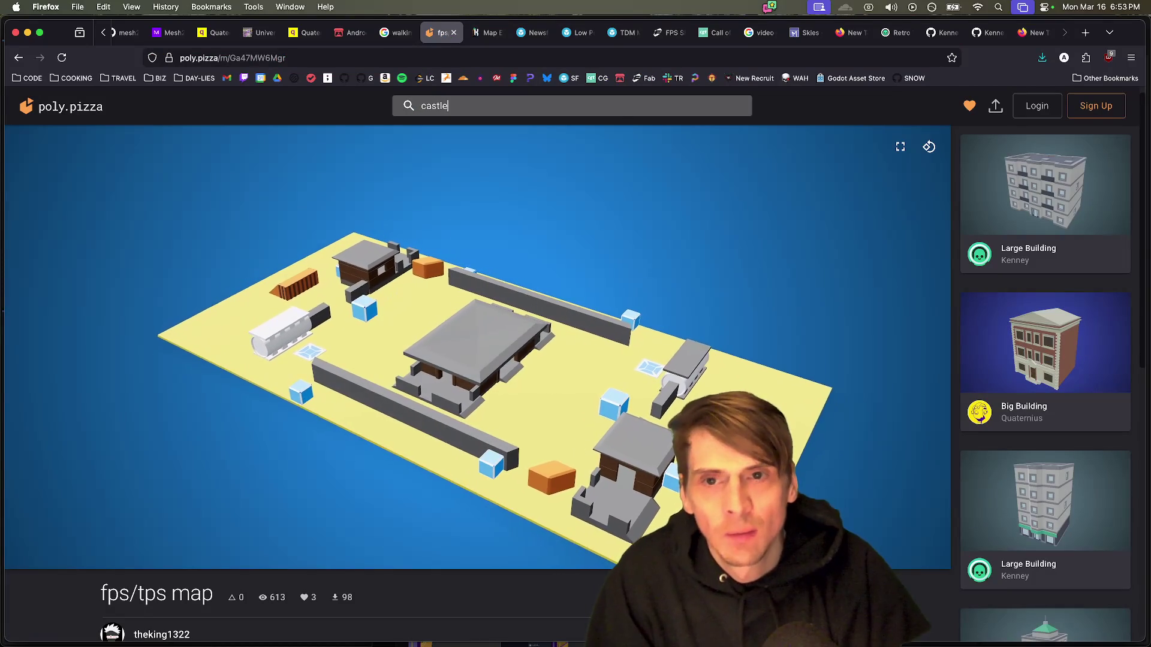
key(Return)
Step: Browse the castle results such as Castle Kit and Castle Fortress, then return to the top
scroll(1031, 175, down, 5)
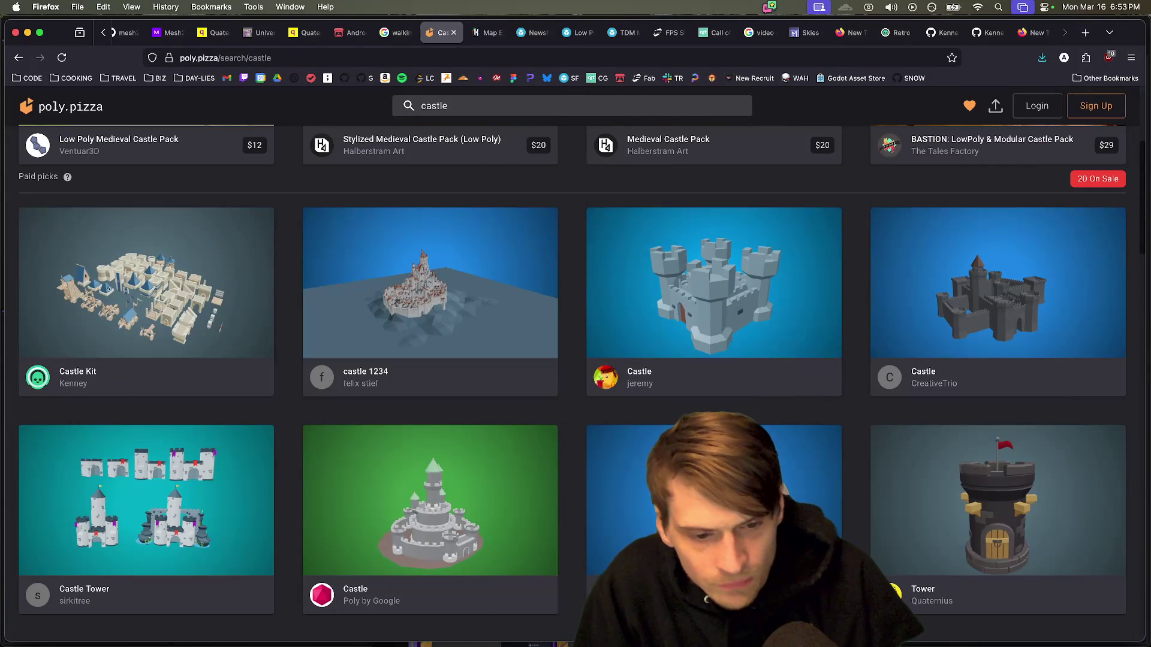
scroll(1031, 175, down, 4)
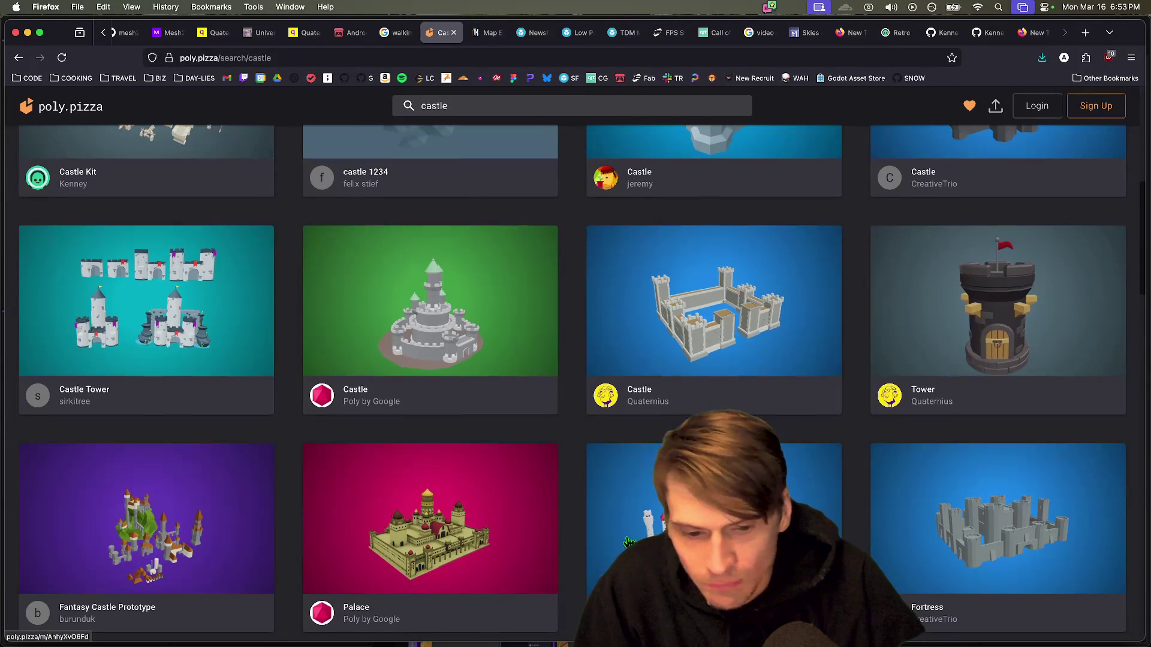
scroll(590, 541, down, 3)
scroll(590, 541, down, 7)
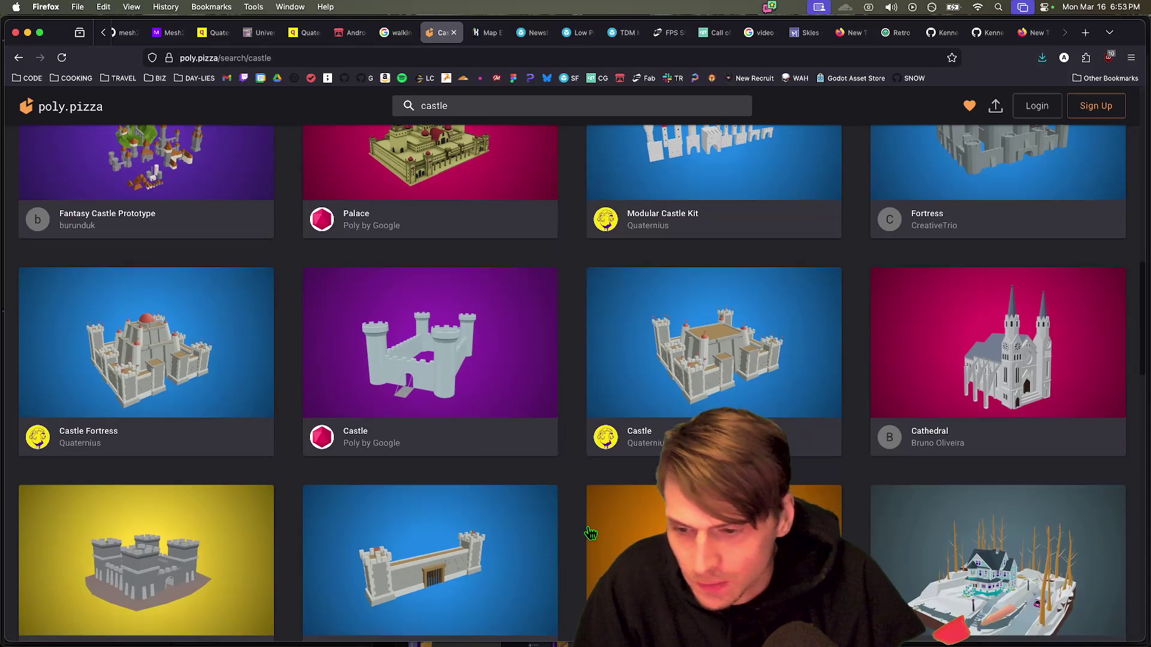
scroll(589, 532, down, 3)
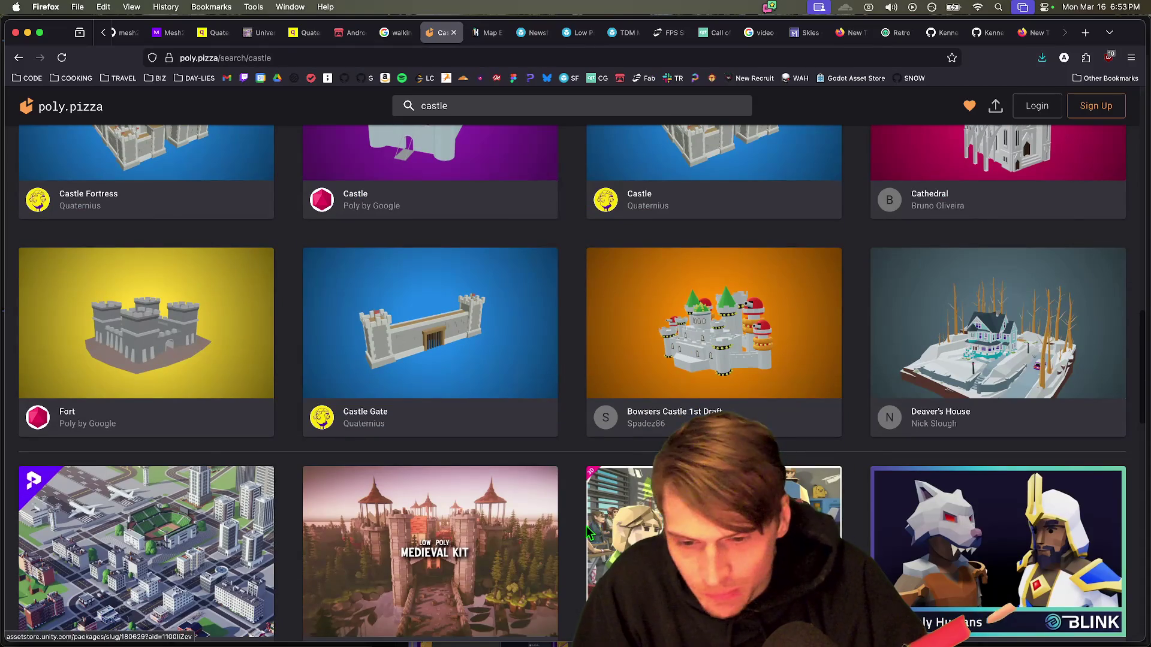
scroll(587, 531, down, 1)
scroll(584, 526, down, 2)
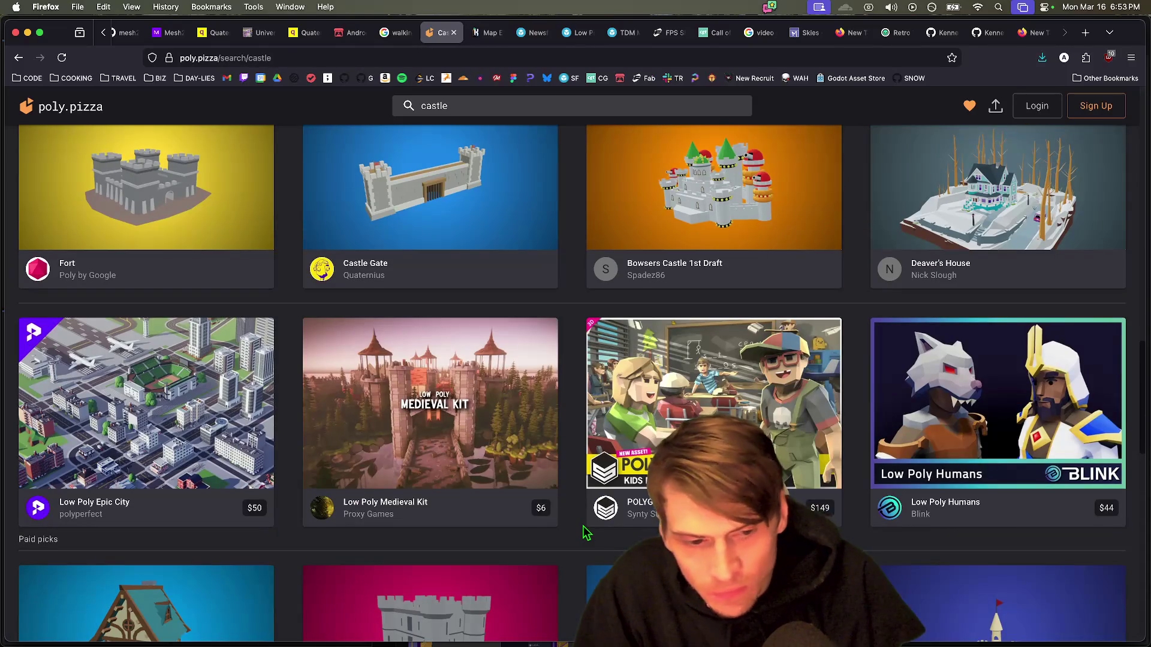
scroll(584, 526, down, 5)
scroll(585, 531, down, 13)
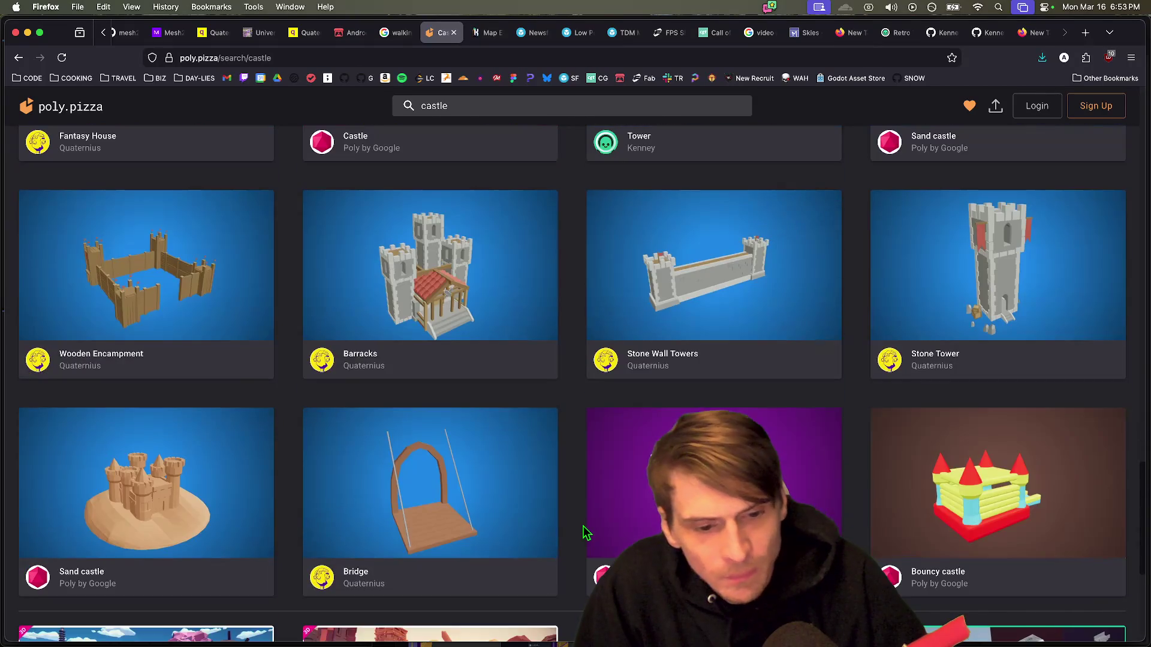
scroll(585, 531, up, 20)
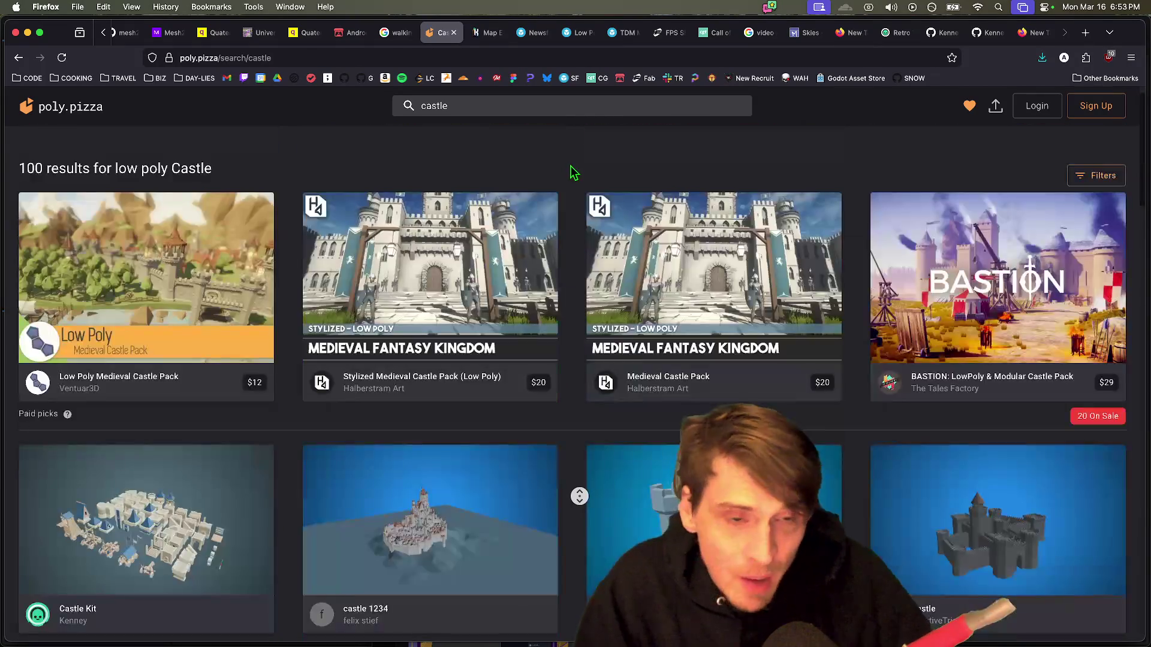
key(ctrl+Tab)
key(ctrl+Tab)
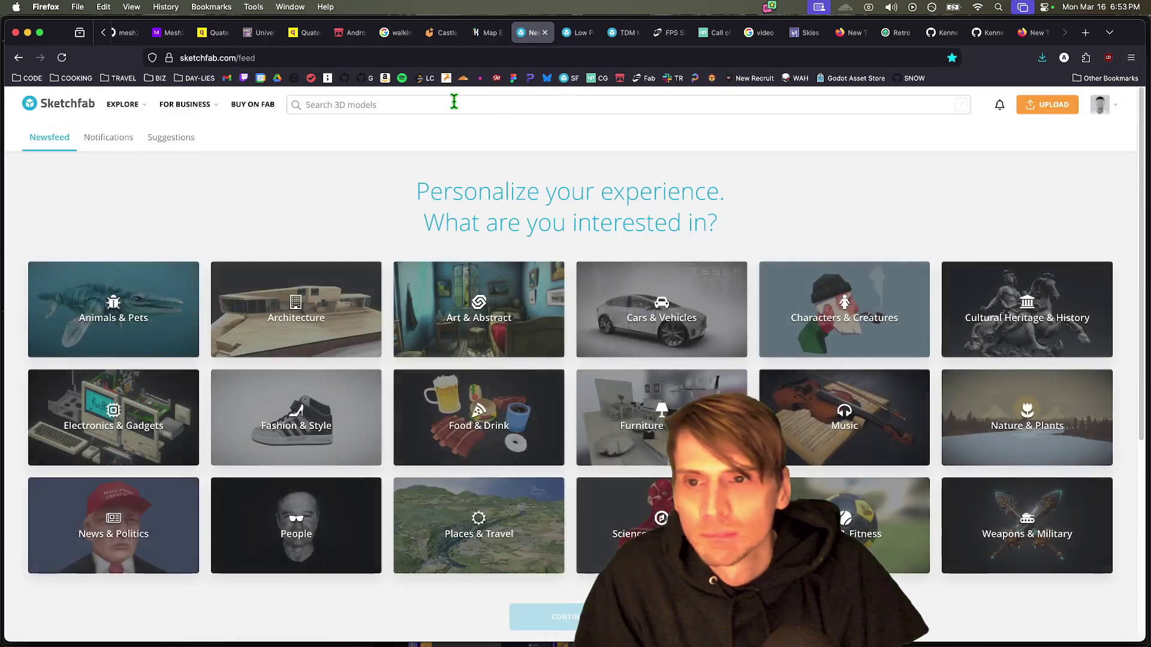
Step: Search Sketchfab for castle models limited to Downloadable, and browse the results
click(455, 103)
text(castle)
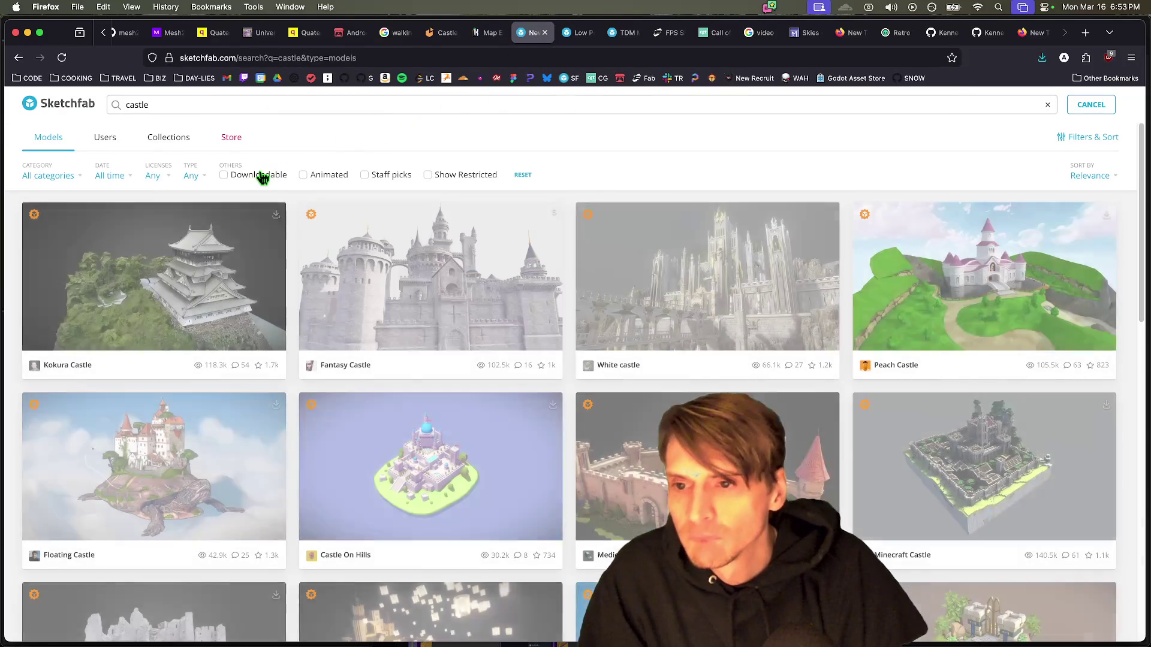
click(258, 174)
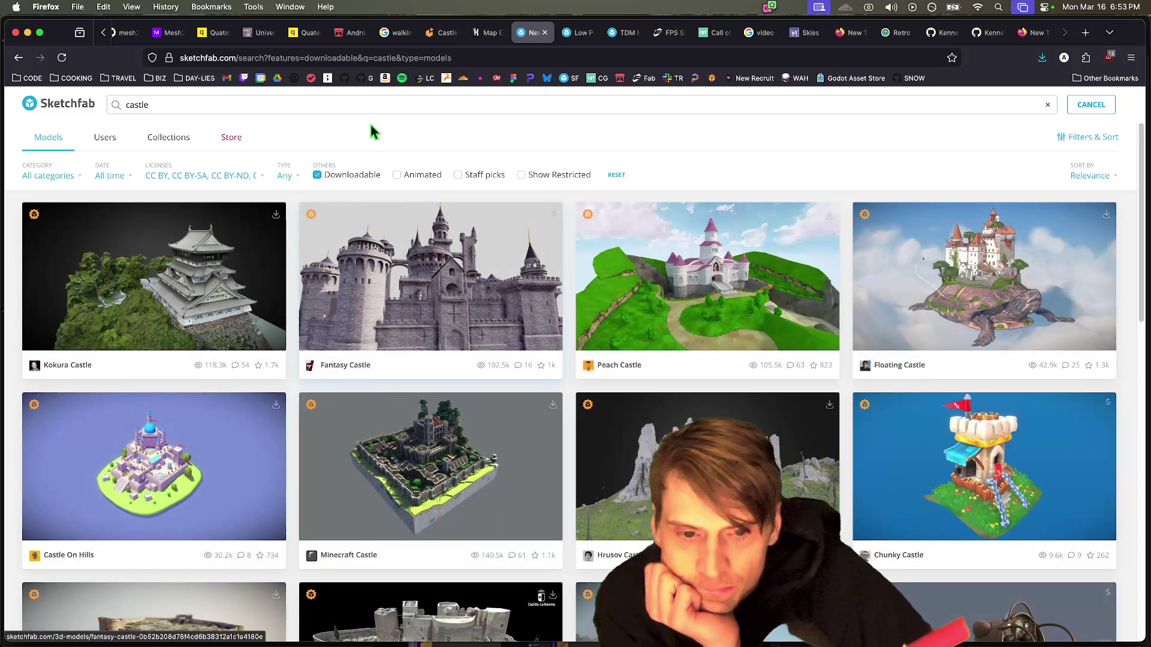
scroll(904, 440, down, 3)
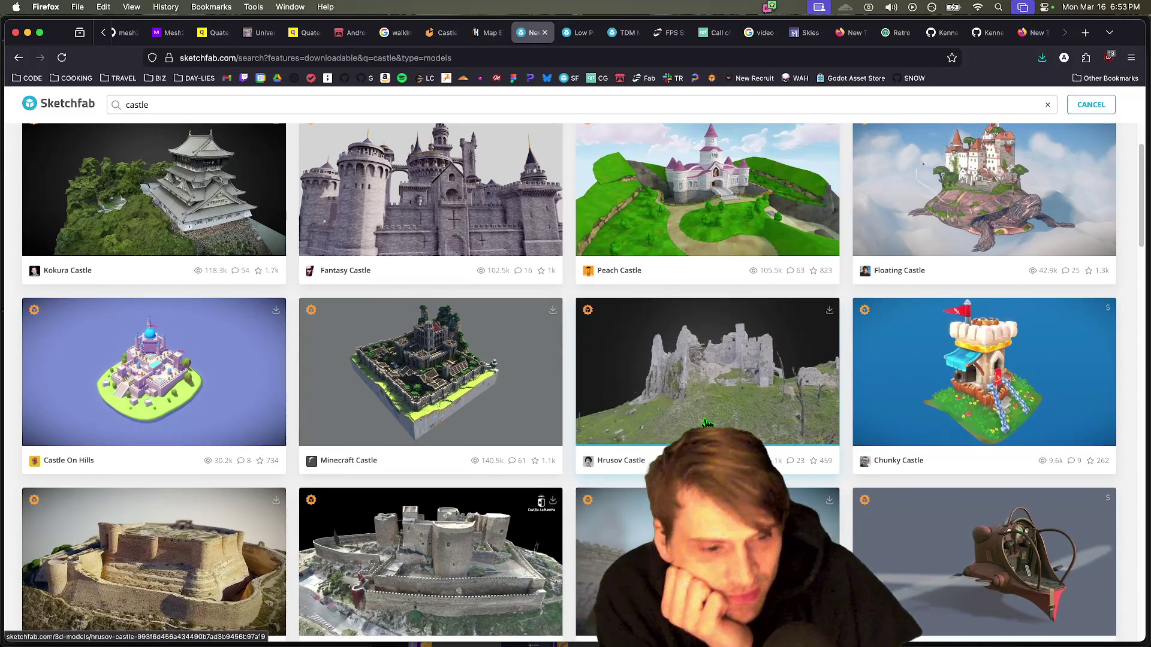
scroll(775, 455, up, 3)
scroll(775, 455, down, 10)
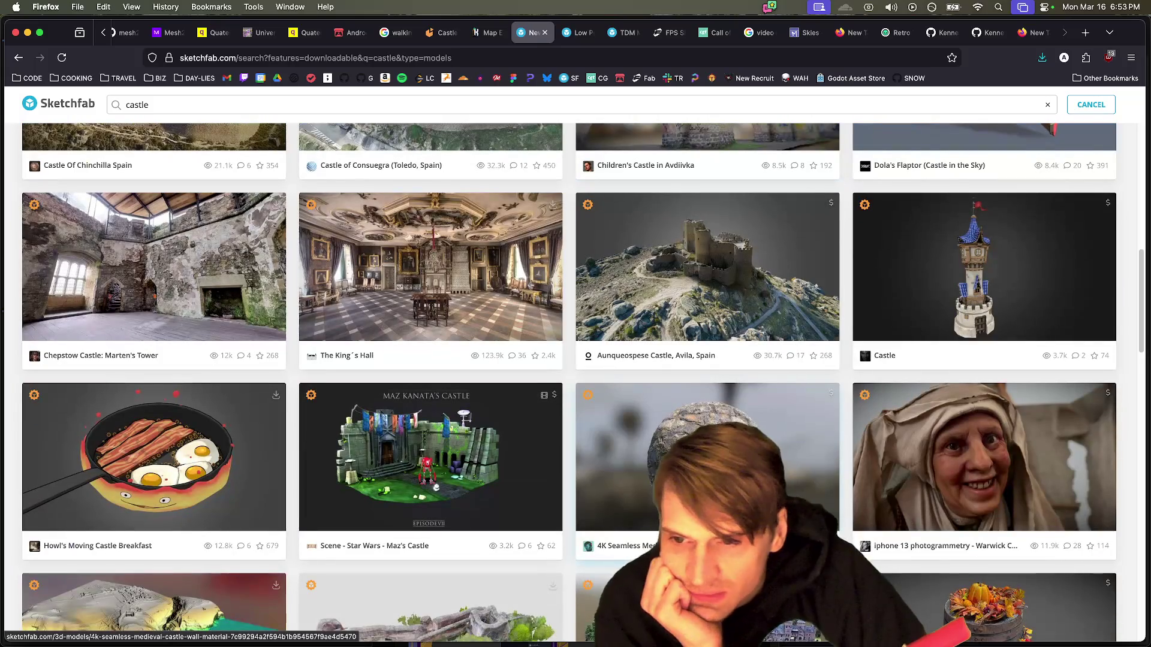
scroll(659, 456, up, 10)
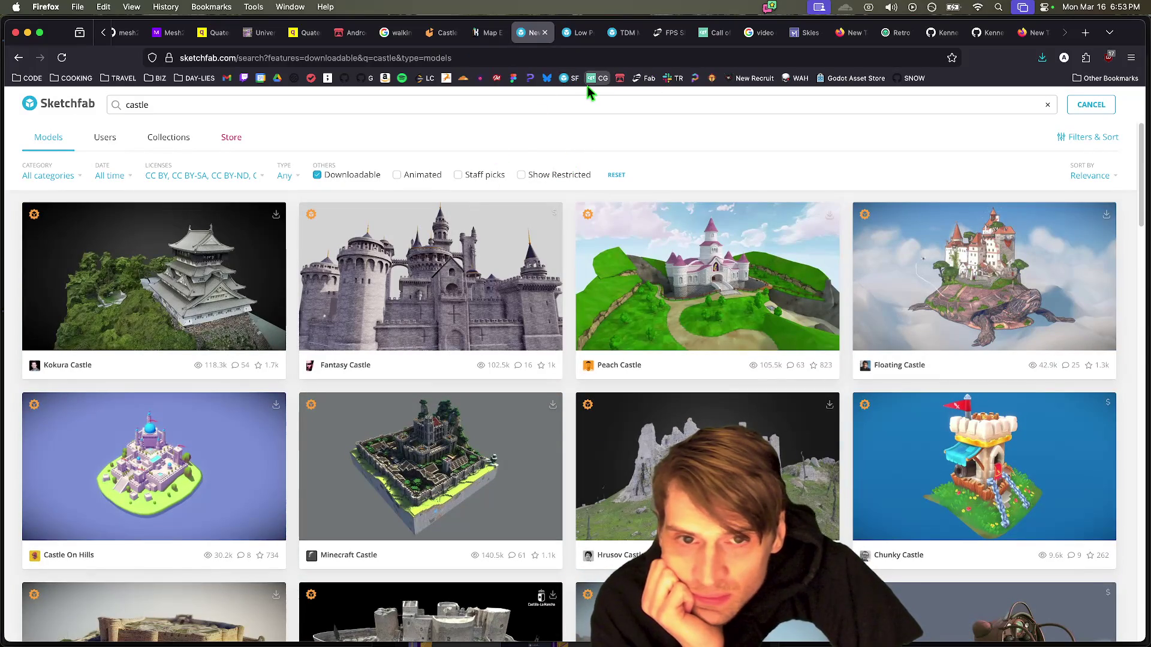
scroll(458, 273, down, 10)
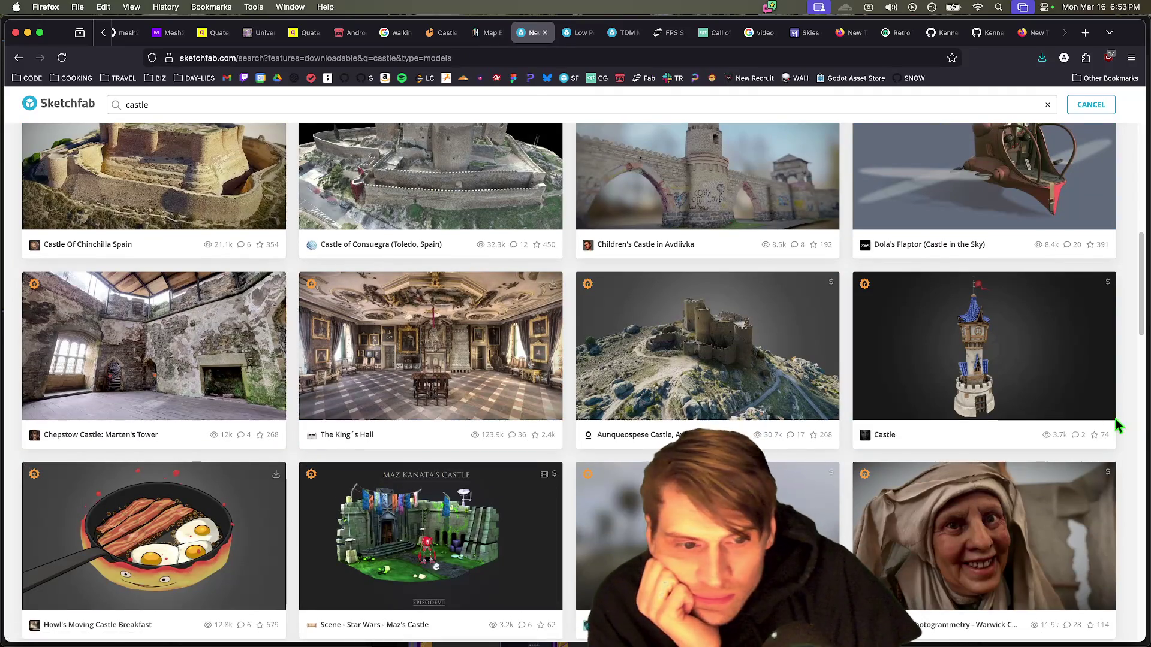
scroll(1129, 431, down, 10)
scroll(1077, 433, down, 7)
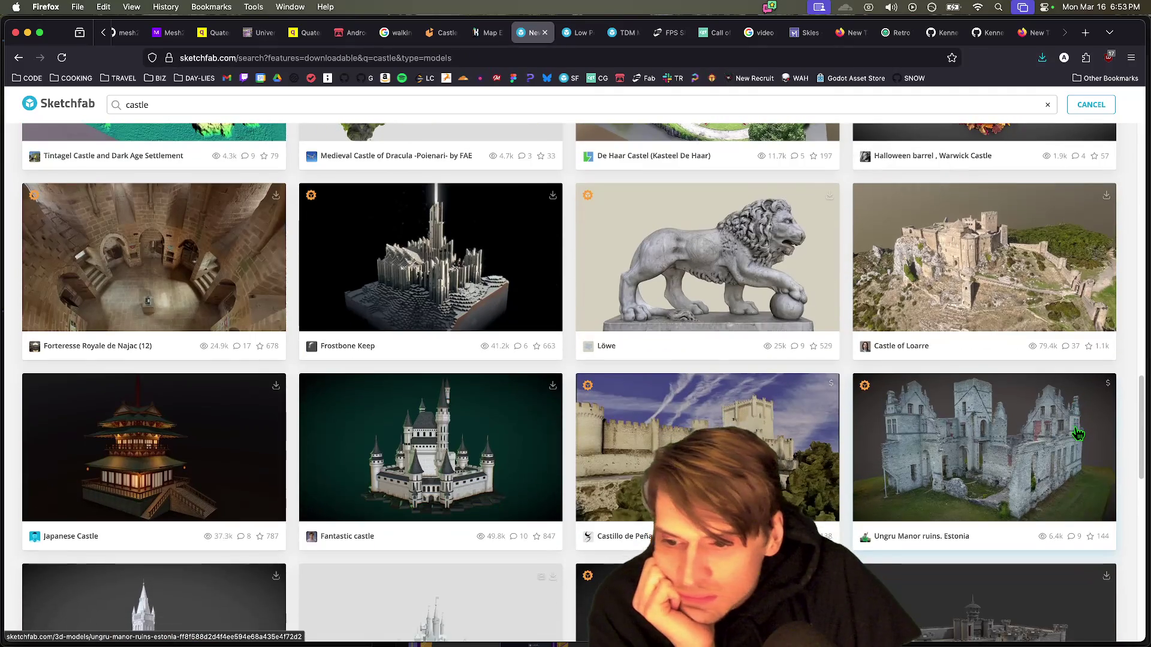
scroll(1077, 433, down, 4)
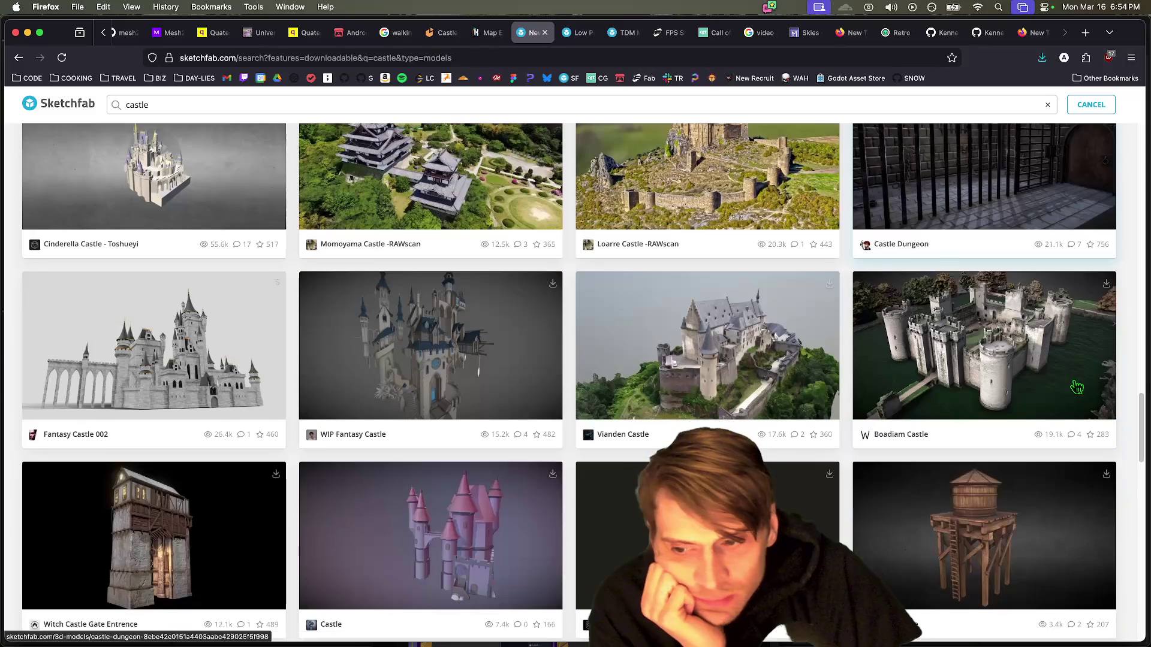
scroll(1054, 425, down, 8)
scroll(1003, 442, down, 3)
scroll(1003, 443, down, 6)
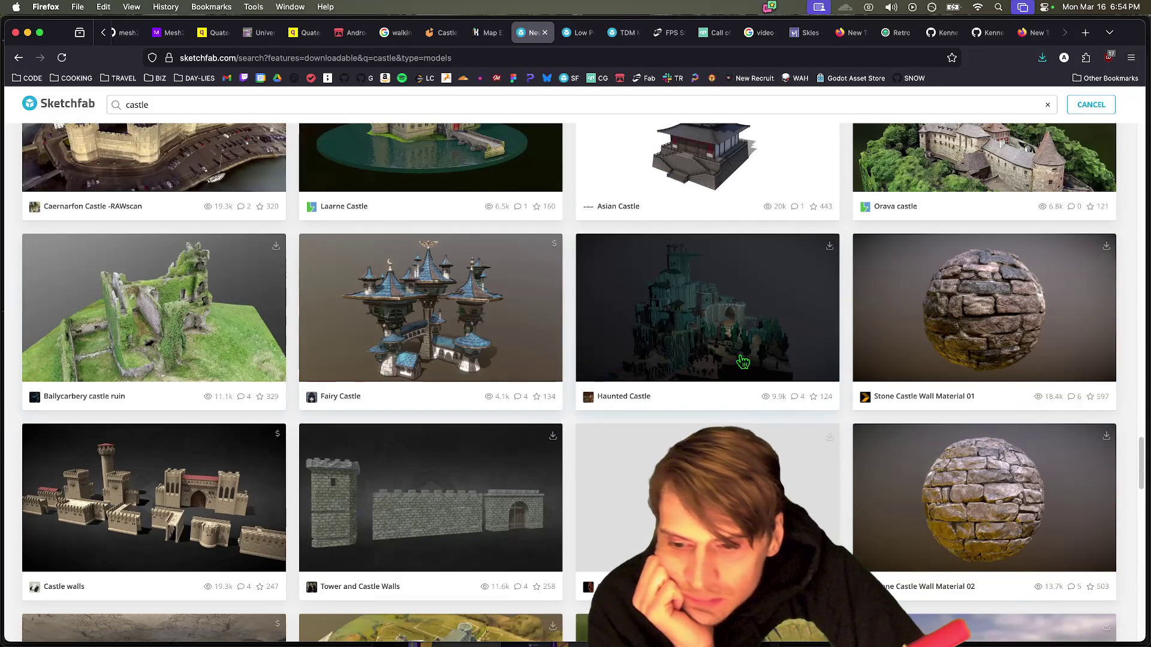
scroll(369, 492, down, 1)
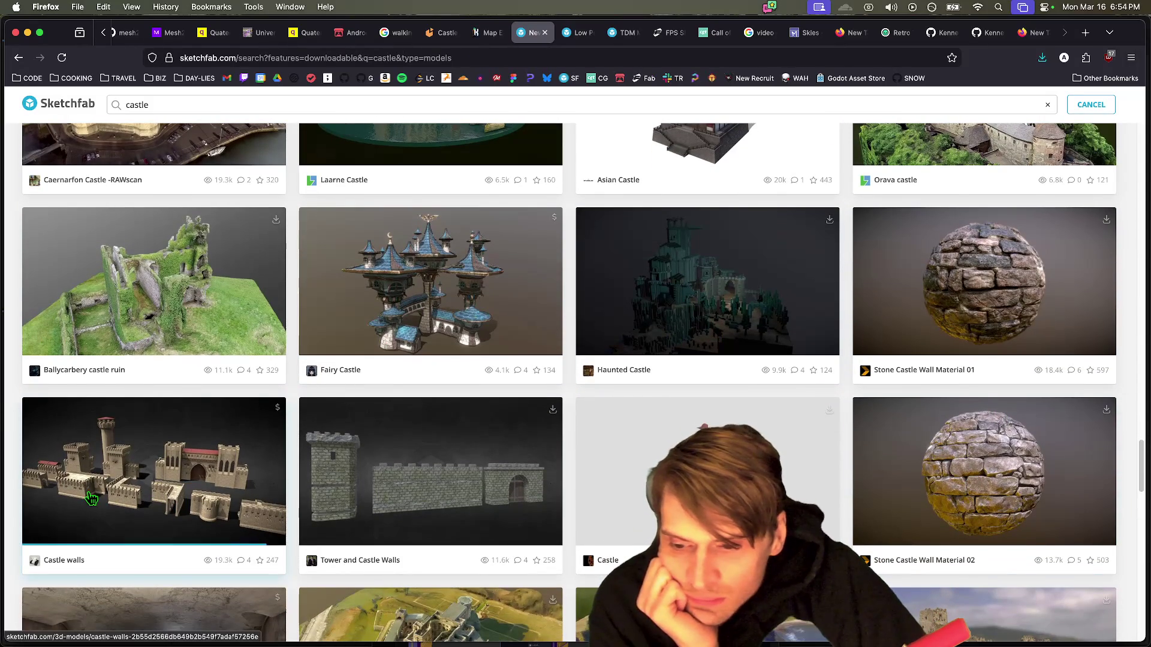
scroll(91, 499, down, 4)
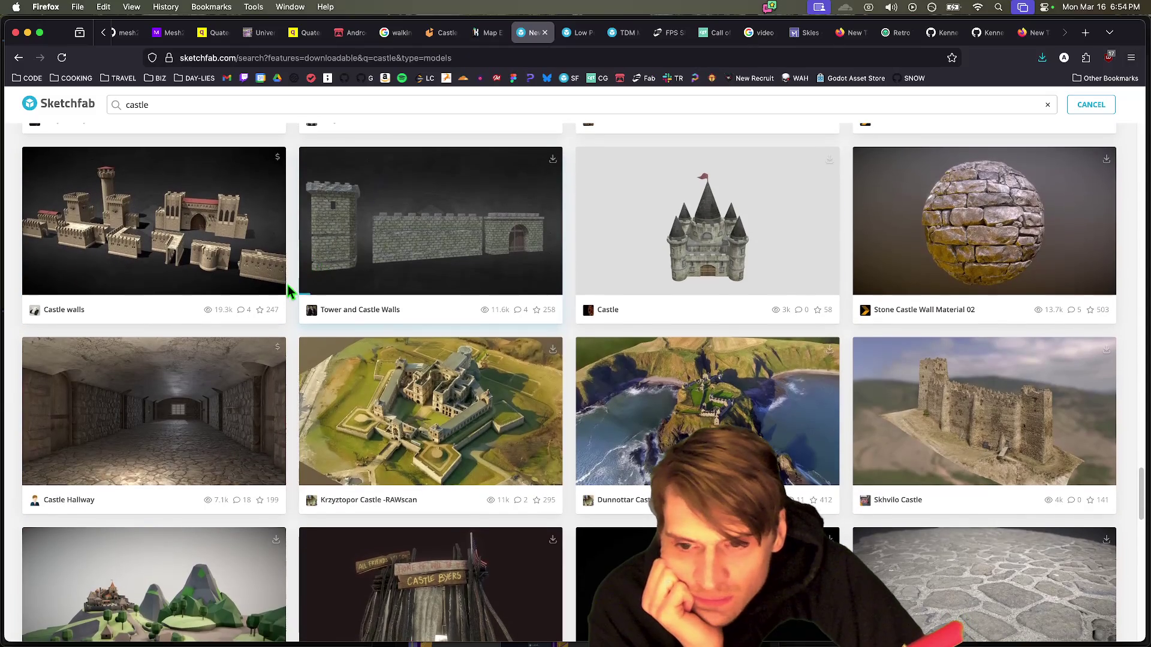
scroll(288, 348, down, 10)
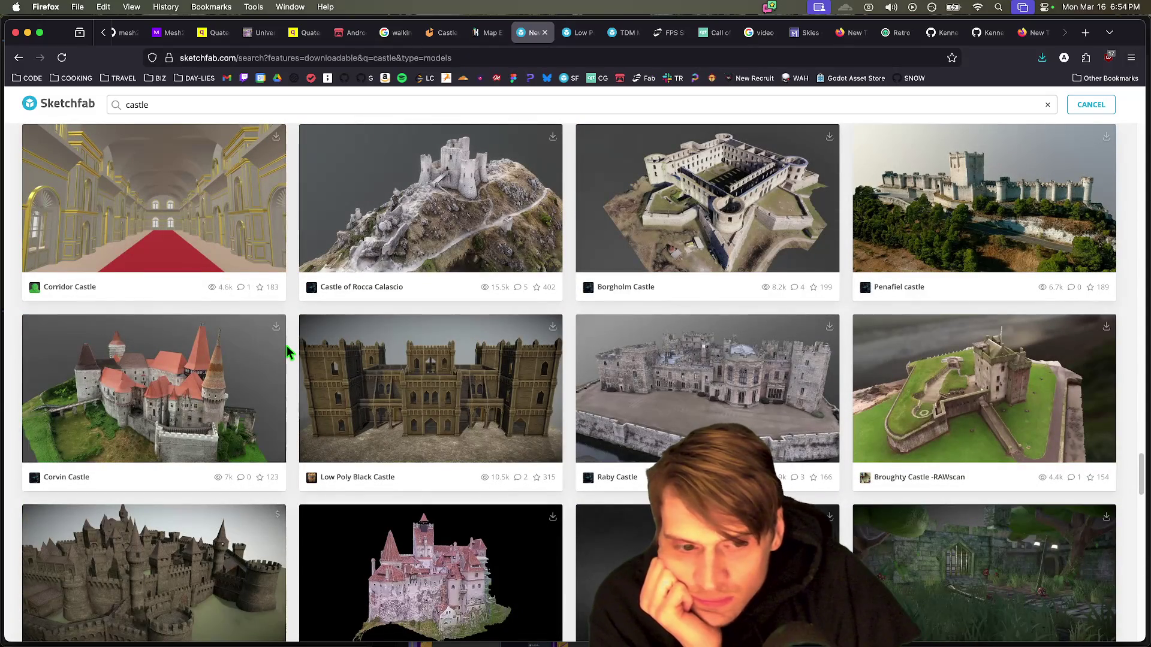
scroll(288, 352, down, 1)
scroll(288, 353, down, 4)
Step: Reload the castle results, scroll down again and open the Castle Town model
key(super+r)
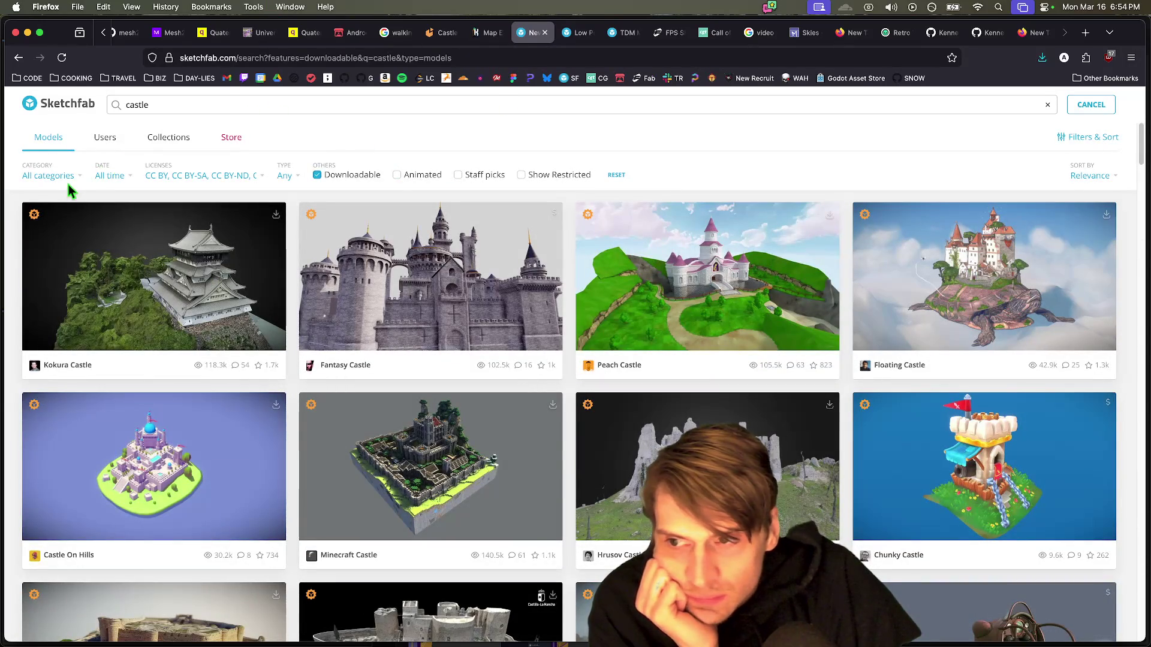
scroll(1091, 483, down, 20)
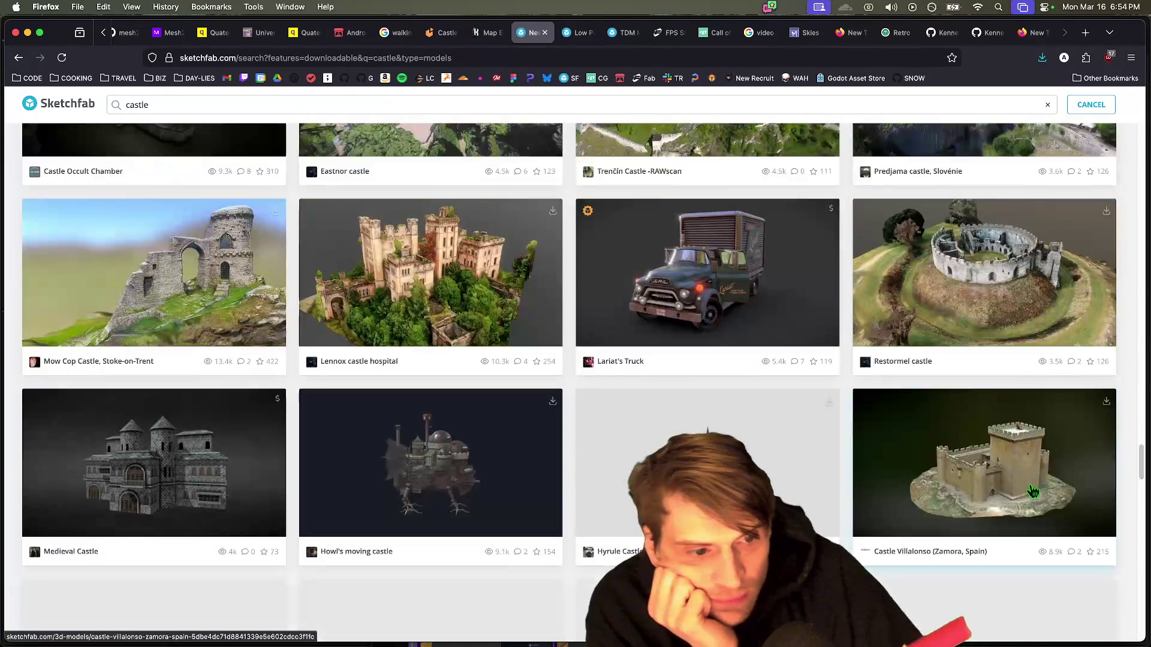
scroll(1091, 483, down, 12)
scroll(560, 384, up, 6)
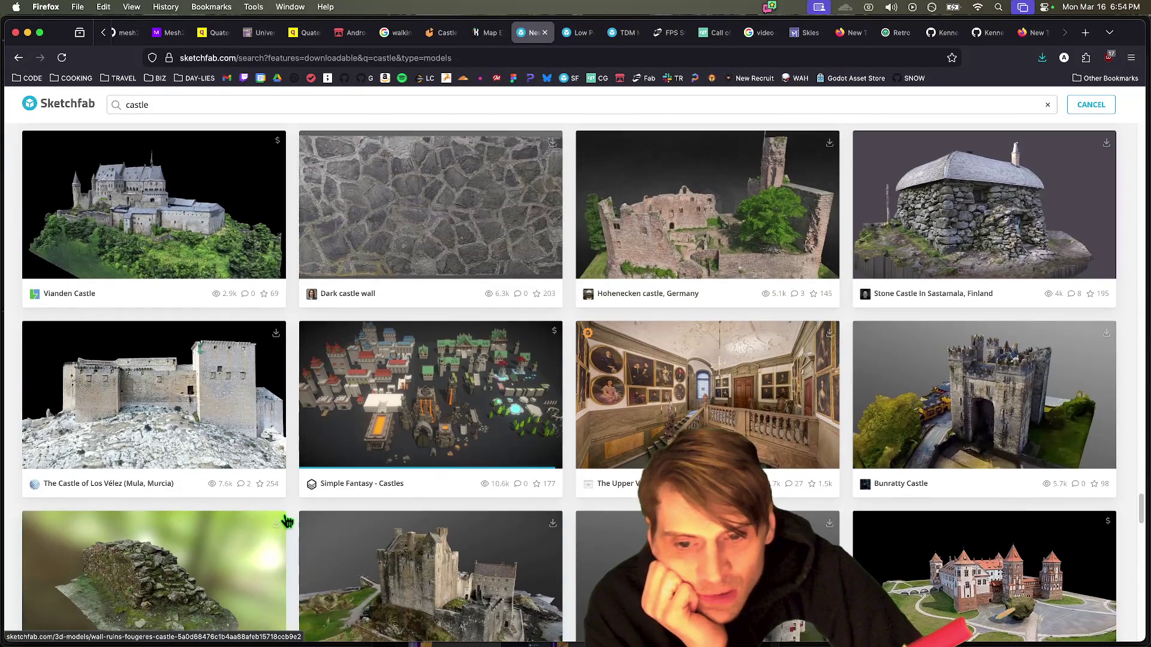
scroll(286, 518, down, 3)
scroll(291, 526, down, 15)
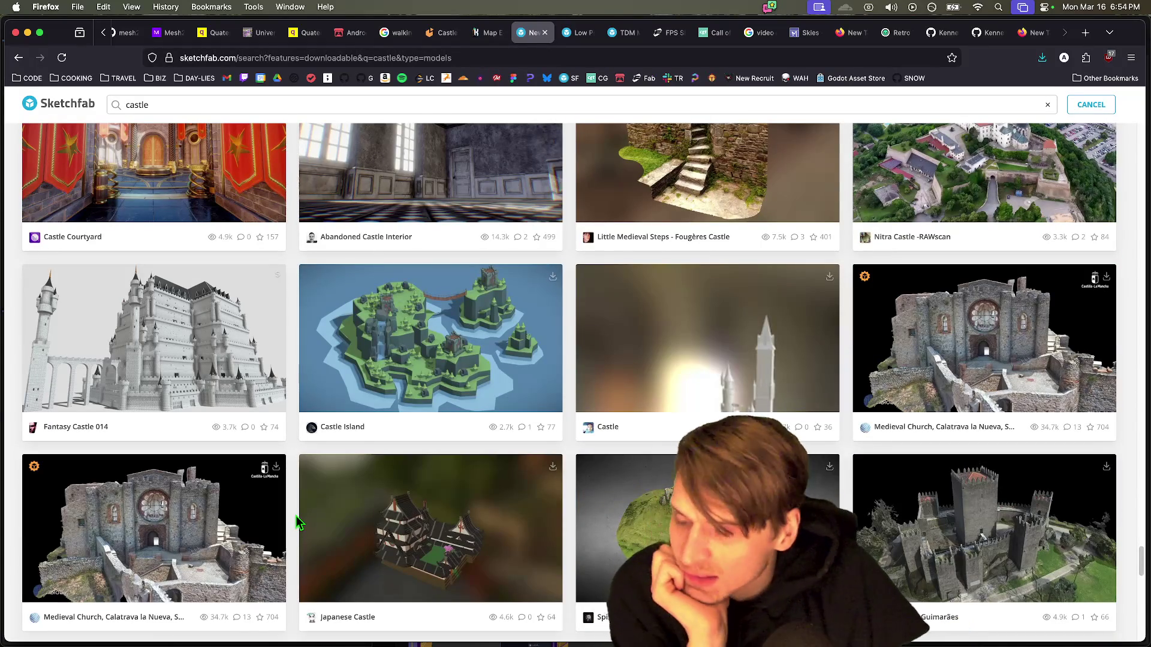
scroll(294, 517, down, 15)
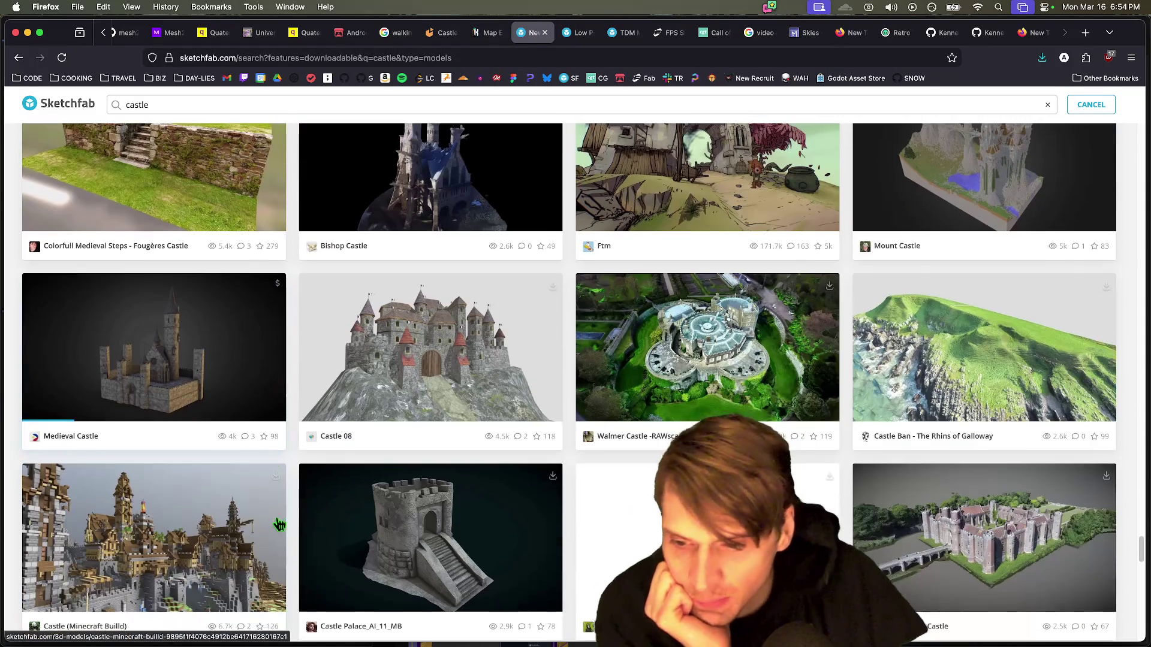
scroll(280, 524, down, 5)
click(448, 567)
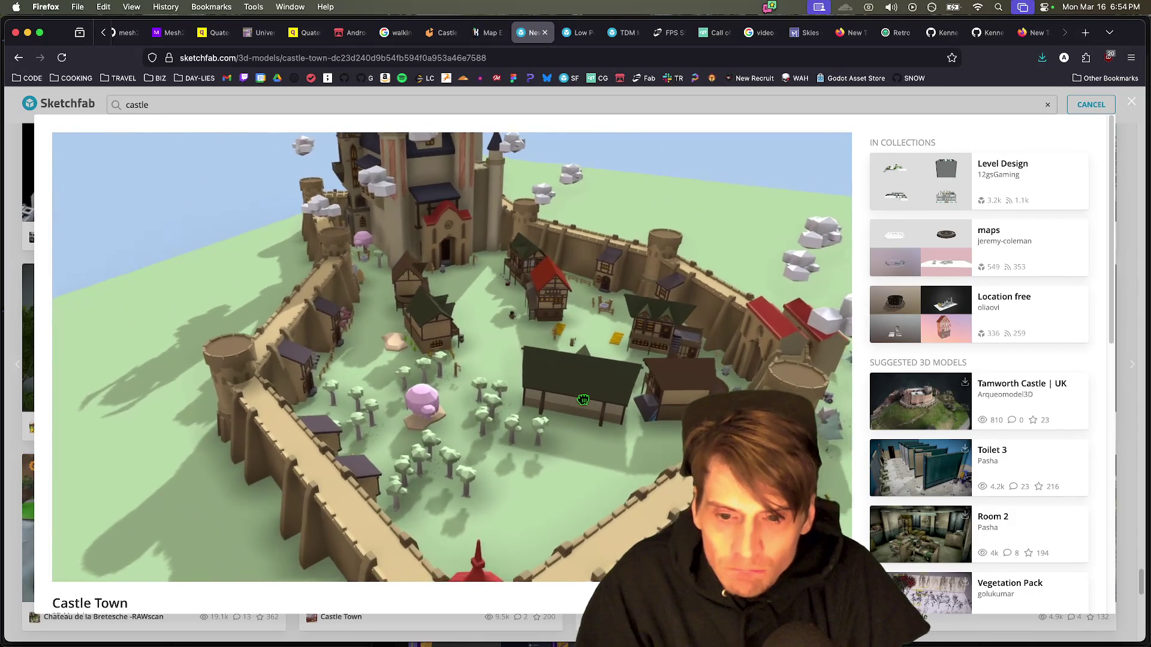
Step: Orbit around the Castle Town model, then show its gltf, USDZ and GLB download options
mouse_move(558, 387)
mouse_down()
mouse_move(631, 401)
mouse_move(613, 393)
mouse_up()
drag(453, 523, 382, 415)
mouse_move(227, 365)
mouse_down()
mouse_move(461, 464)
mouse_move(565, 325)
mouse_move(377, 333)
mouse_move(586, 311)
mouse_move(521, 319)
mouse_up()
scroll(520, 319, down, 6)
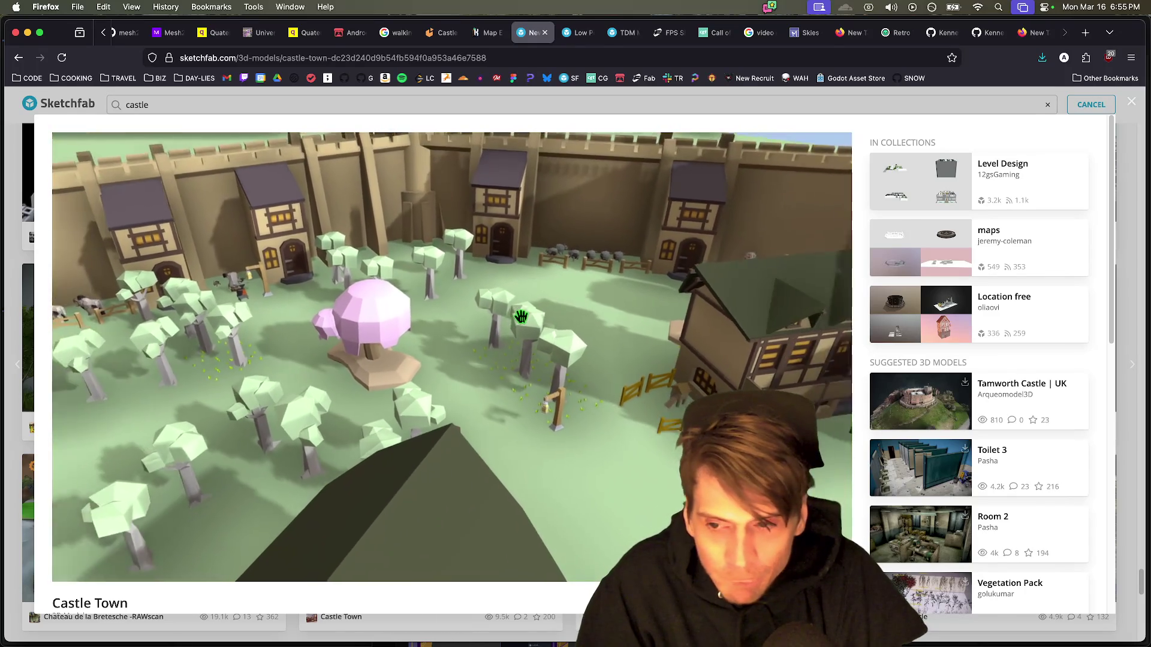
scroll(557, 286, down, 10)
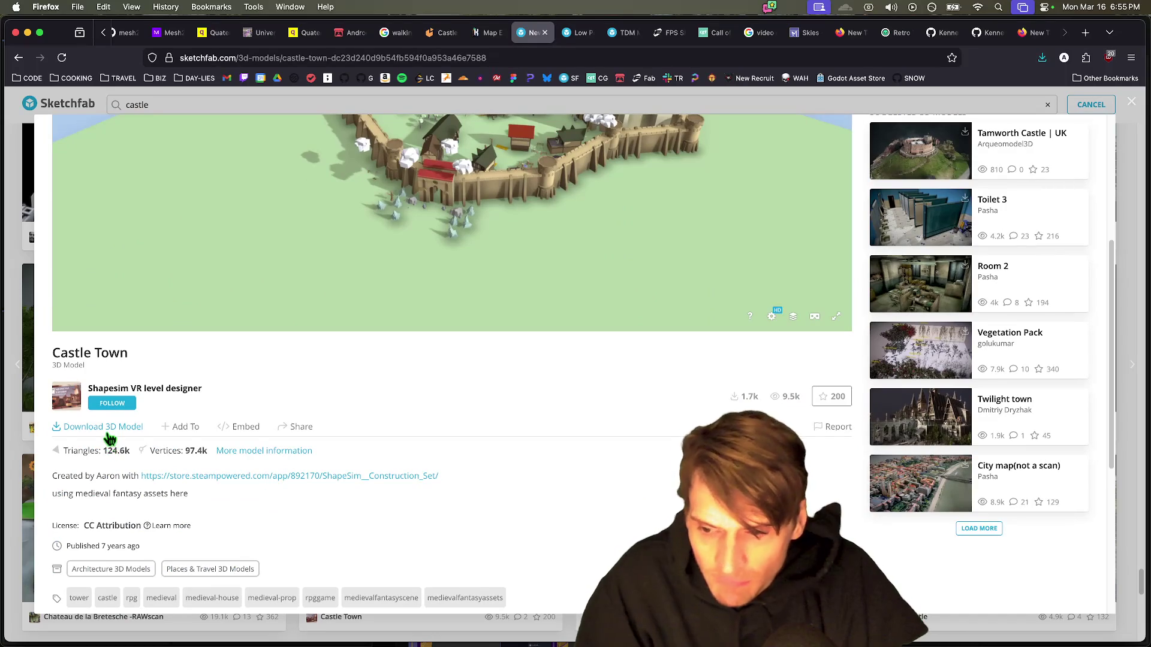
click(108, 434)
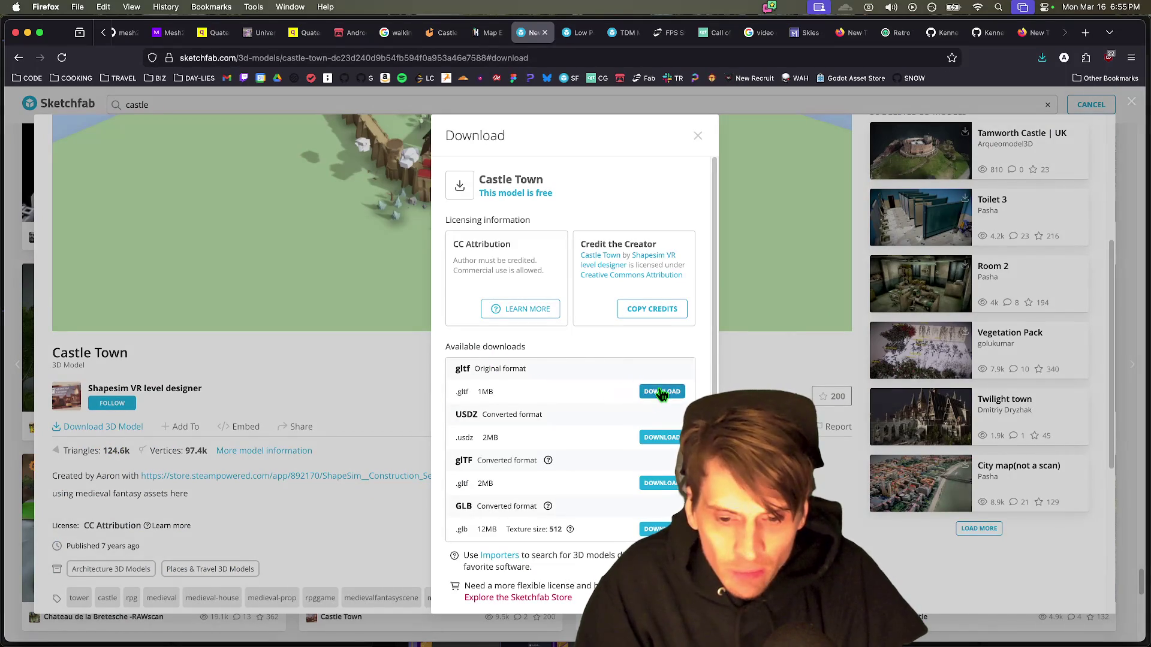
Step: Start downloading Castle Town in its original gltf format
double_click(537, 483)
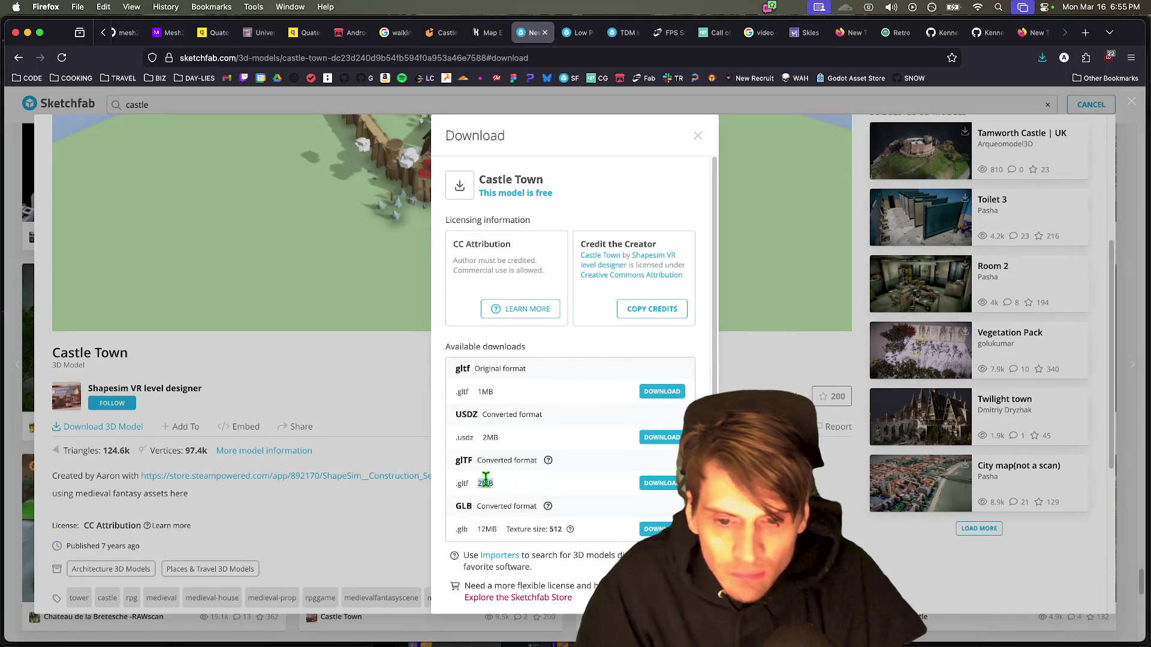
click(660, 397)
click(660, 397)
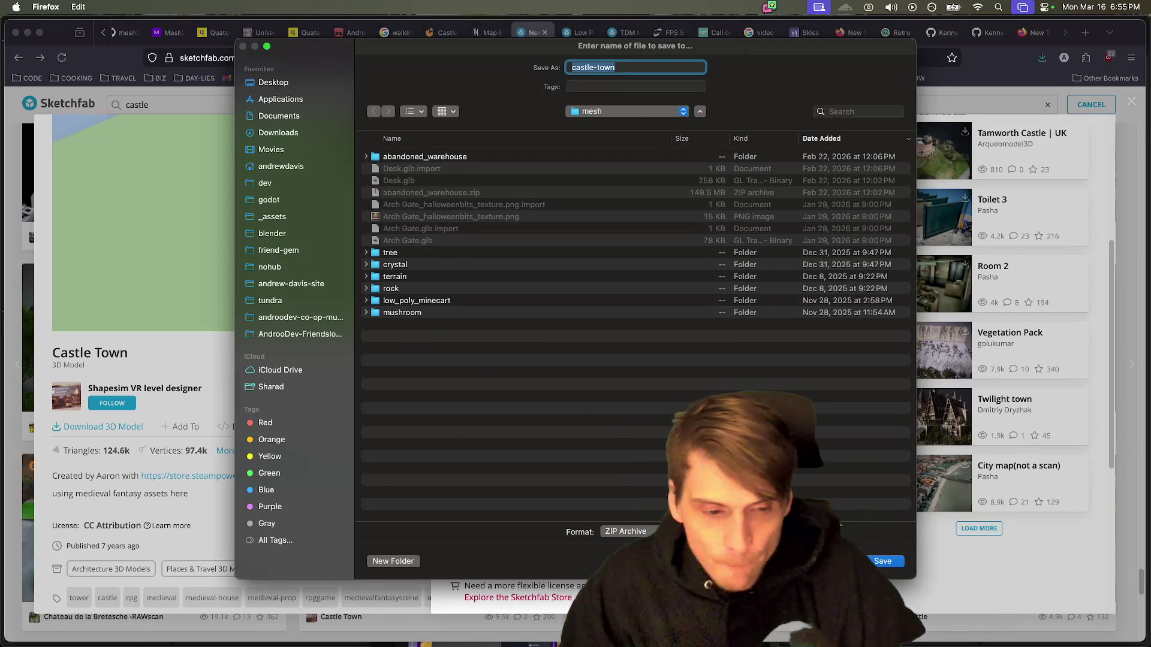
Step: Save castle-town.zip into _assets/environment and open it to extract
click(616, 114)
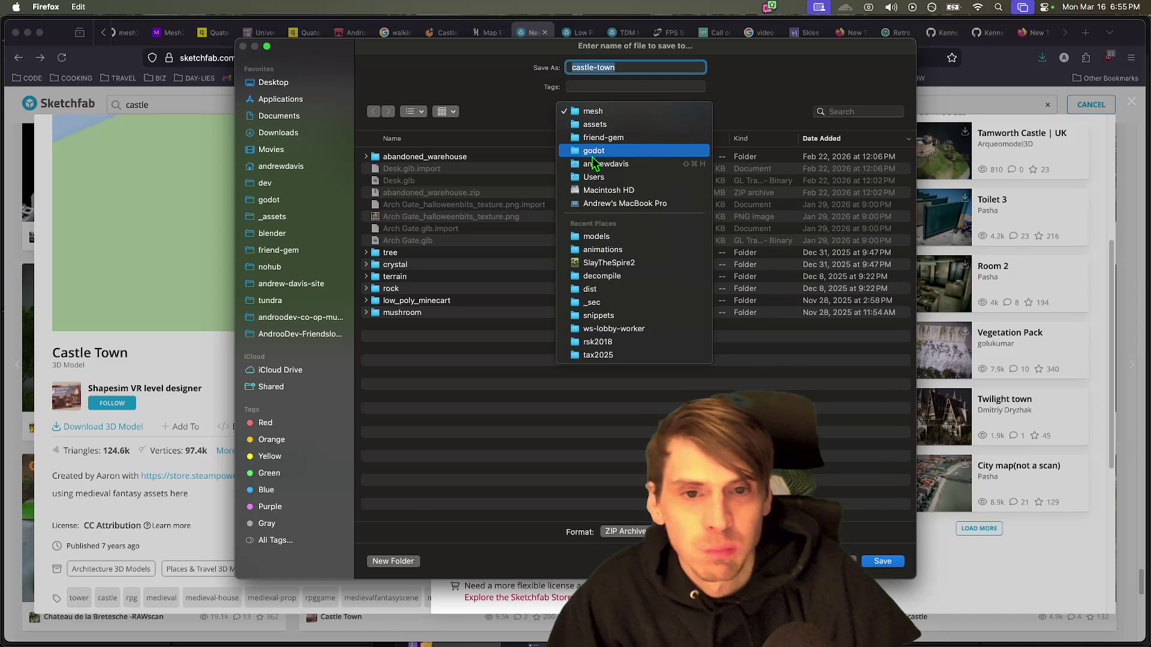
click(591, 152)
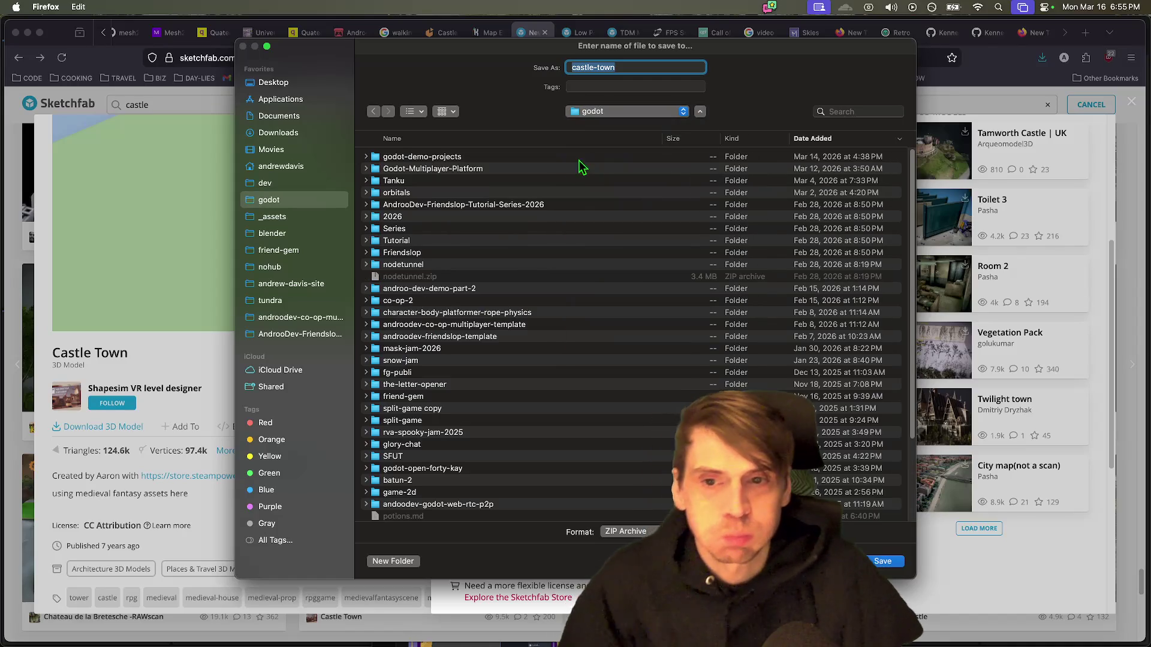
click(308, 219)
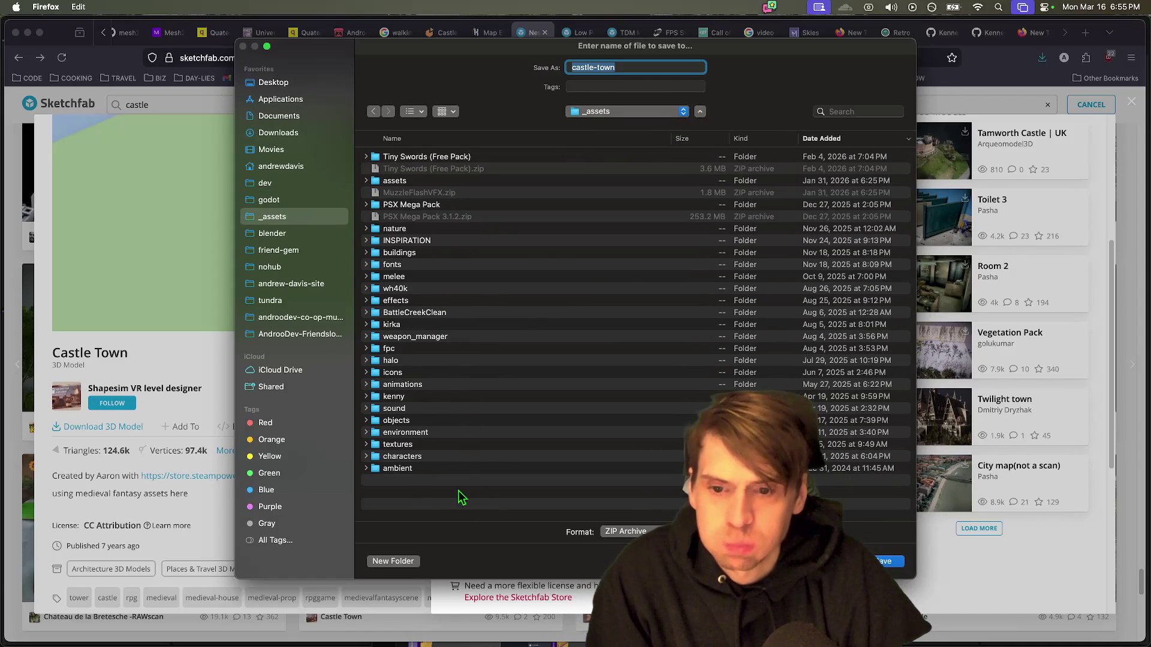
double_click(442, 432)
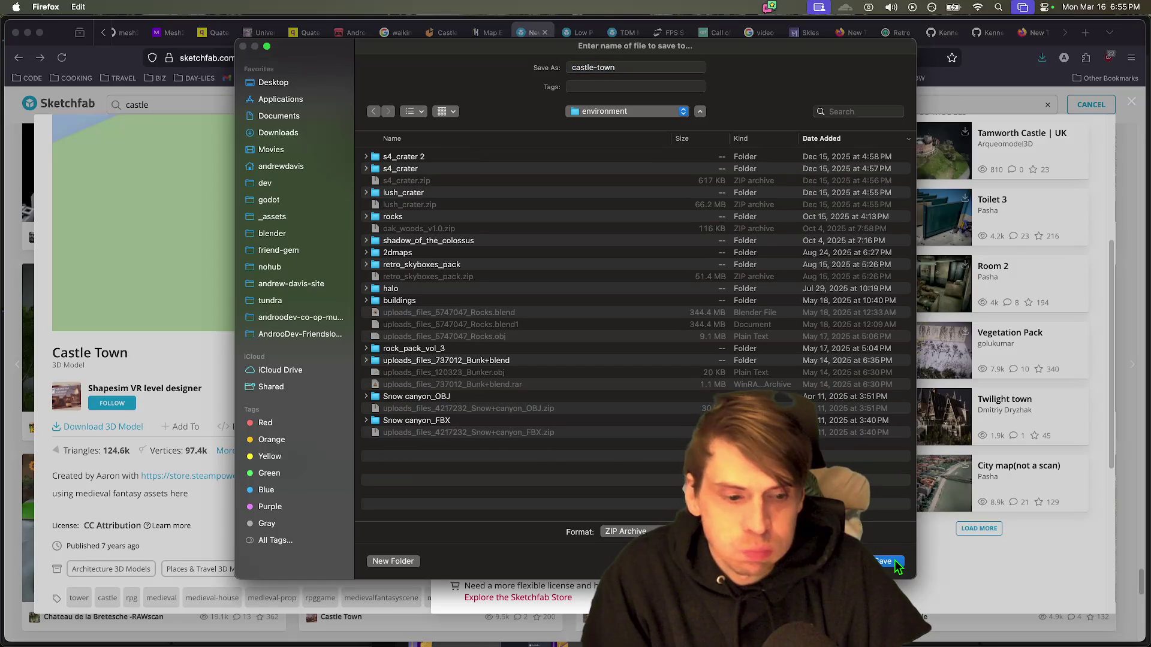
click(897, 564)
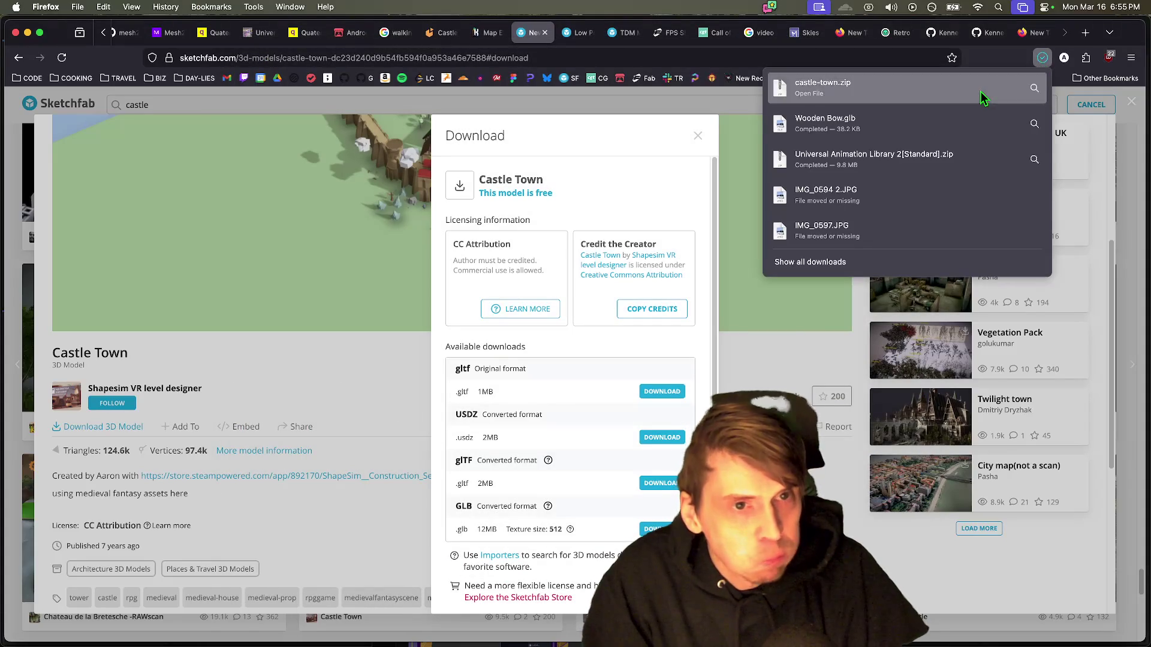
click(982, 93)
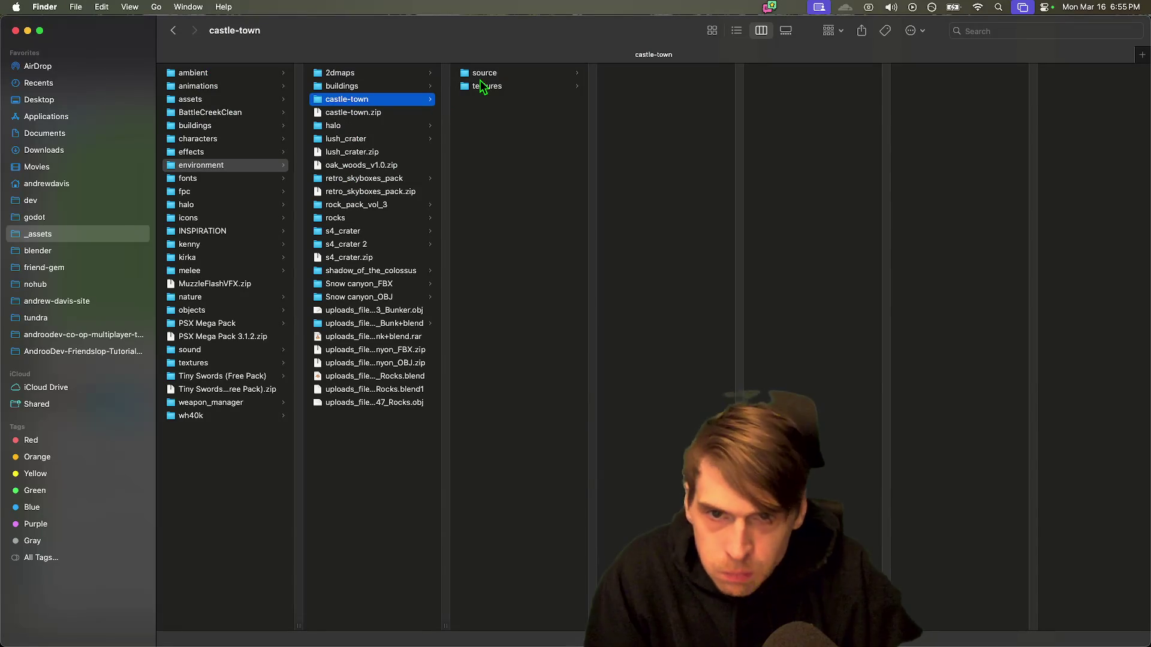
Step: Check the extracted source and textures folders, then unpack castle_town.zip
click(489, 74)
click(491, 86)
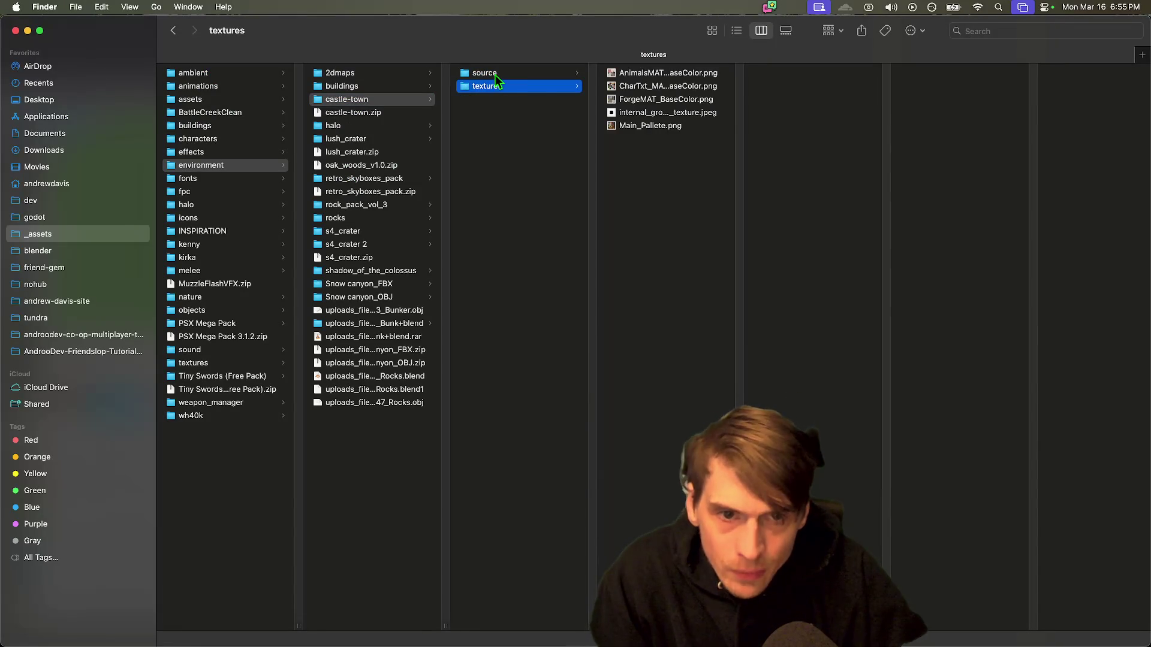
click(495, 74)
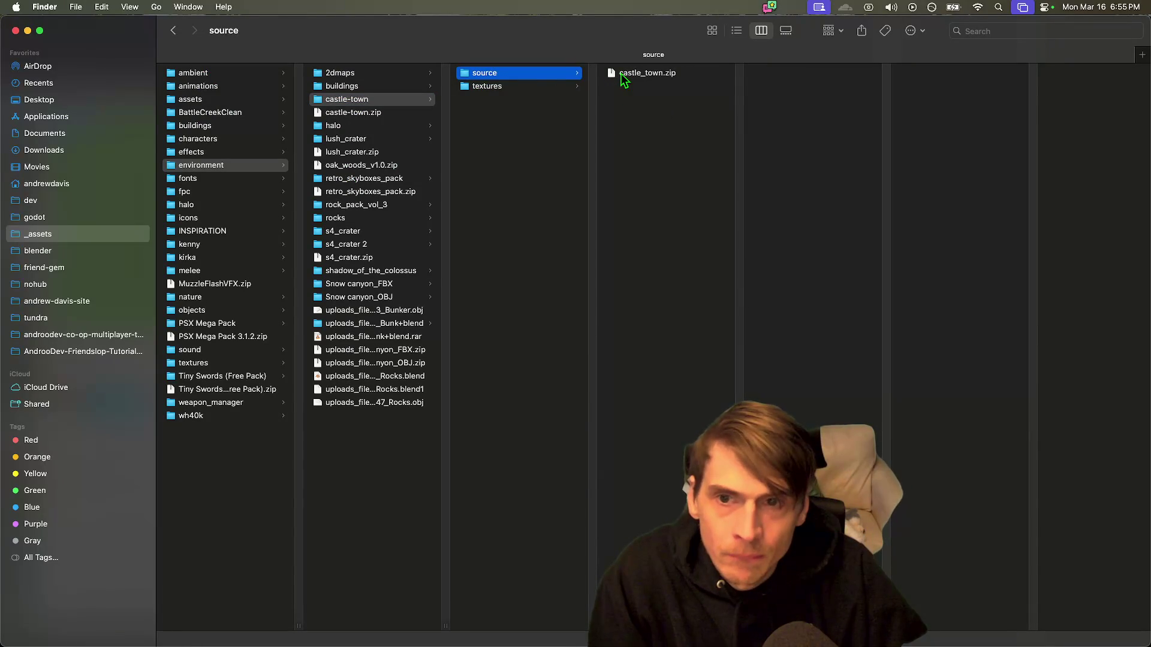
double_click(621, 74)
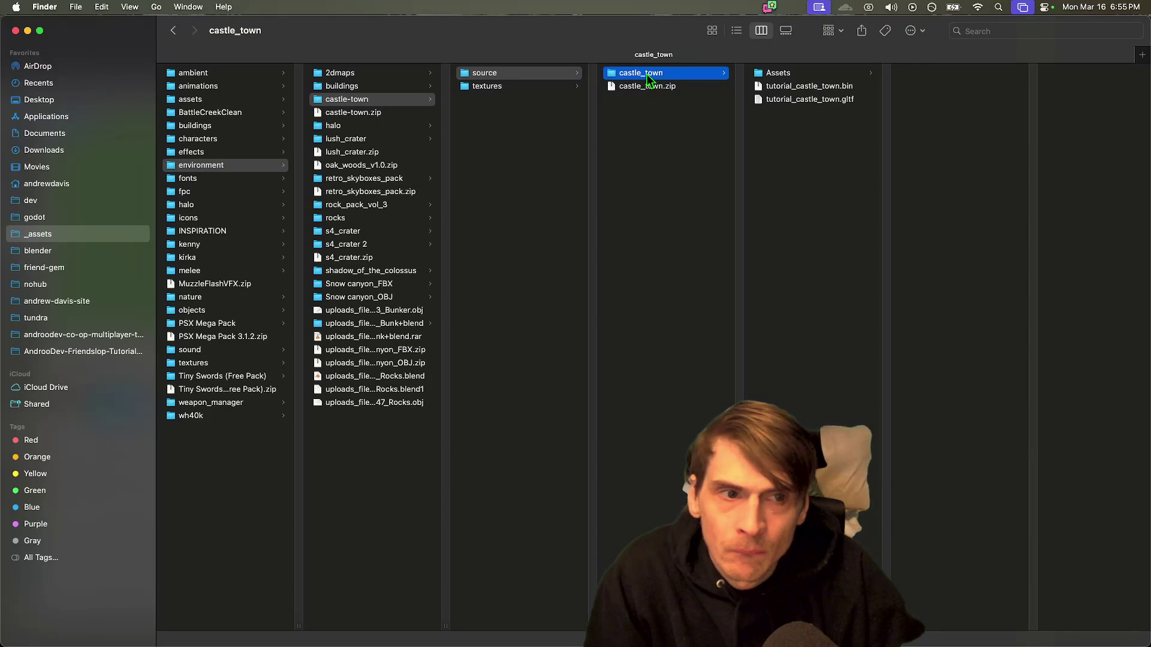
Step: Browse the unpacked castle_town folder through Assets, blend and its low_poly_characters and medievalfantasyset subfolders
key(Right)
key(Down)
key(Up)
key(Right)
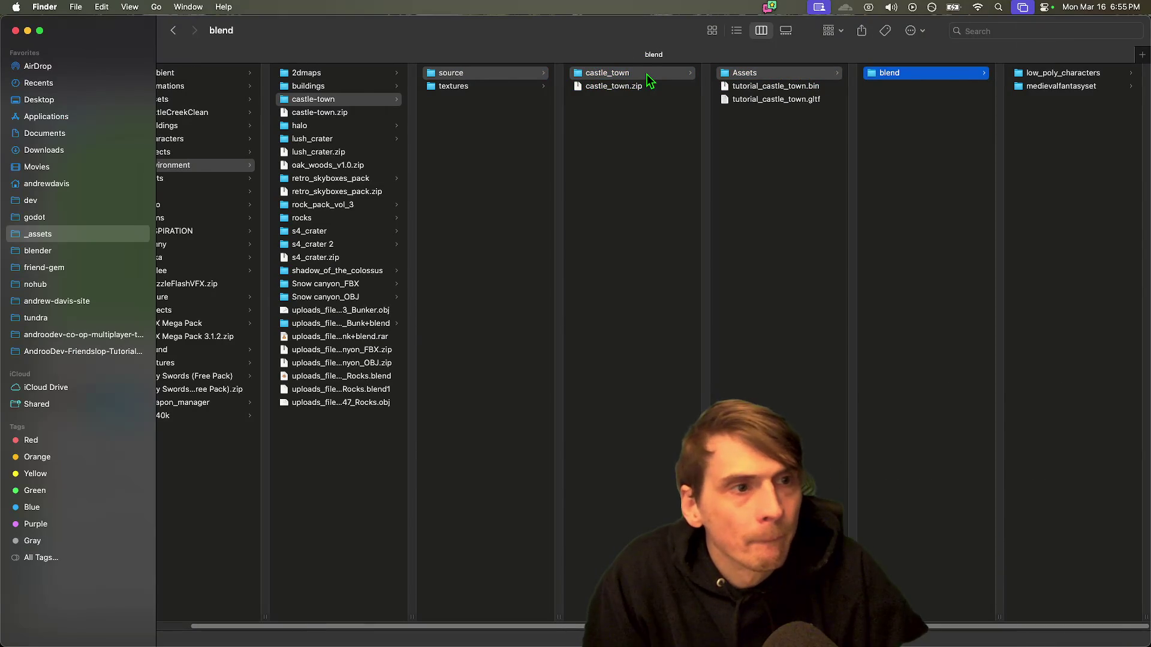
key(Right)
key(Down)
key(Up)
key(Left)
key(Left)
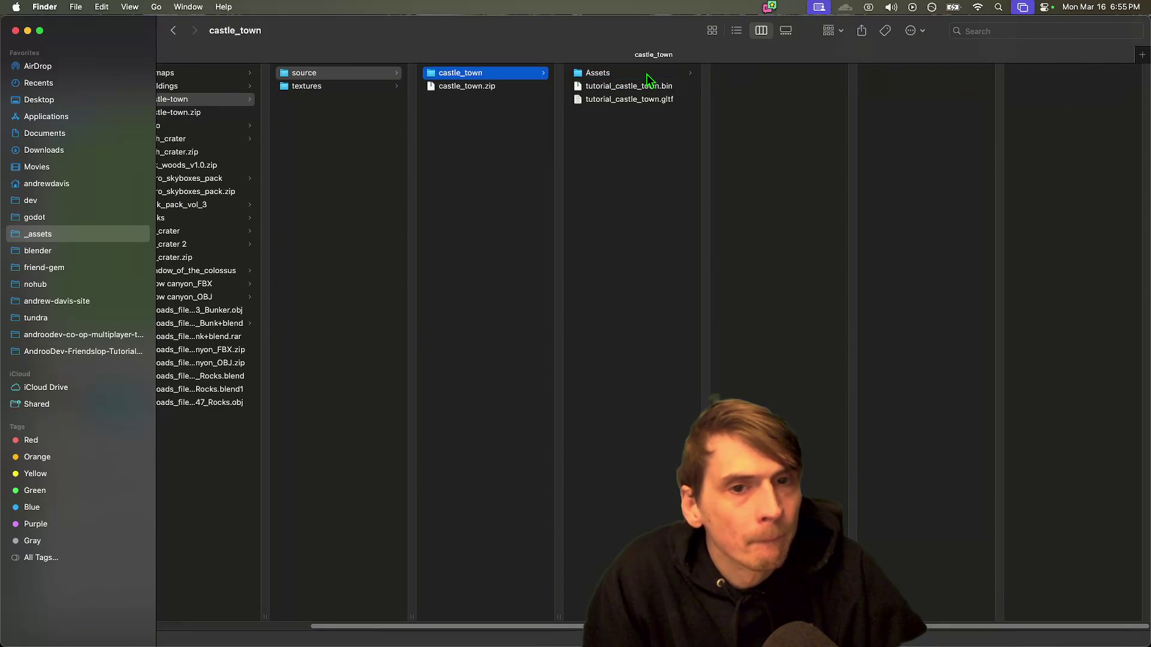
key(Left)
key(Down)
key(Up)
Step: Preview tutorial_castle_town.bin and .gltf, recheck the Assets textures, then show the tutorial series project folder
key(Right)
key(Down)
key(Down)
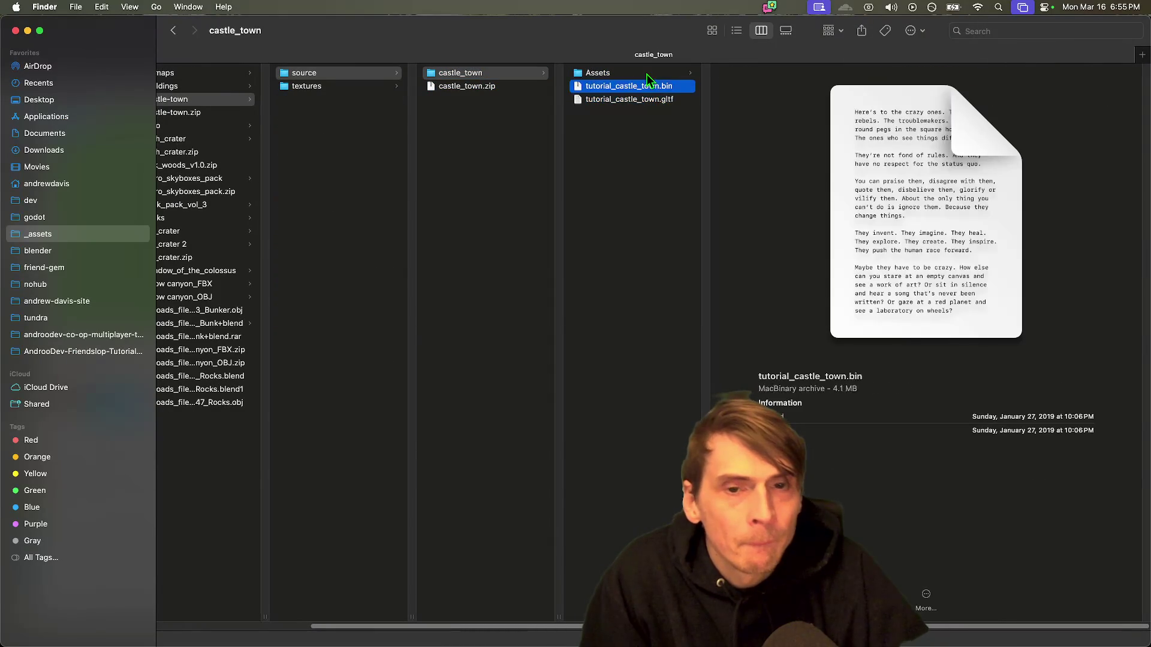
key(Up)
key(Up)
key(Right)
key(Right)
key(Right)
key(Down)
key(Up)
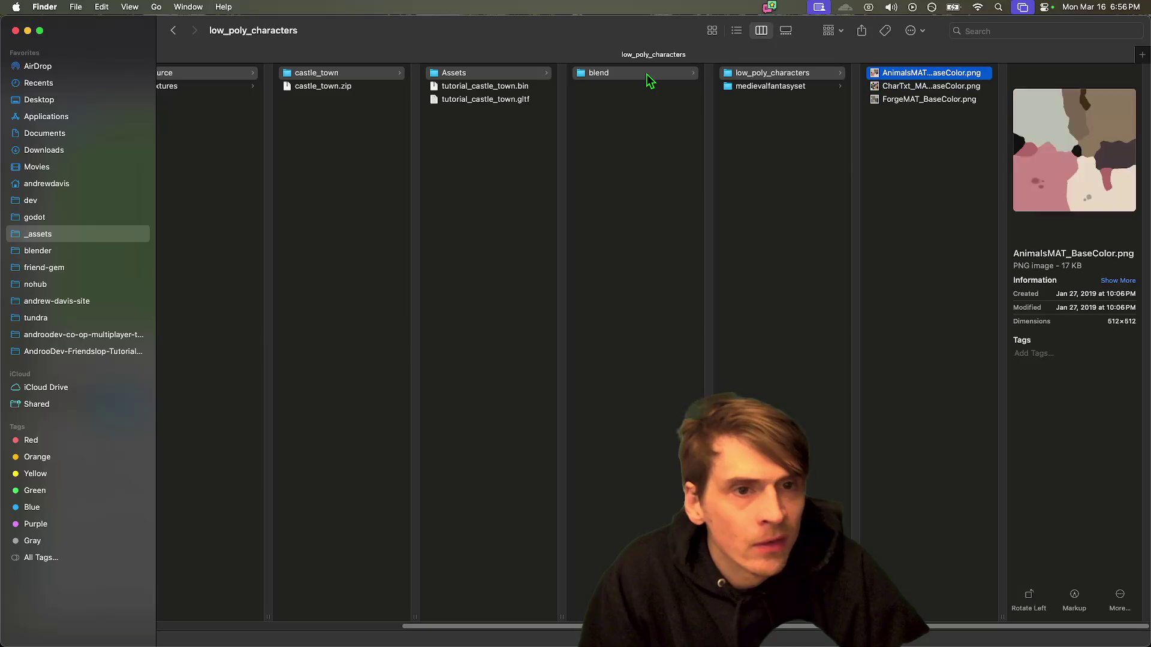
key(Left)
key(Down)
key(Up)
key(Left)
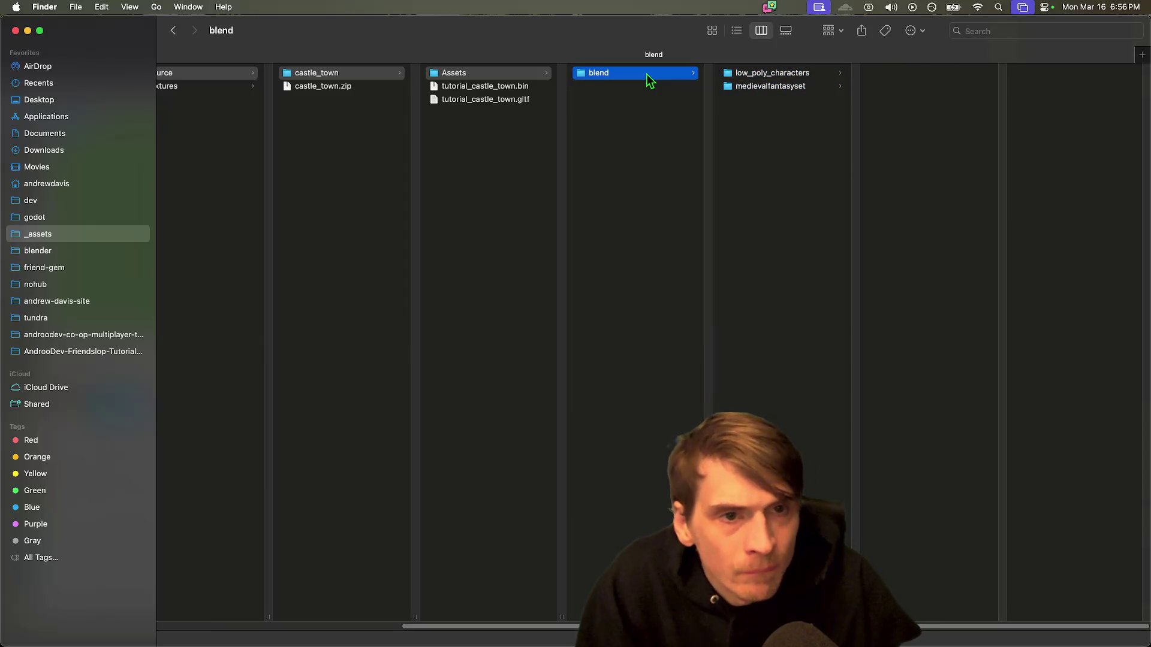
key(Left)
key(Down)
key(Down)
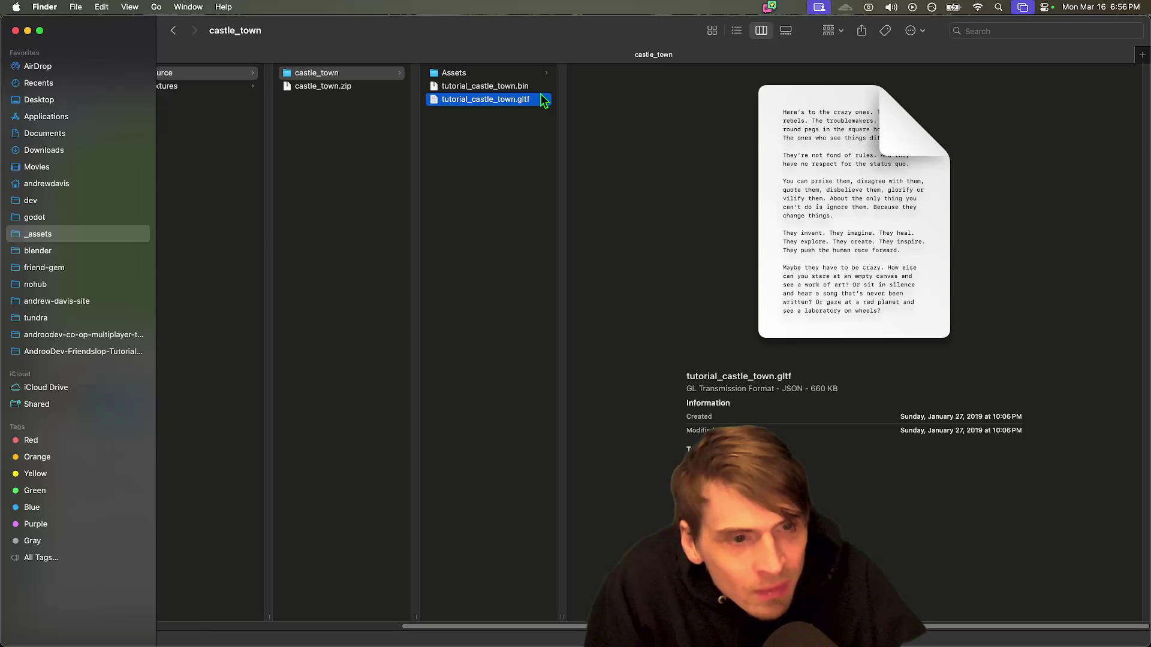
mouse_move(530, 644)
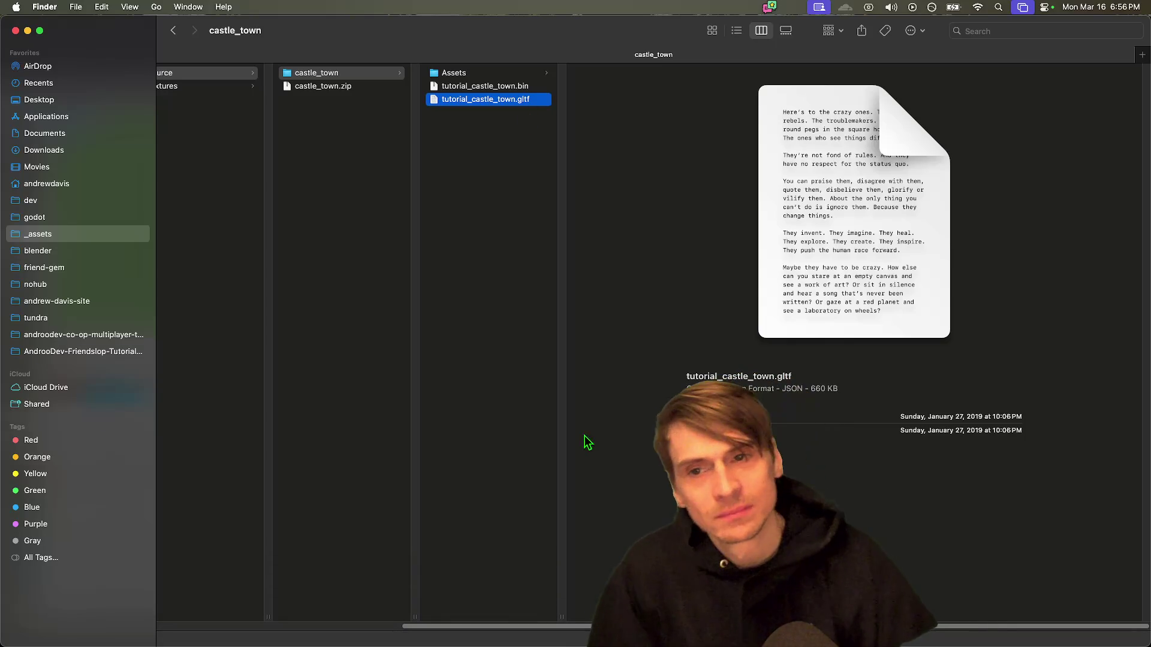
click(92, 351)
Step: Open Part-3 > assets > models to hold tutorial_castle_town.gltf
double_click(336, 105)
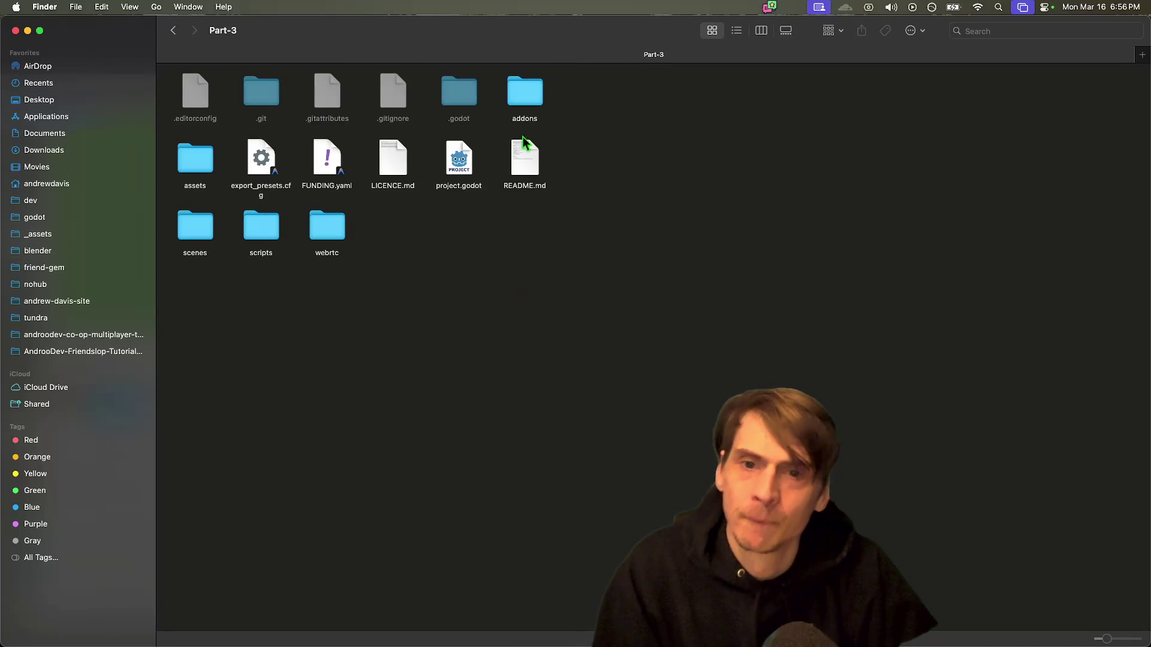
double_click(192, 153)
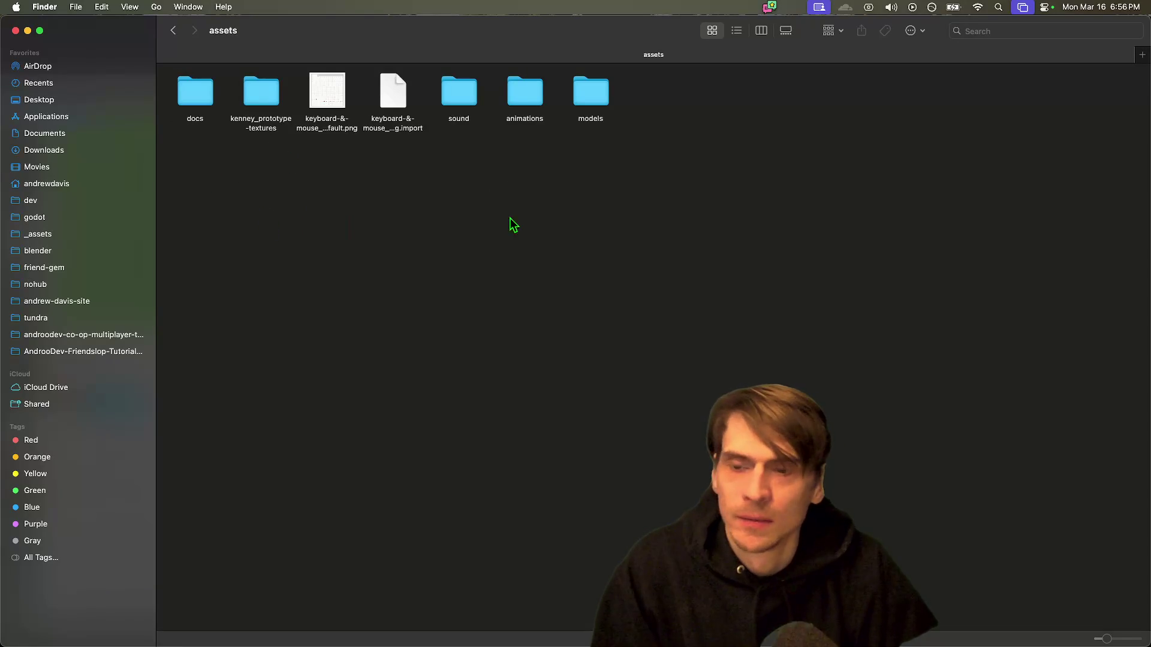
double_click(608, 96)
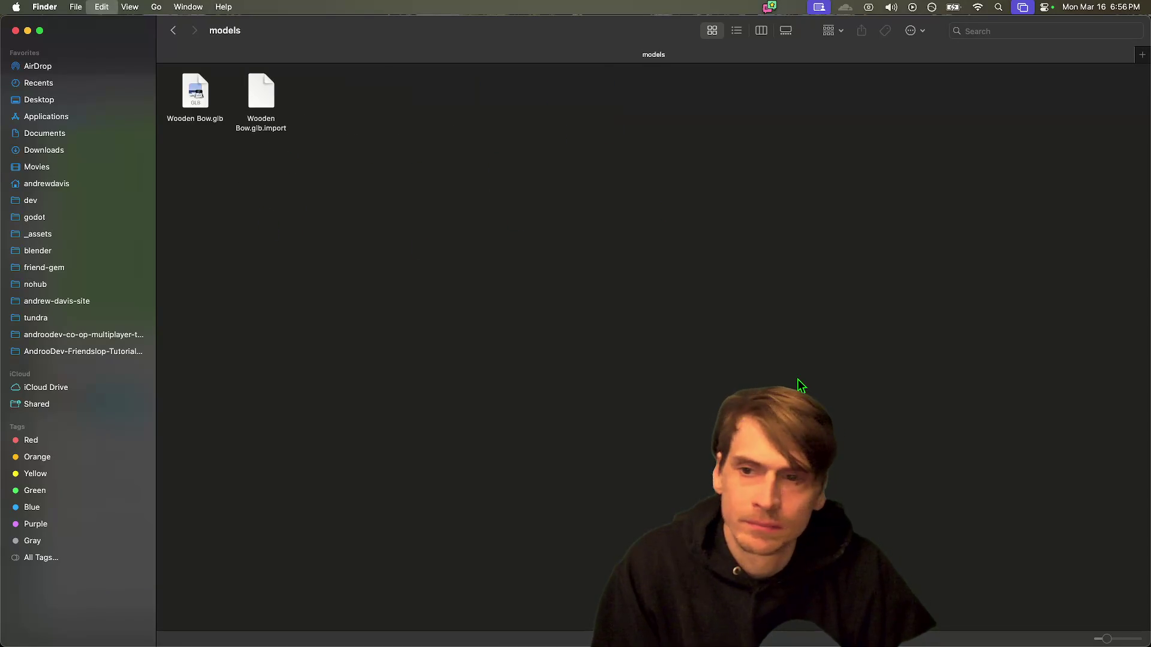
mouse_move(893, 605)
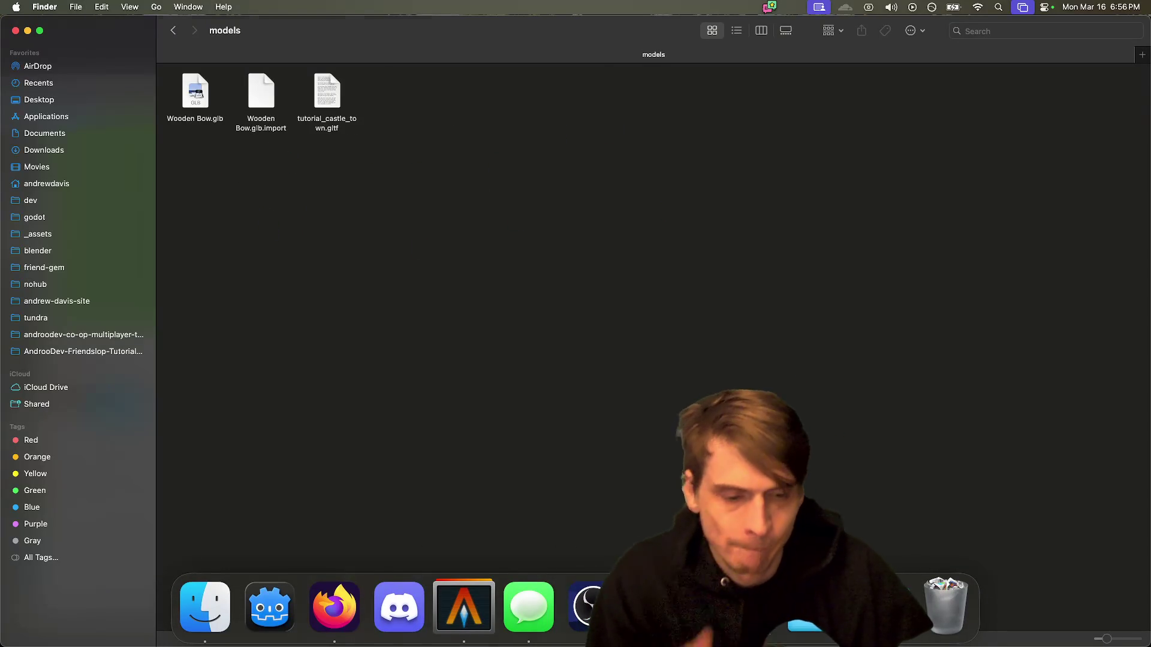
Step: In Godot, note the missing .bin import error, save the scene and reload the current project
key(super+Tab)
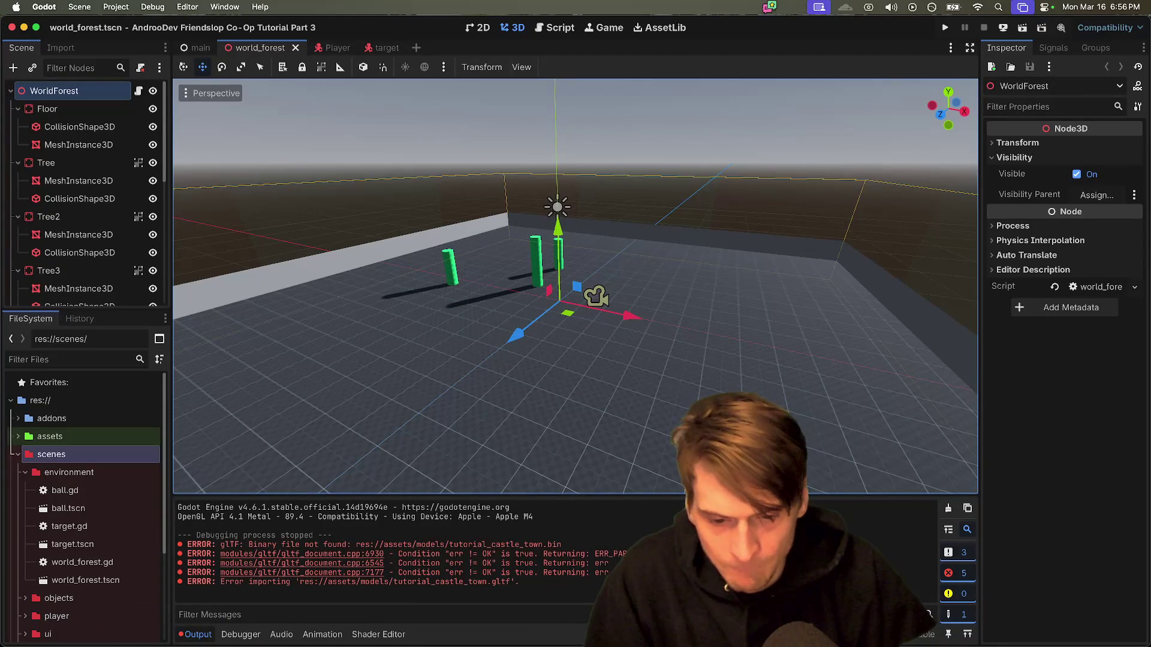
drag(248, 554, 612, 570)
key(super+s)
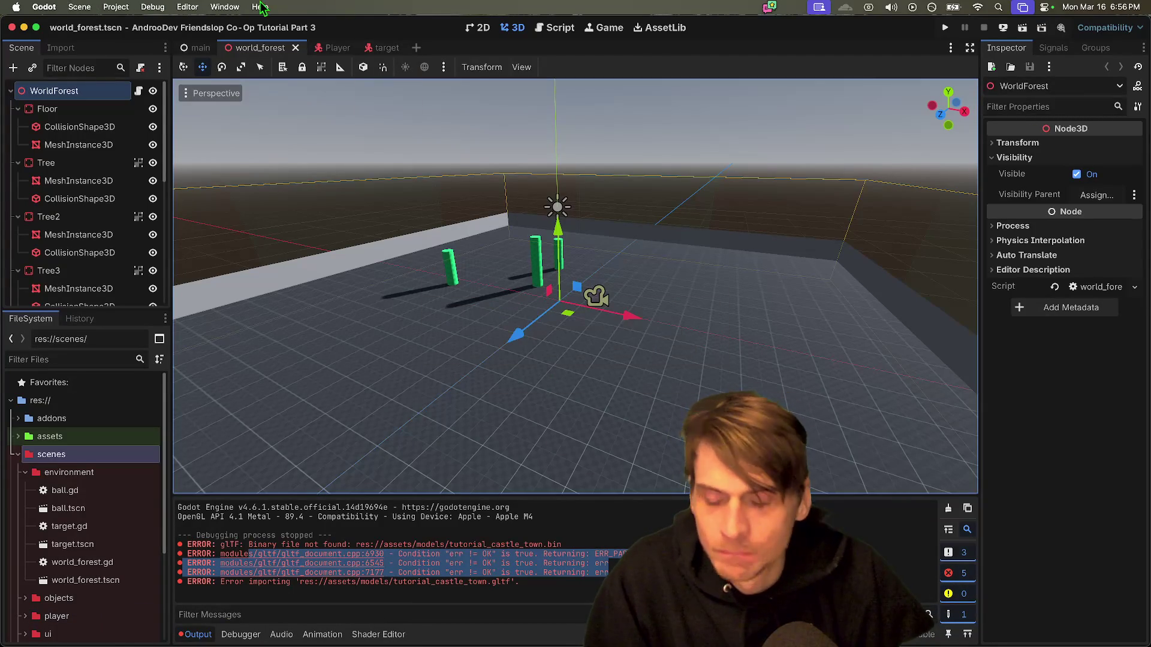
click(79, 7)
mouse_move(115, 7)
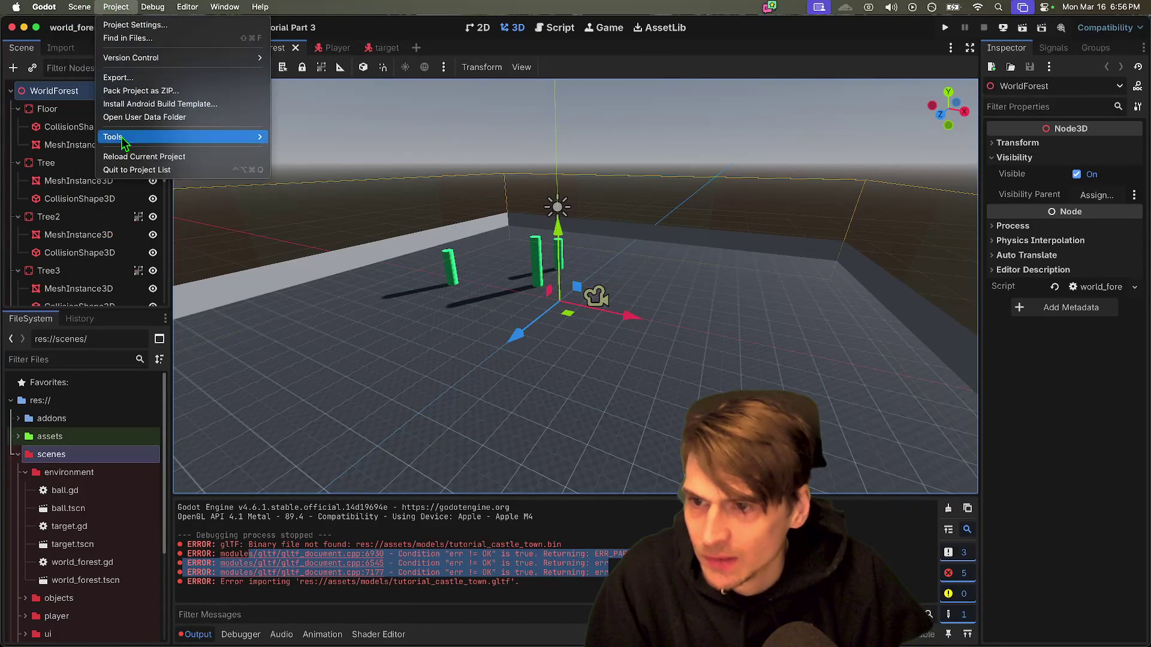
click(125, 154)
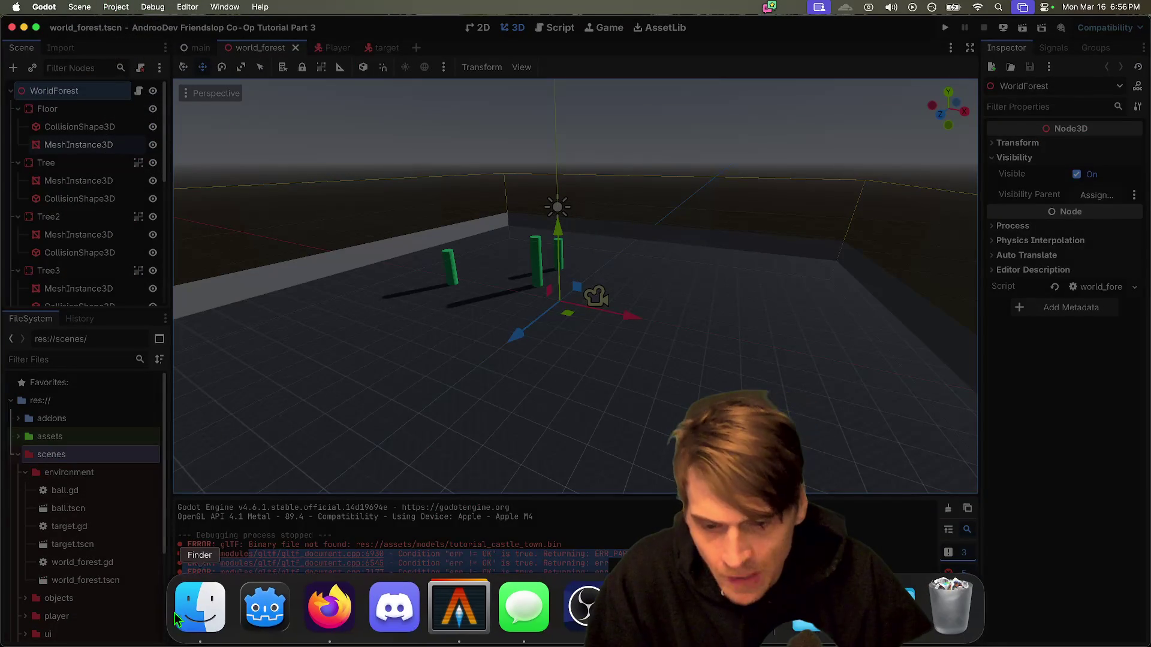
click(206, 610)
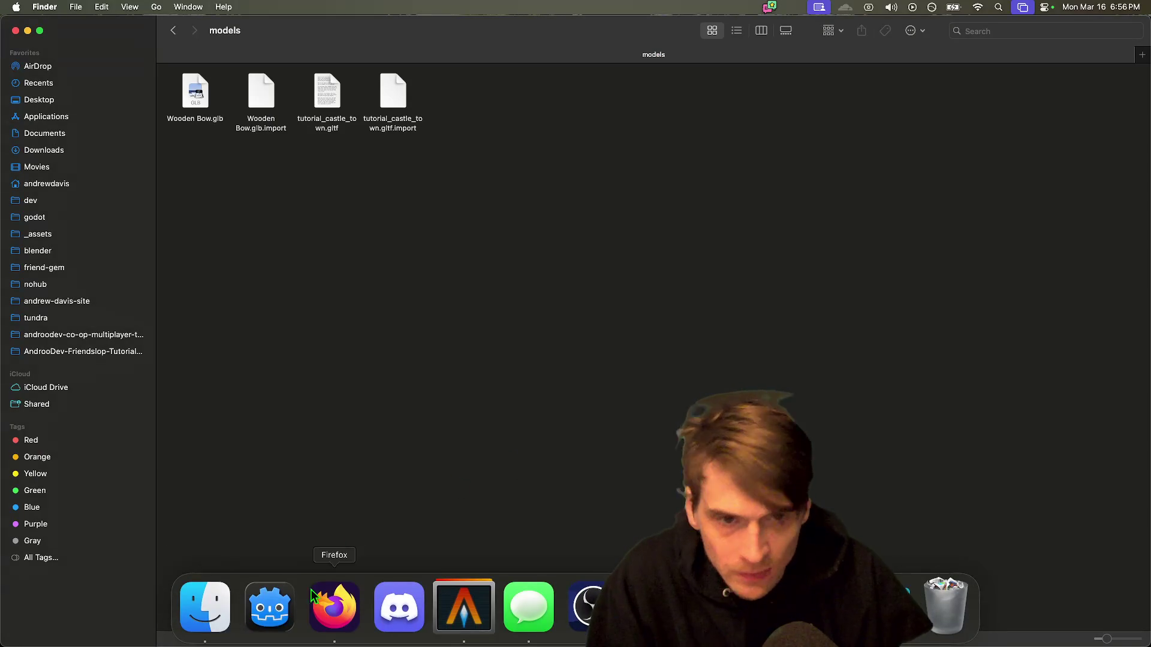
Step: In a second Finder window, select tutorial_castle_town.bin from _assets/environment/castle-town
key(super+Up)
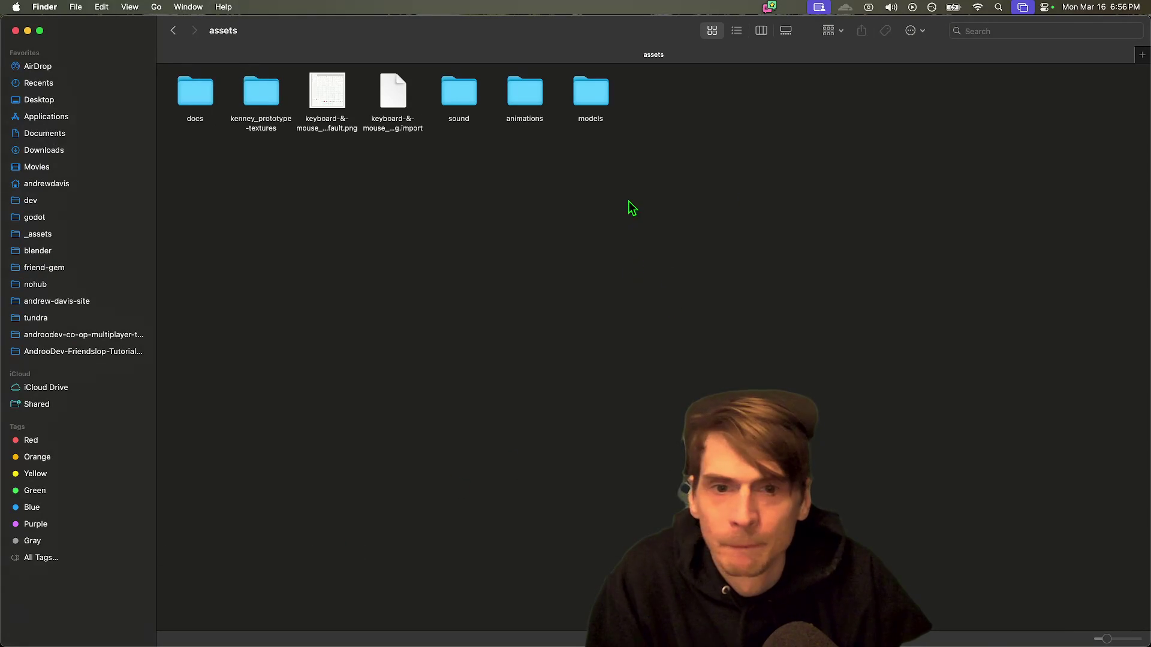
key(super+grave)
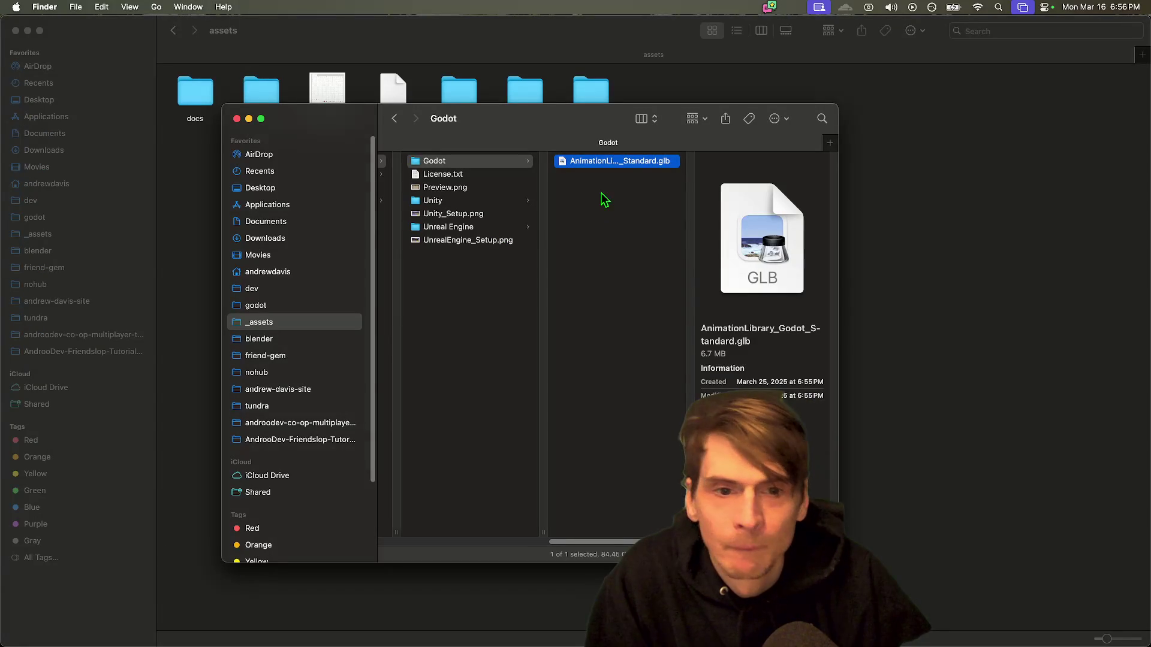
click(290, 317)
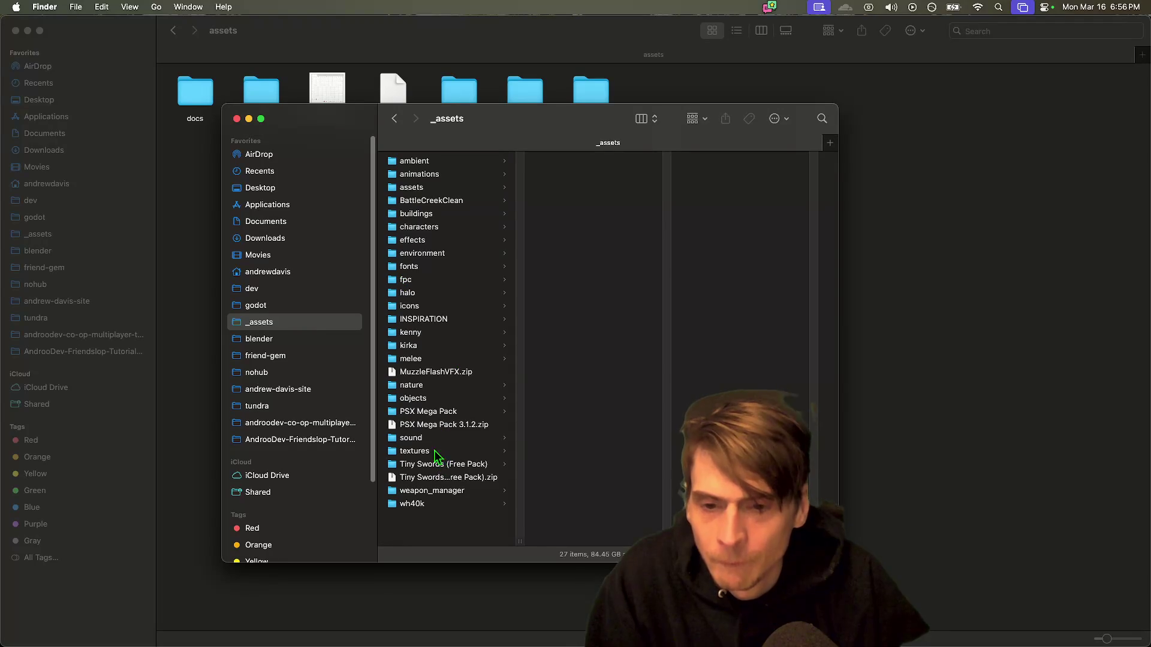
click(414, 253)
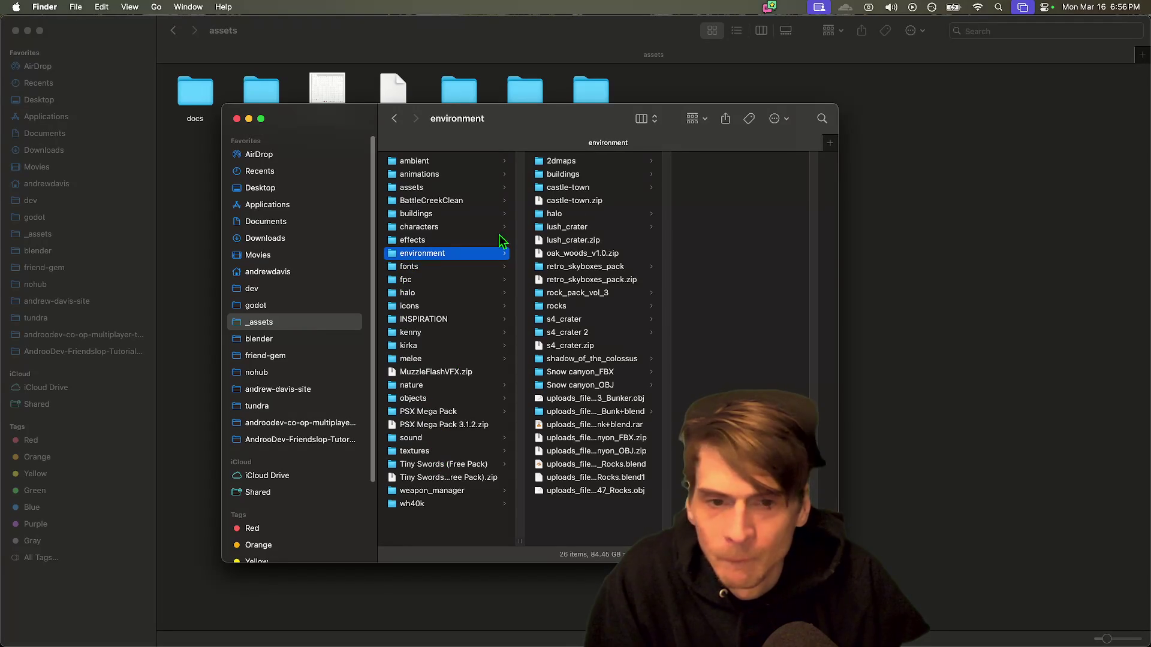
click(585, 187)
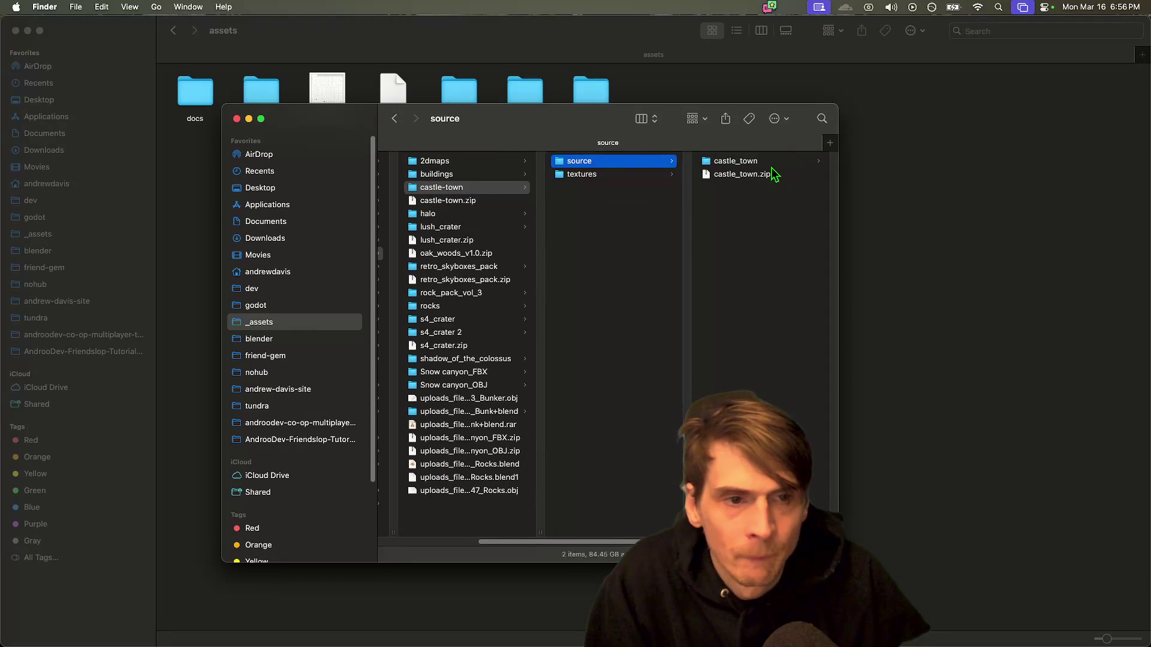
key(Right)
click(770, 174)
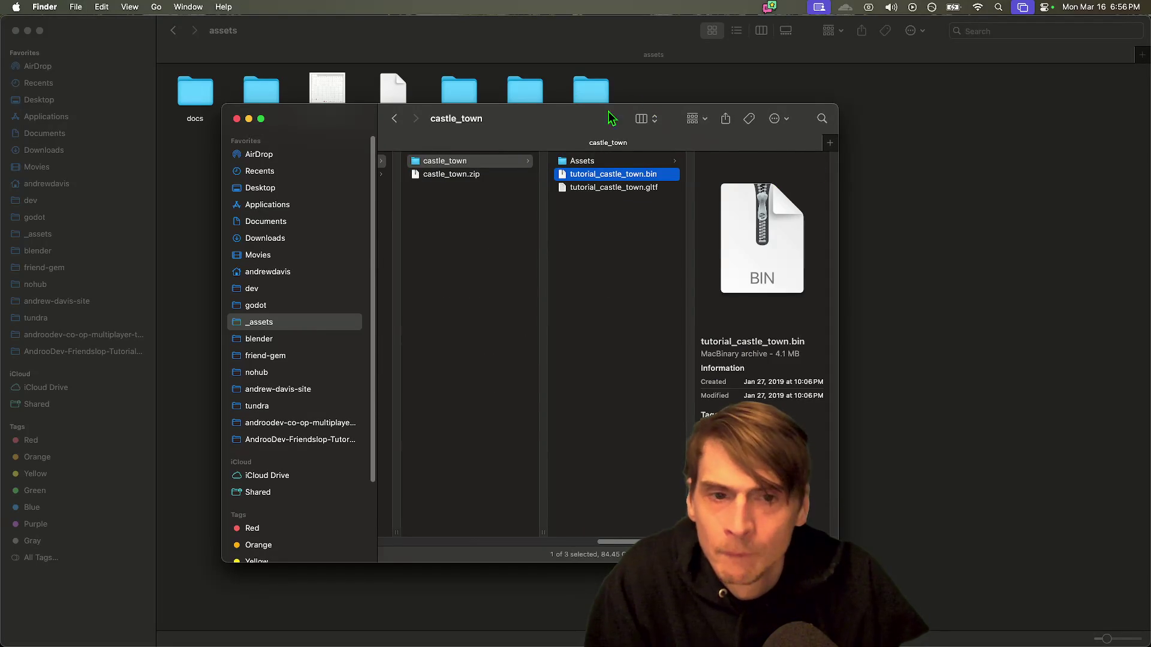
Step: Place tutorial_castle_town.bin in Part-3/assets/models beside the gltf, then return to Godot
click(183, 324)
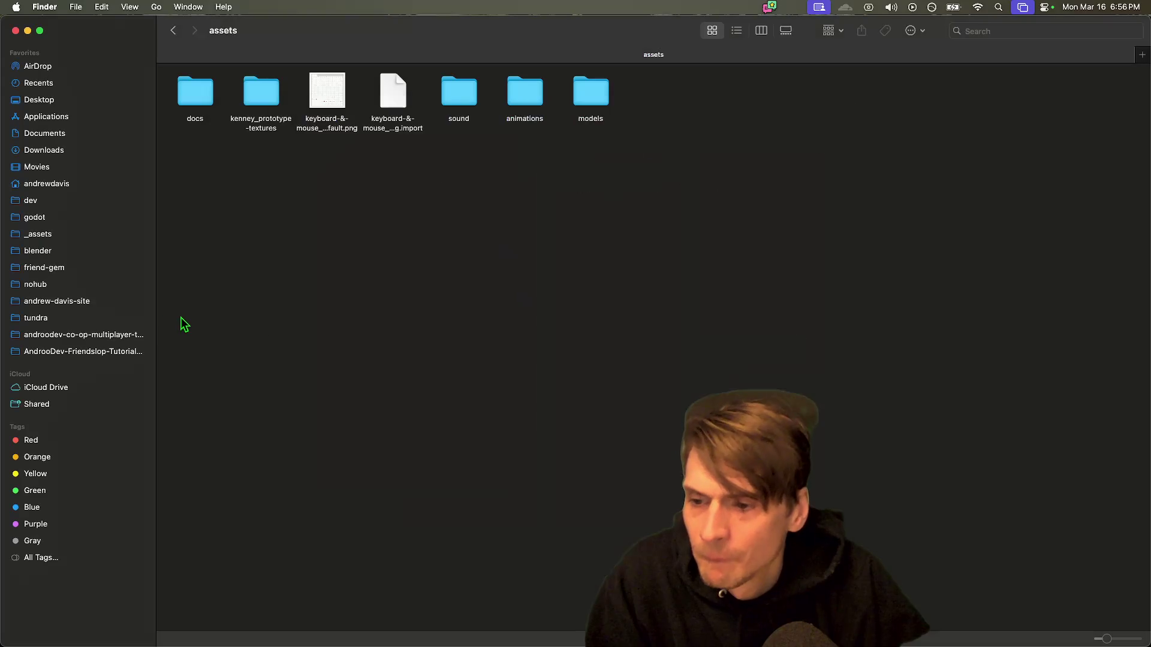
click(108, 354)
double_click(328, 93)
click(516, 91)
double_click(192, 162)
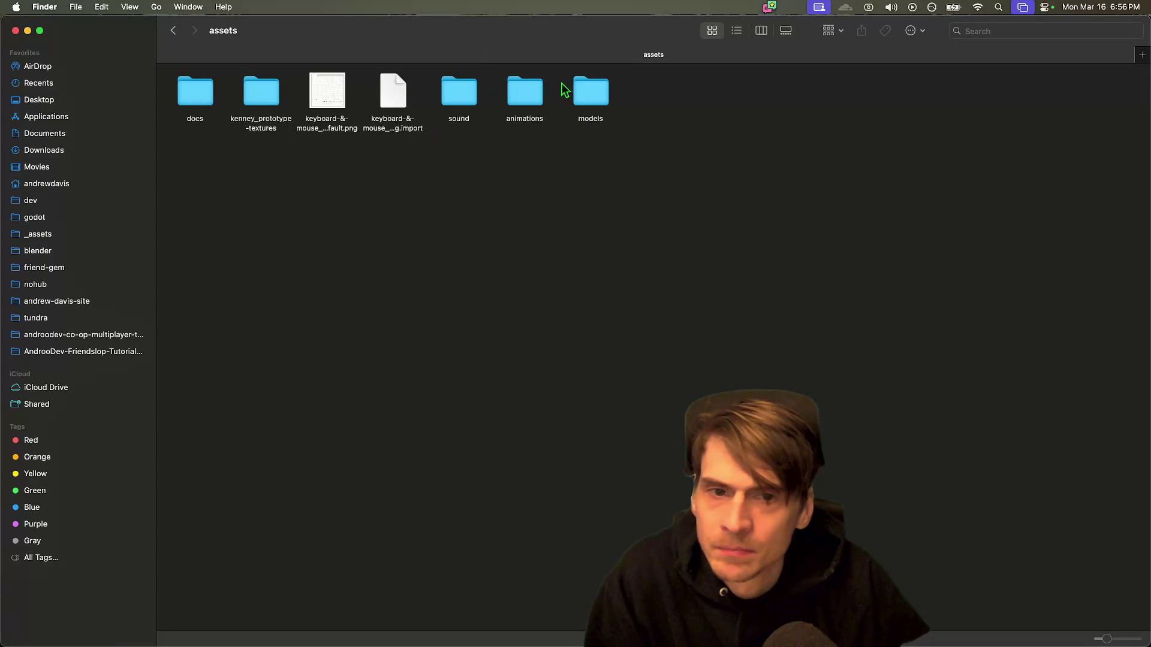
double_click(598, 91)
mouse_move(449, 616)
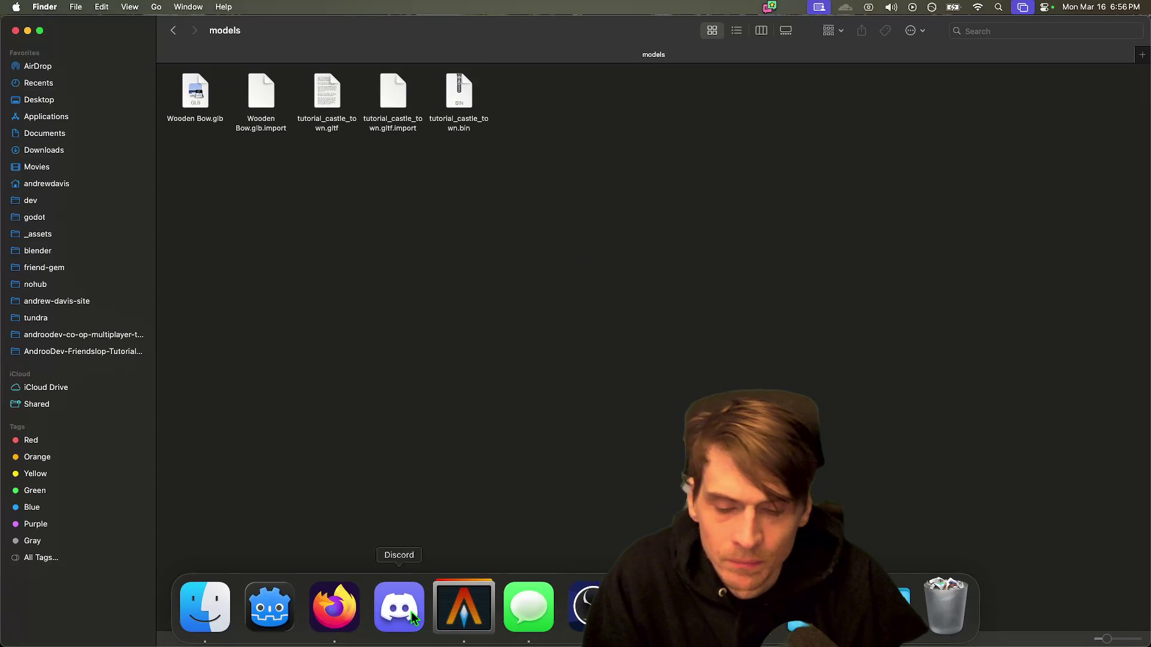
click(270, 607)
click(115, 7)
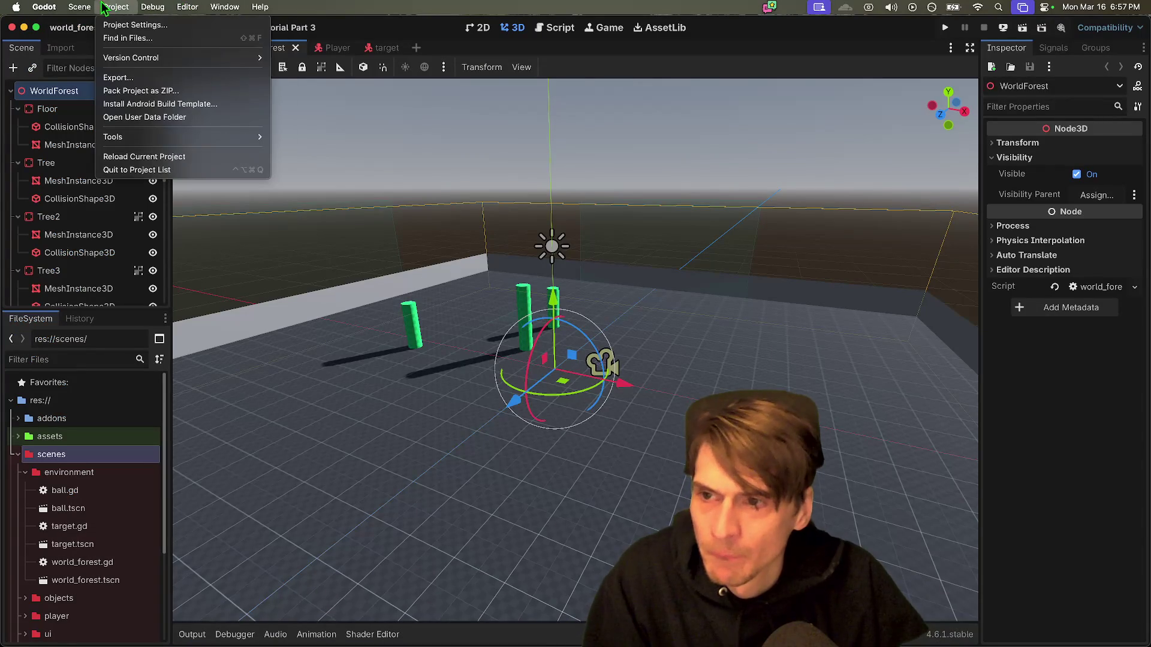
Step: Reload the project and show the Output log panel
click(144, 159)
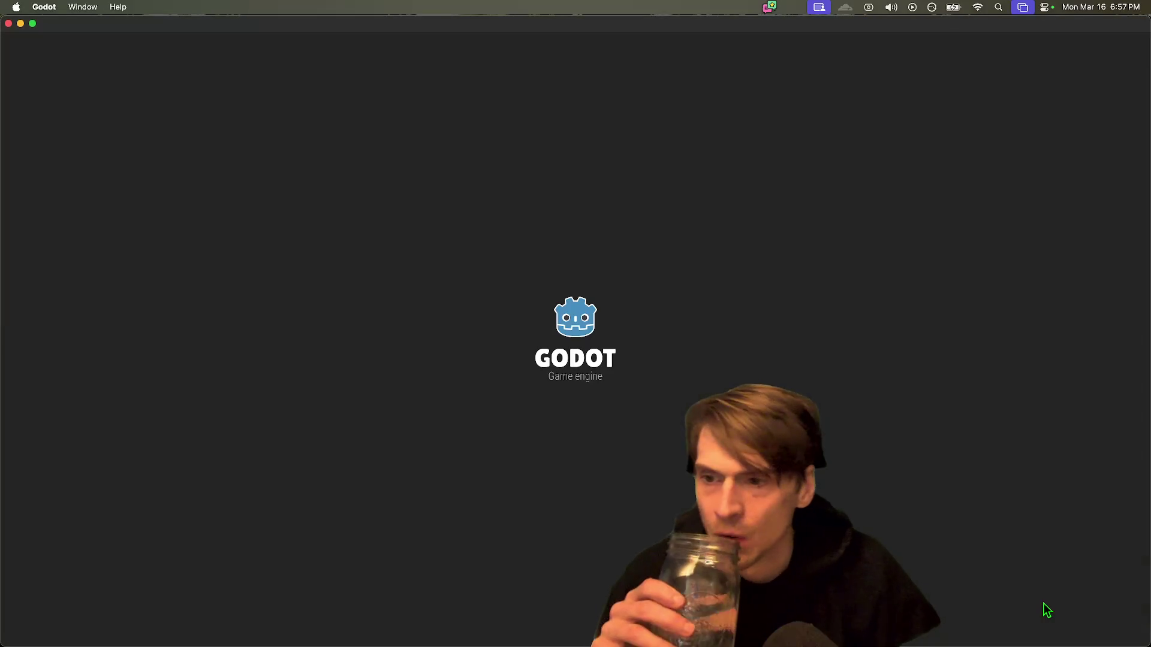
mouse_move(1046, 641)
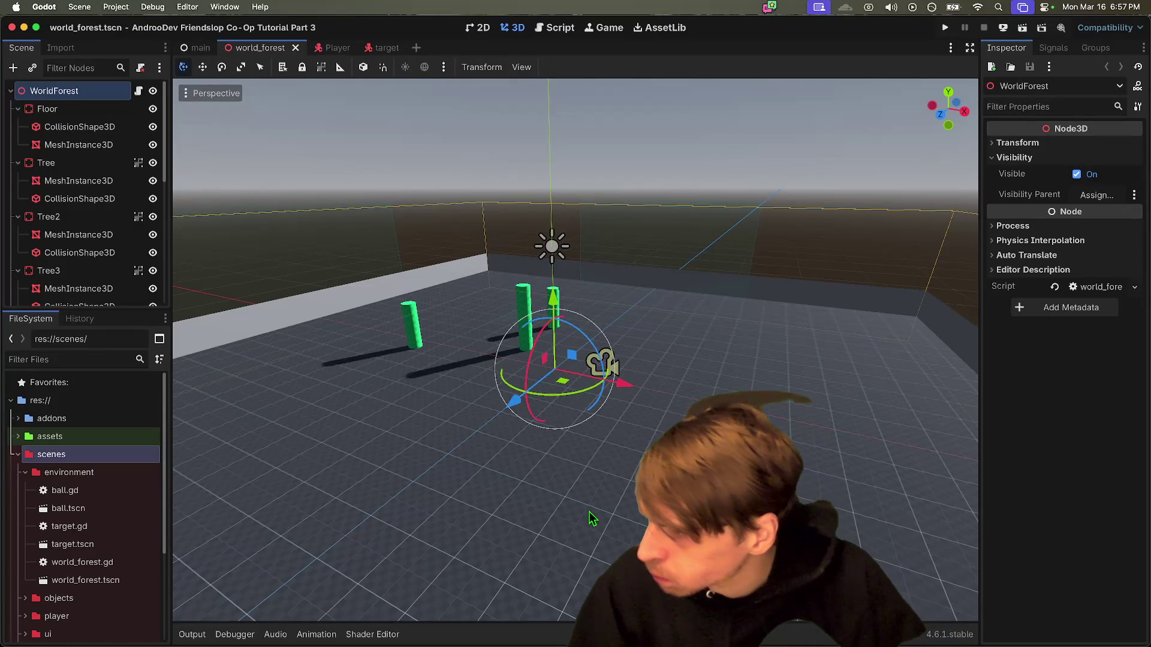
click(193, 635)
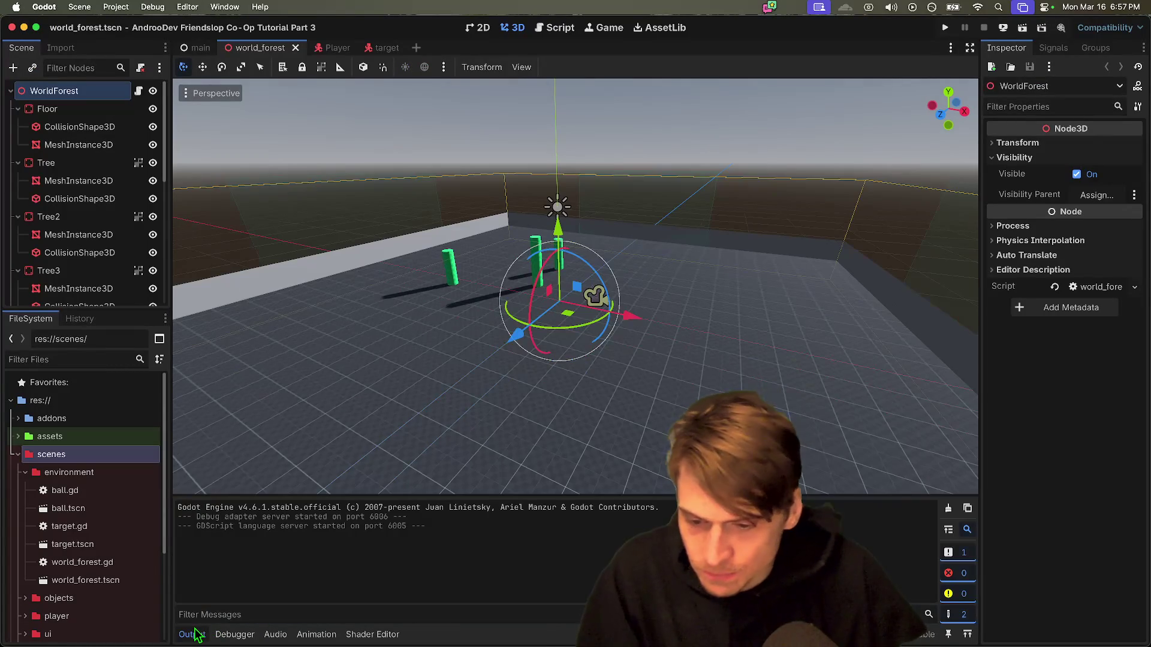
Step: Try opening tutorial_castle_town.gltf, dismiss the load error, and return to the Castle Town download page
key(super+shift+o)
text(cast)
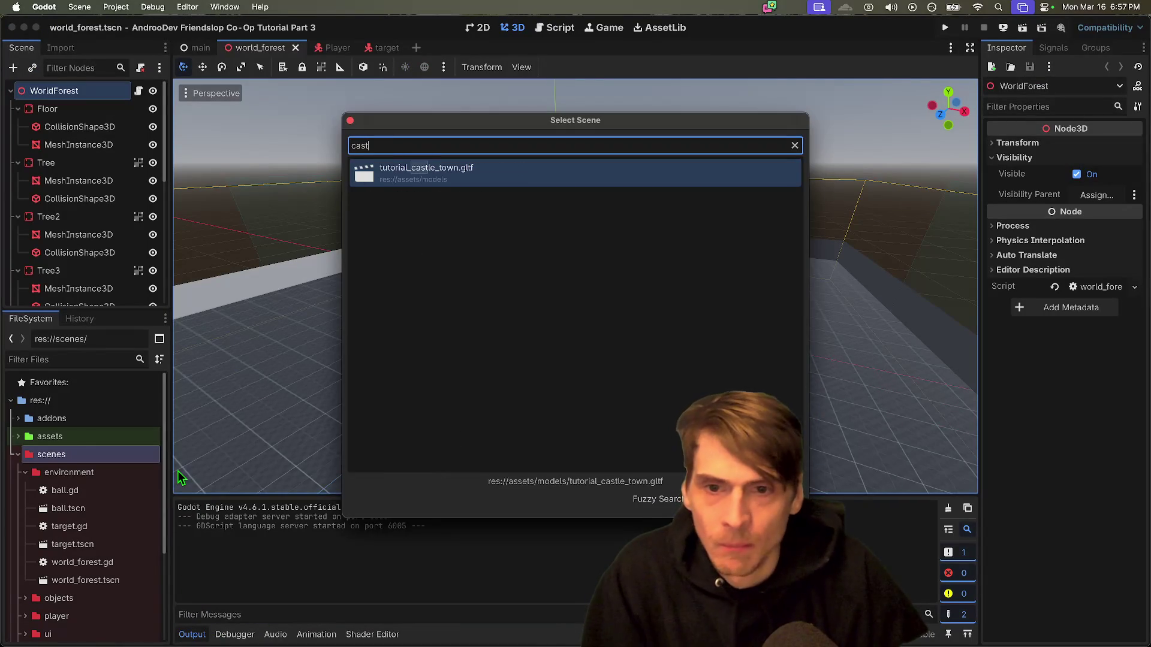
key(Return)
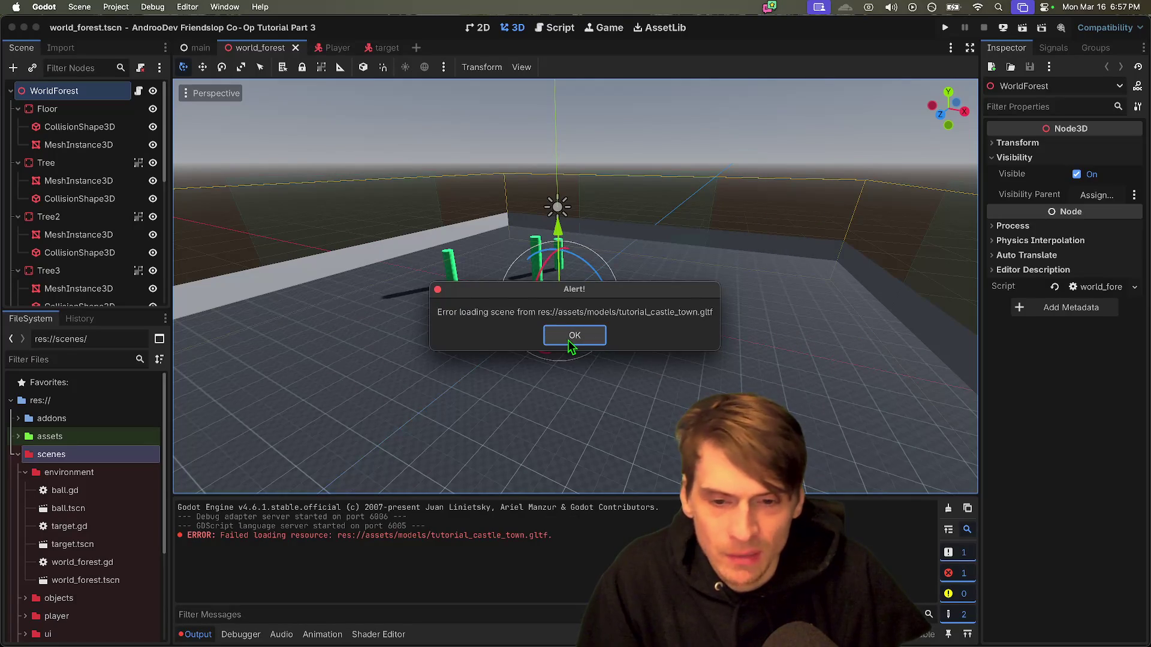
click(569, 335)
mouse_move(464, 606)
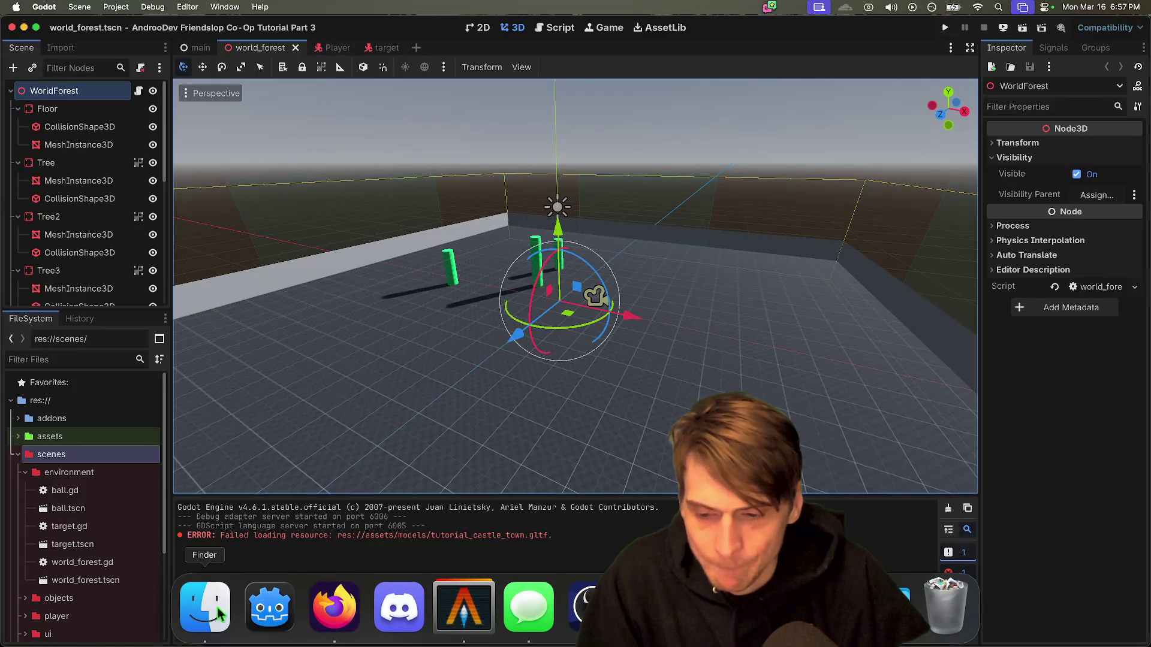
click(334, 607)
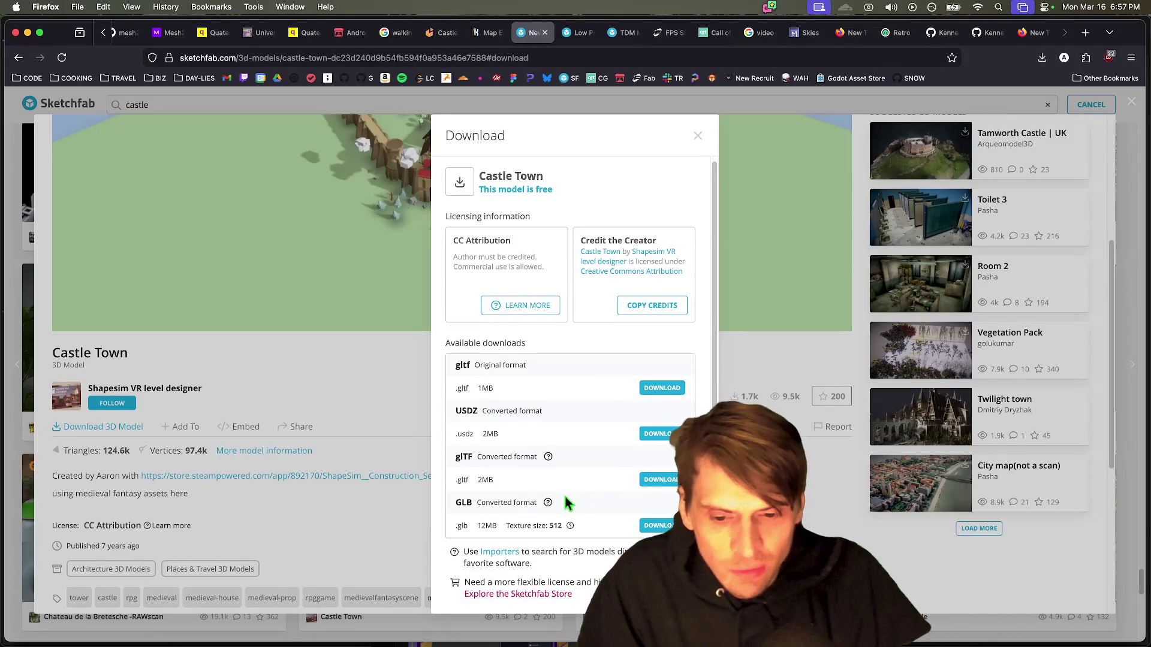
Step: Download Castle Town's glTF as castle_town.zip into the environment folder and reveal it in Finder
double_click(484, 525)
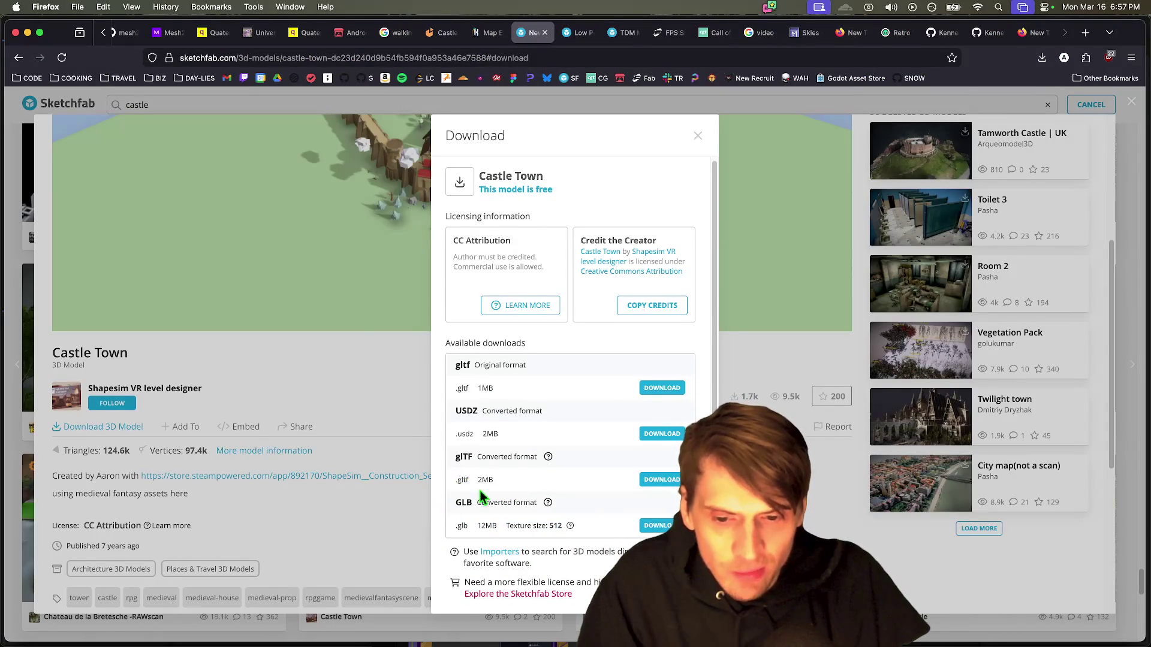
click(653, 480)
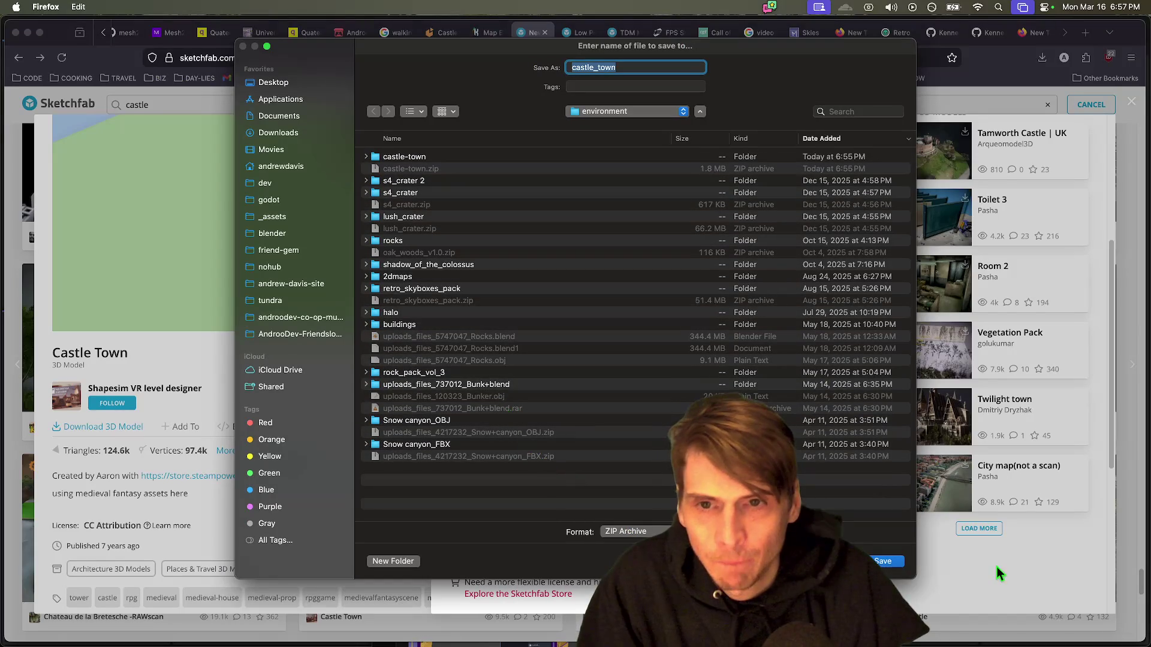
click(883, 563)
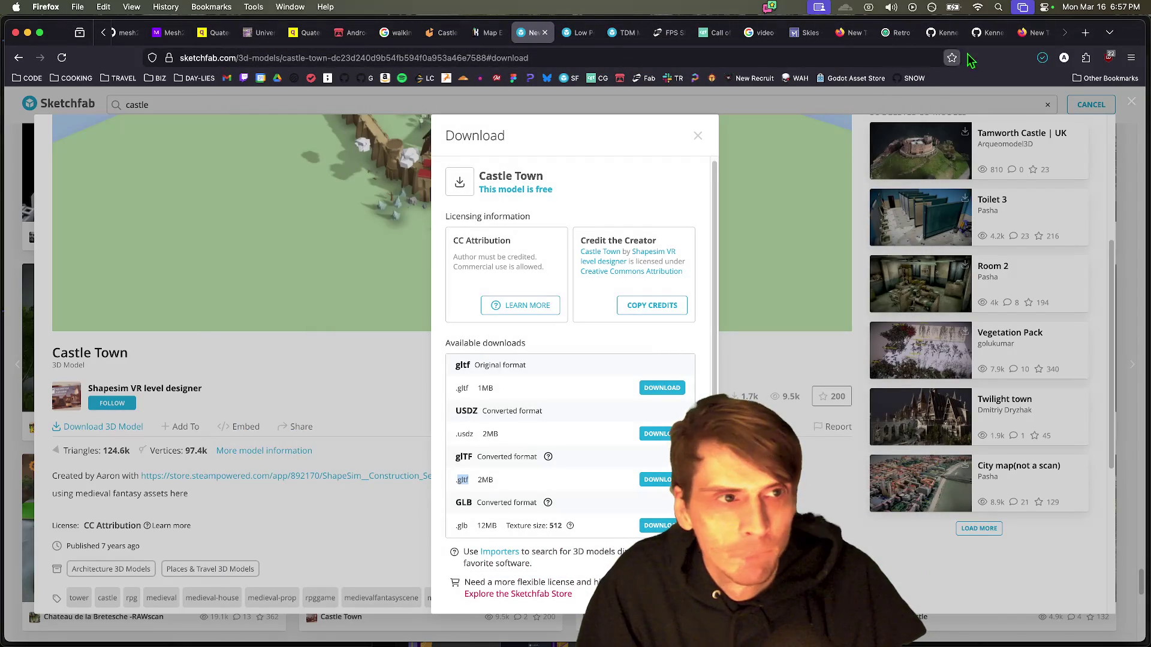
click(1043, 58)
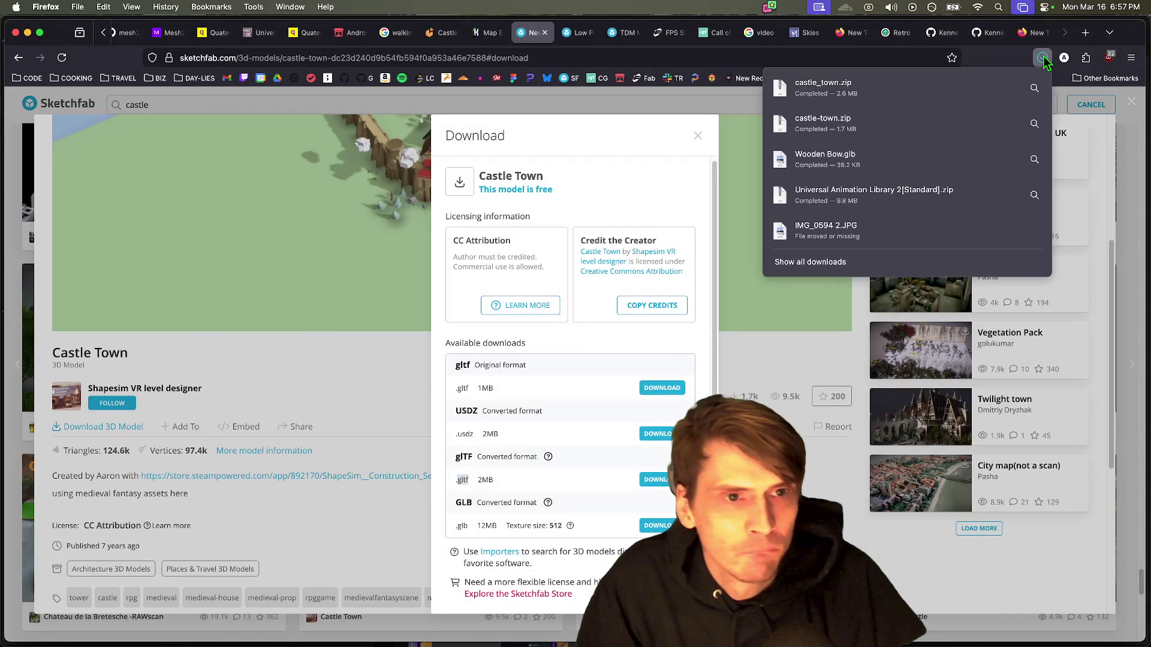
click(1035, 124)
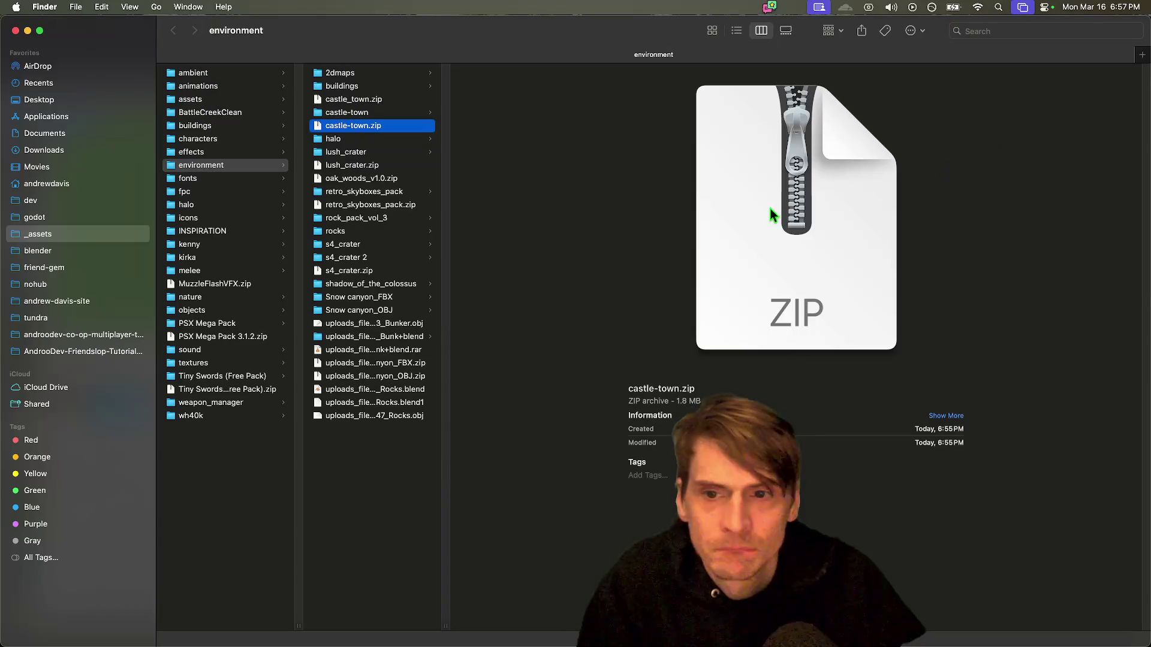
Step: Delete the older castle-town folder and castle-town.zip, then undo the deletion
click(383, 112)
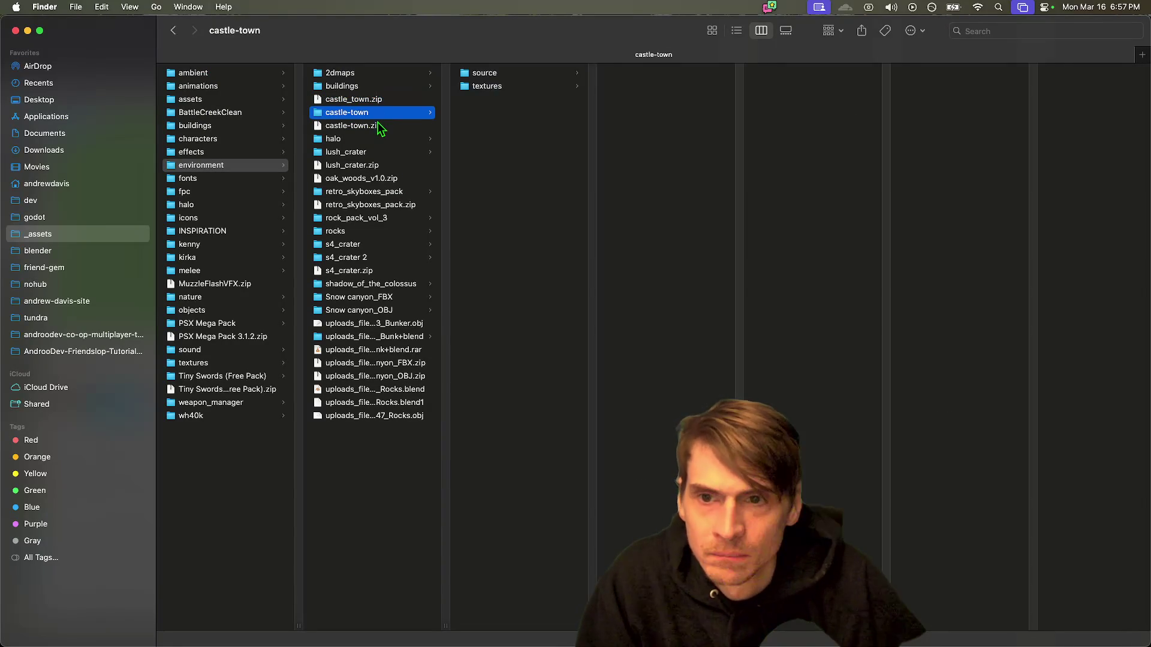
shift+click(378, 126)
key(super+BackSpace)
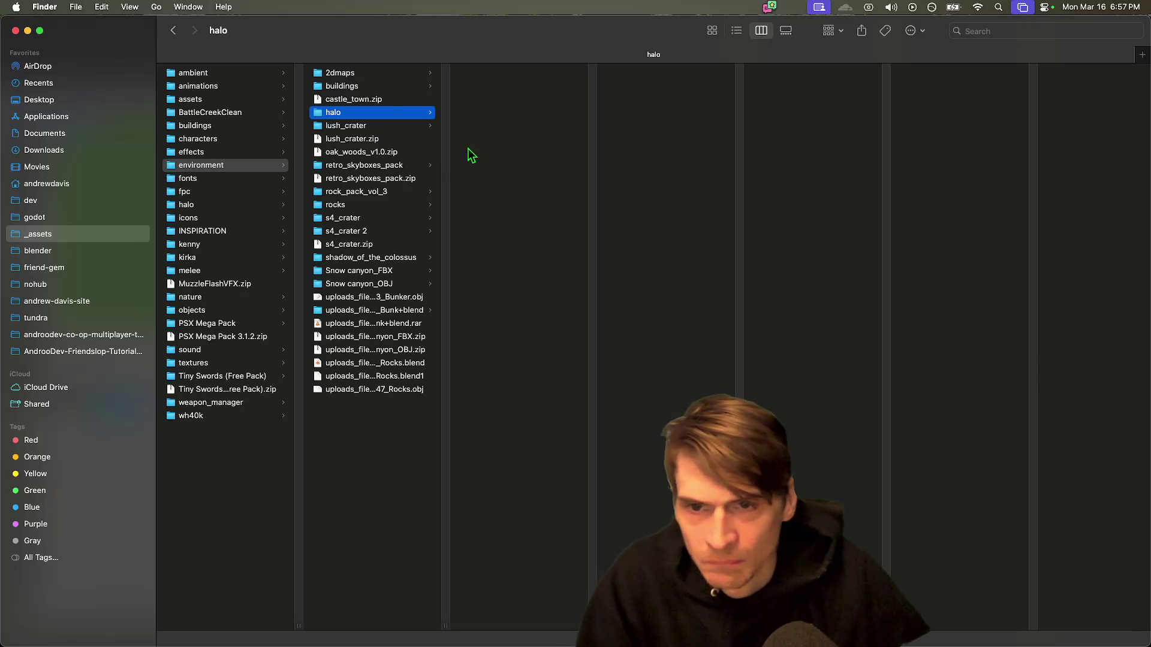
key(super+z)
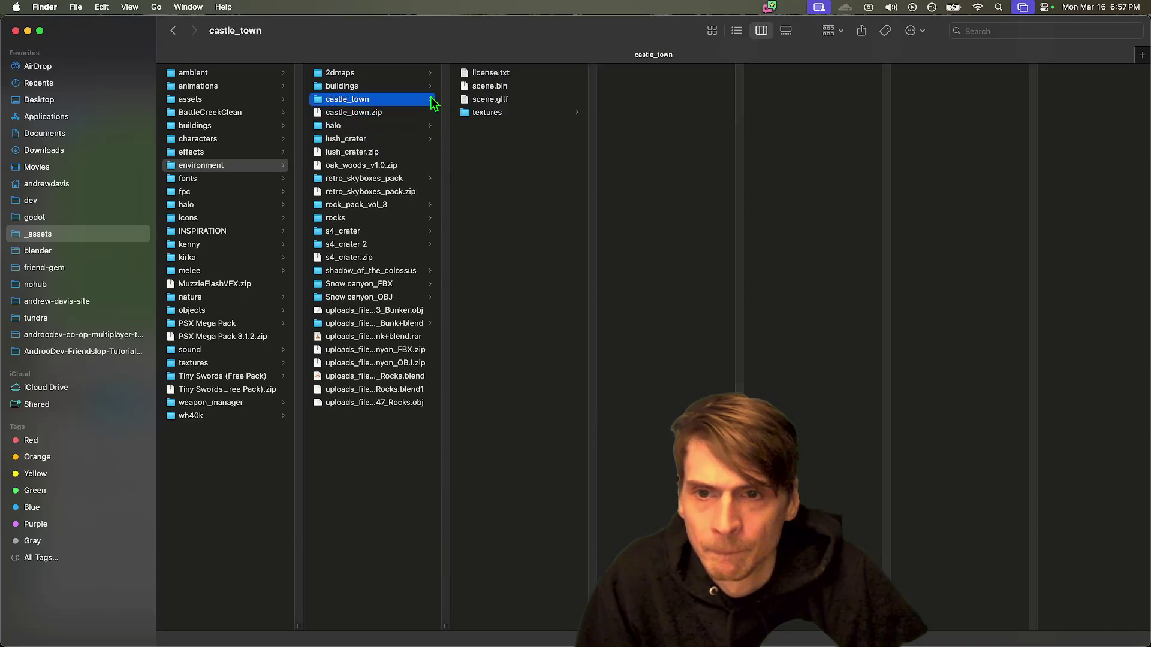
Step: Delete the three old tutorial_castle_town files from the models folder
key(super+grave)
drag(503, 179, 422, 104)
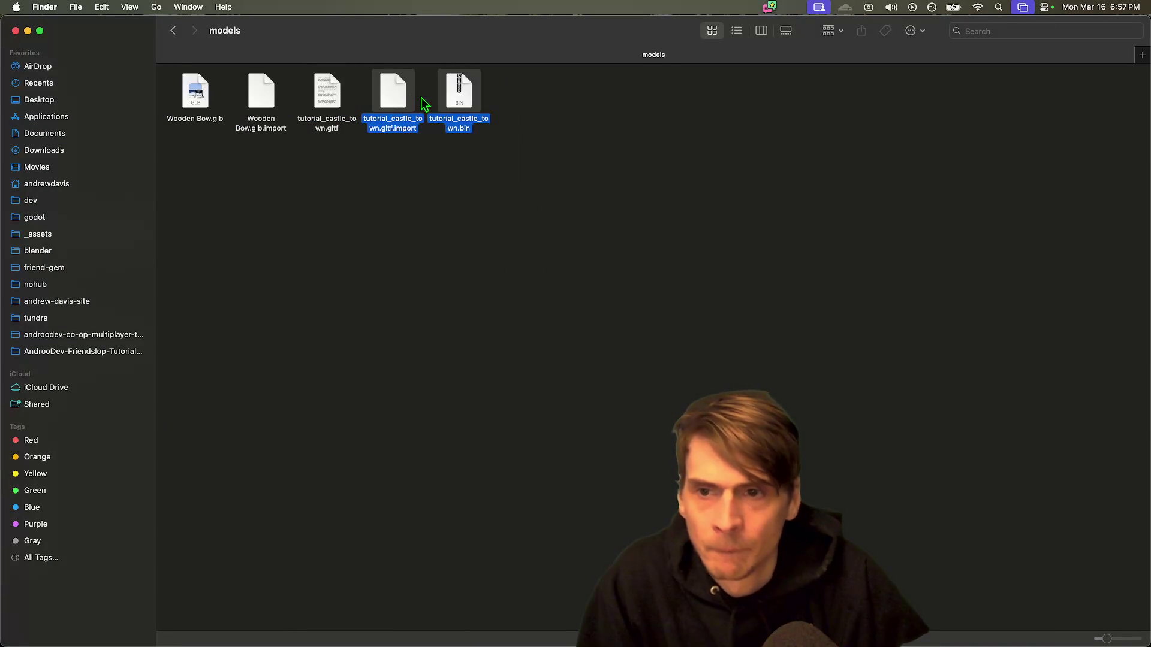
mouse_move(634, 300)
mouse_down()
mouse_move(367, 106)
mouse_move(345, 109)
mouse_up()
key(super+BackSpace)
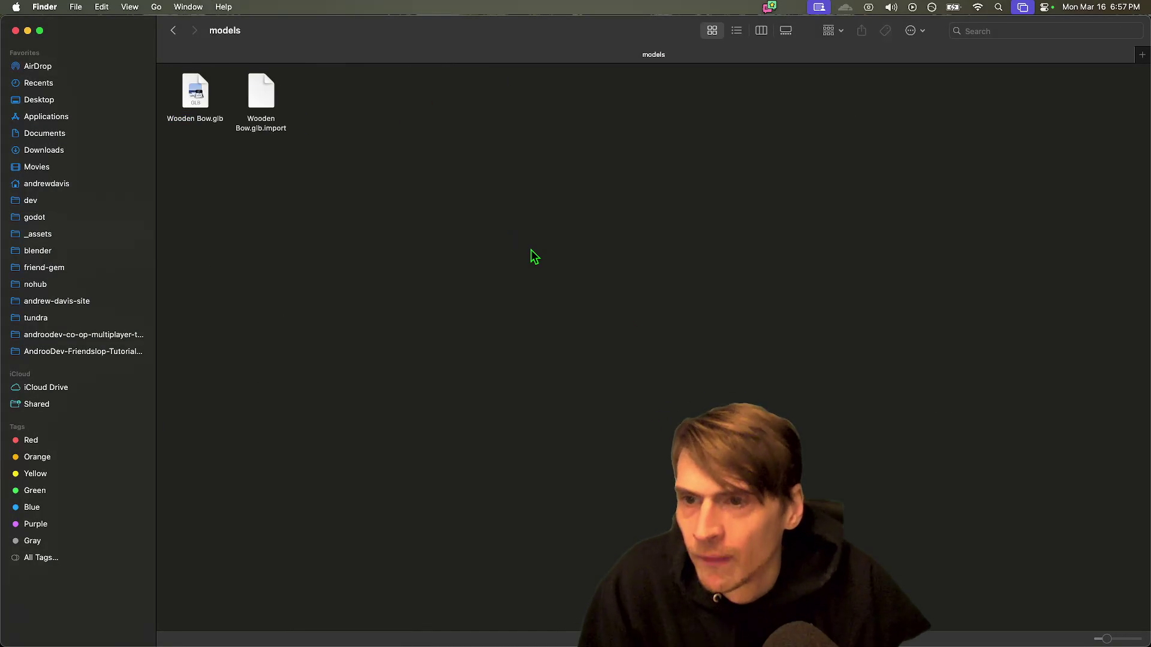
key(super+z)
key(super+BackSpace)
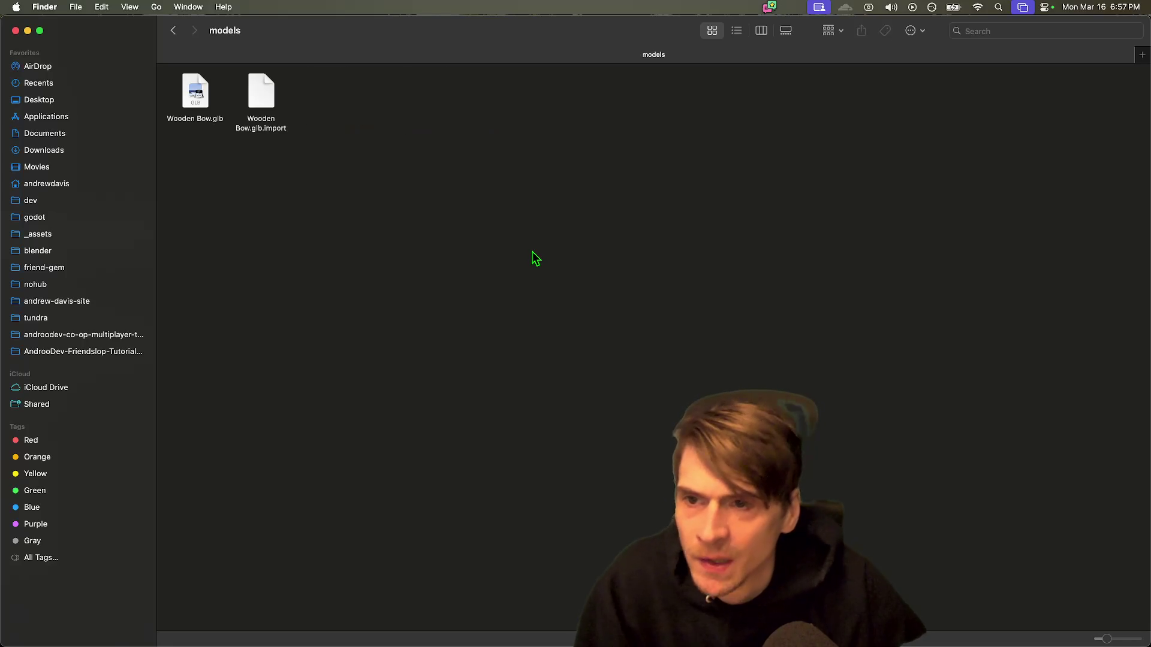
Step: Paste the unzipped castle_town folder into models so Godot imports its files
key(super+n)
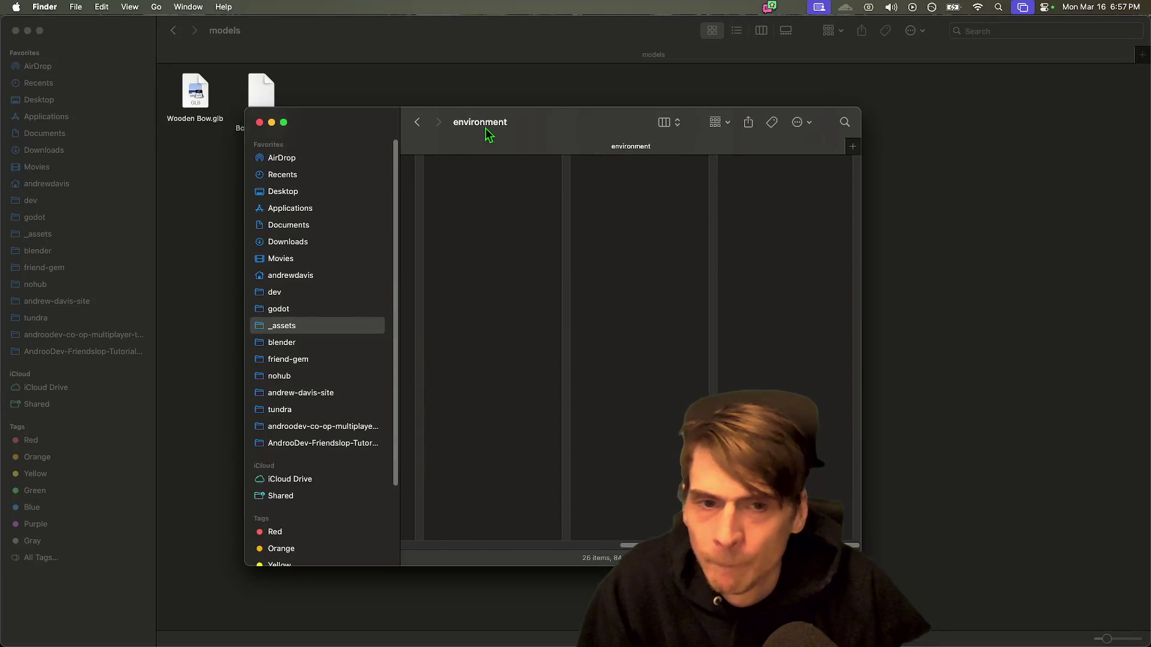
drag(460, 131, 521, 150)
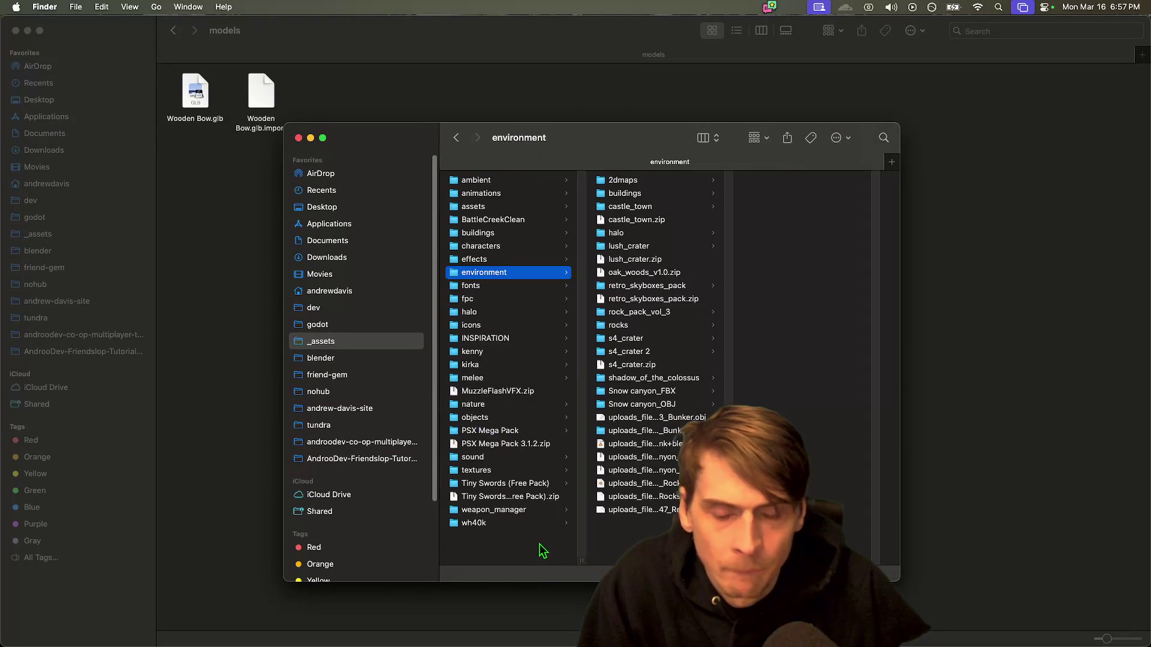
key(super+w)
key(super+w)
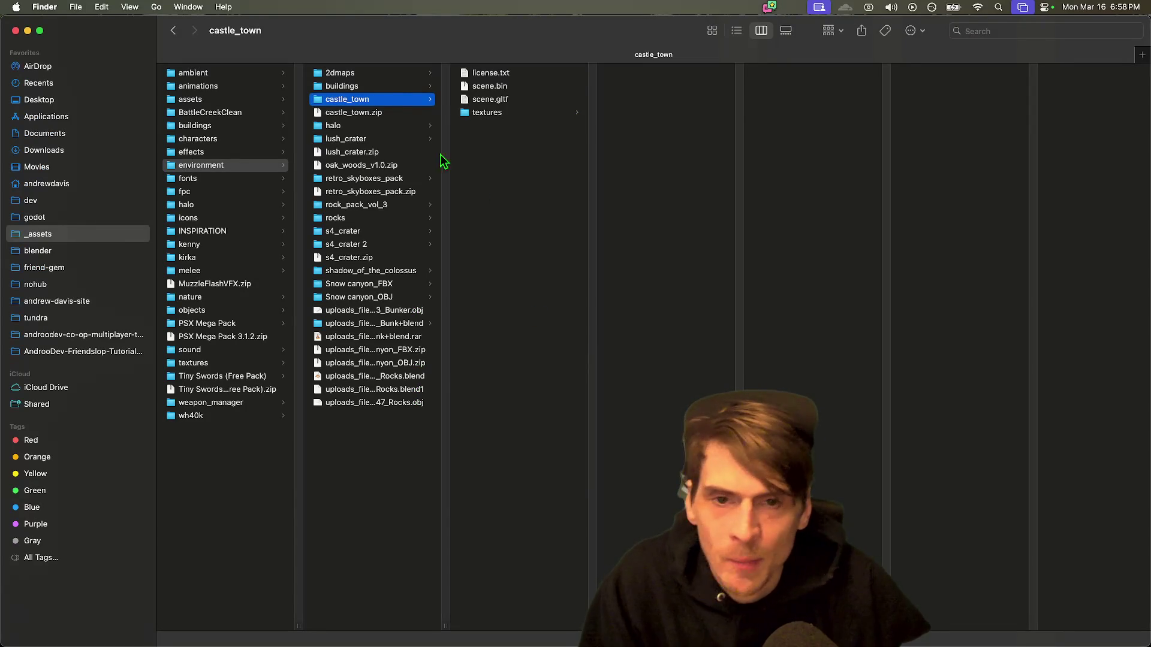
click(397, 99)
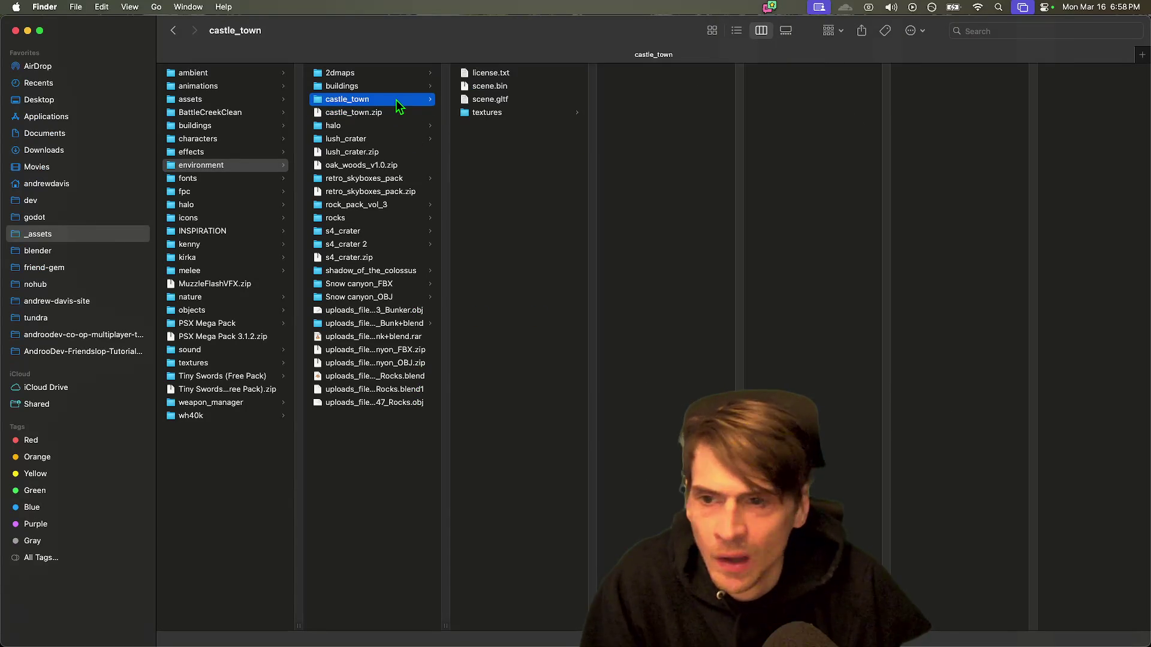
key(super+v)
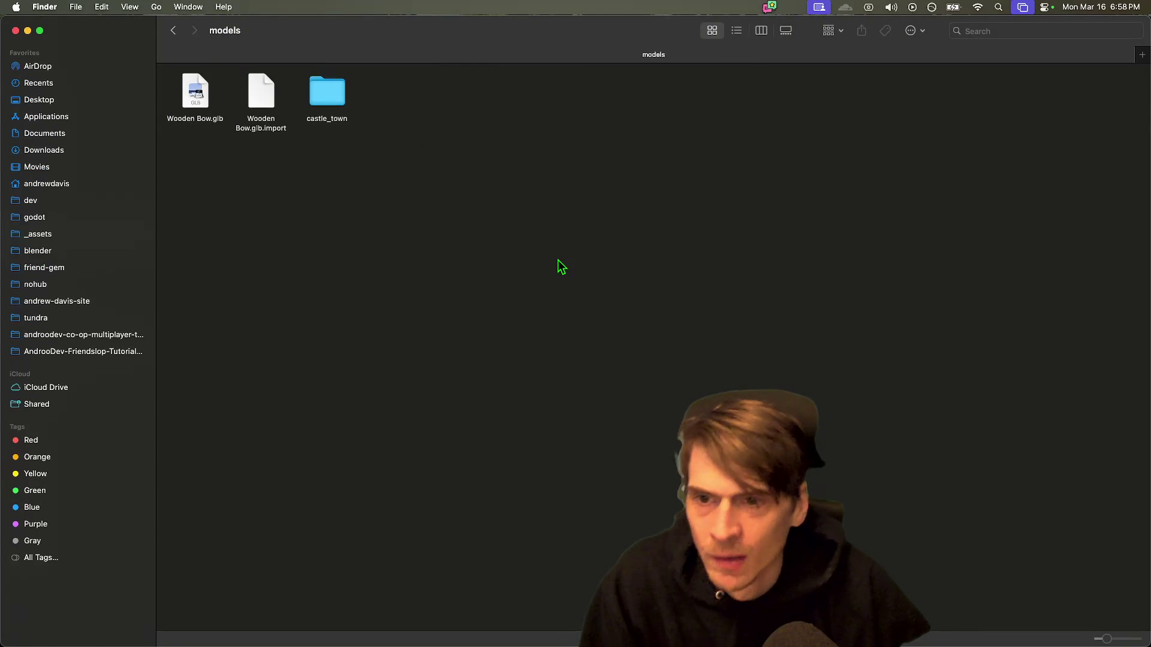
mouse_move(506, 634)
click(270, 607)
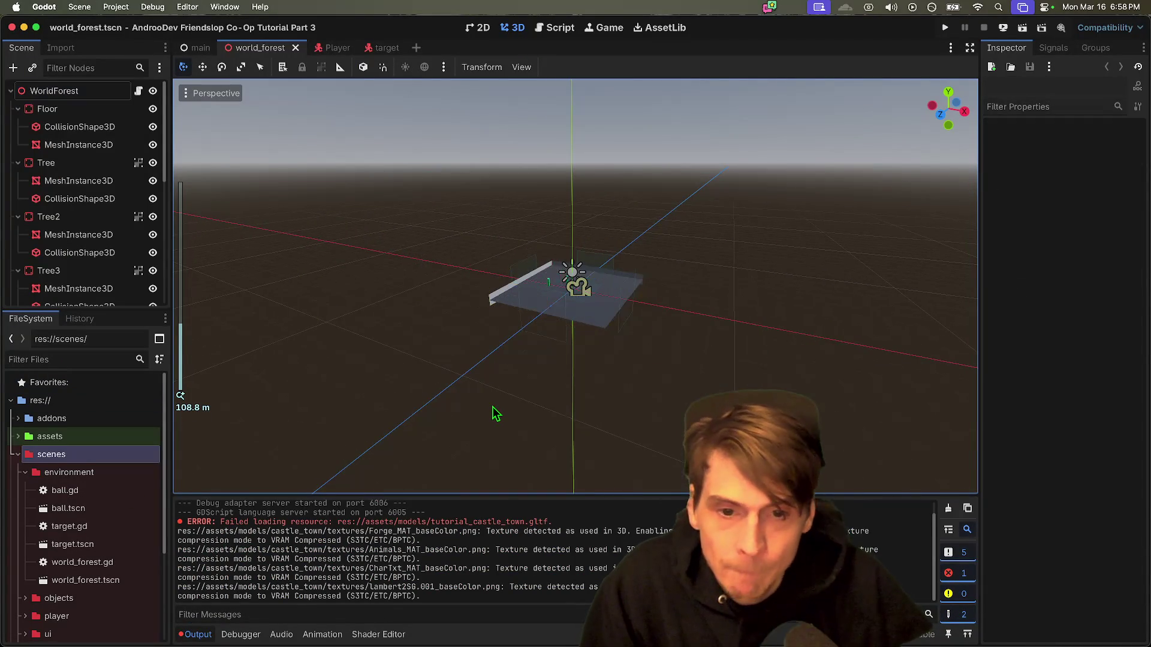
Step: Instance the castle's scene.gltf into world_forest using the 'cast' quick search
key(super+shift+a)
text(cast)
key(Return)
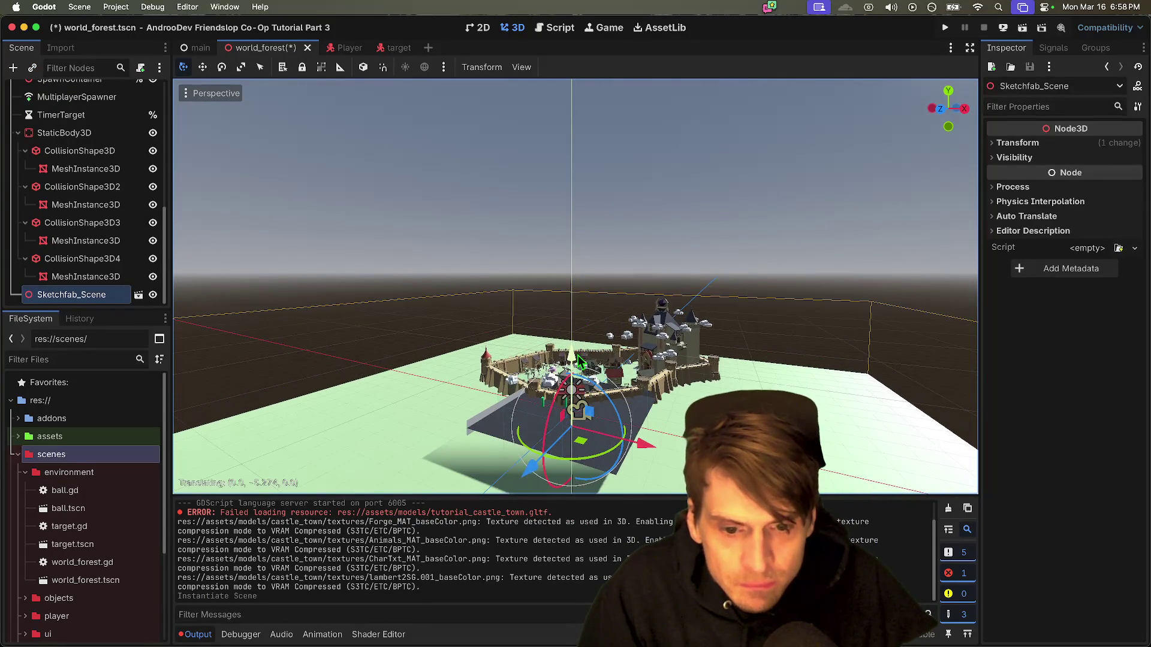
Step: Move and raise the castle so its walls surround the arena, then save and run
drag(577, 404, 579, 405)
drag(536, 474, 520, 423)
scroll(575, 287, up, 3)
key(w)
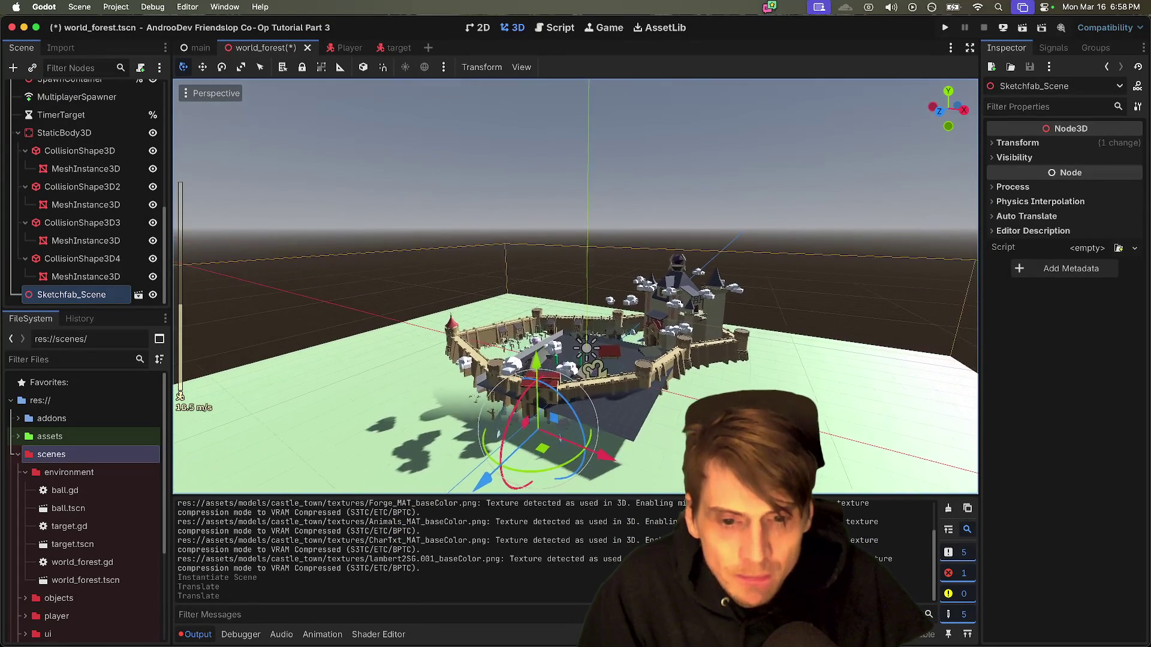
key(s)
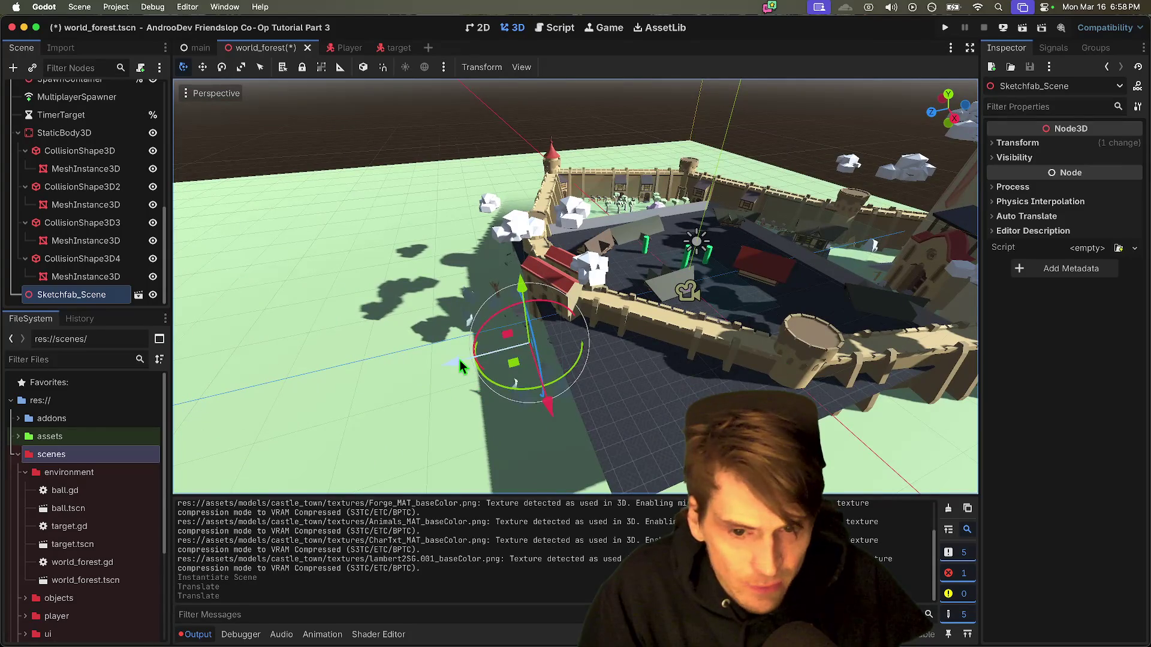
mouse_move(473, 367)
mouse_down()
mouse_move(332, 386)
mouse_move(492, 358)
mouse_move(417, 376)
mouse_up()
mouse_move(470, 310)
mouse_down()
mouse_move(489, 280)
mouse_move(490, 294)
mouse_up()
drag(411, 355, 327, 381)
key(super+b)
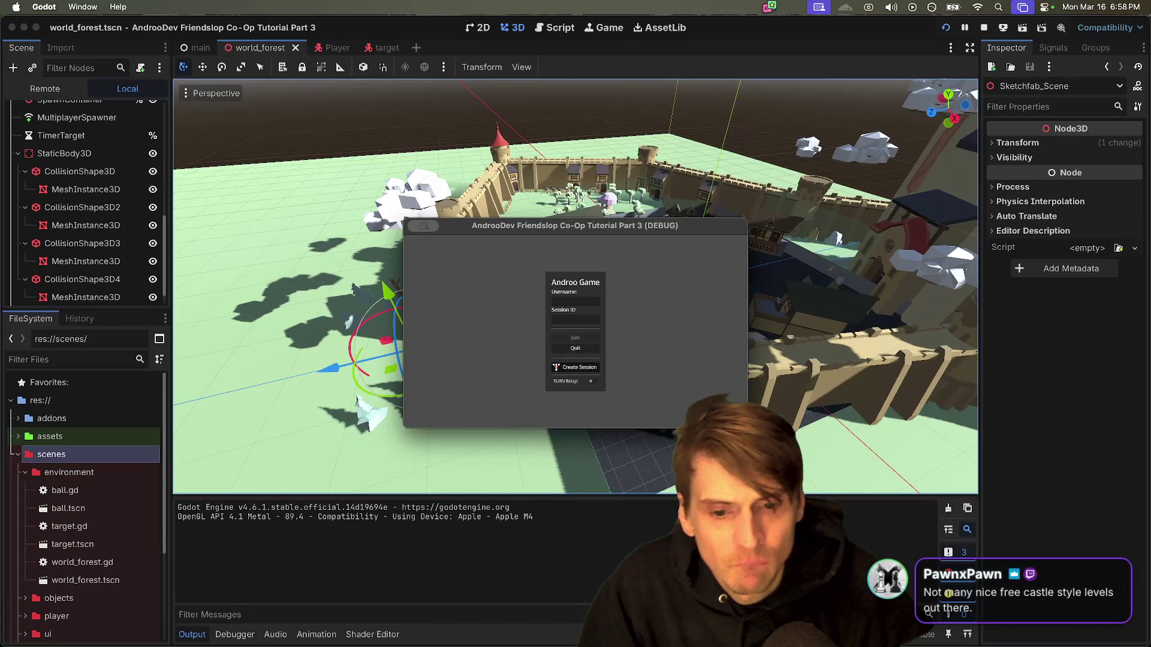
Step: Enter the game from the Androo Game start menu to play inside the castle town
click(560, 365)
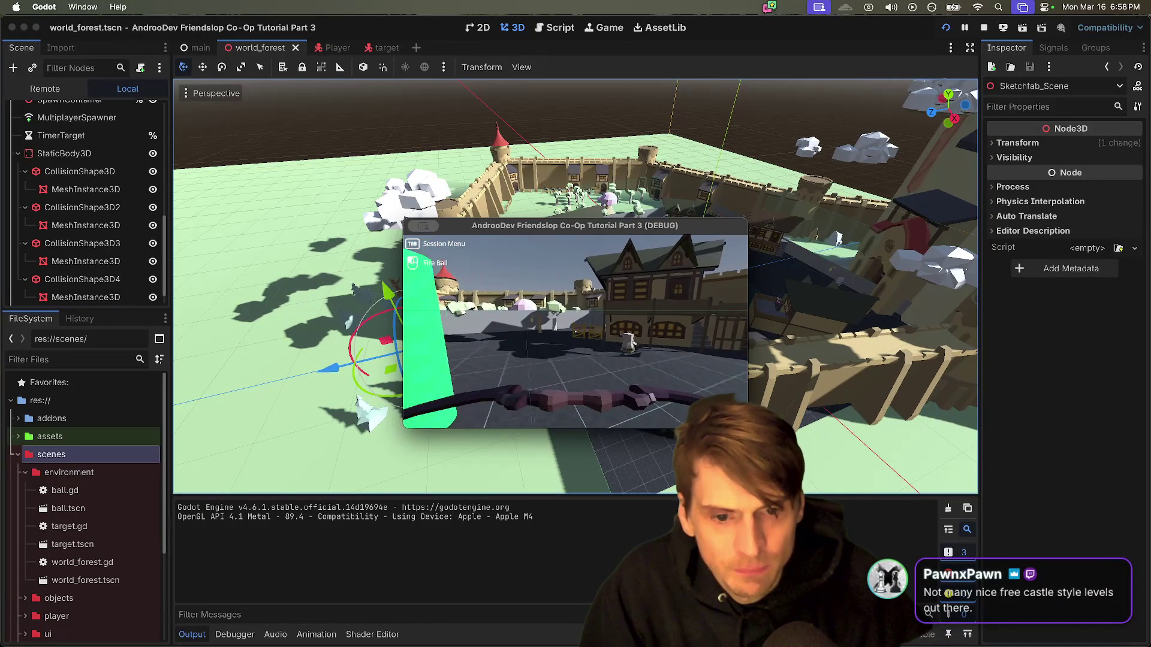
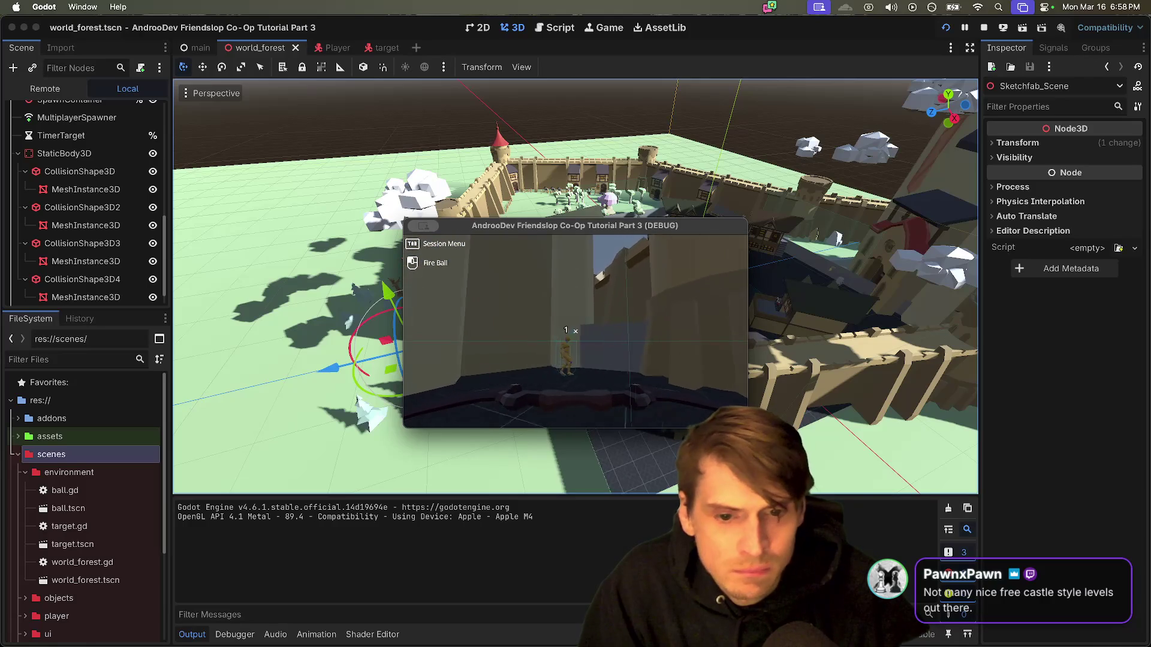
Step: Fire a fireball at the castle wall, then stop the multiplayer debug playtest
click(576, 331)
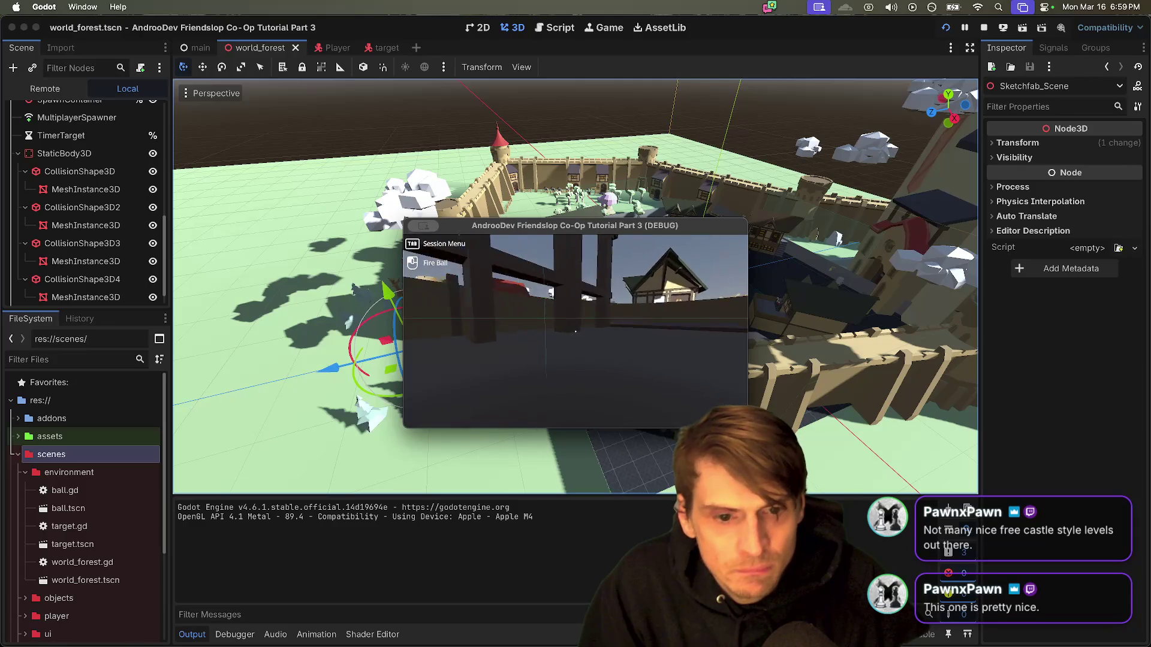
key(super+period)
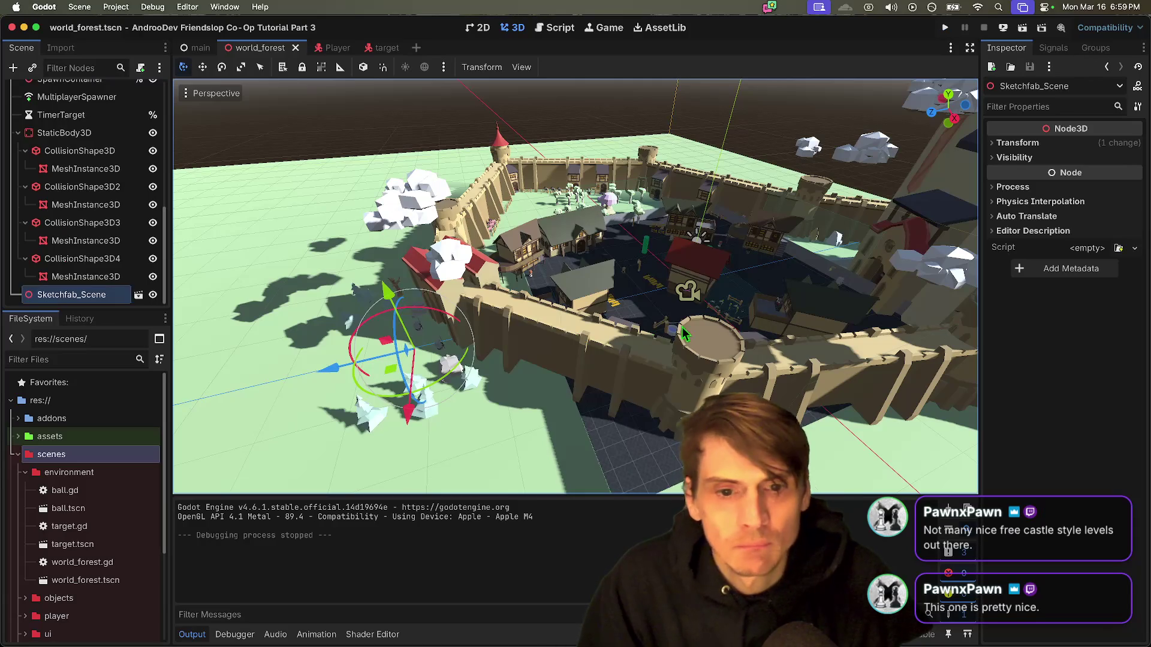
Step: Frame the Sketchfab_Scene castle and rotate the castle town about 44 degrees
double_click(80, 295)
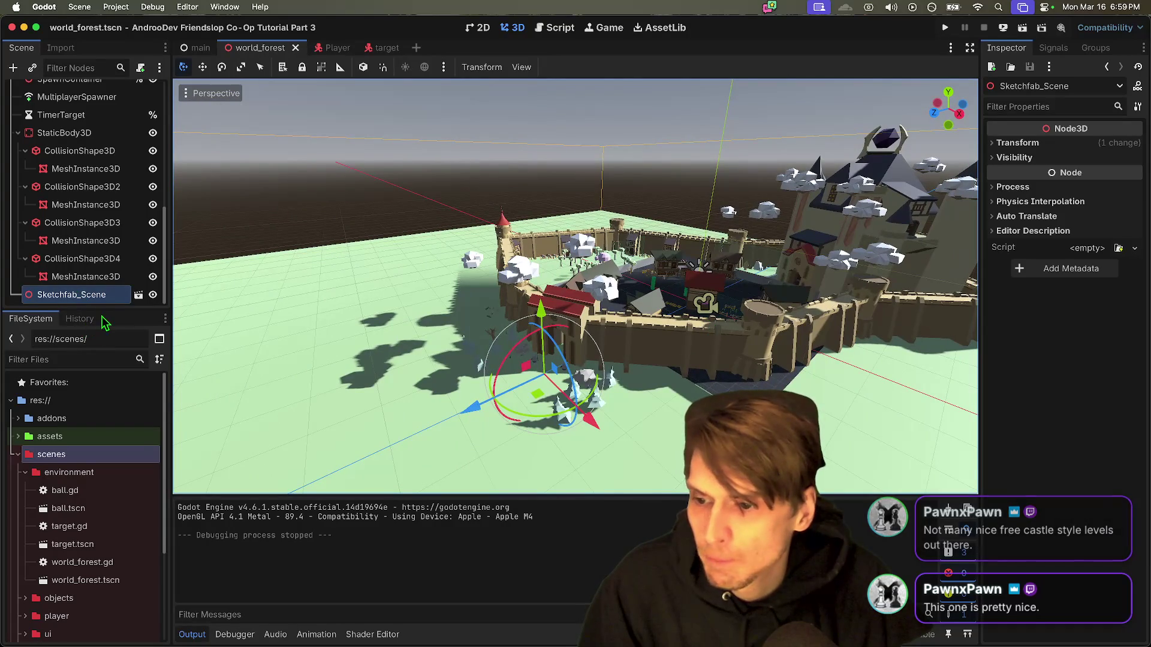
drag(108, 309, 109, 374)
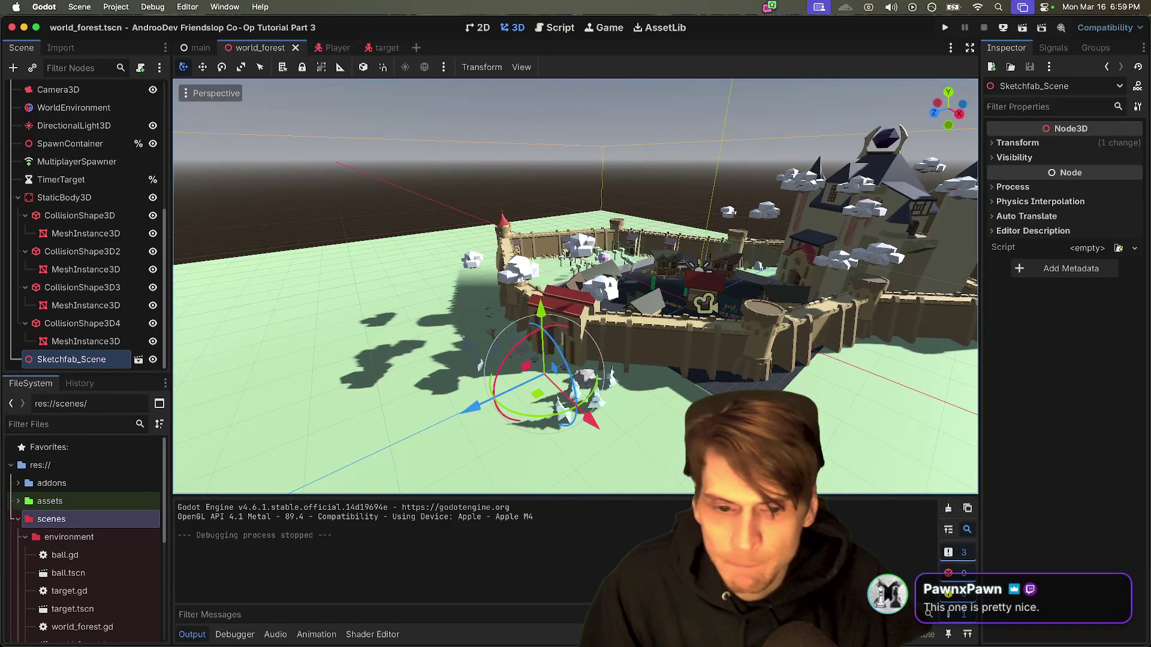
mouse_move(571, 423)
mouse_down()
mouse_move(483, 397)
mouse_move(538, 388)
mouse_move(534, 376)
mouse_move(661, 383)
mouse_move(477, 386)
mouse_move(552, 387)
mouse_move(524, 384)
mouse_move(566, 375)
mouse_up()
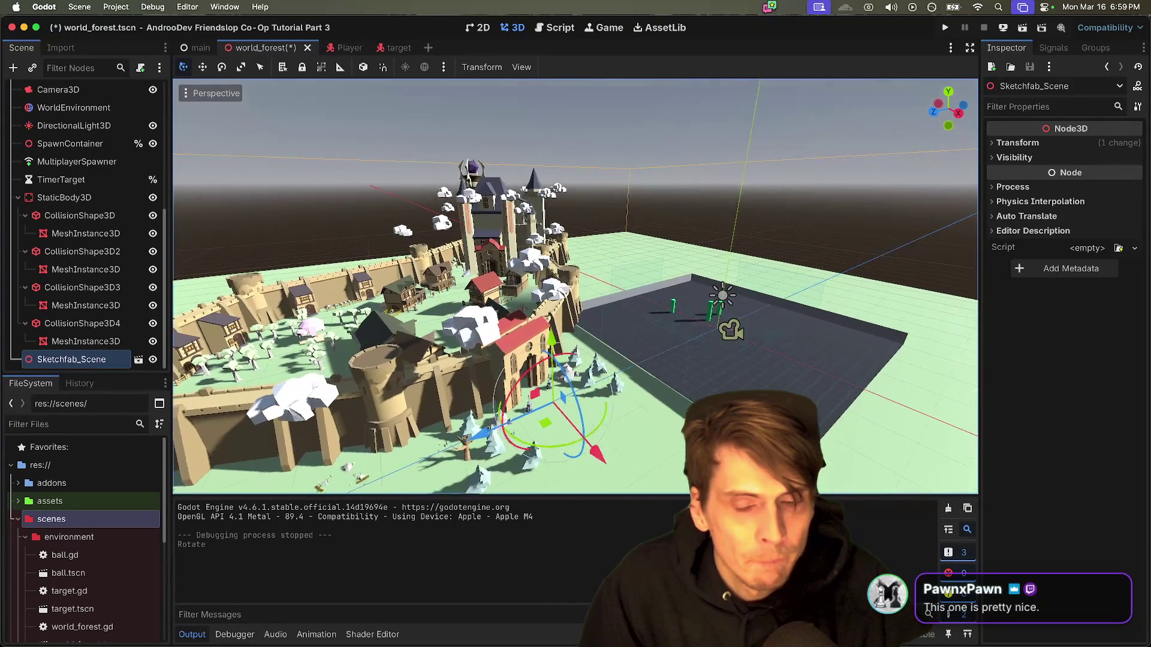
key(w)
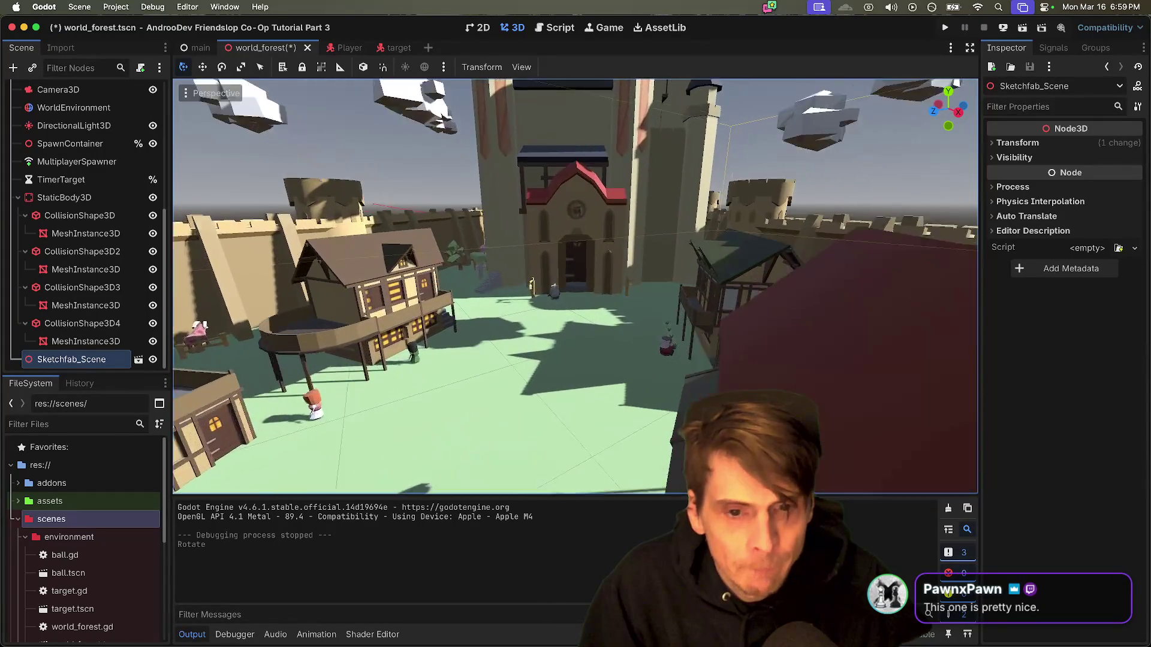
Step: Filter project files for 'cast', expand the assets folder, and switch to Finder's models folder
click(99, 424)
text(cast)
key(BackSpace)
key(BackSpace)
key(BackSpace)
scroll(103, 511, down, 3)
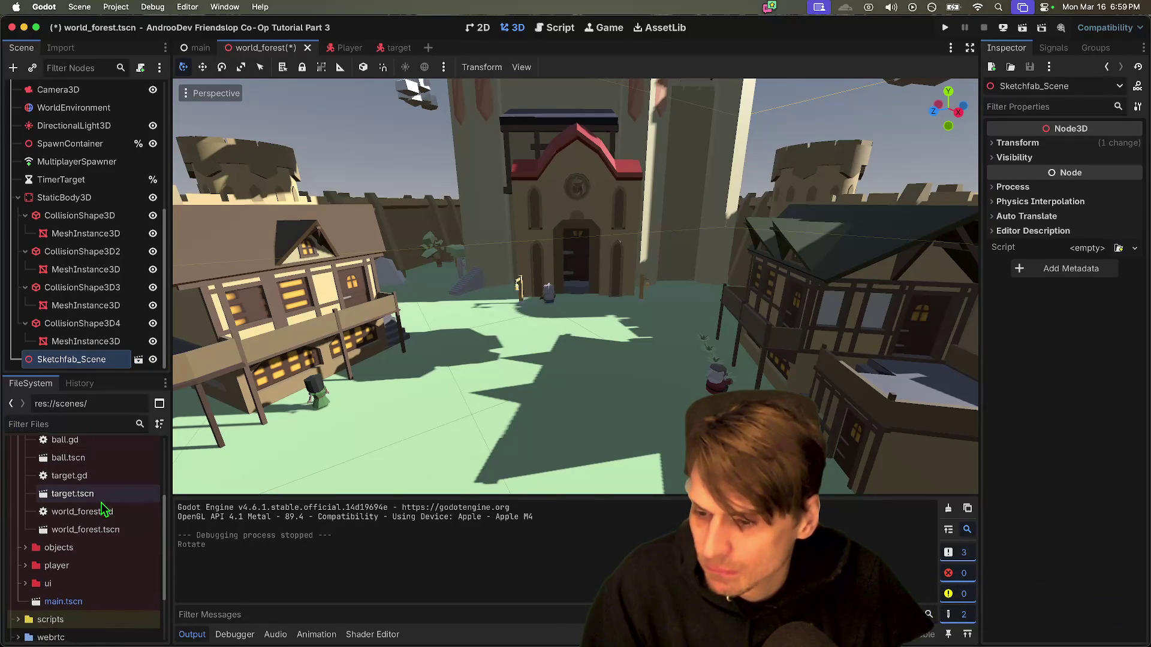
scroll(102, 515, up, 4)
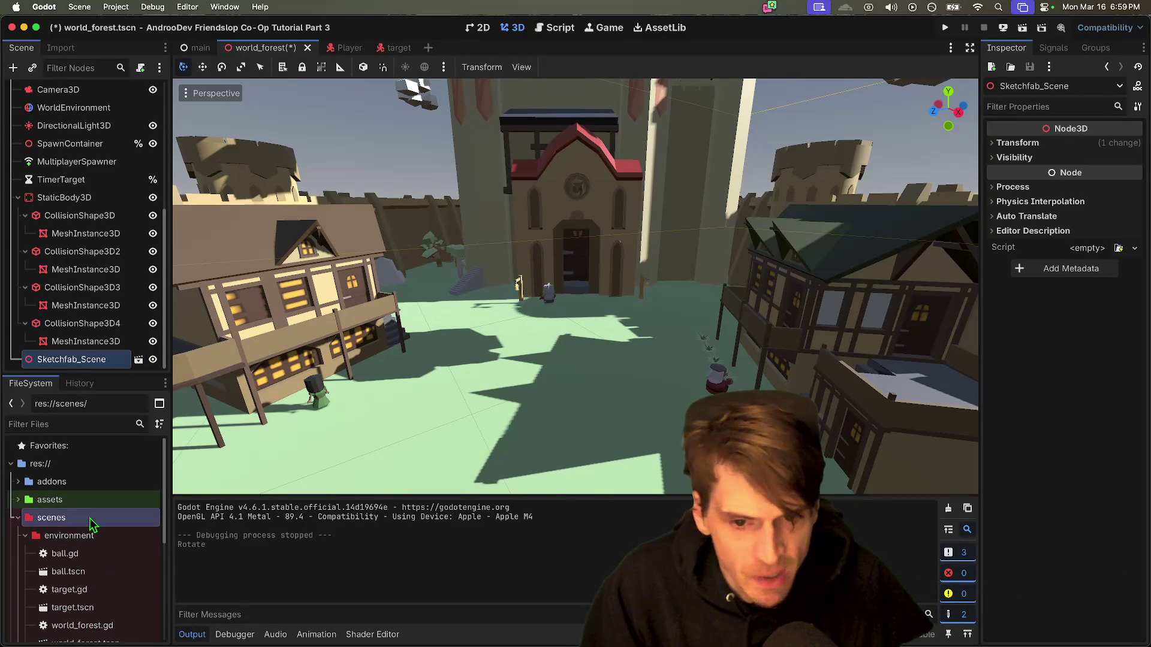
scroll(93, 521, down, 5)
scroll(90, 522, down, 2)
scroll(78, 530, up, 4)
scroll(69, 536, down, 4)
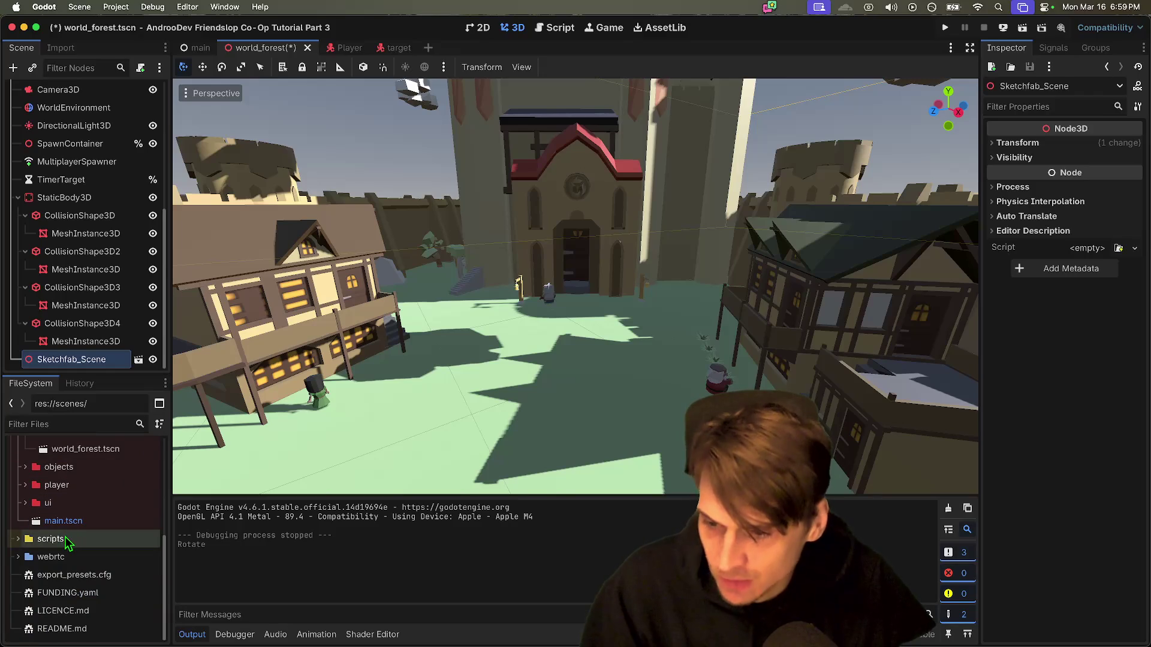
scroll(60, 542, up, 7)
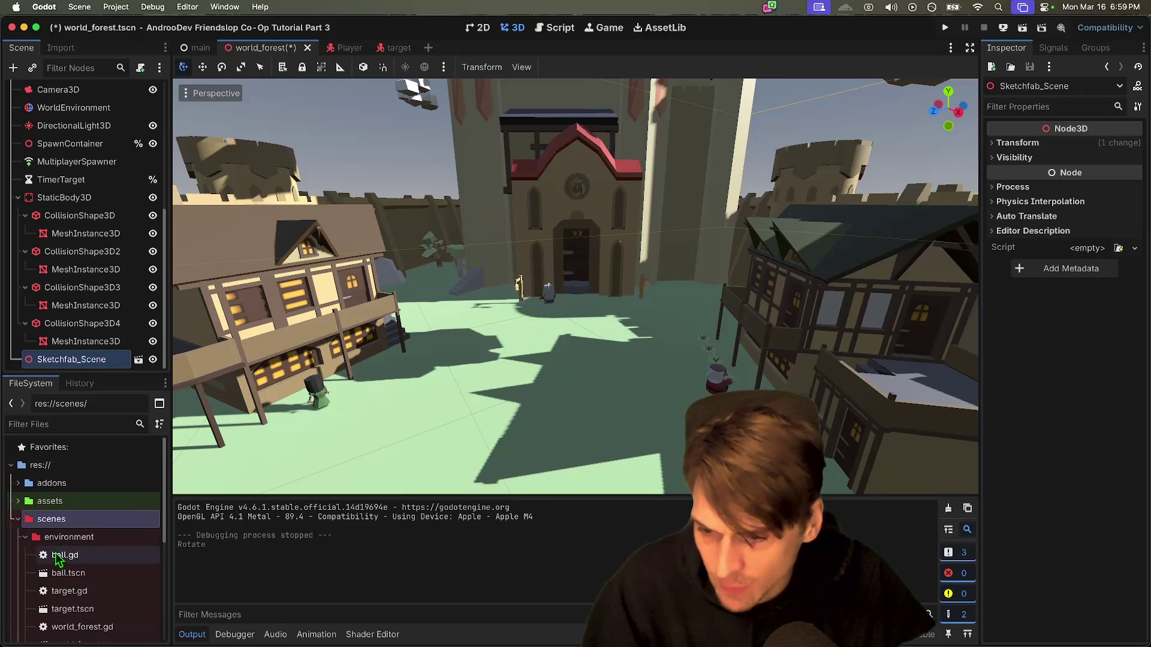
double_click(118, 509)
click(223, 626)
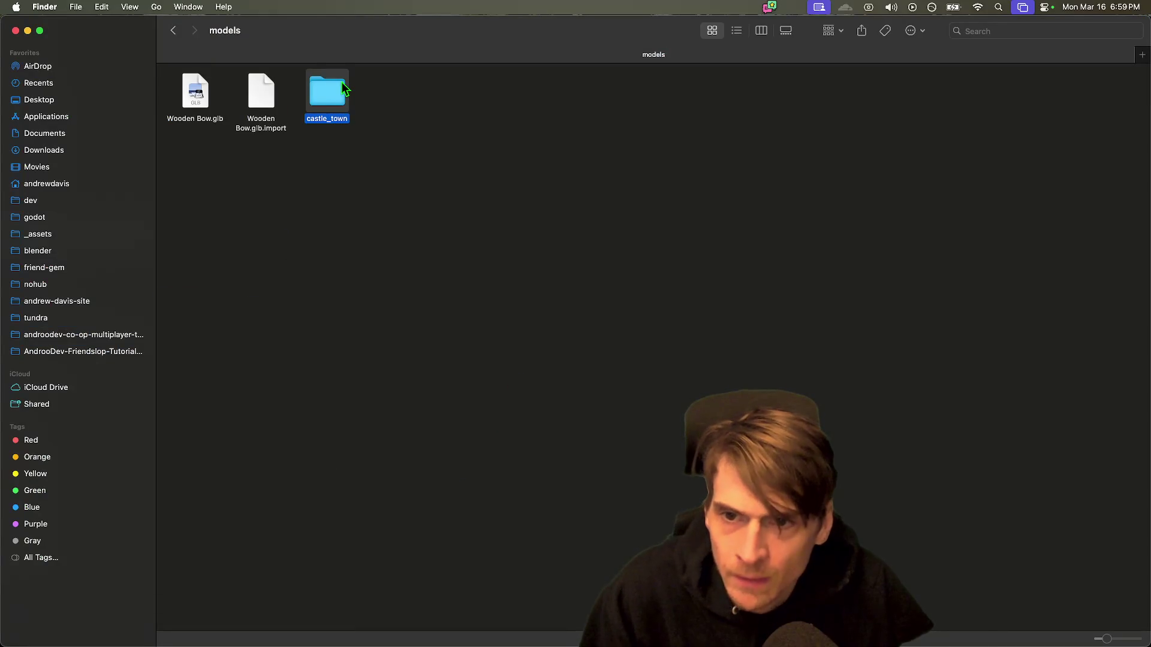
Step: Quick Look the castle_town folder (5 items, 13.5 MB), then return to the Godot editor
key(space)
mouse_move(265, 483)
mouse_down()
mouse_move(291, 438)
mouse_move(571, 244)
mouse_up()
drag(556, 318, 592, 204)
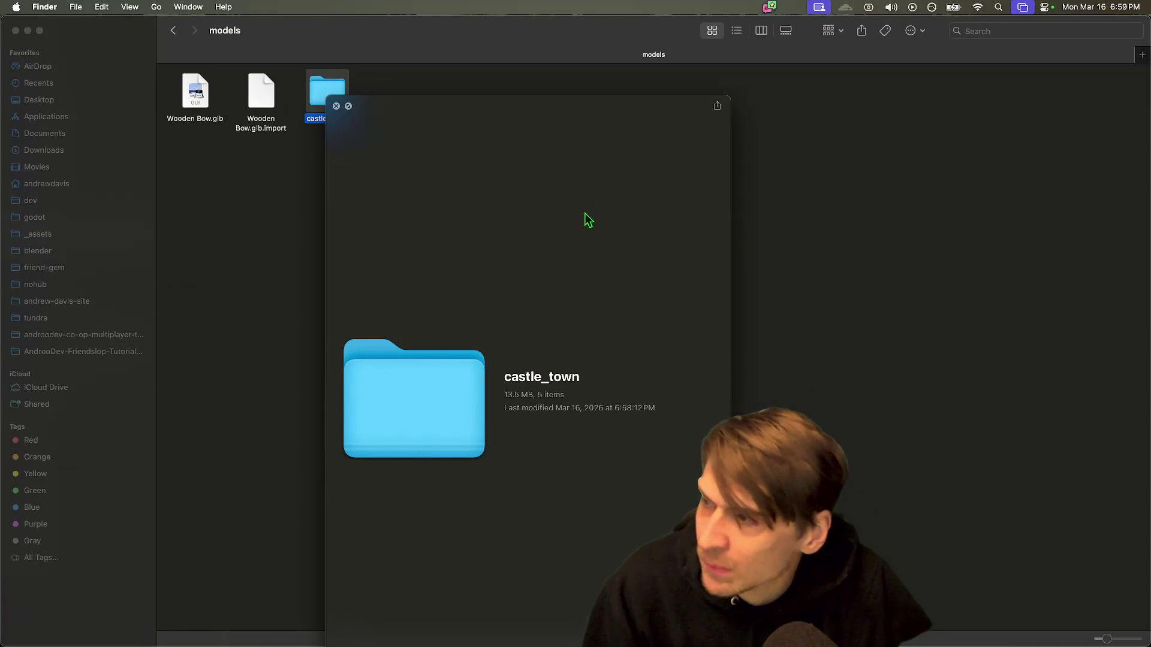
key(space)
click(562, 248)
mouse_move(268, 621)
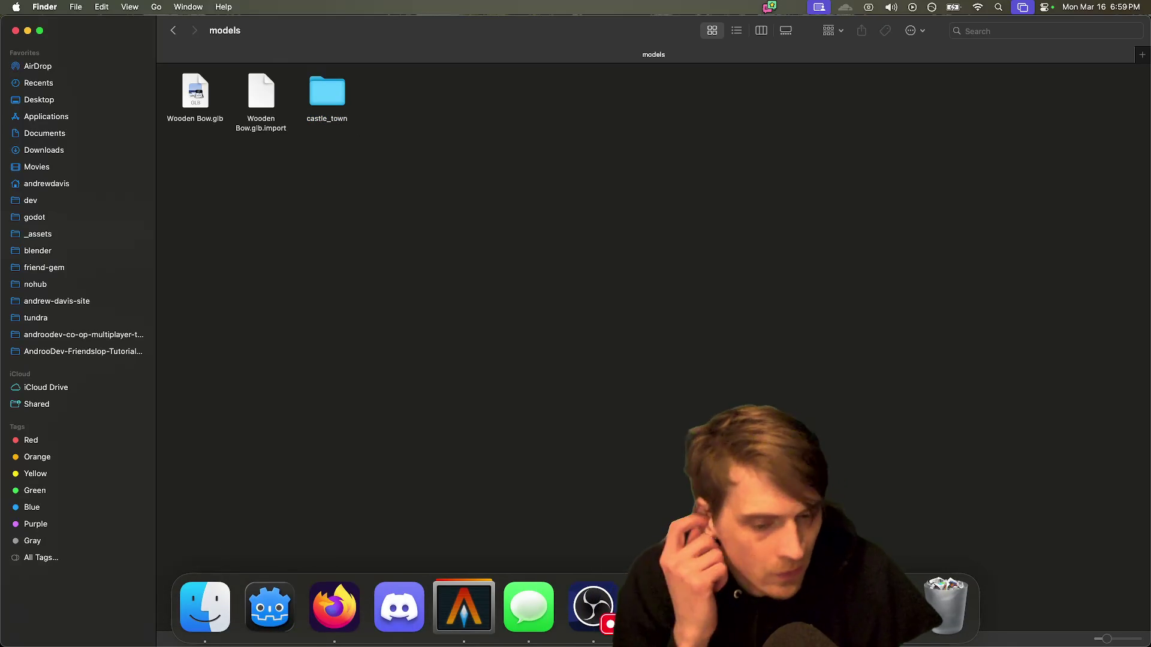
click(266, 637)
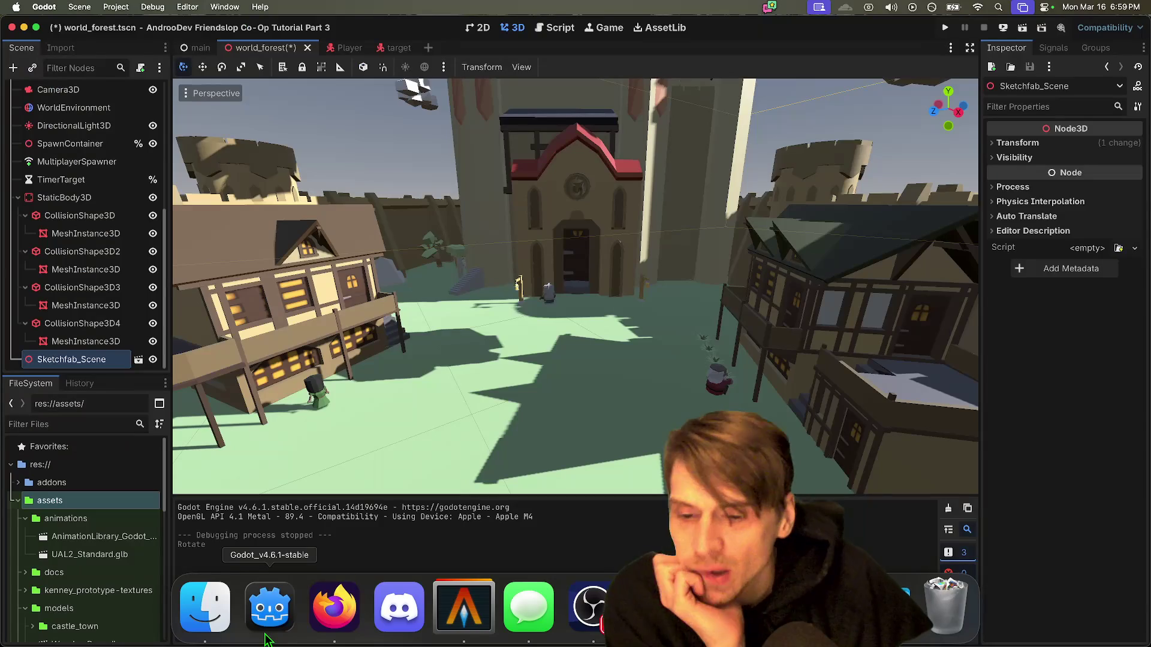
Step: Fly the viewport down to wall level over the castle town and back above the ground plane
scroll(437, 408, up, 5)
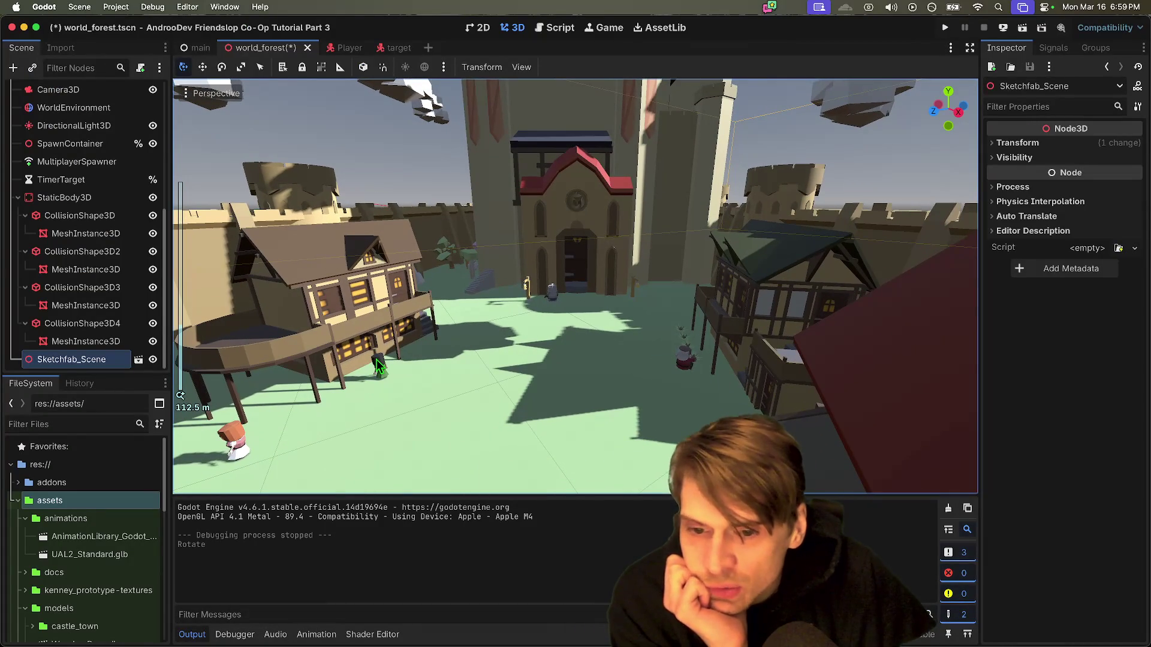
scroll(468, 301, up, 3)
scroll(469, 301, down, 10)
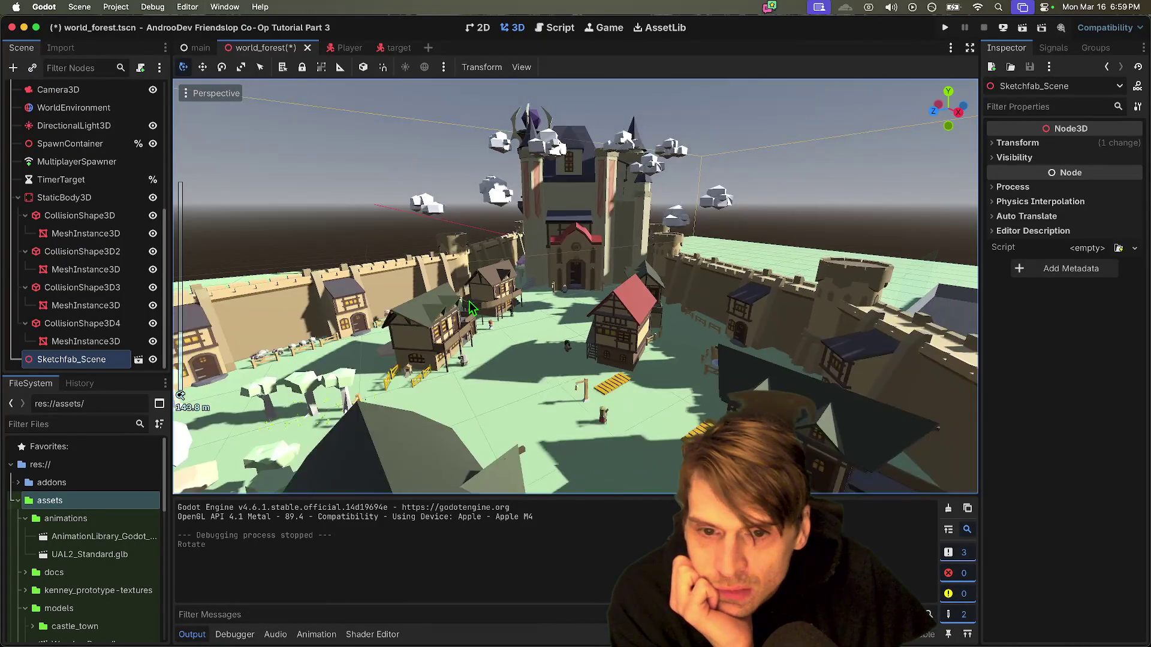
scroll(470, 307, up, 5)
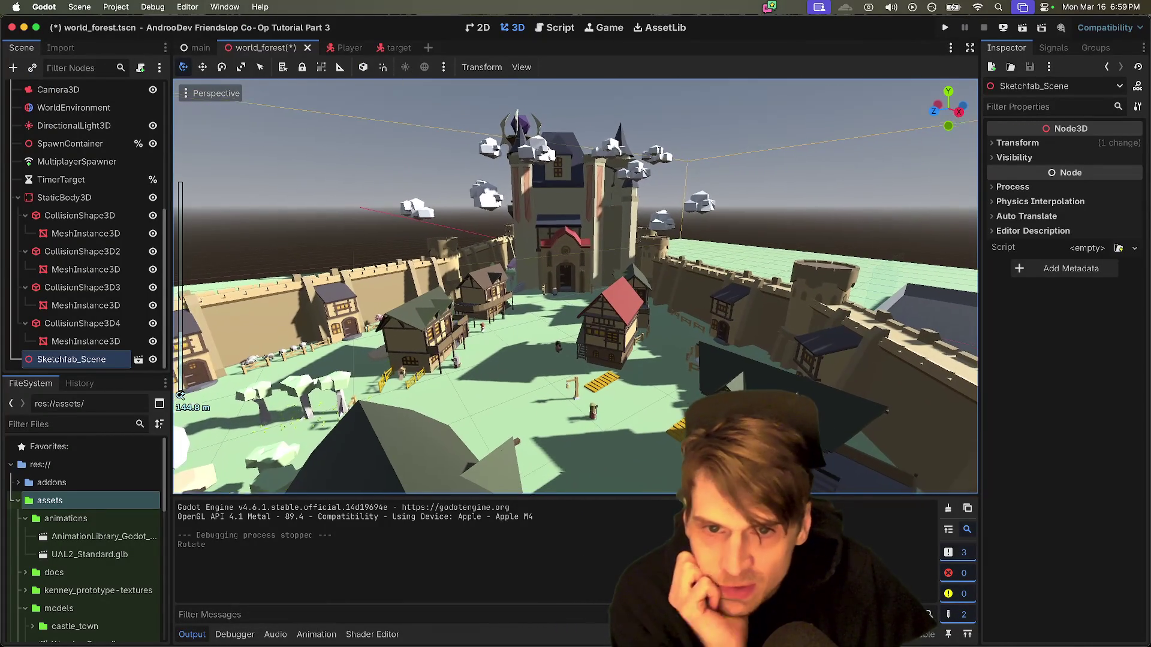
scroll(830, 412, up, 5)
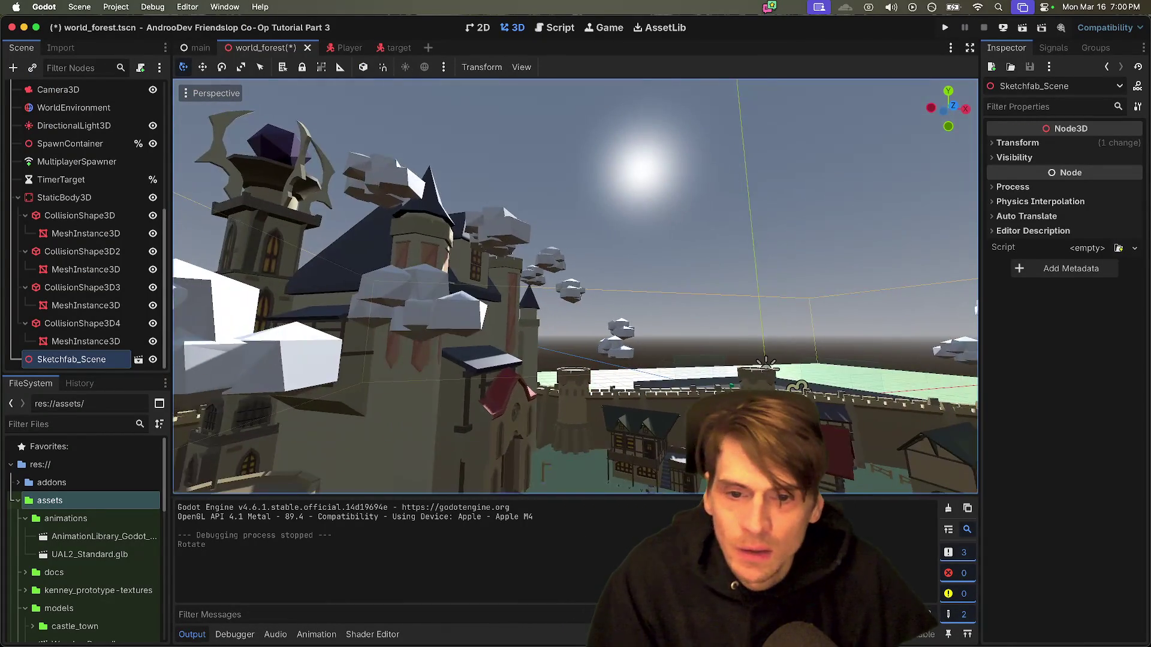
scroll(830, 412, up, 10)
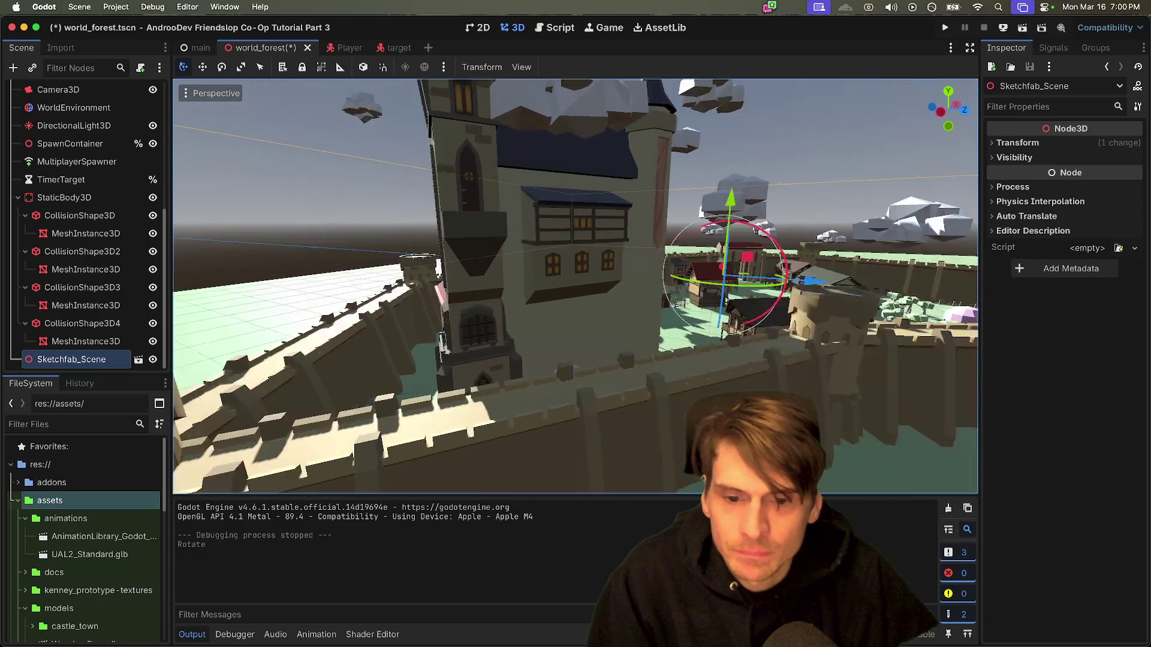
key(w)
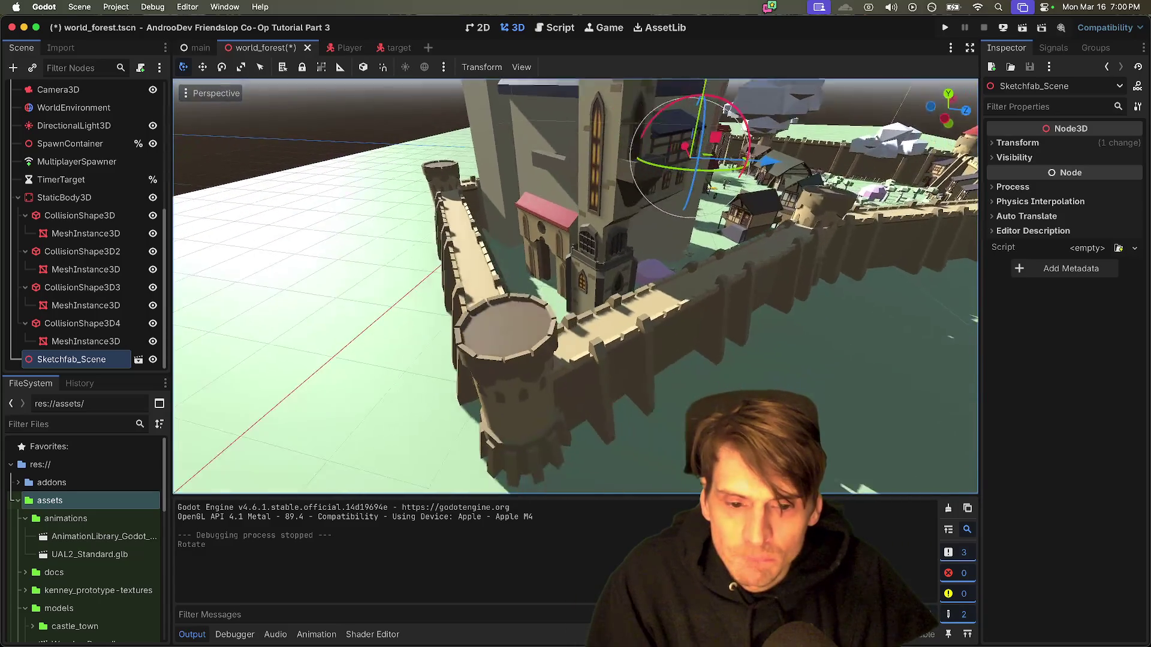
key(s)
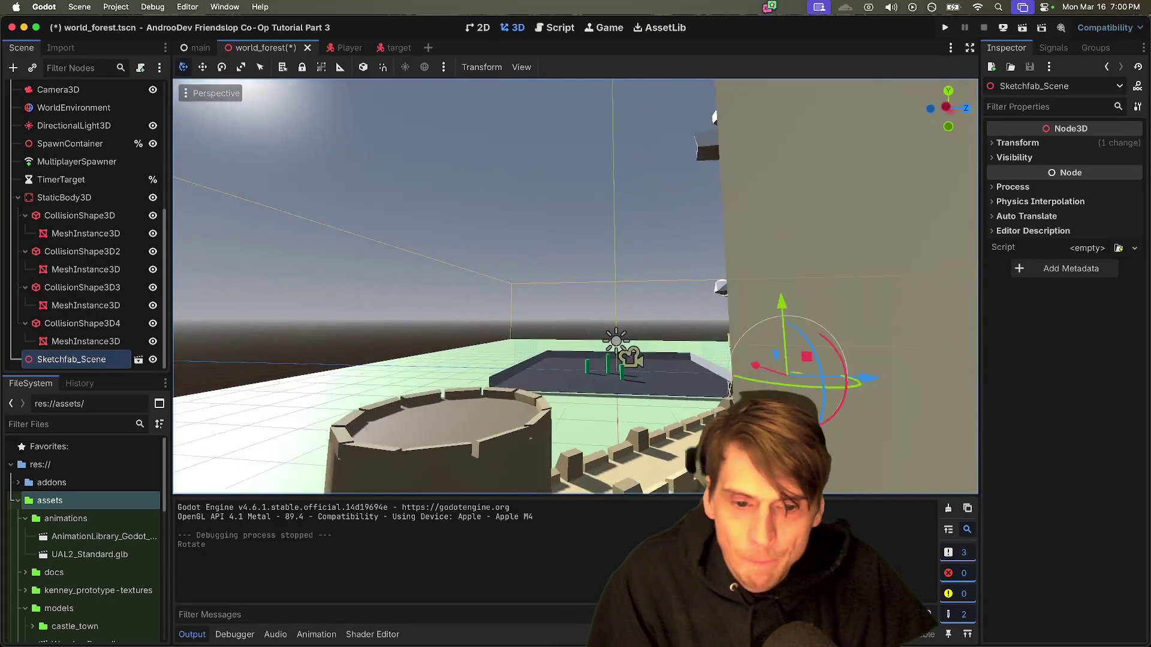
key(w)
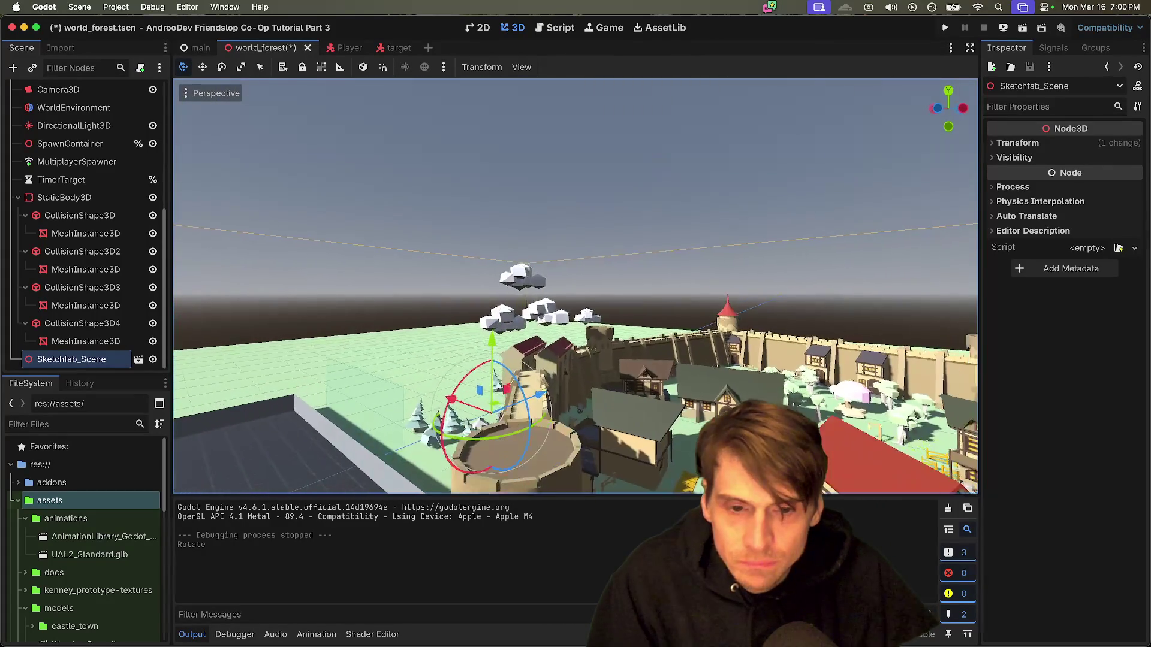
key(w)
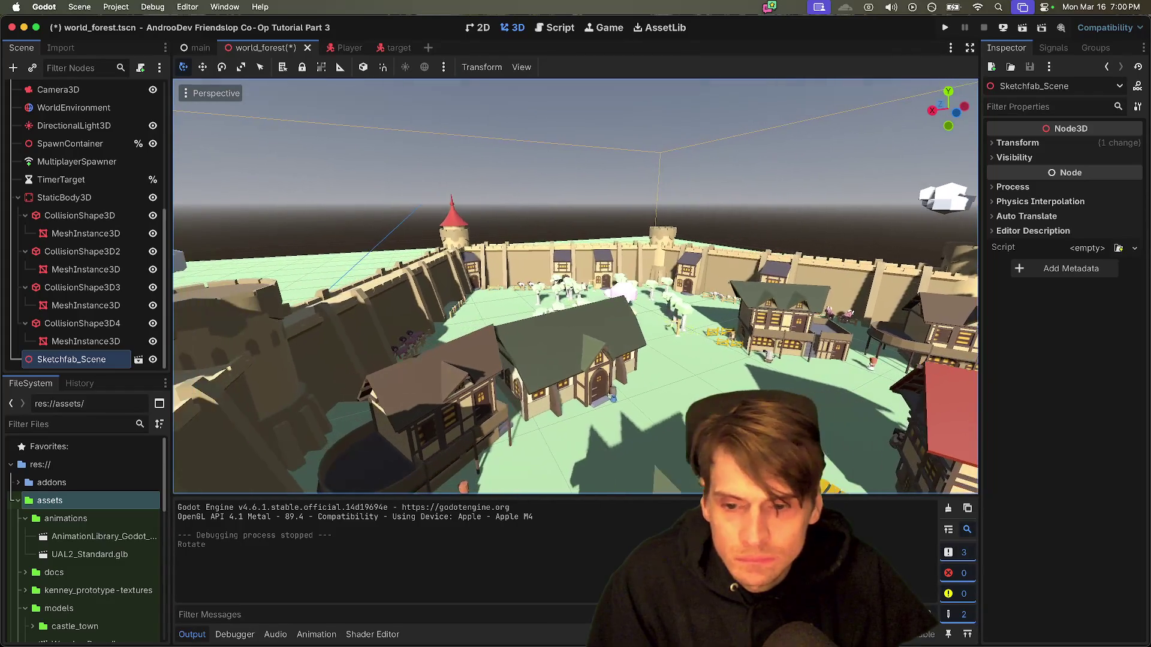
key(s)
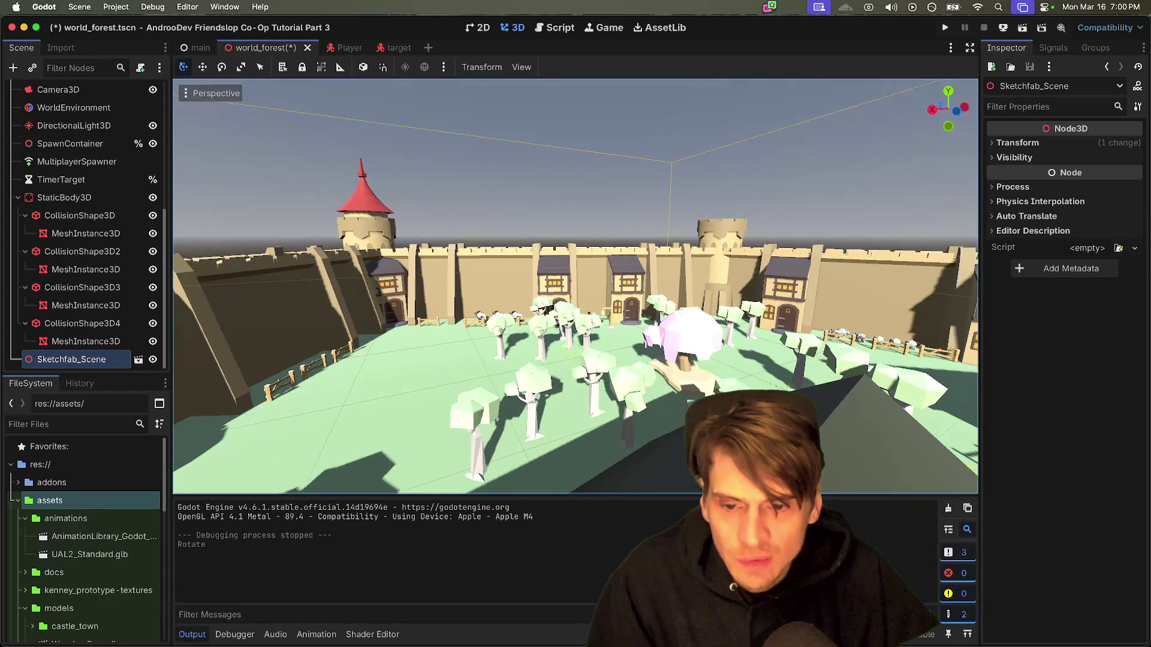
key(s)
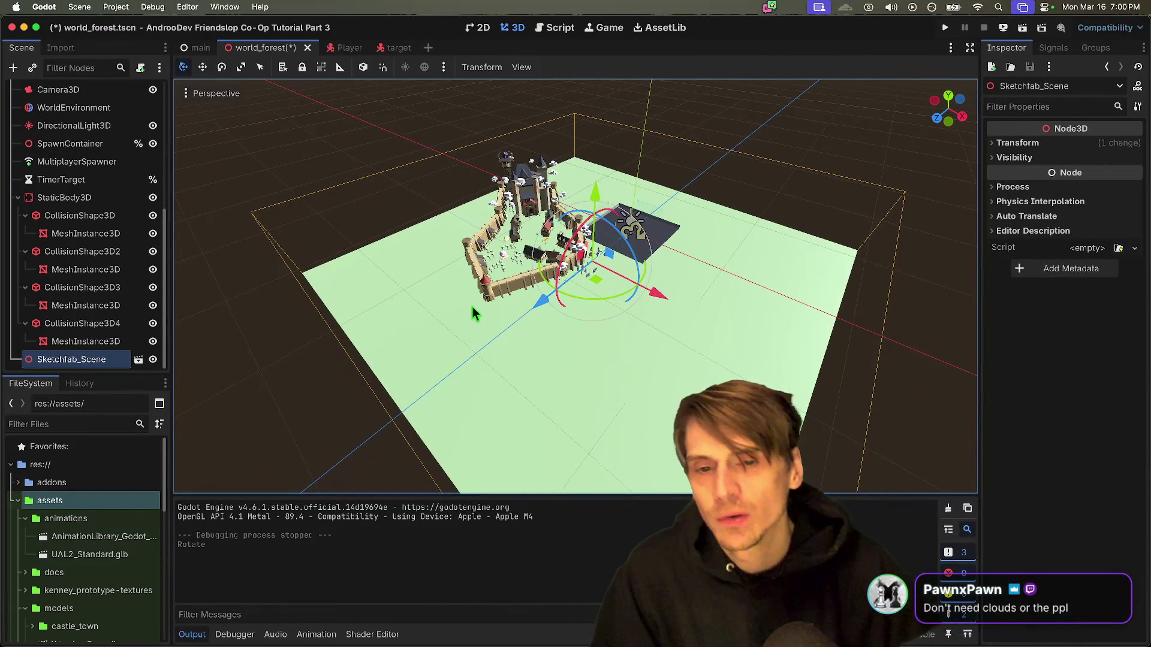
Step: Cycle through the app switcher but keep the Godot editor in front
key(super+Tab)
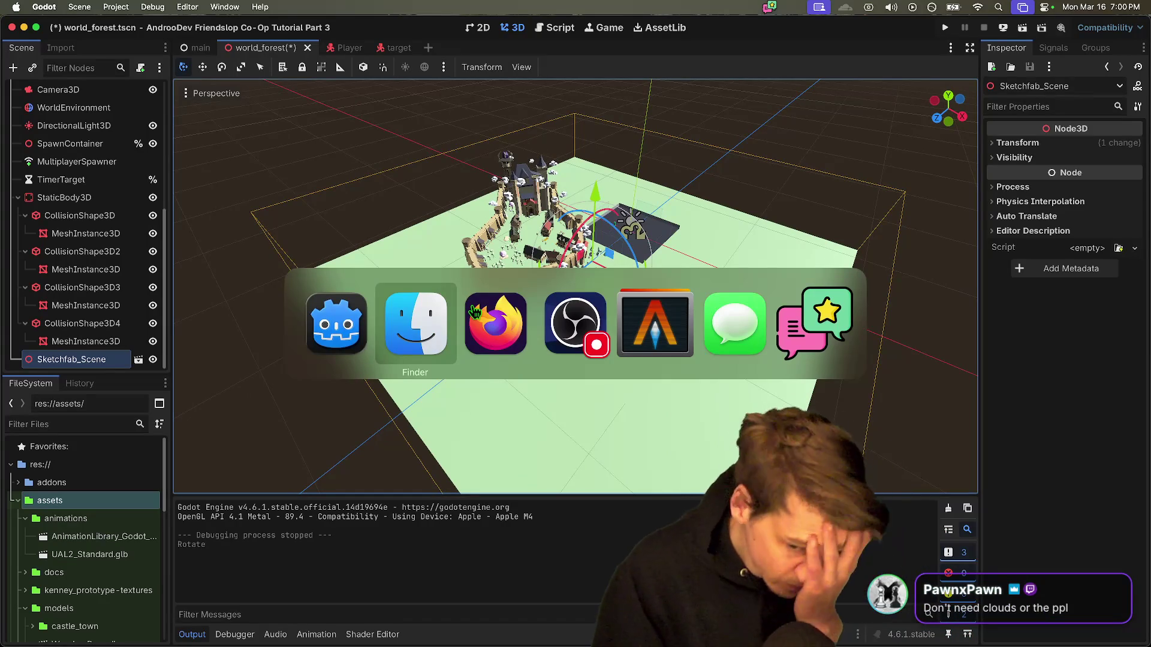
key(super+Tab)
key(super+shift+Tab)
key(super+shift+Tab)
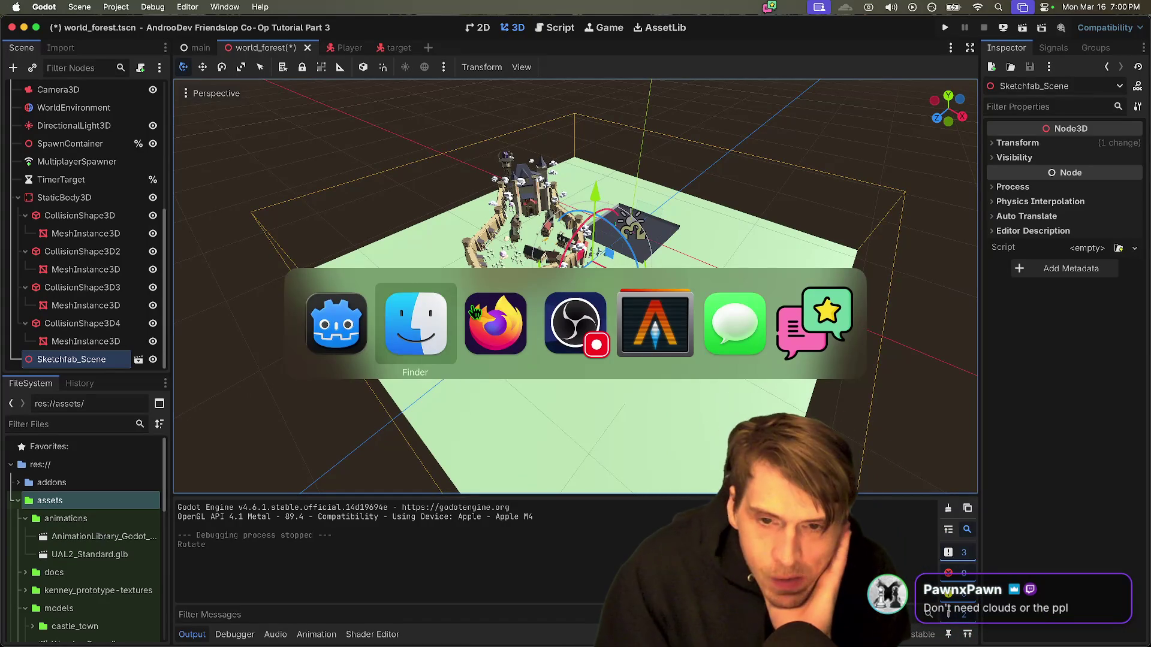
key(super+Tab)
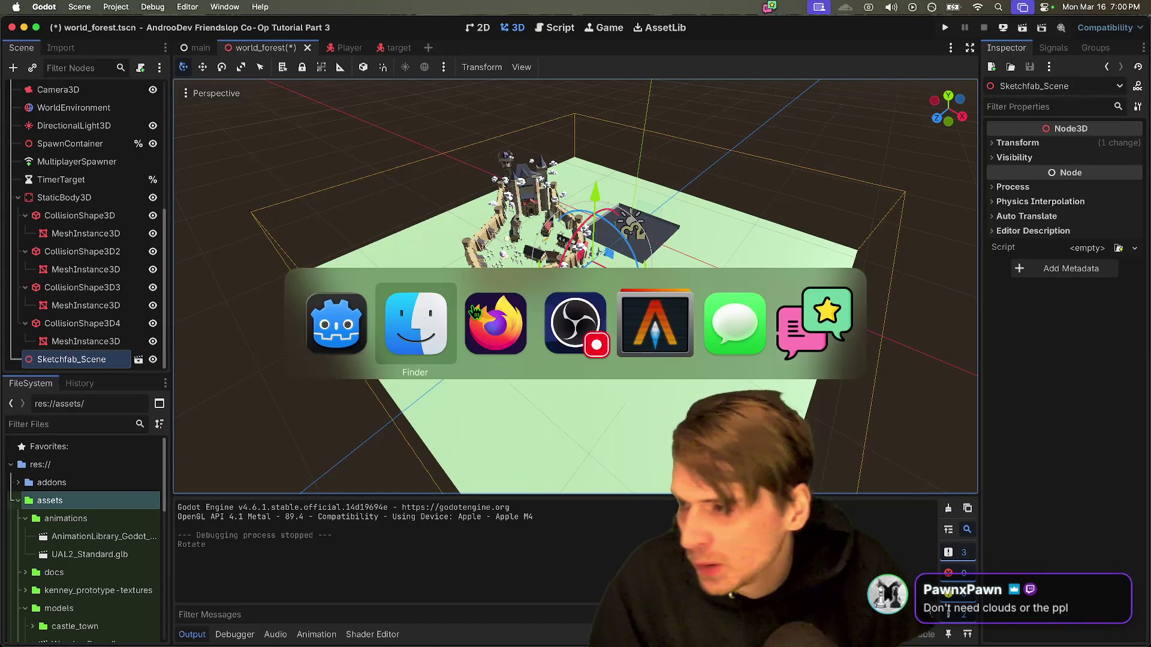
key(Escape)
Step: Scroll the FileSystem dock to assets/models and expand the castle_town folder
scroll(473, 312, up, 3)
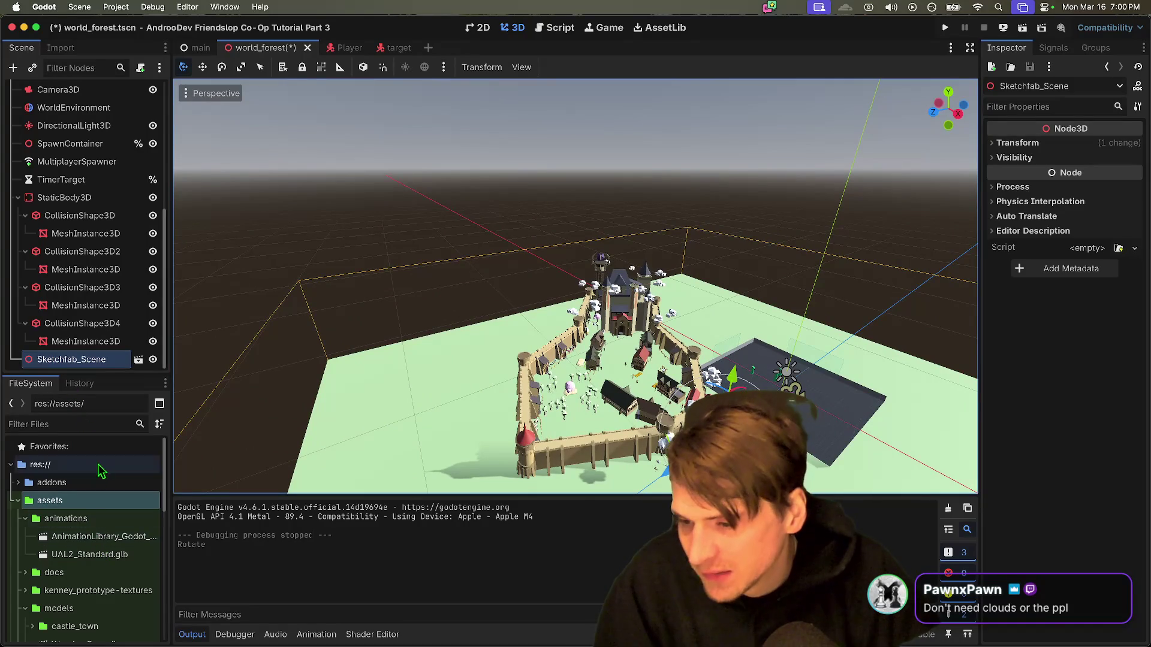
scroll(63, 545, down, 2)
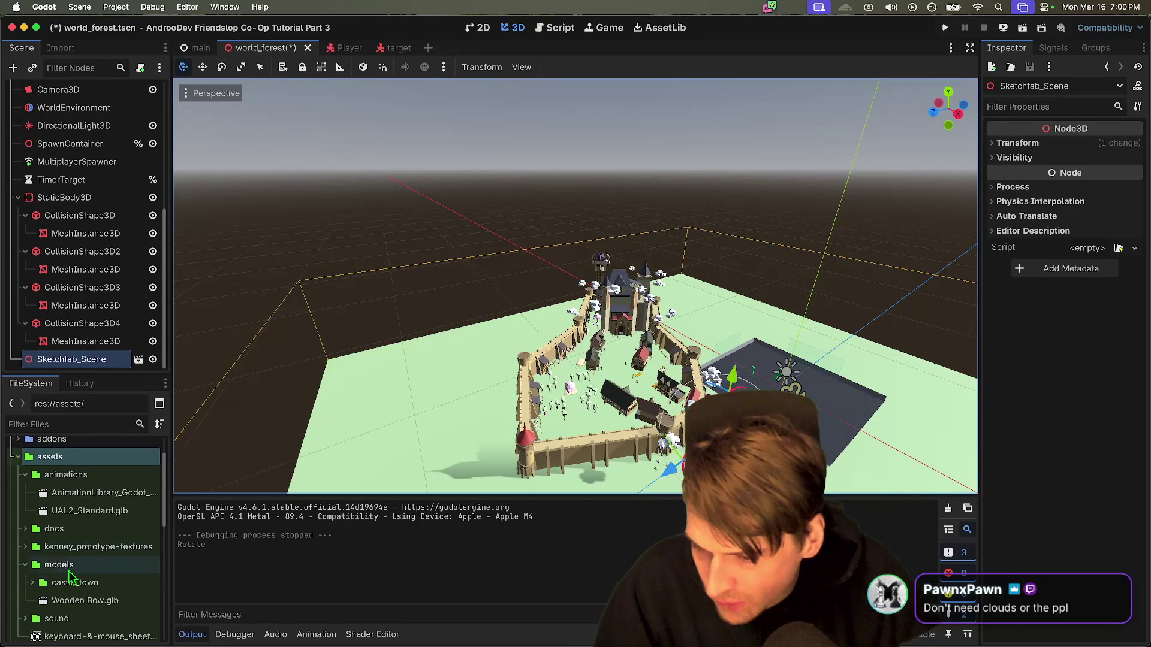
scroll(89, 599, down, 2)
click(95, 585)
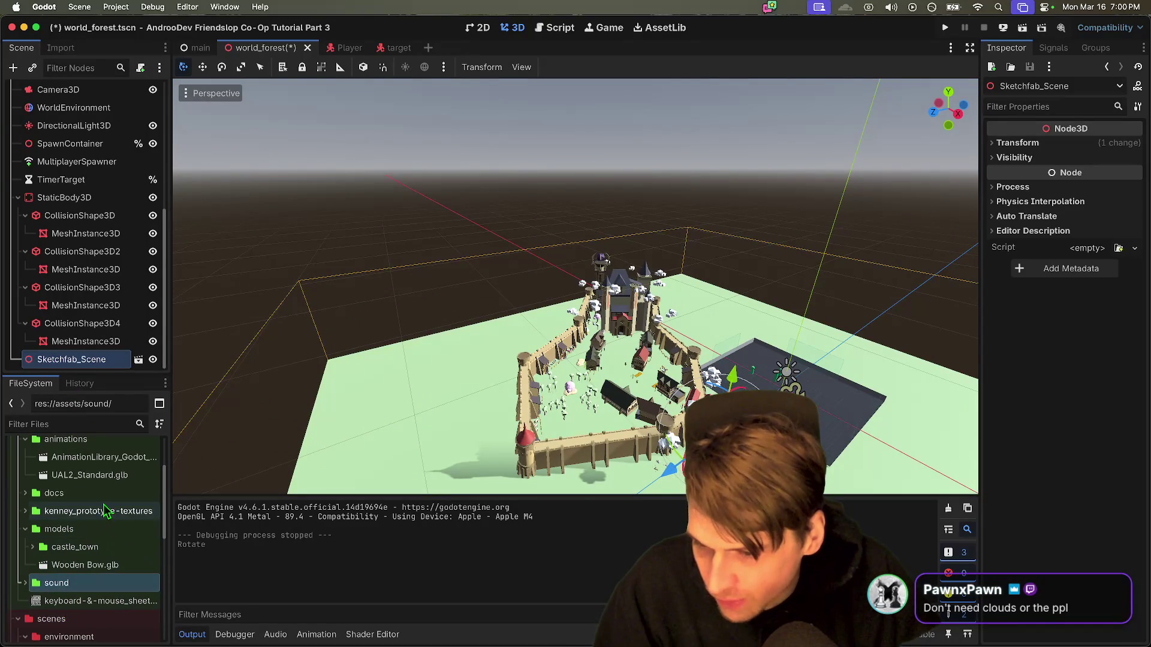
scroll(105, 509, down, 1)
scroll(105, 506, down, 3)
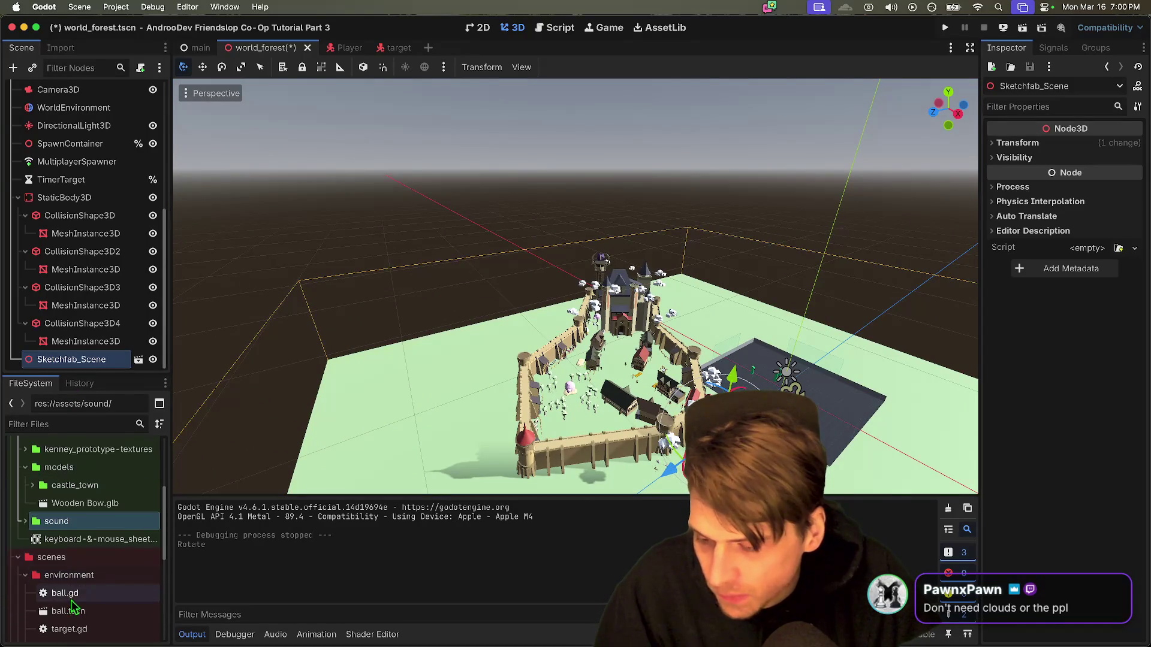
scroll(75, 593, up, 5)
double_click(75, 566)
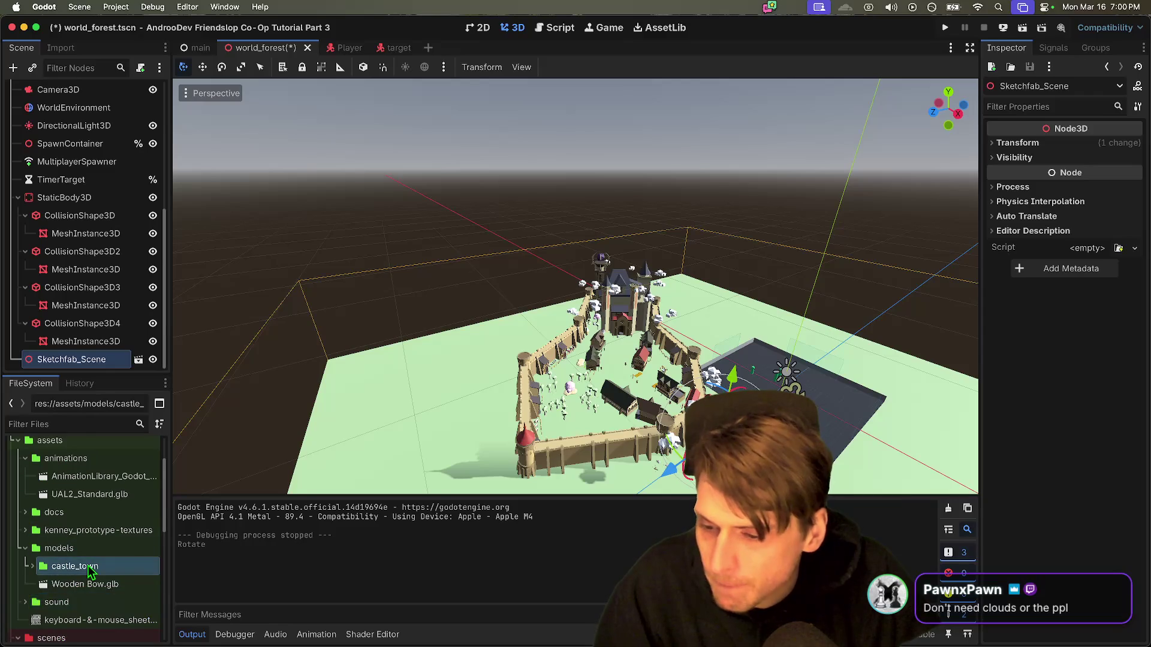
scroll(88, 587, down, 2)
Step: Open Advanced Import Settings for scene.gltf and widen the node list to show full names
double_click(87, 583)
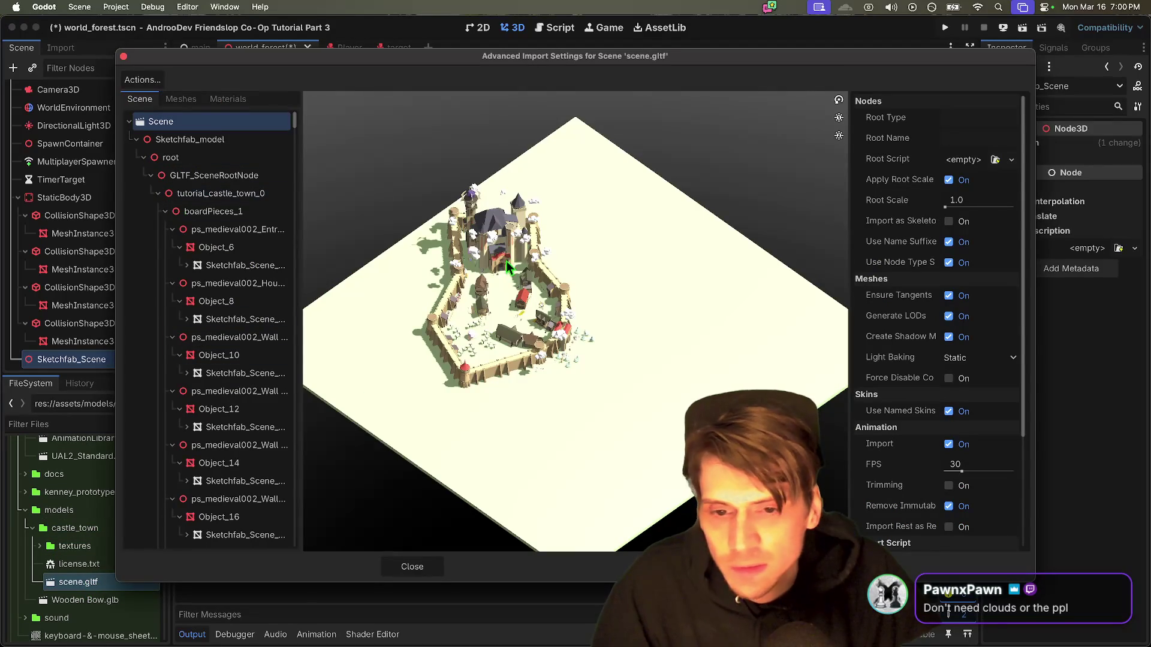
scroll(507, 282, up, 6)
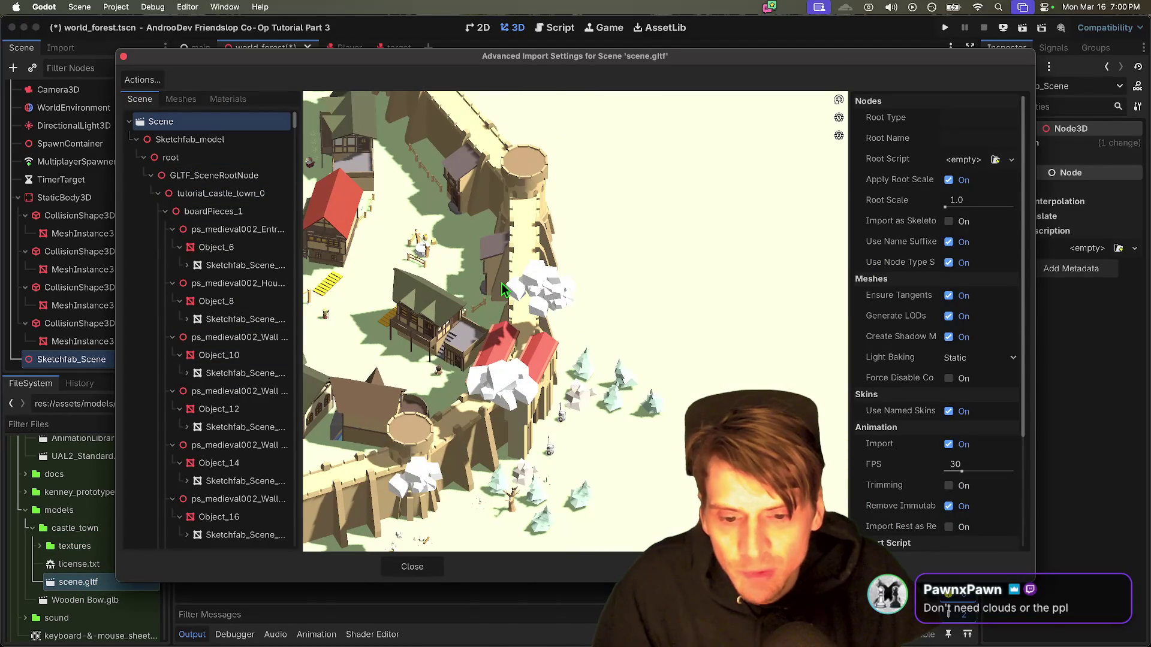
scroll(228, 455, down, 15)
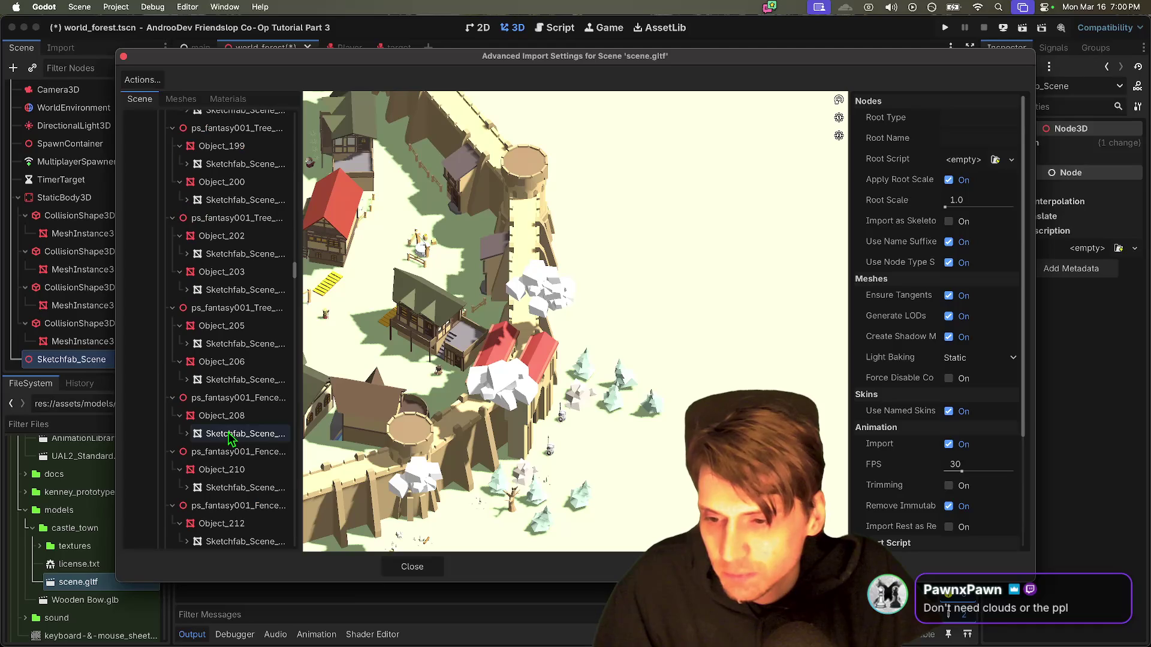
click(228, 452)
click(255, 398)
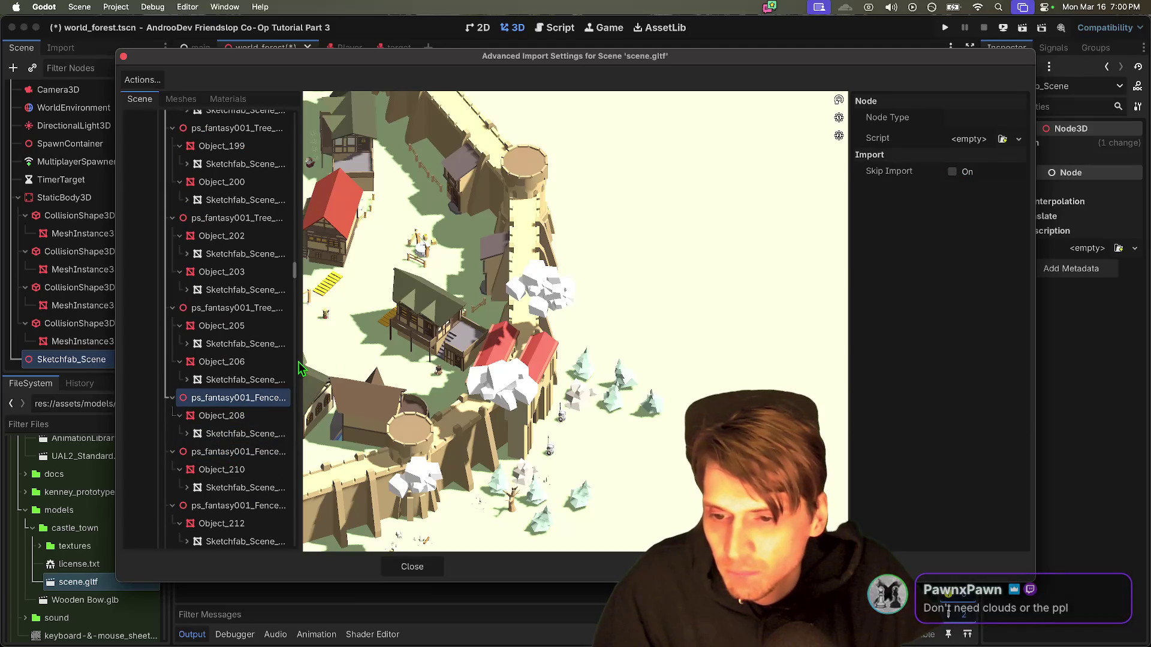
drag(299, 368, 442, 333)
drag(436, 280, 415, 537)
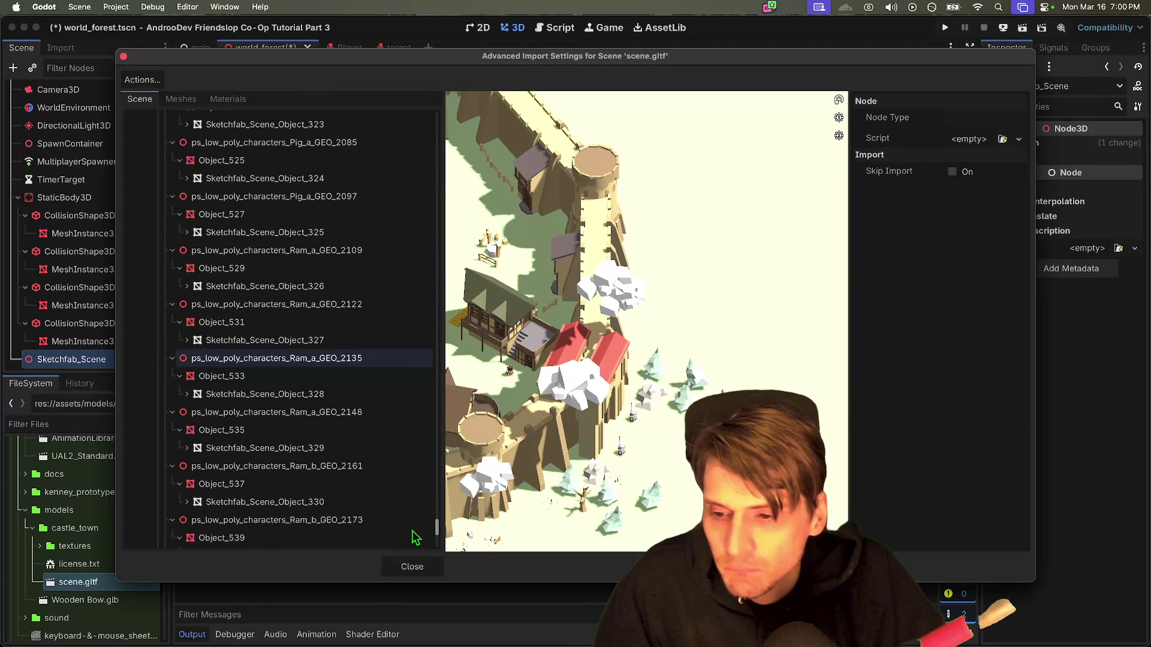
Step: Collapse the Ram_b_GEO_2161, Ram_b_GEO_2173 and Hammer_GEO_Forge_2197 character nodes
click(257, 466)
key(Left)
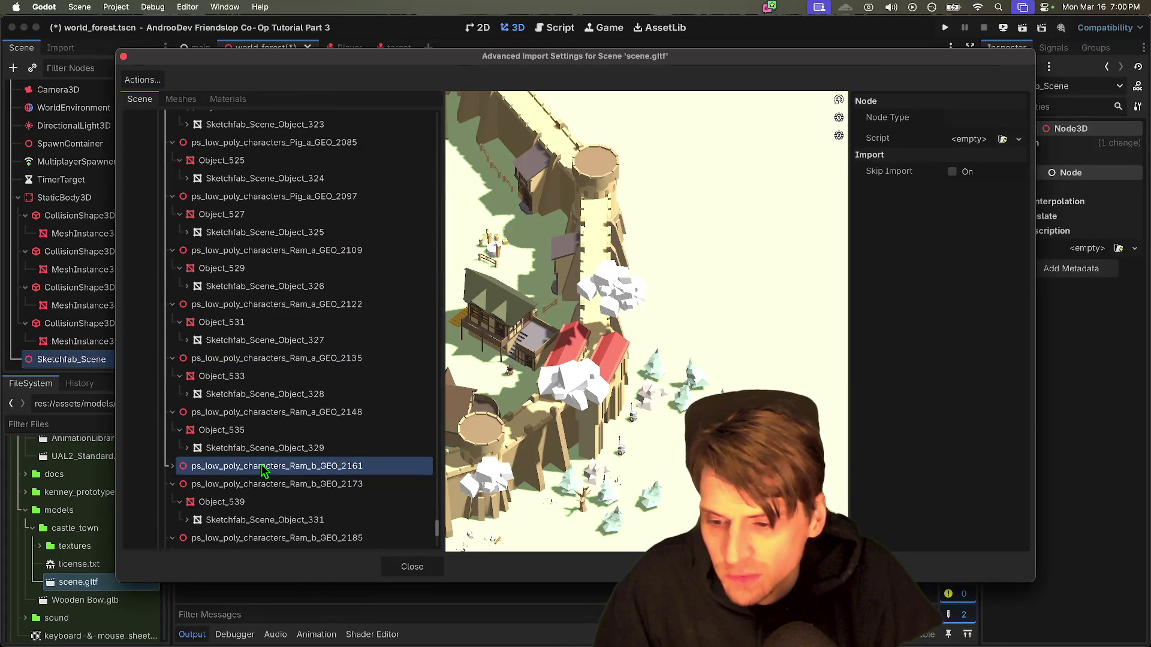
click(258, 484)
key(Left)
click(291, 507)
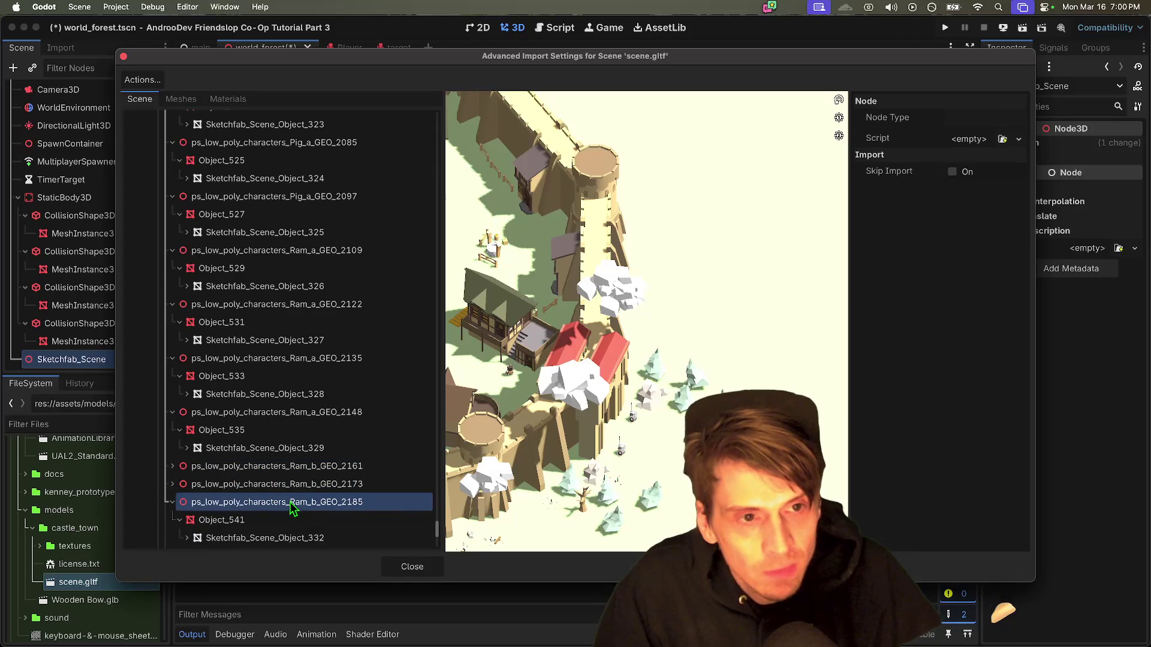
click(294, 520)
key(Left)
Step: Collapse the Ram_a_GEO, Hammer_GEO_2209, Rabbit_2219 and Ram_GEO_2232 nodes
click(321, 412)
key(Left)
key(Up)
key(Up)
key(Up)
key(Down)
key(Down)
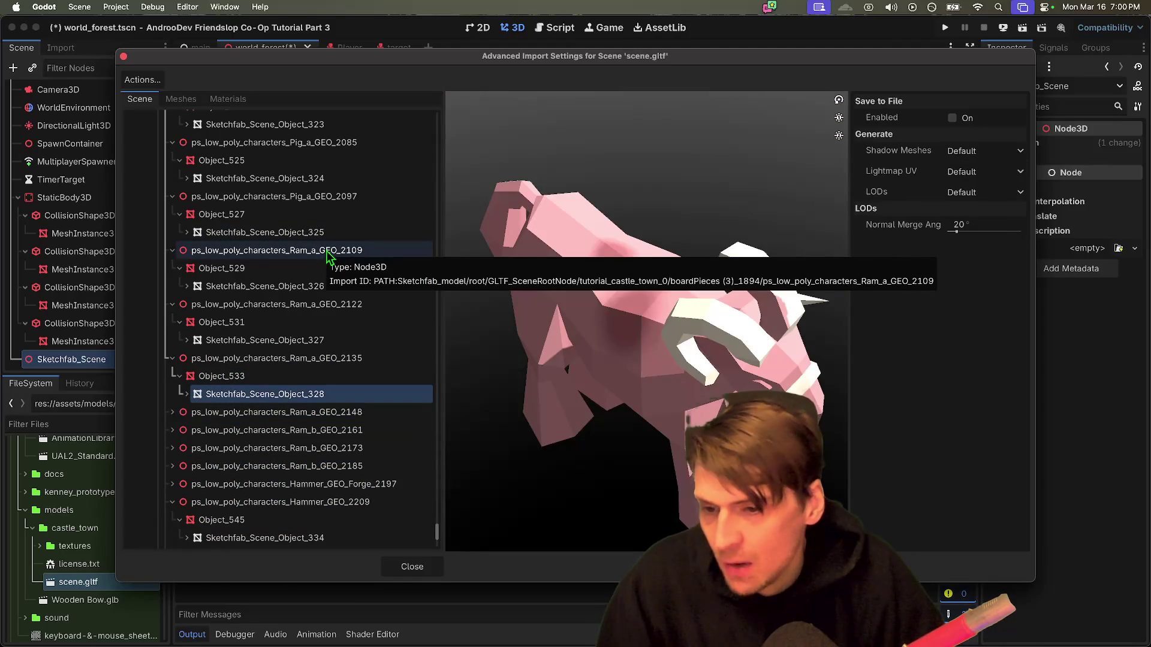
key(Up)
key(Up)
key(Left)
key(Up)
key(Up)
key(Up)
key(Left)
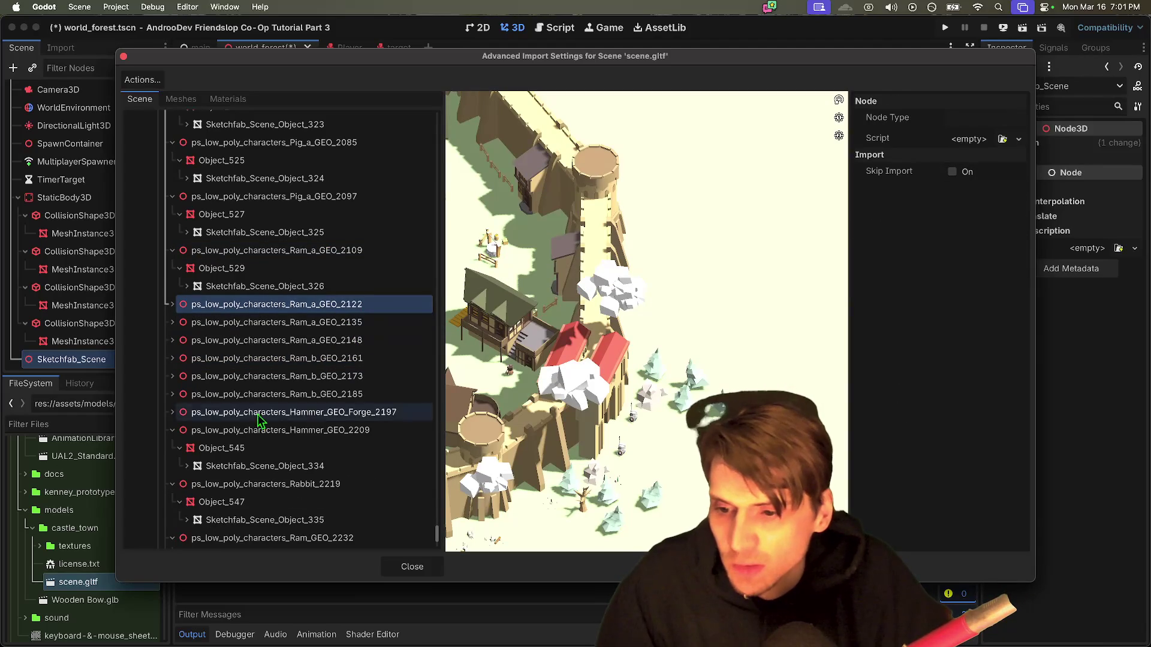
click(271, 429)
key(Left)
key(Down)
key(Left)
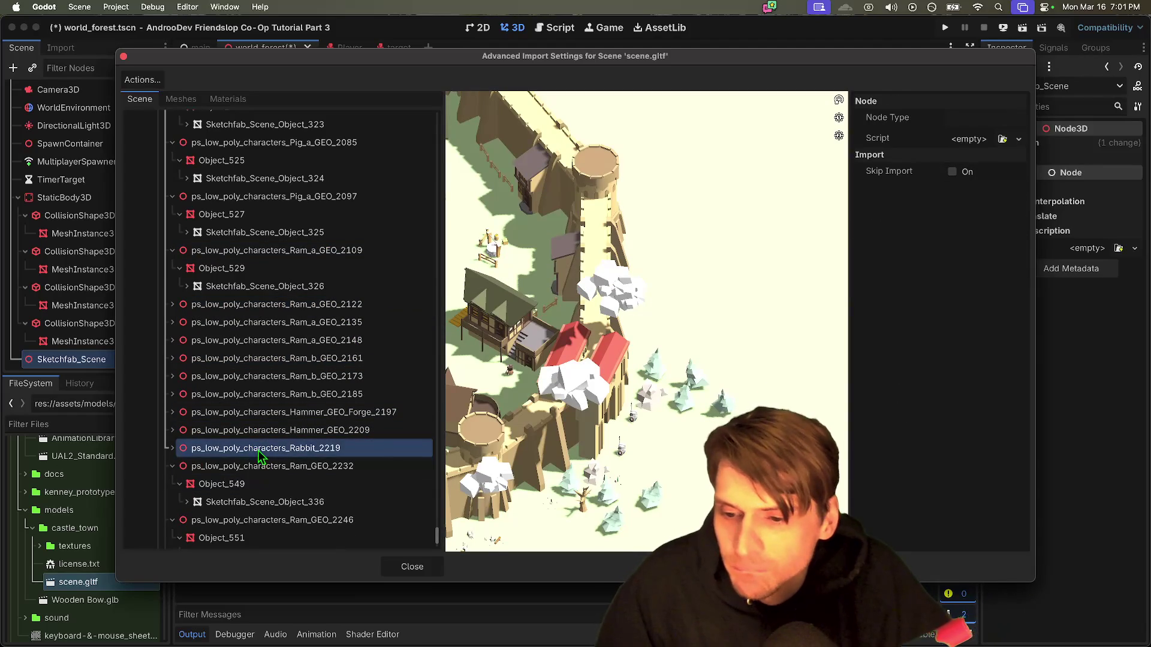
key(Down)
key(Left)
Step: Mark the Ram_a_GEO_2135 node to skip import
click(288, 307)
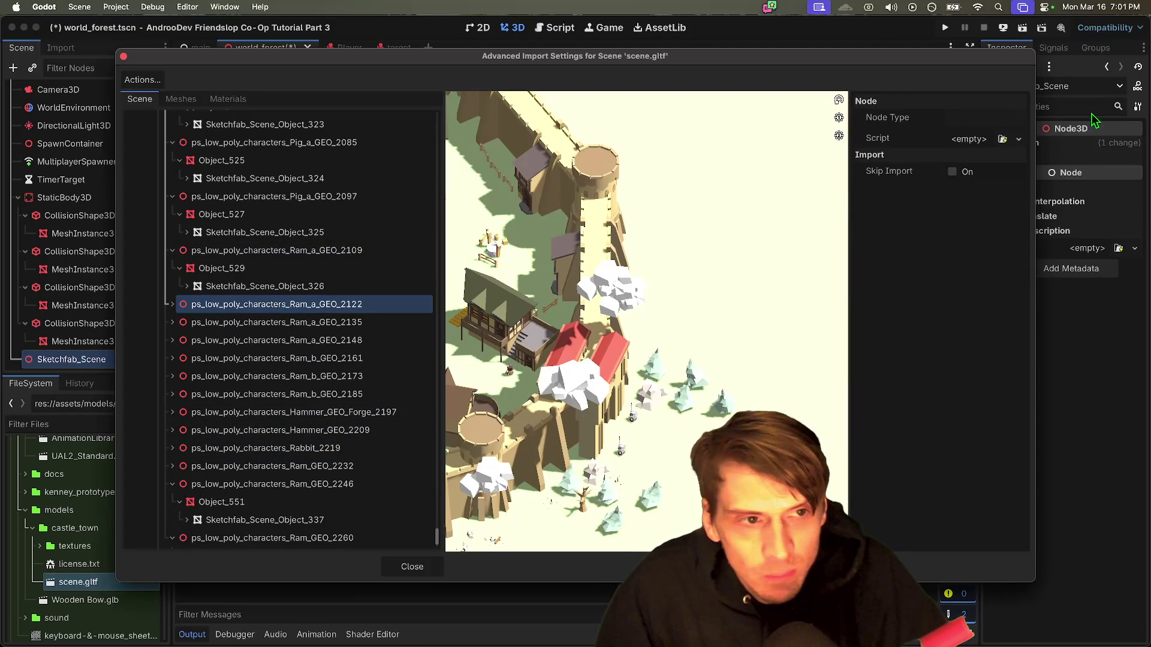
click(417, 322)
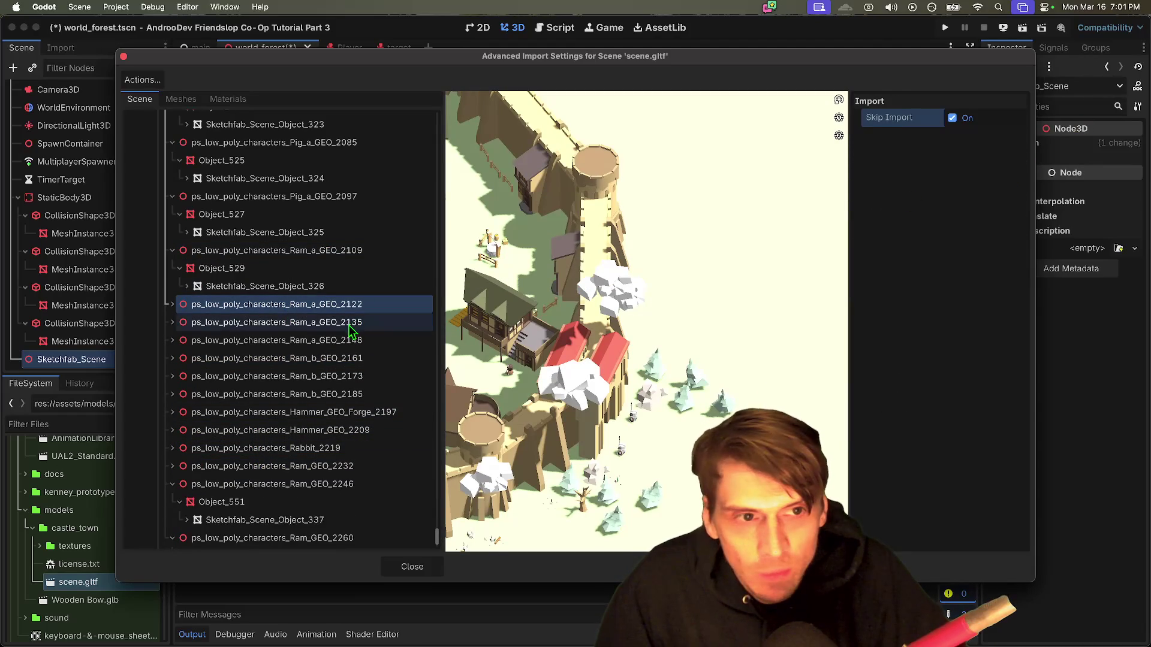
click(999, 172)
scroll(348, 309, up, 20)
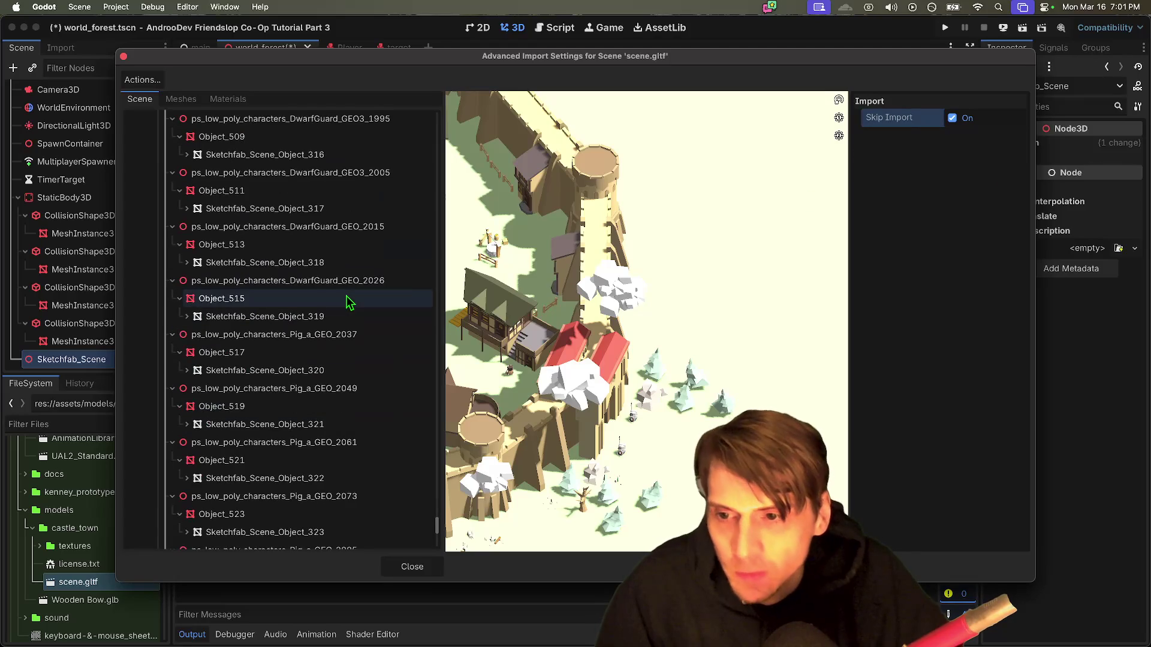
mouse_move(437, 507)
mouse_down()
mouse_move(419, 287)
mouse_move(437, 99)
mouse_up()
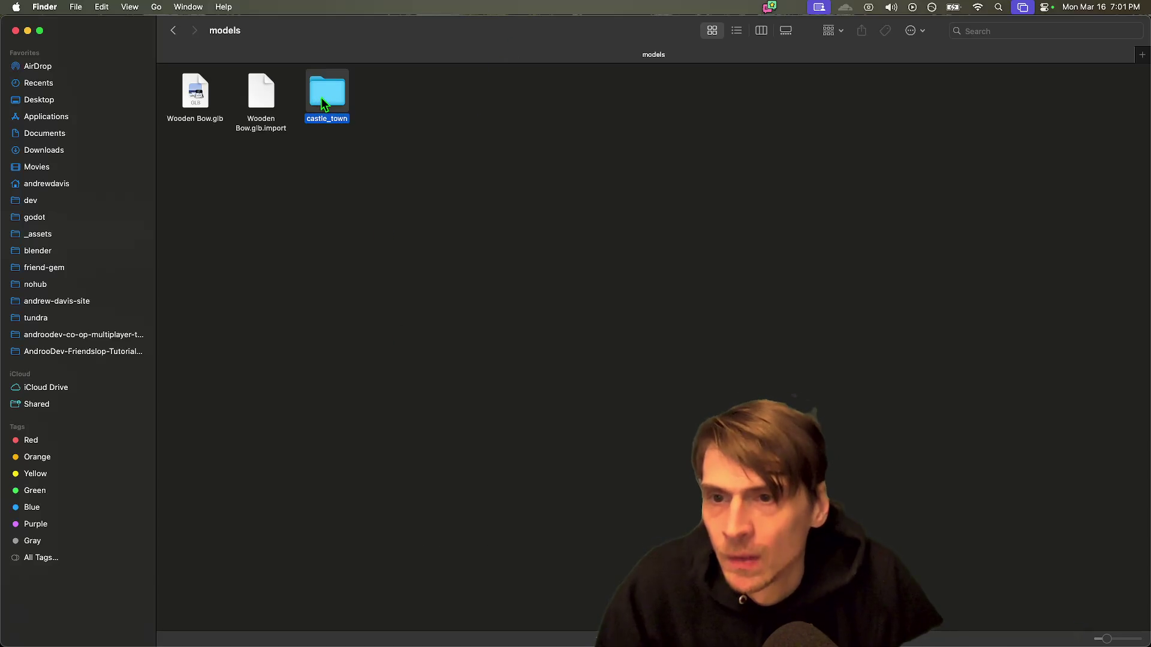
Step: Open the castle_town folder in Finder and launch Blender via Spotlight search 'bl'
double_click(343, 106)
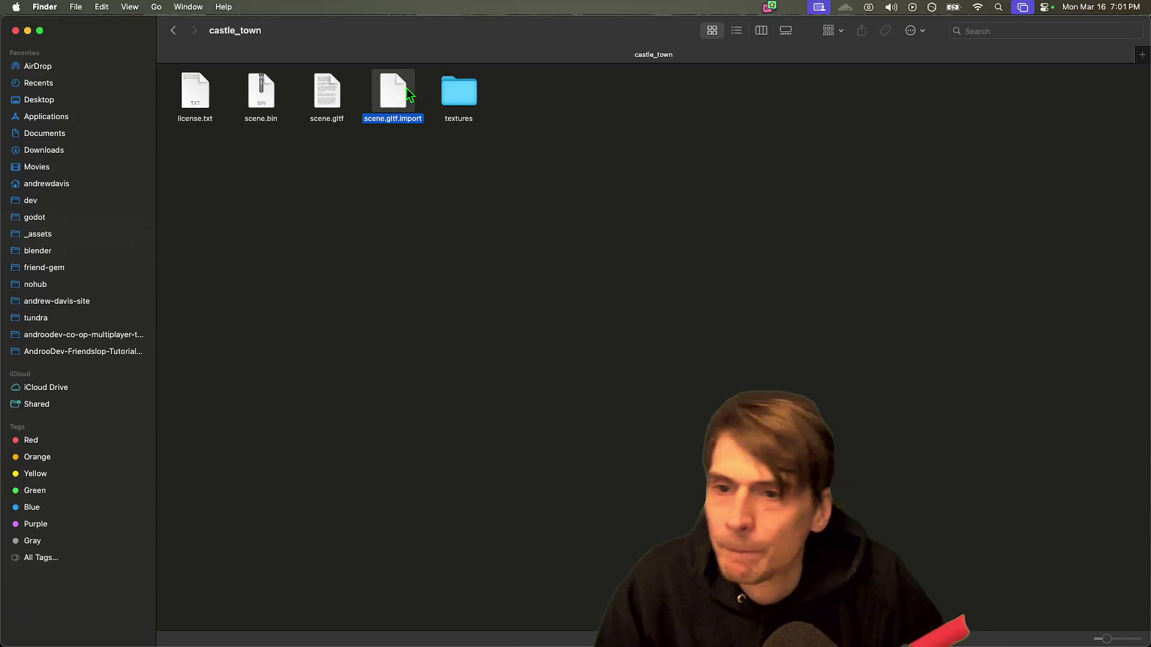
mouse_move(324, 92)
mouse_down()
mouse_move(474, 642)
mouse_move(564, 346)
mouse_up()
key(super+space)
text(bl)
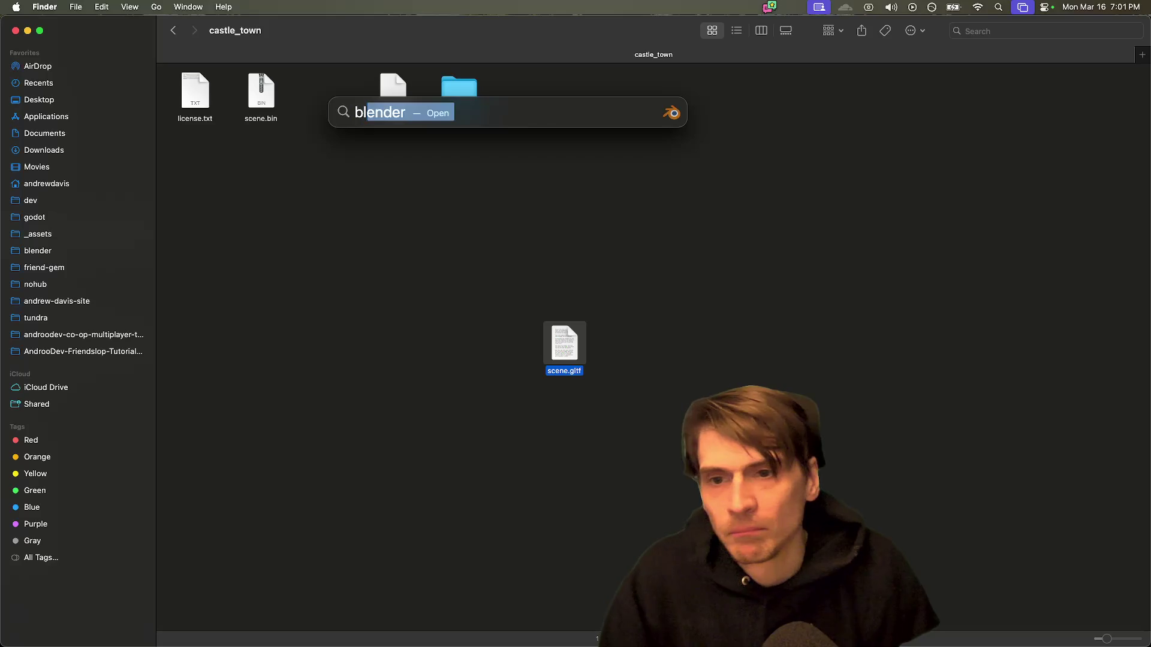
key(Return)
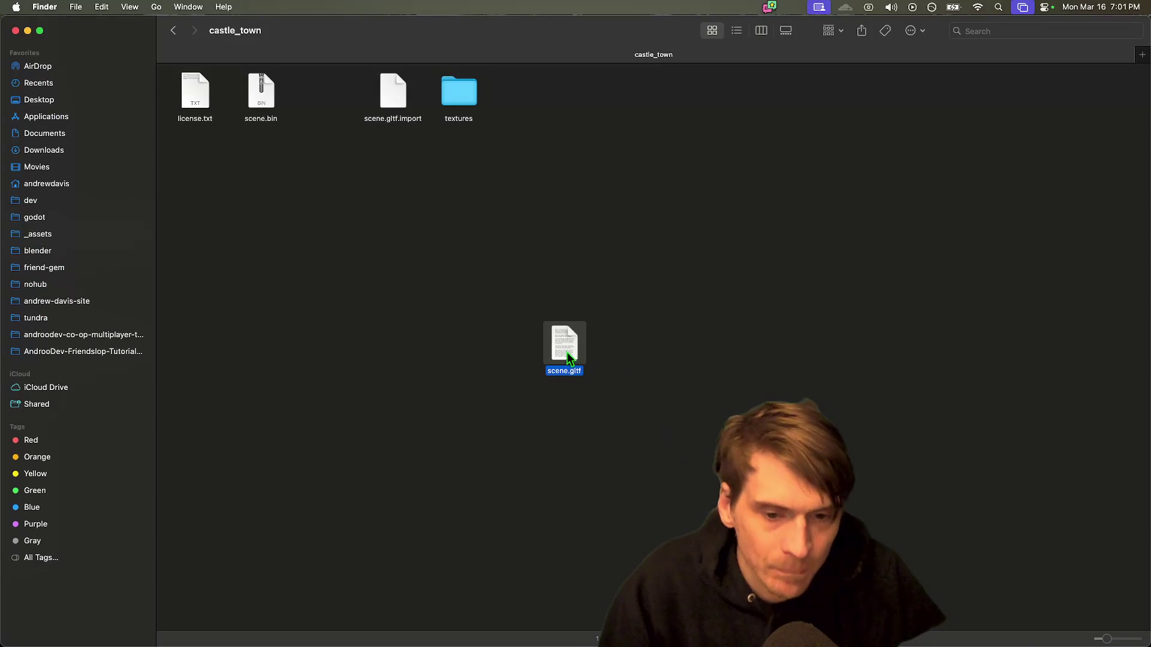
Step: Reposition scene.gltf within the Finder window and bring Blender to the front
mouse_move(572, 645)
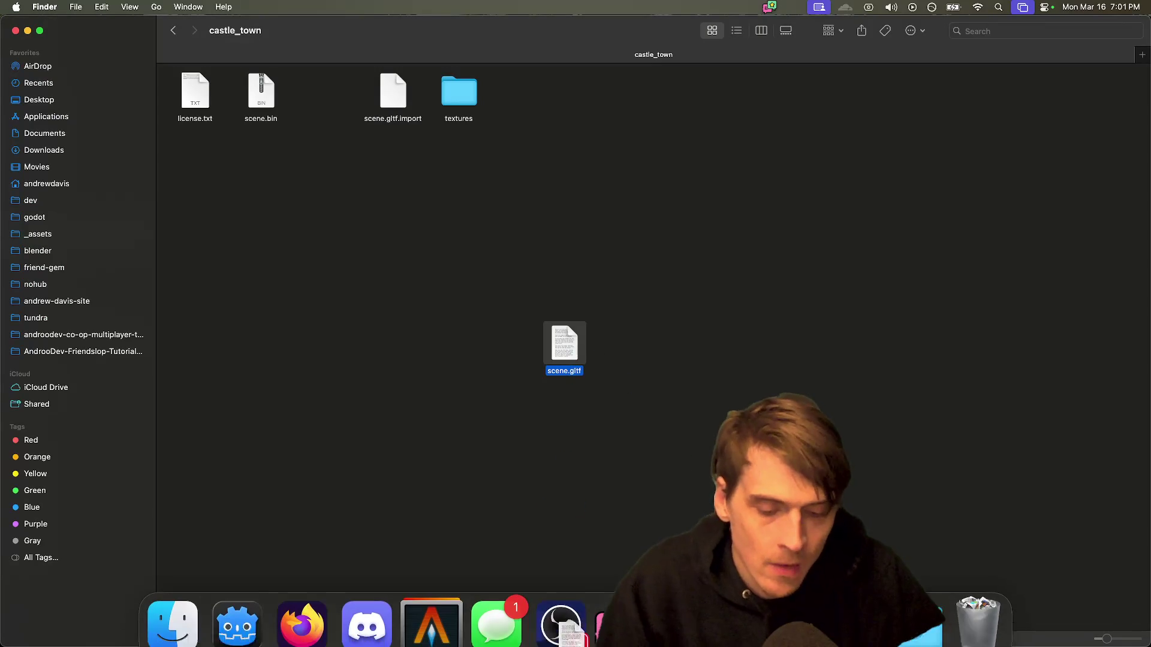
mouse_move(564, 344)
mouse_down()
mouse_move(680, 412)
mouse_move(663, 302)
mouse_up()
mouse_move(907, 415)
mouse_down()
mouse_move(683, 264)
mouse_move(684, 305)
mouse_up()
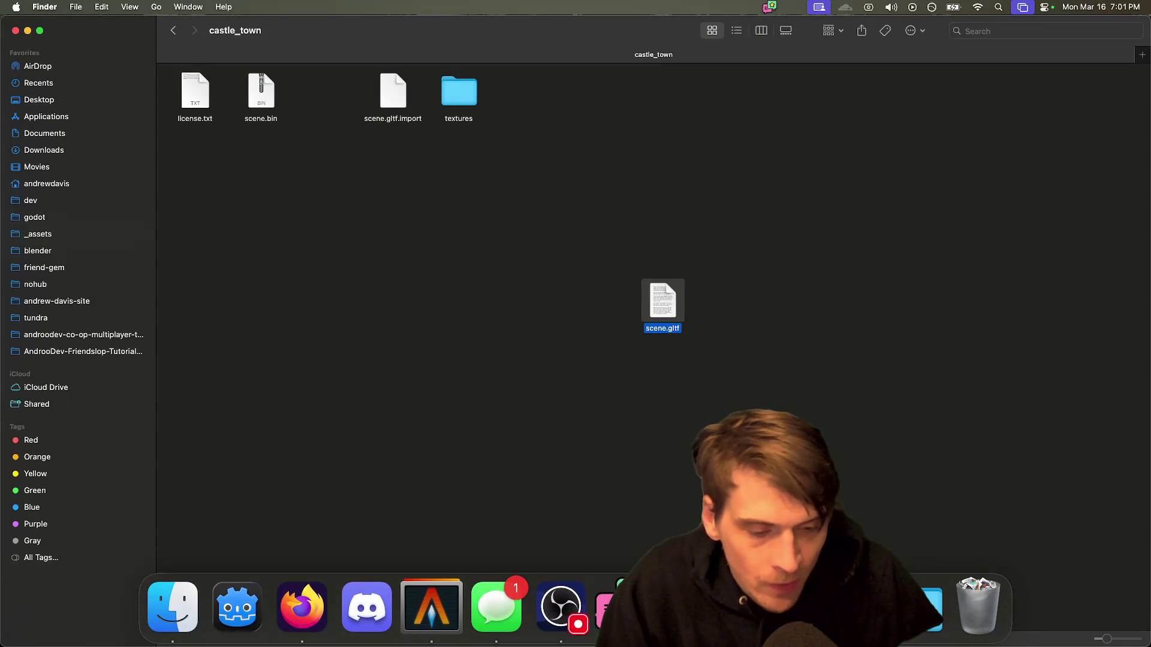
drag(663, 303, 564, 390)
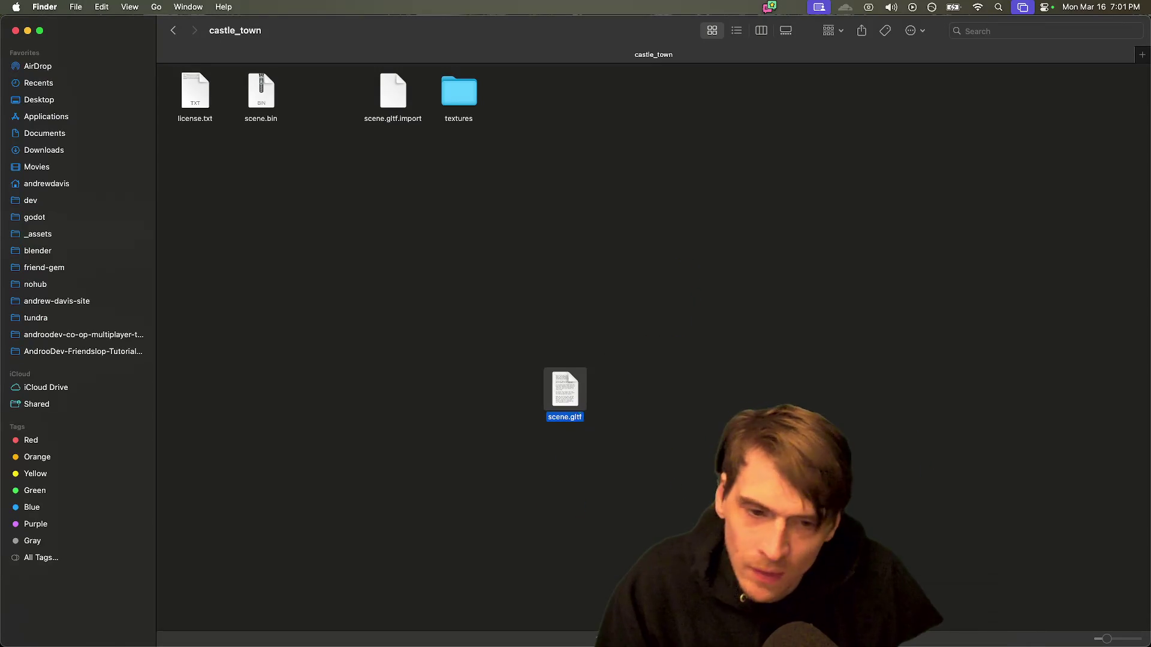
click(545, 623)
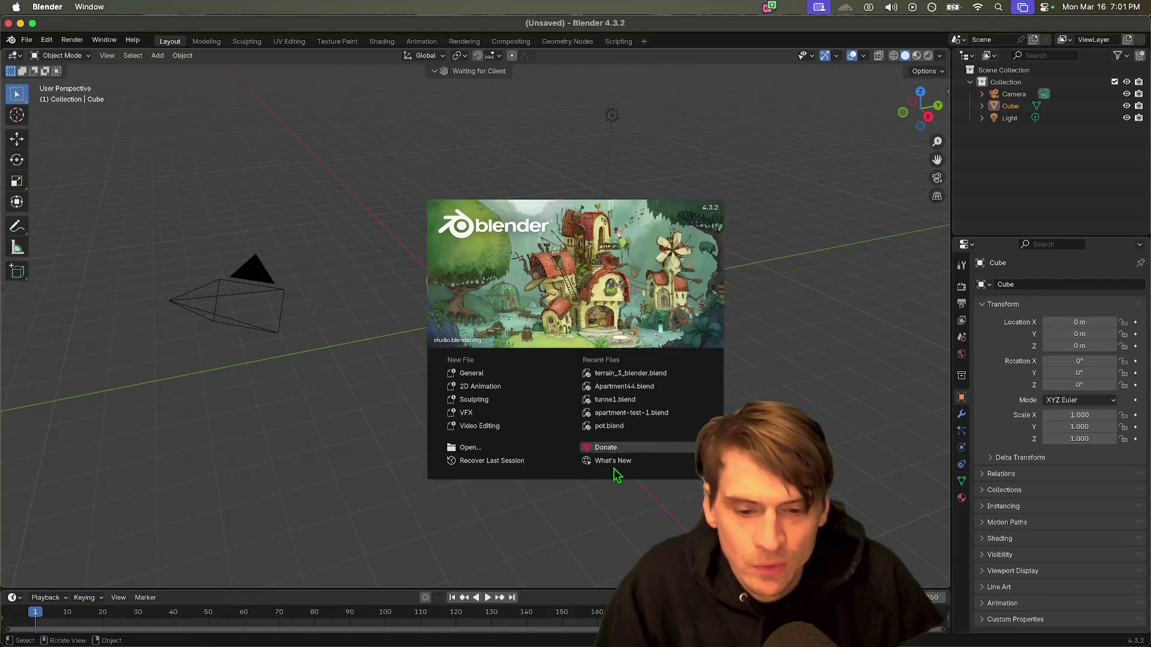
Step: Dismiss Blender's start splash and delete the default cube
click(635, 501)
key(x)
click(510, 340)
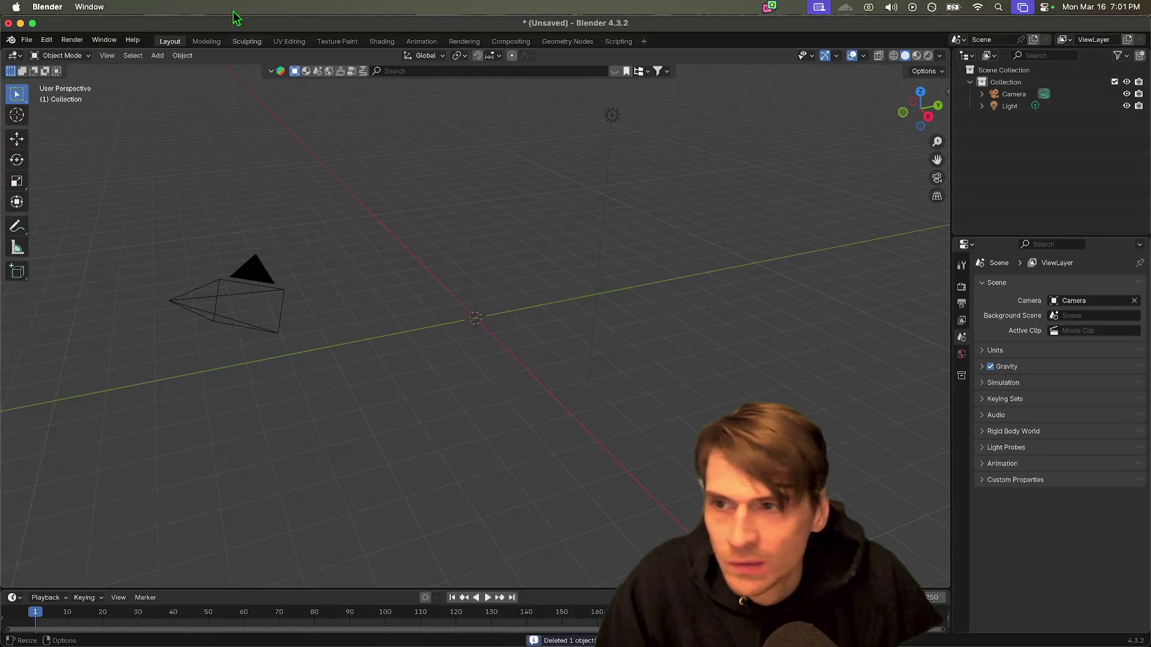
Step: Import the glTF 2.0 file _assets/environment/castle_town/scene.gltf
click(27, 39)
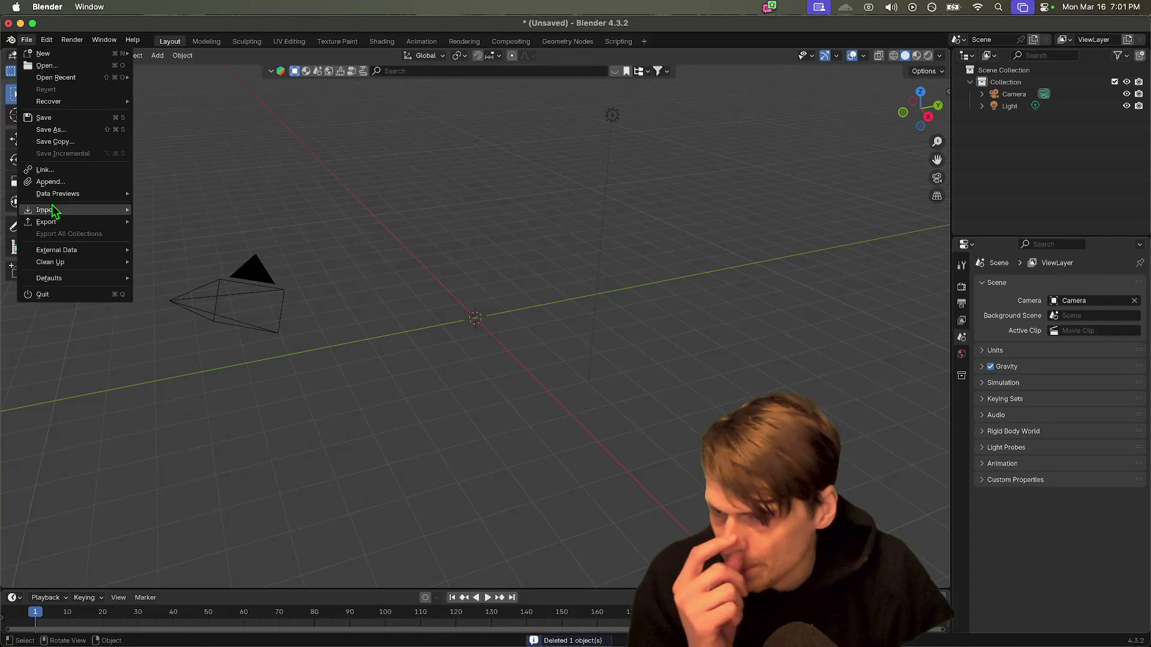
mouse_move(55, 210)
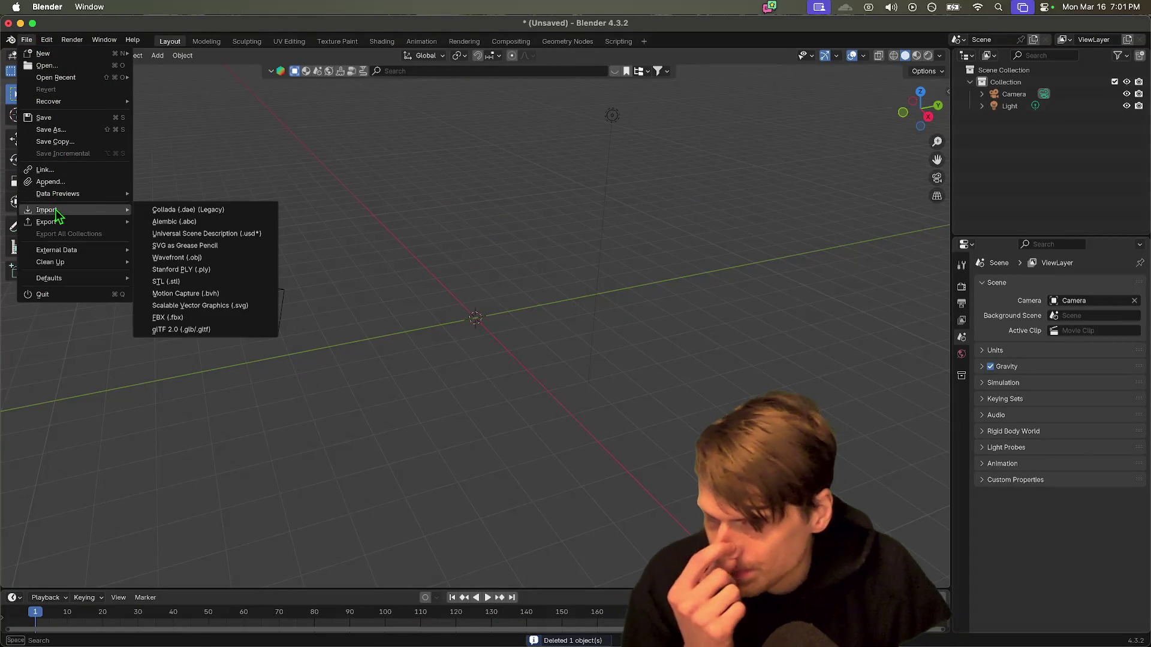
click(227, 330)
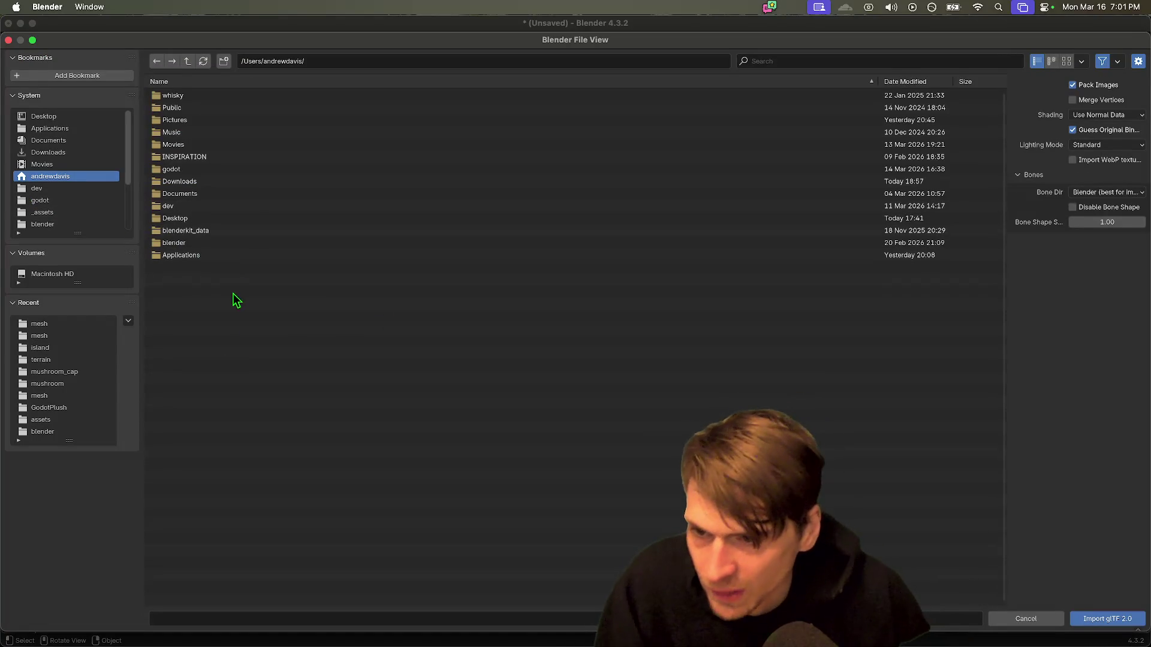
scroll(89, 193, down, 1)
scroll(90, 193, down, 1)
click(89, 192)
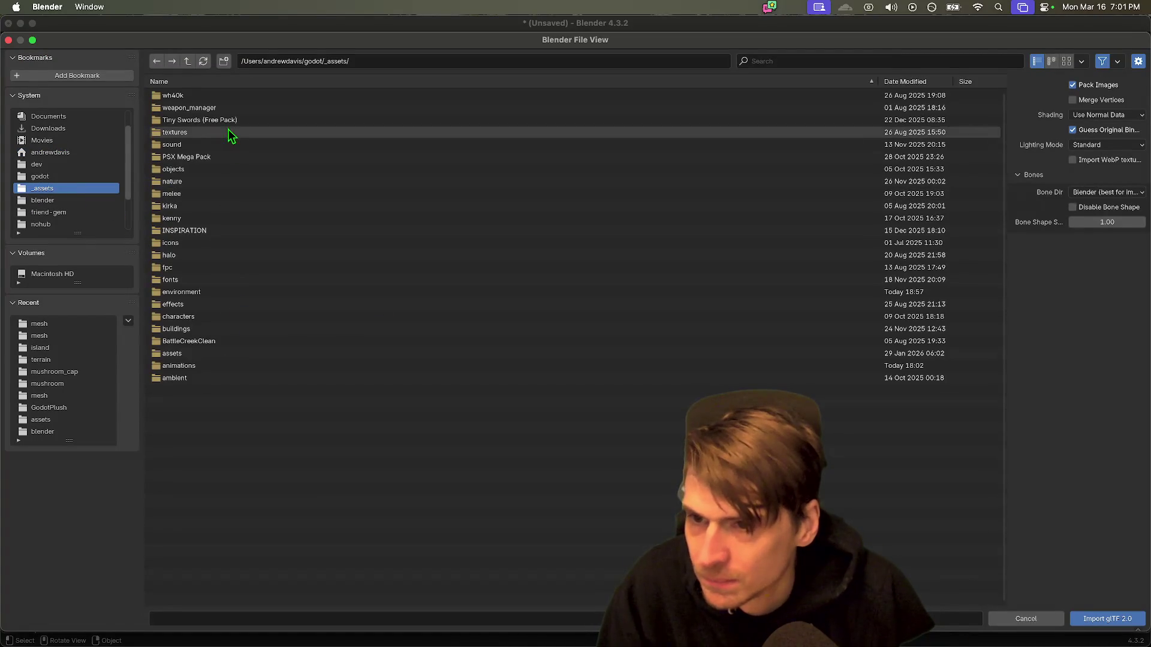
double_click(199, 292)
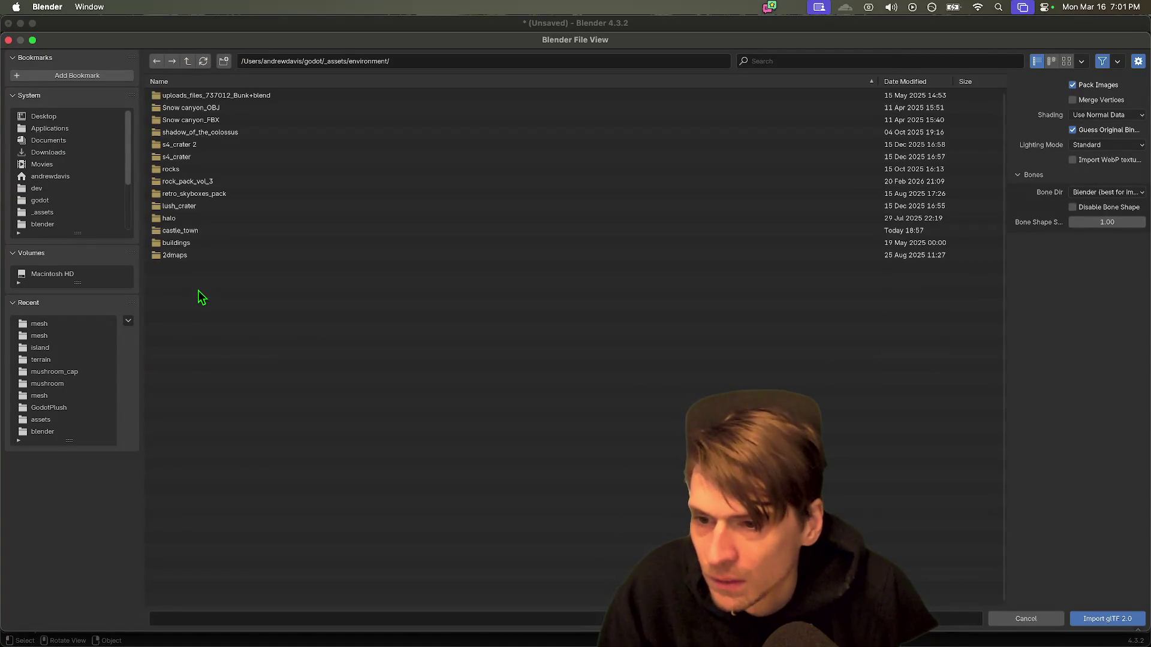
double_click(212, 231)
double_click(217, 107)
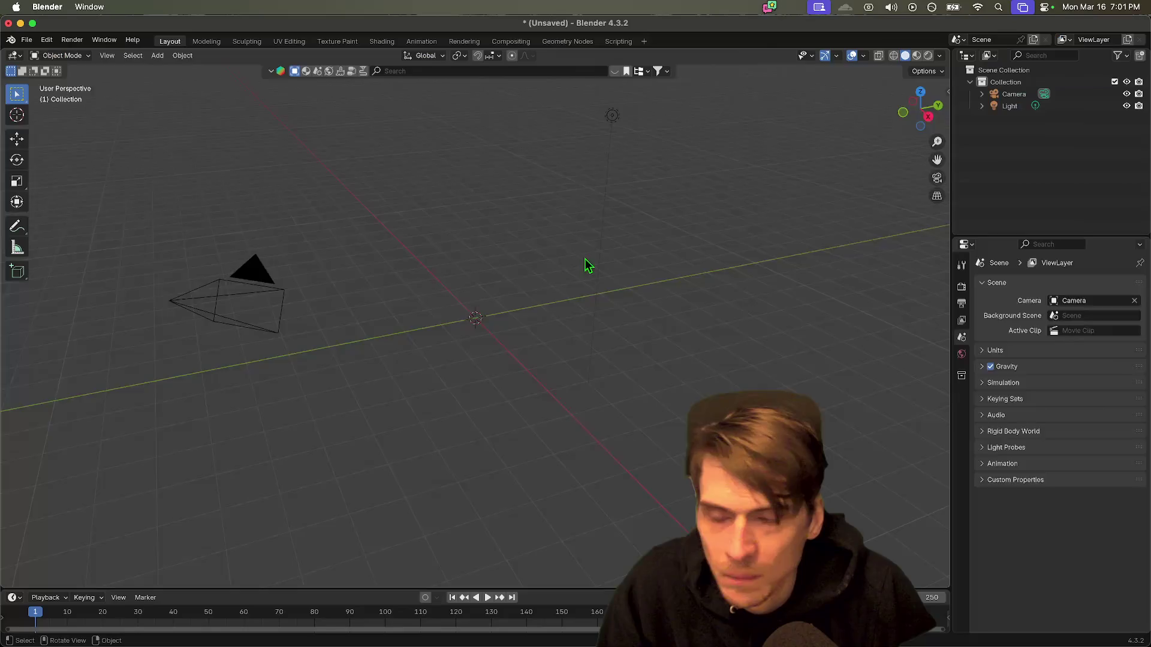
Step: Select and expand tutorial_castle_town_0 in the Outliner and make the Outliner taller
scroll(722, 273, down, 5)
scroll(524, 227, up, 10)
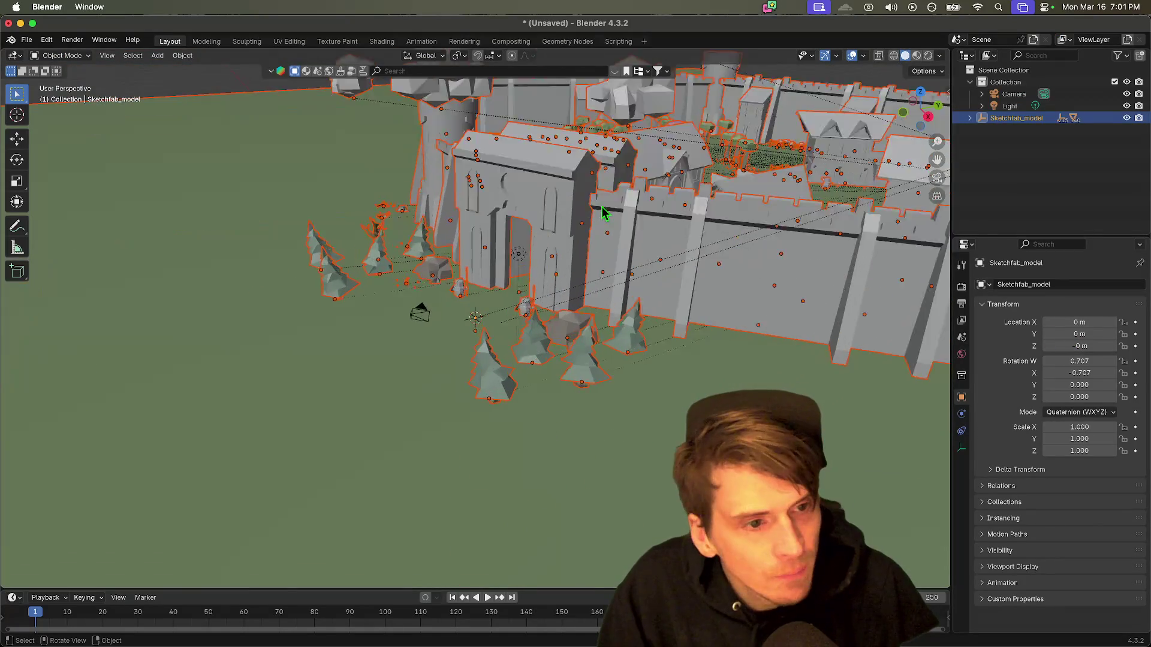
scroll(524, 227, down, 5)
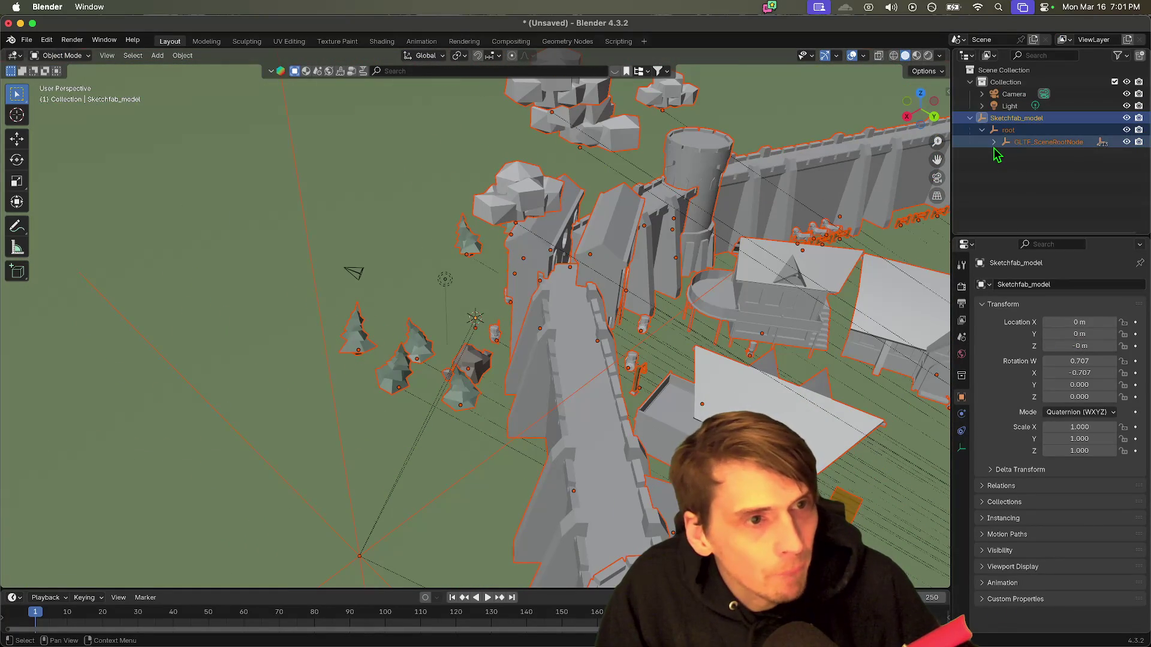
click(1000, 154)
click(1005, 155)
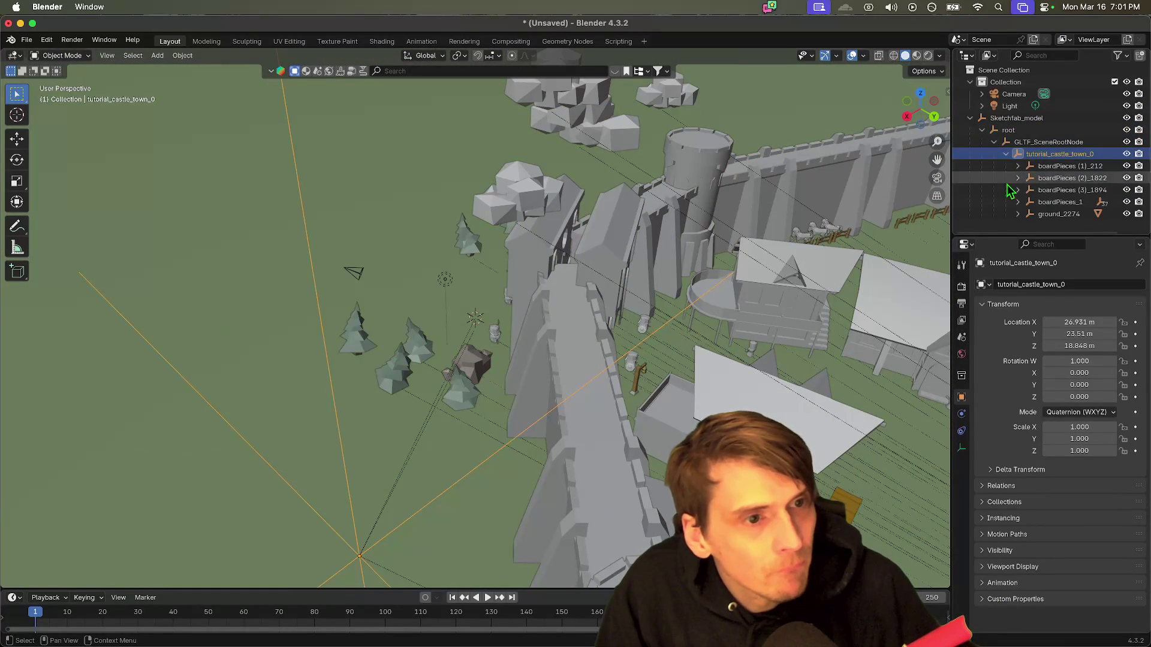
drag(1042, 236, 1085, 327)
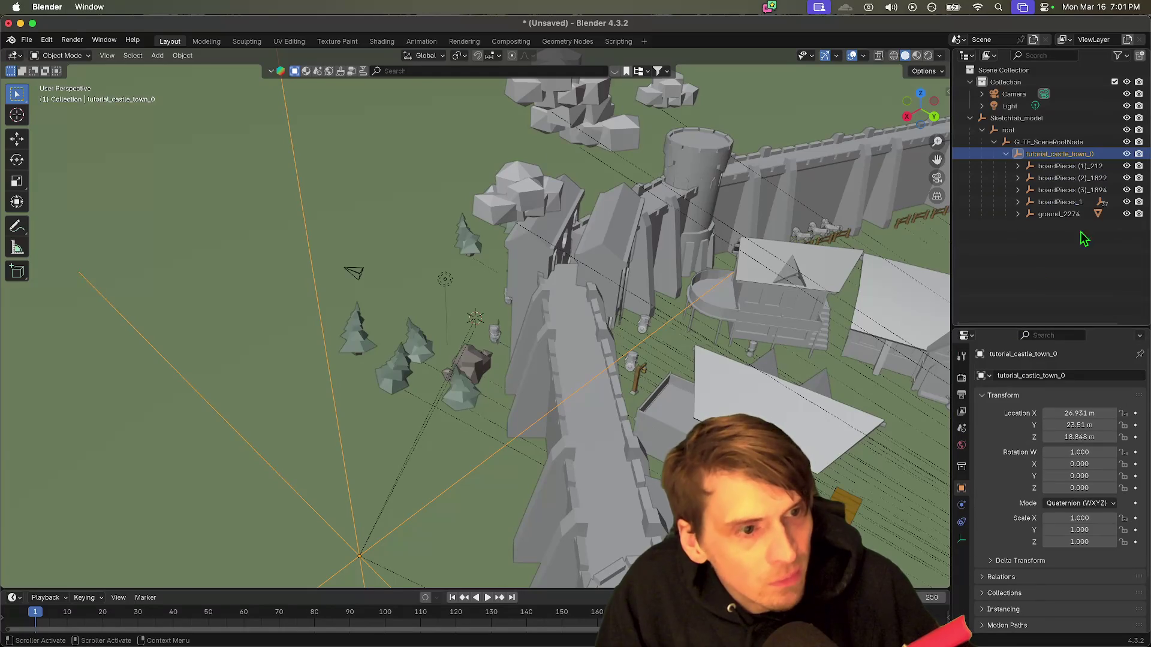
Step: Hide and re-show boardPieces (3)_1894, orbit over the town, and collapse tutorial_castle_town_0
click(1126, 191)
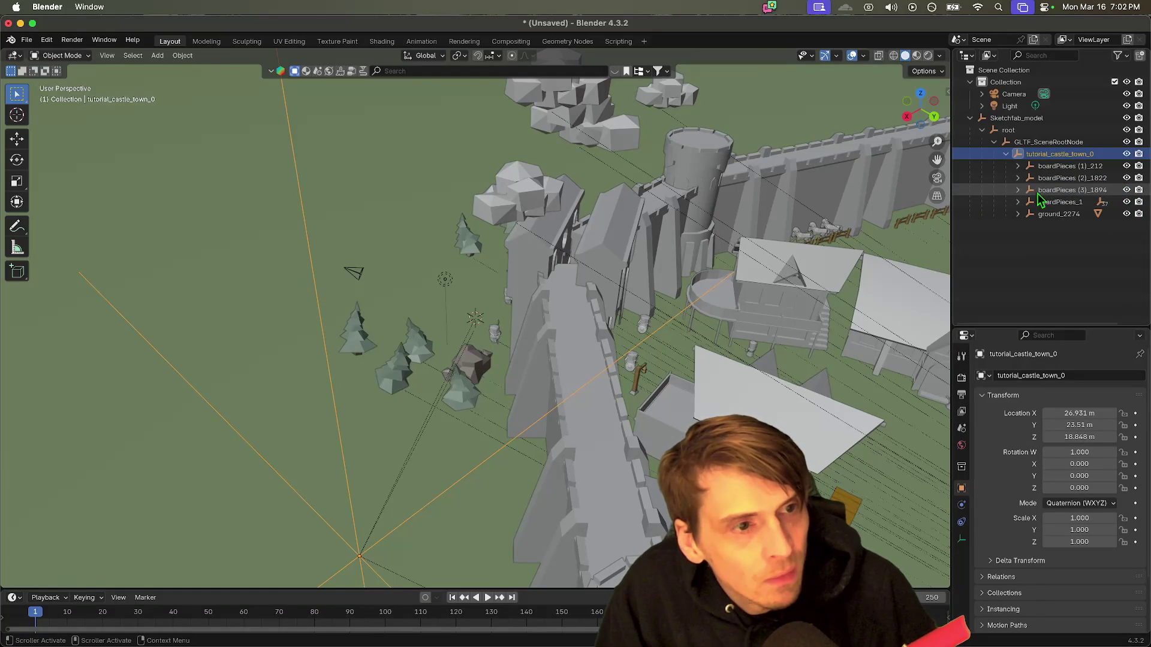
click(1017, 190)
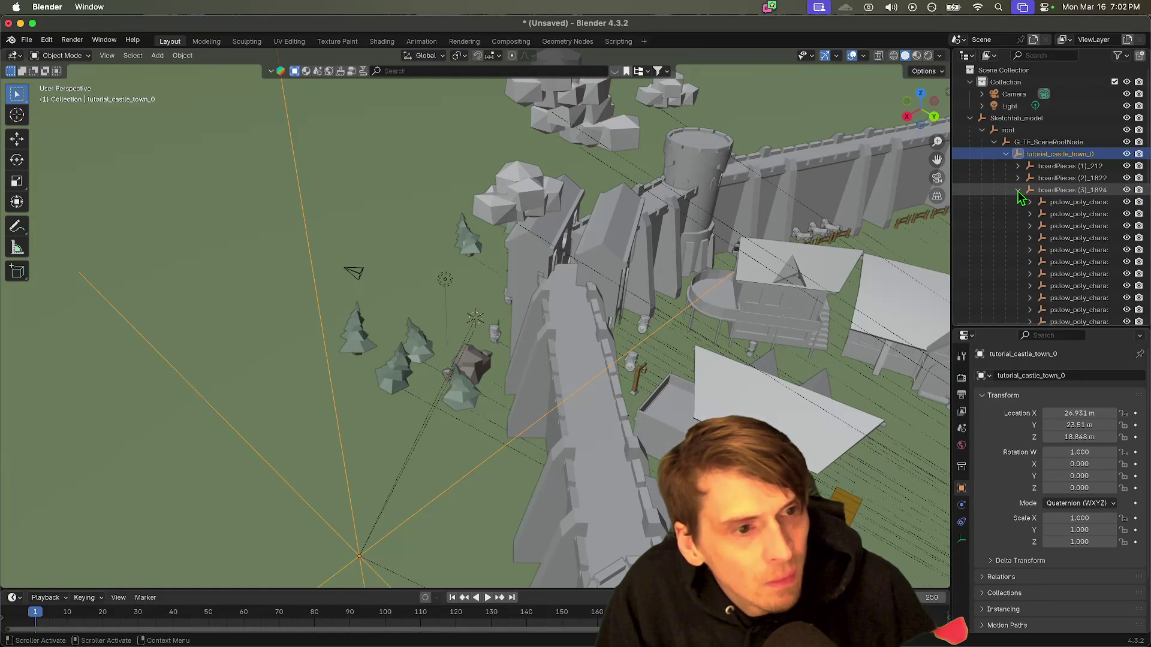
click(1126, 190)
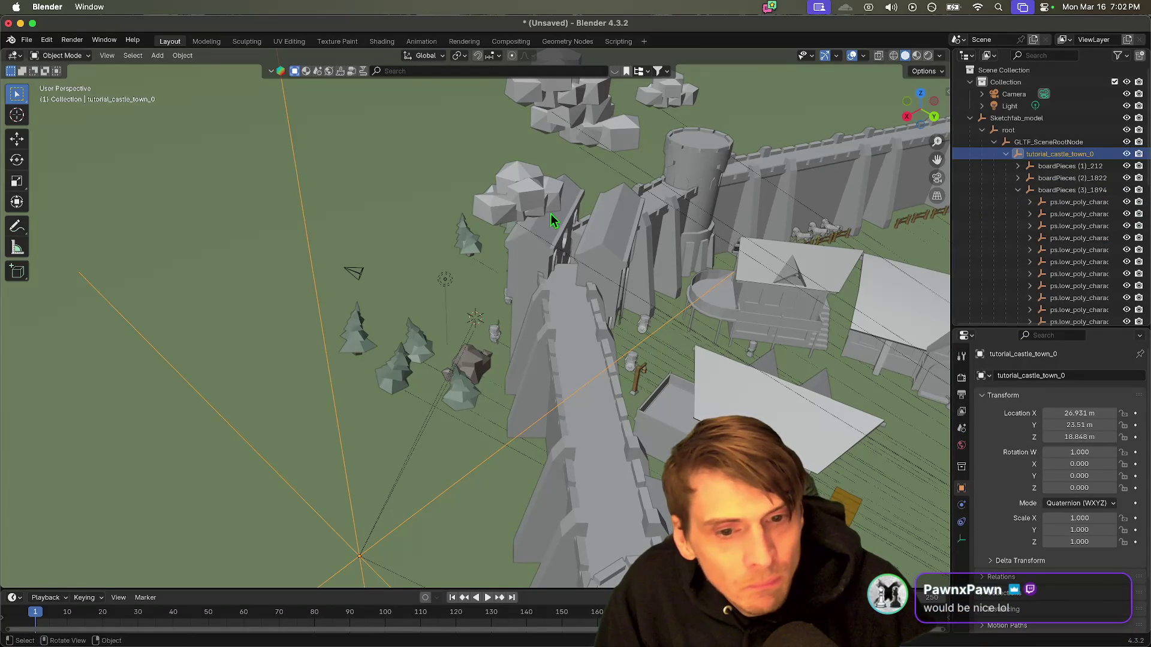
mouse_move(642, 215)
mouse_down()
mouse_move(752, 214)
mouse_move(403, 329)
mouse_move(538, 312)
mouse_move(541, 268)
mouse_move(606, 271)
mouse_move(489, 261)
mouse_up()
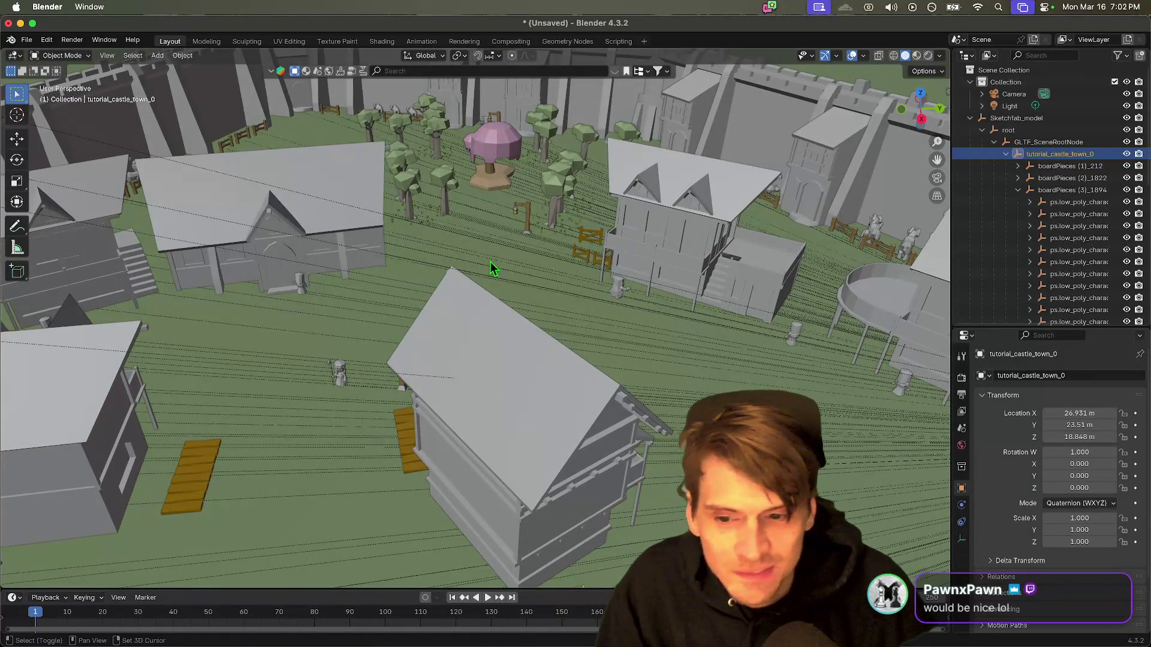
scroll(492, 268, up, 1)
scroll(491, 267, down, 5)
scroll(501, 257, up, 4)
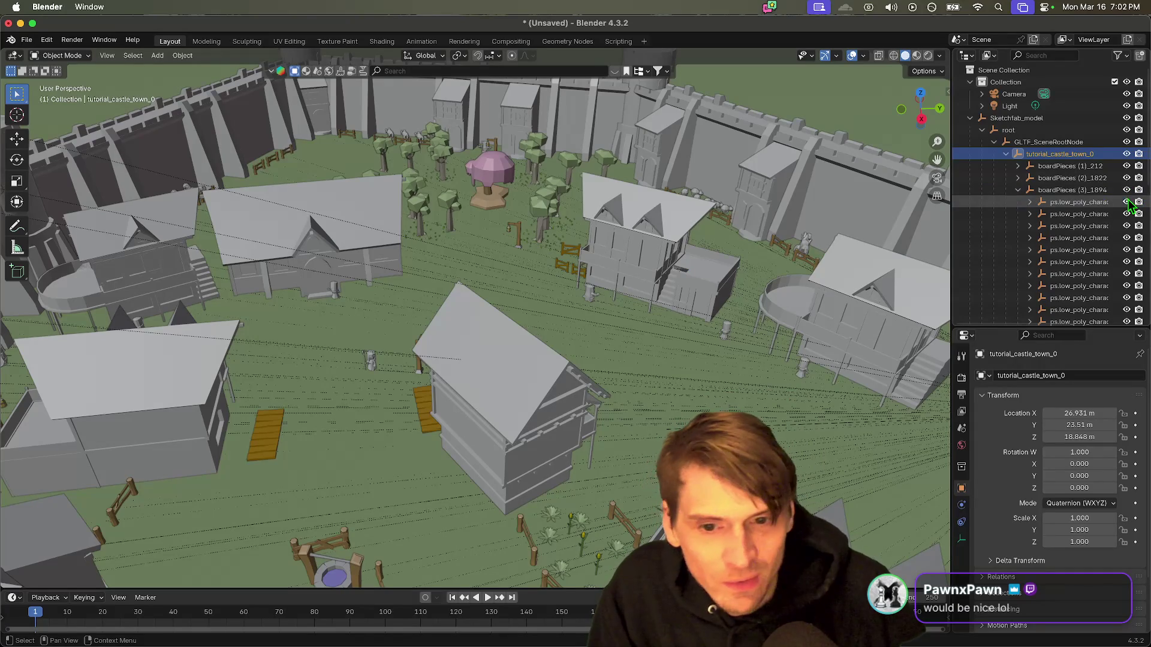
click(1007, 154)
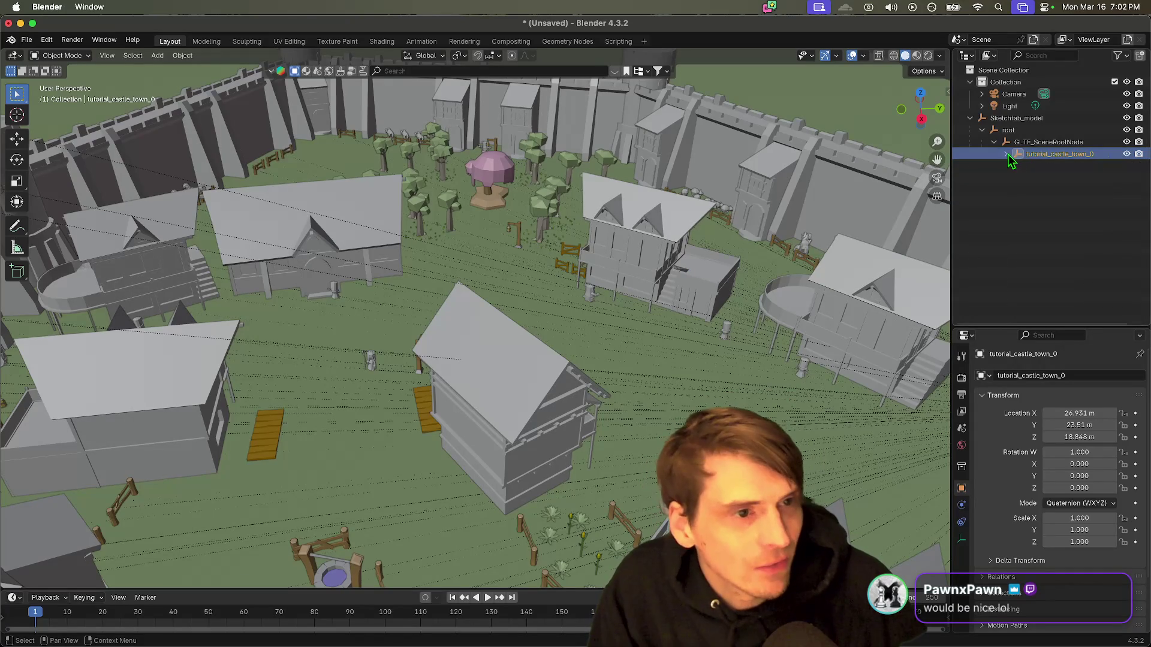
Step: Re-expand tutorial_castle_town_0 and browse the boardPieces (3)_1894 and boardPieces_1 children
click(1006, 154)
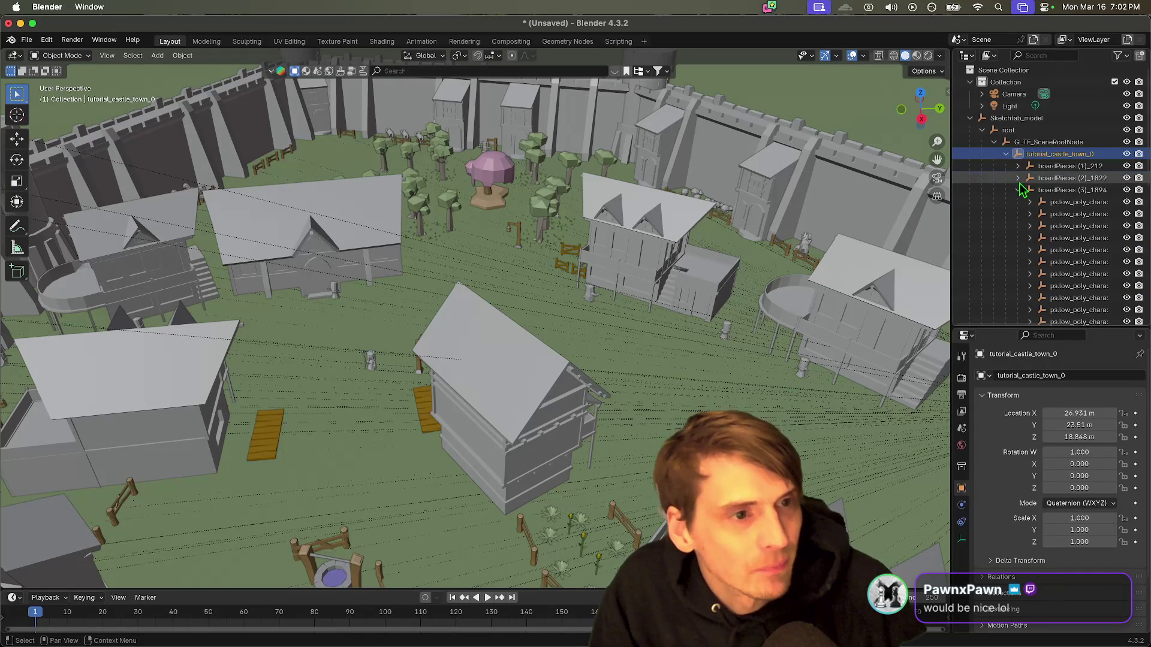
click(1017, 190)
click(1017, 202)
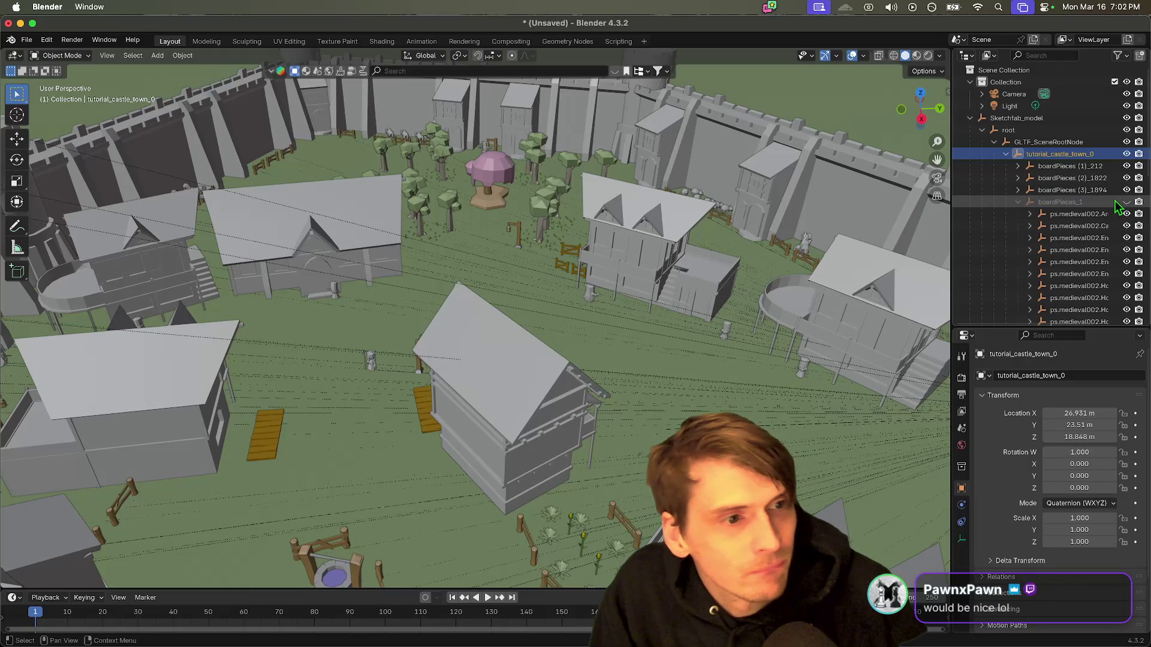
click(1017, 203)
Step: Toggle the ground_2274 mesh Object_555 visibility several times, leaving it visible
click(1029, 226)
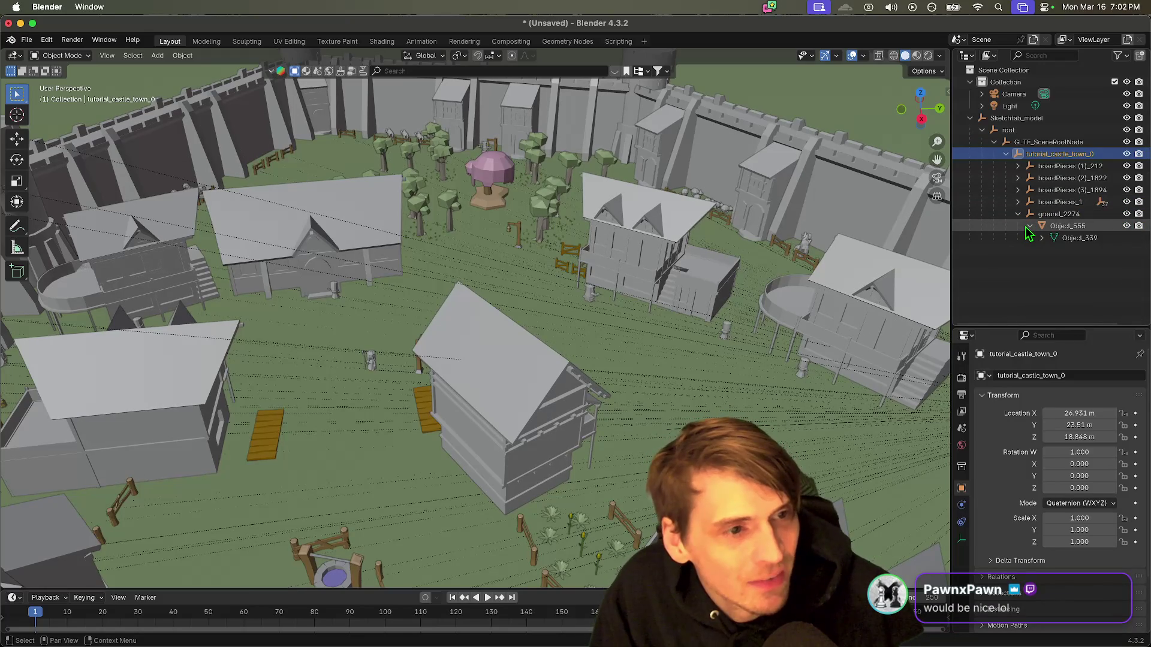
click(1127, 226)
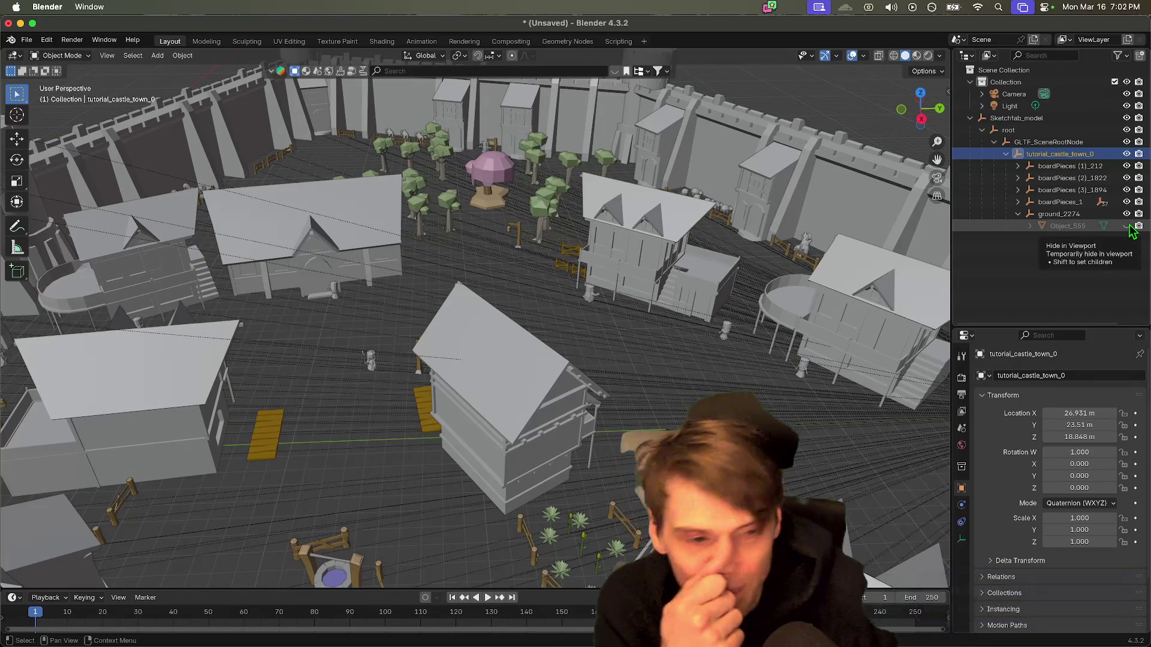
click(1127, 226)
click(1128, 226)
click(1128, 226)
click(1128, 226)
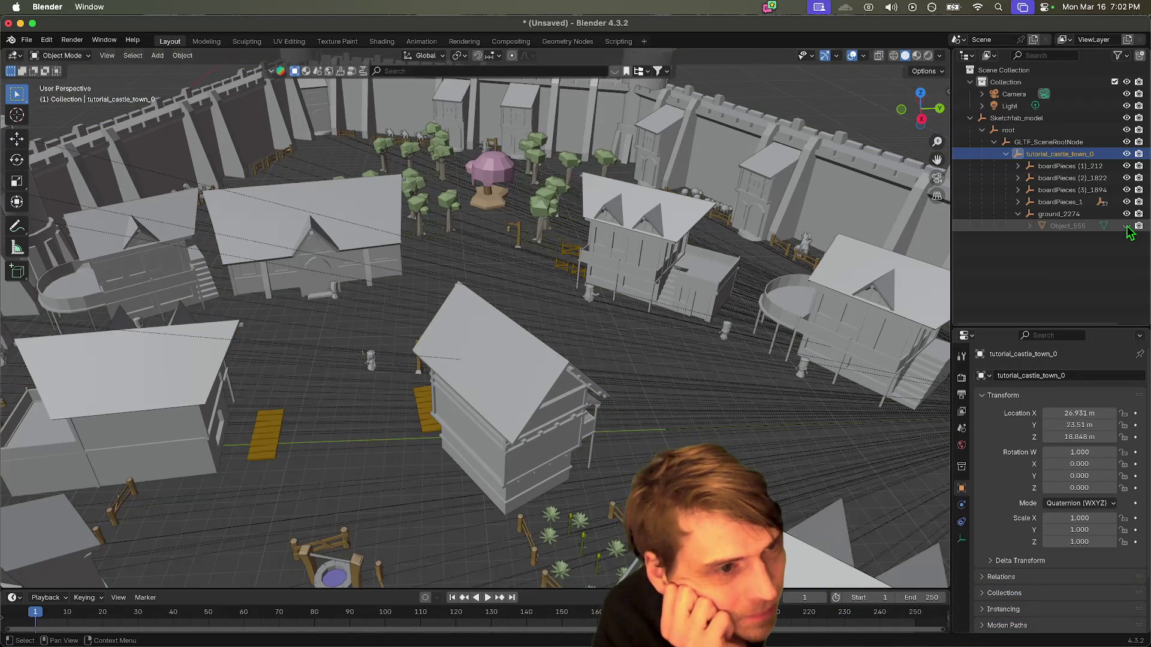
click(1128, 226)
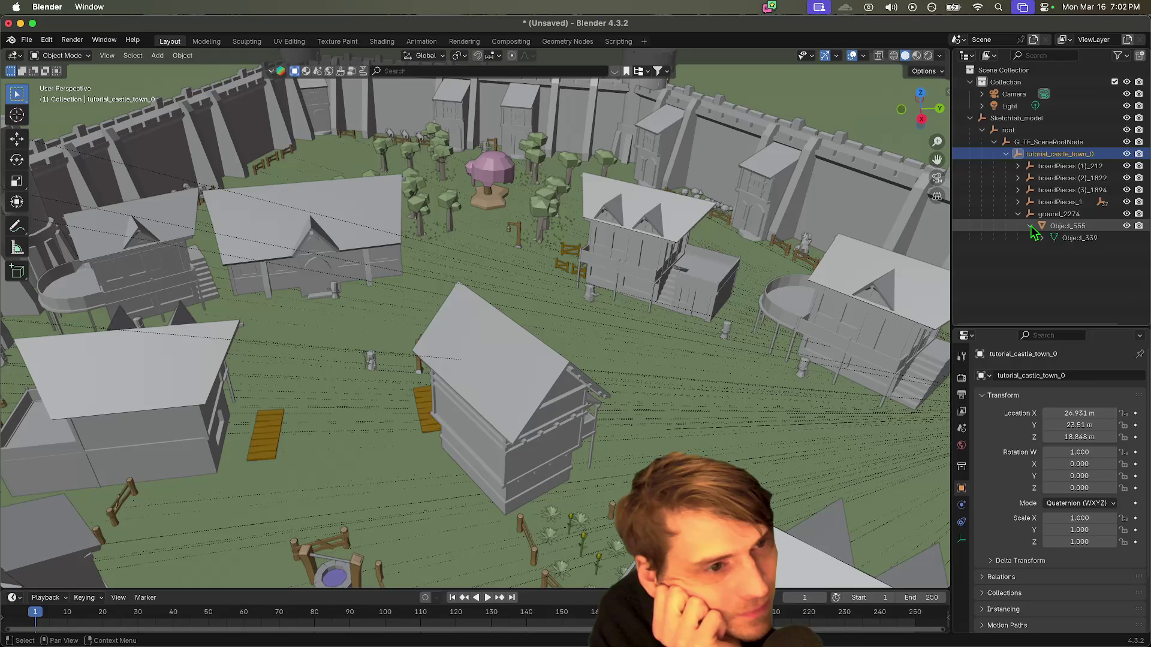
Step: List boardPieces_1's ps.medieval002 buildings and widen the hierarchy and properties panes
click(1018, 203)
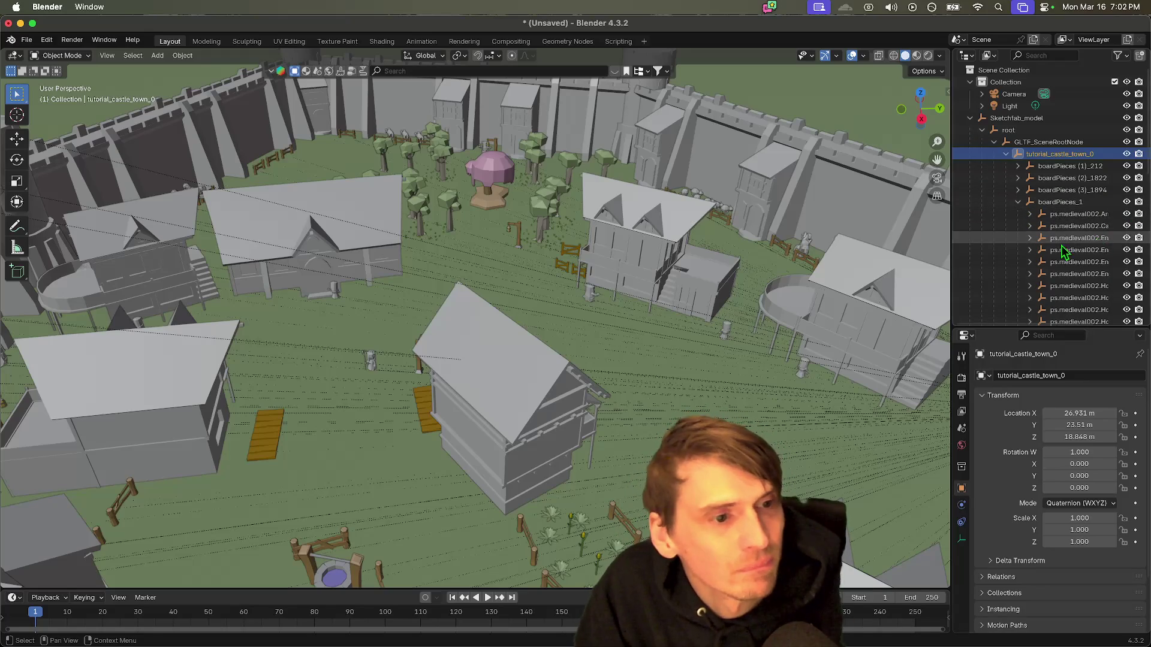
mouse_move(951, 221)
mouse_down()
mouse_move(732, 221)
mouse_move(803, 217)
mouse_up()
scroll(875, 209, down, 5)
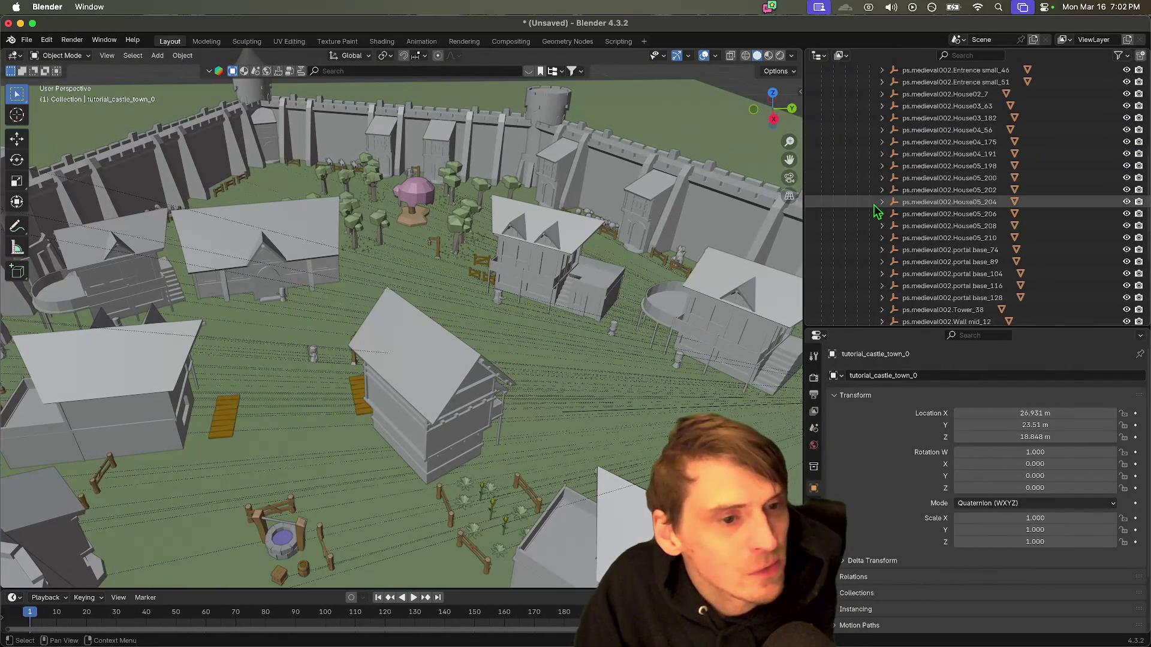
Step: Expand boardPieces (3)_1894 and select it, briefly deleting and restoring the group
scroll(875, 210, up, 4)
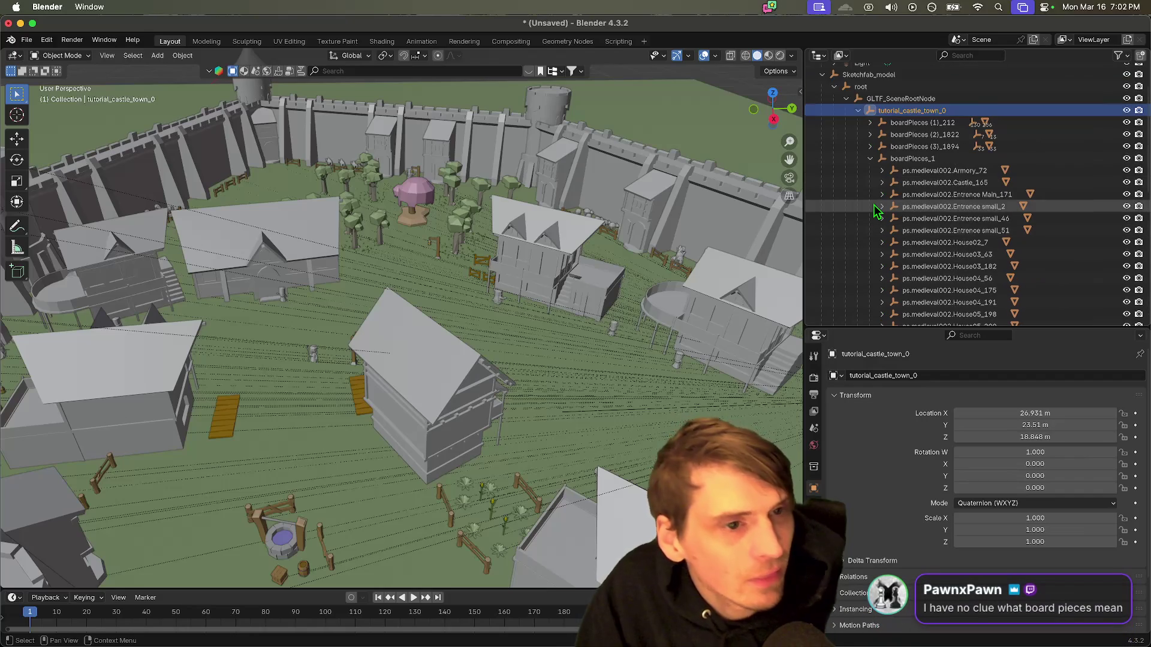
click(870, 158)
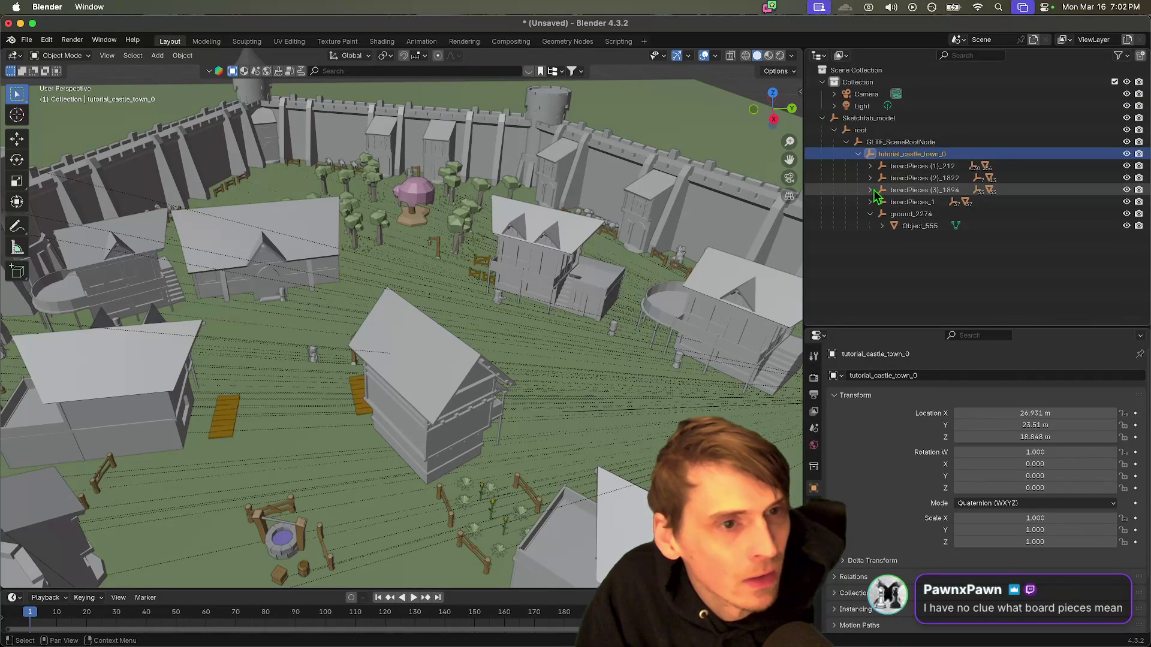
click(870, 189)
scroll(876, 228, down, 6)
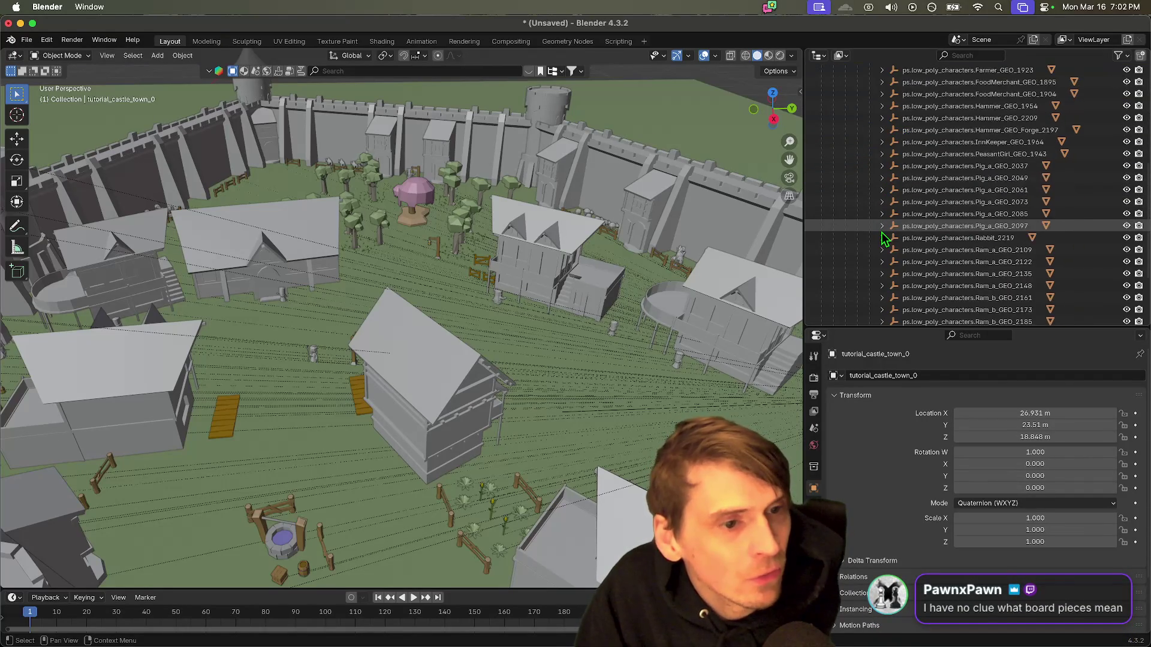
scroll(883, 239, up, 10)
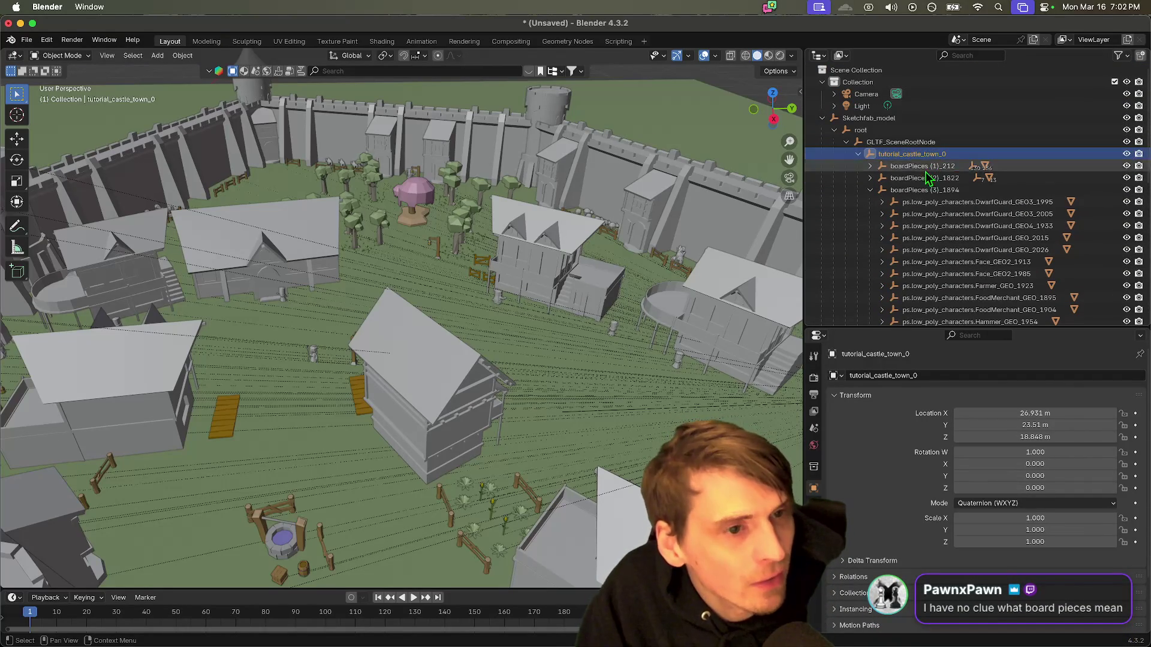
click(911, 190)
key(x)
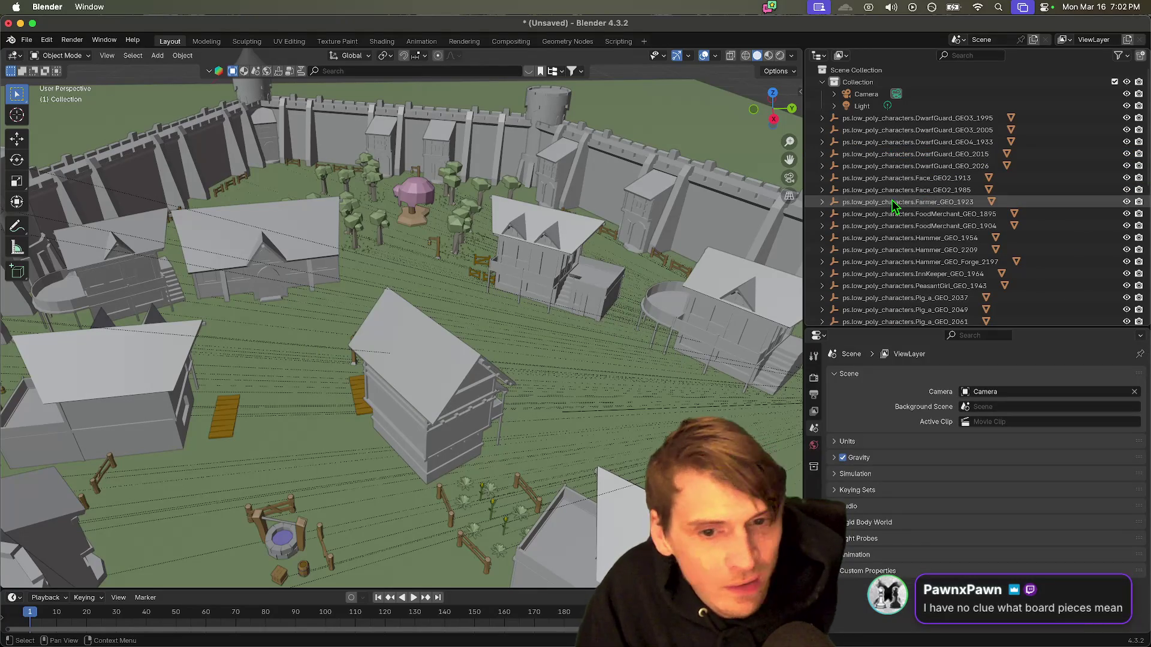
mouse_move(340, 289)
mouse_down()
mouse_move(375, 293)
mouse_move(295, 306)
mouse_move(300, 268)
mouse_move(312, 264)
mouse_up()
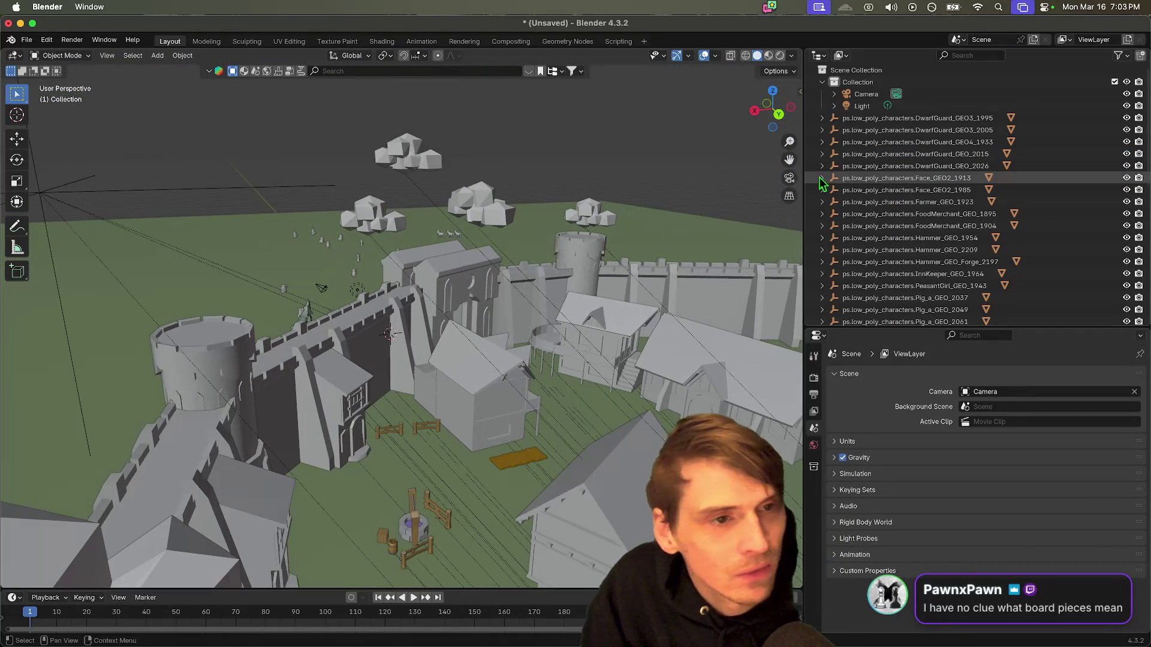
click(876, 142)
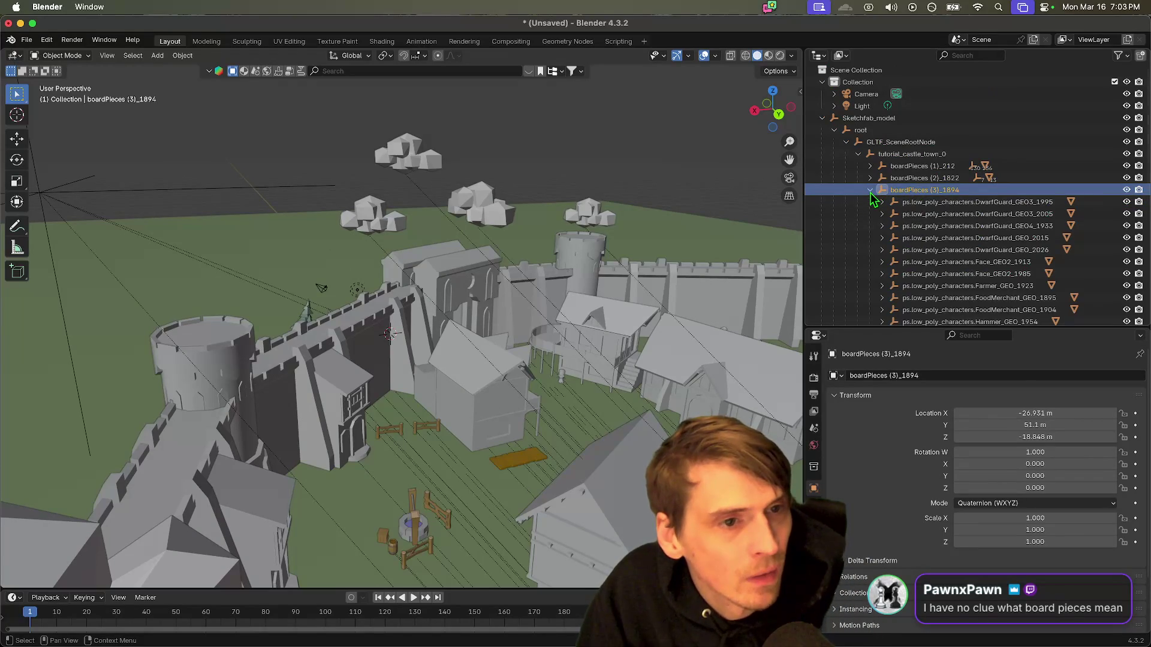
Step: Inspect the DwarfGuard_GEO3_1995 figure down to its Object_509 mesh
click(1004, 202)
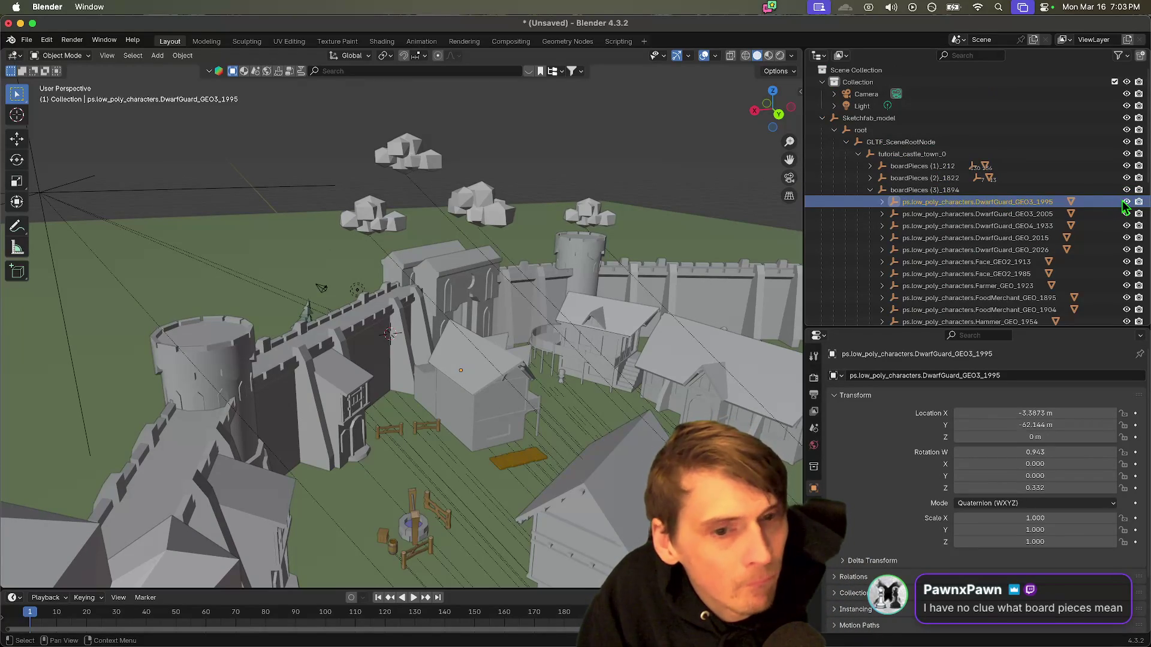
scroll(380, 268, down, 5)
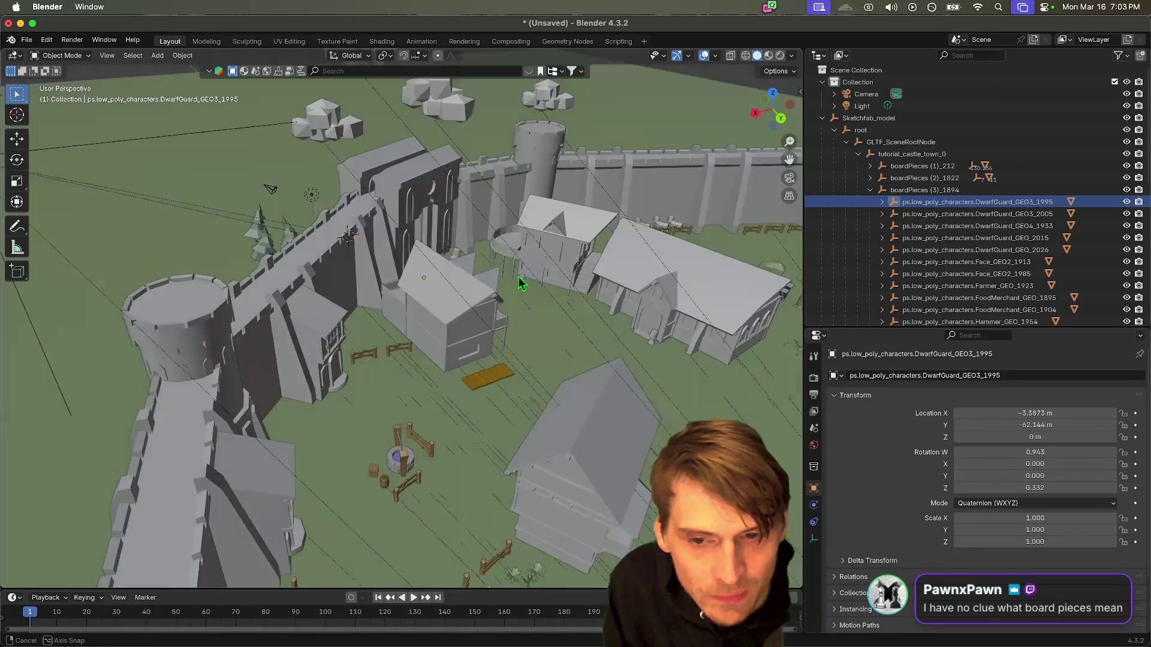
scroll(380, 267, up, 3)
scroll(379, 267, down, 5)
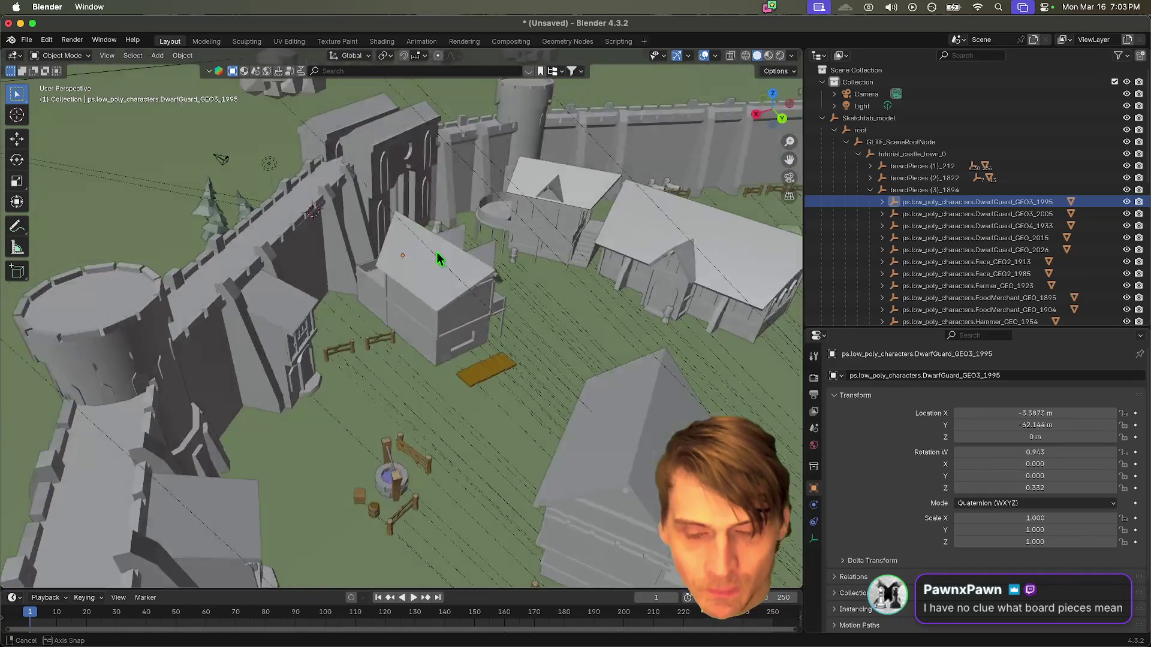
scroll(897, 252, down, 1)
scroll(897, 251, up, 1)
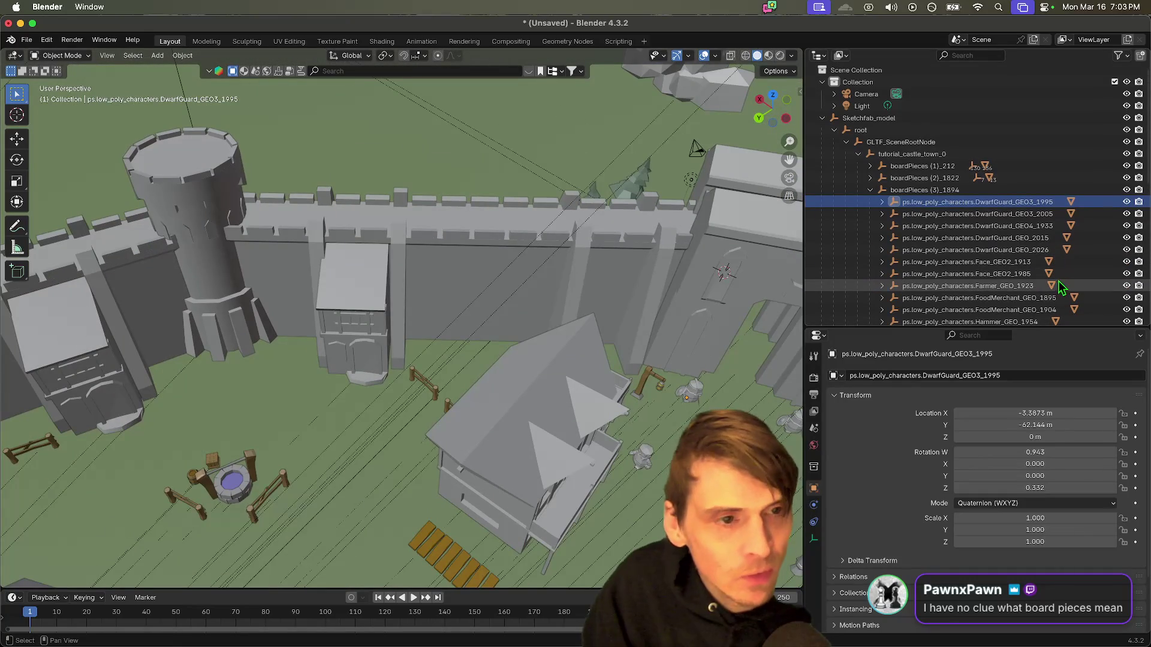
scroll(664, 297, down, 3)
scroll(664, 297, down, 5)
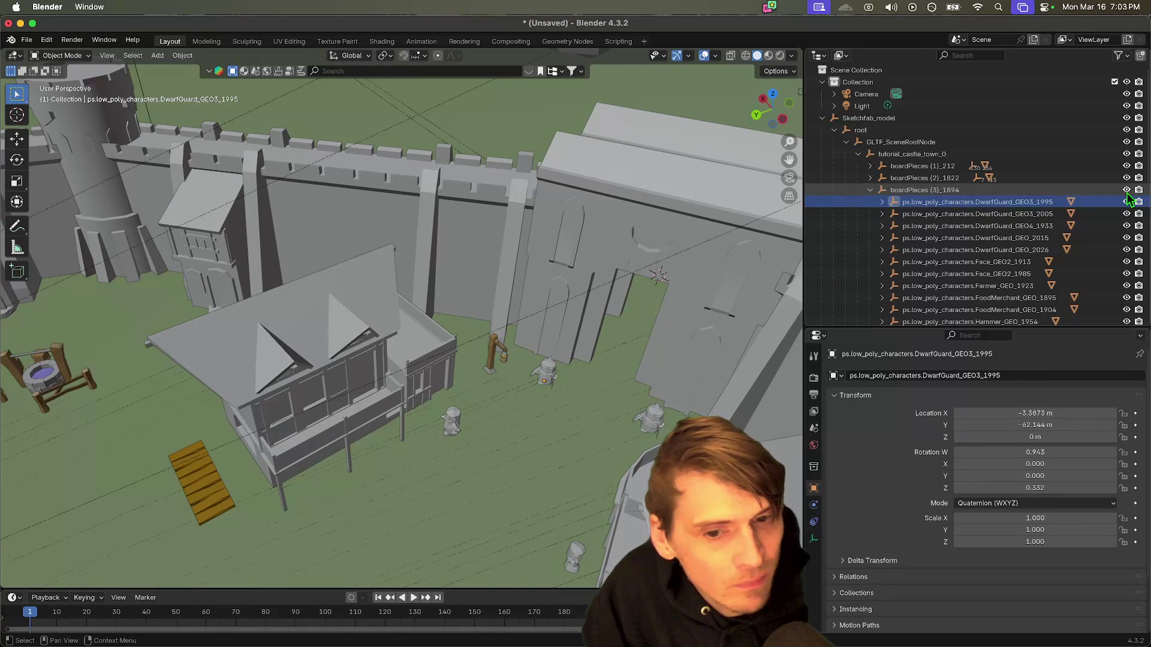
click(881, 202)
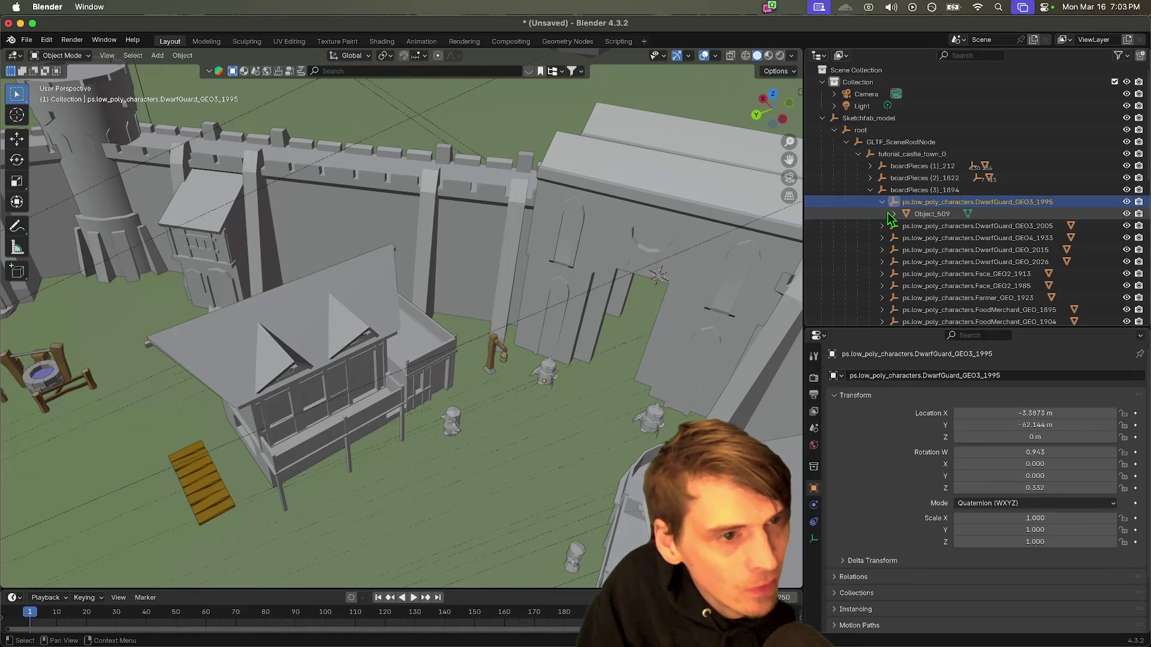
click(893, 214)
click(929, 214)
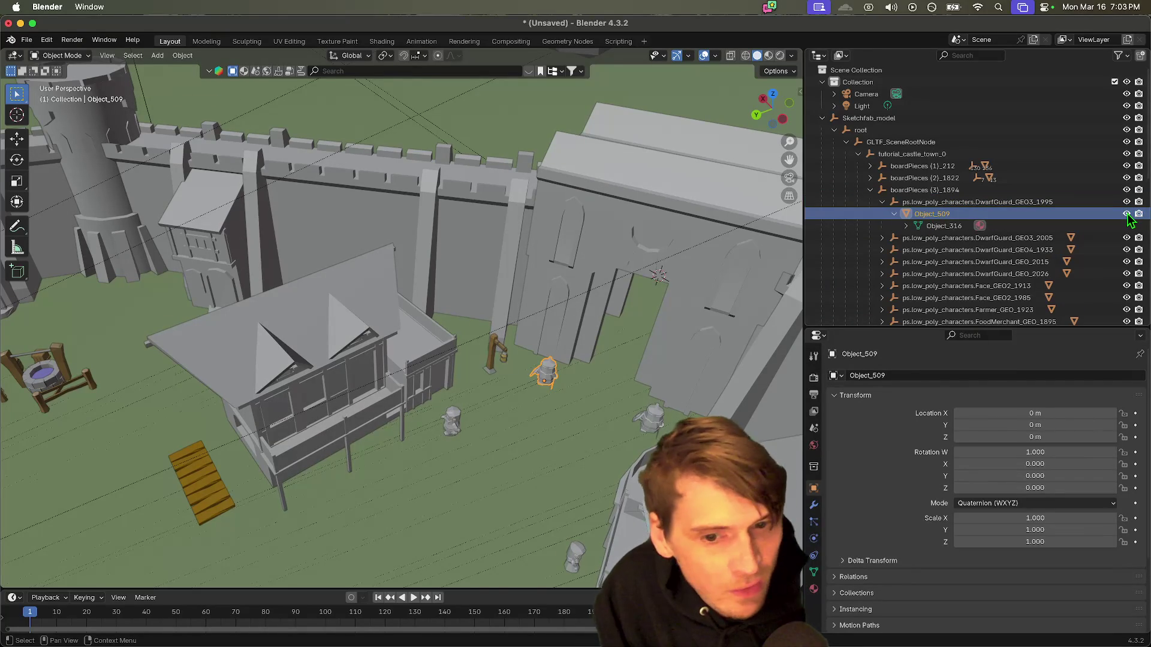
Step: Peek at the boardPieces (2)_1822 stones, then reselect the expanded boardPieces (3)_1894 group
click(857, 154)
click(862, 157)
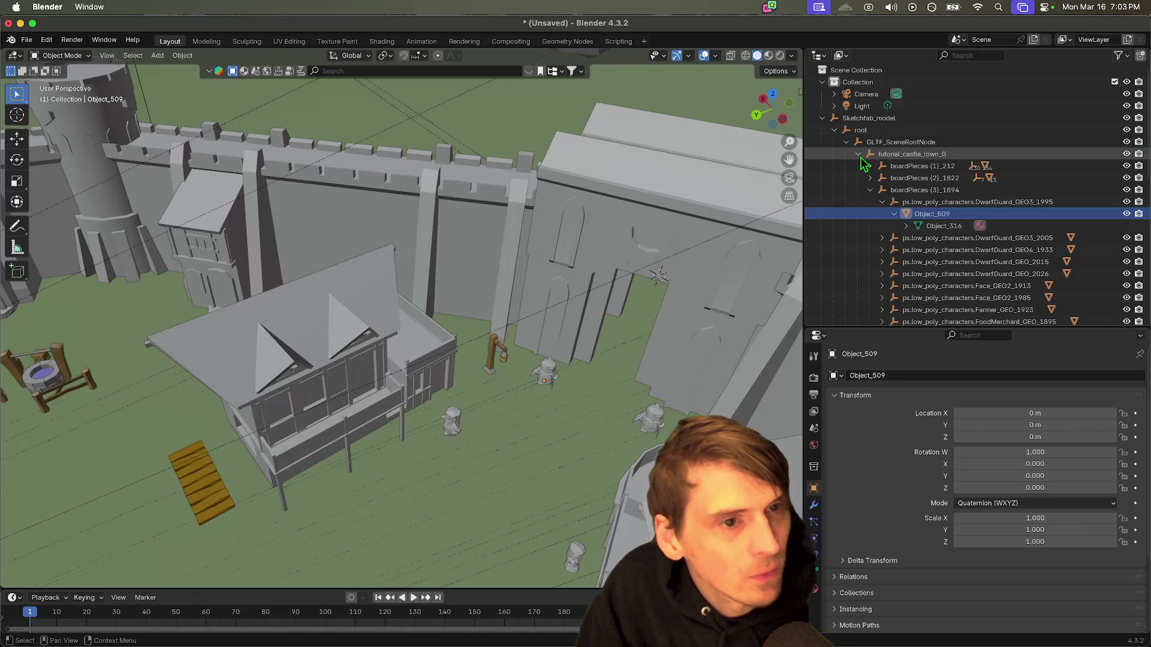
click(870, 191)
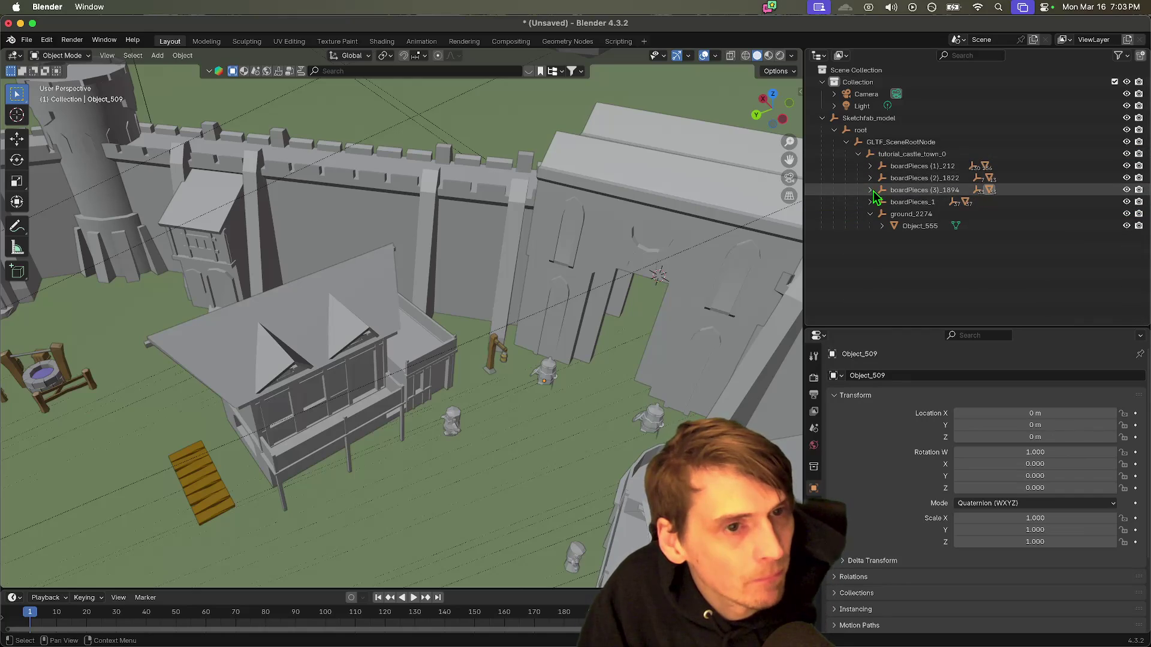
click(870, 179)
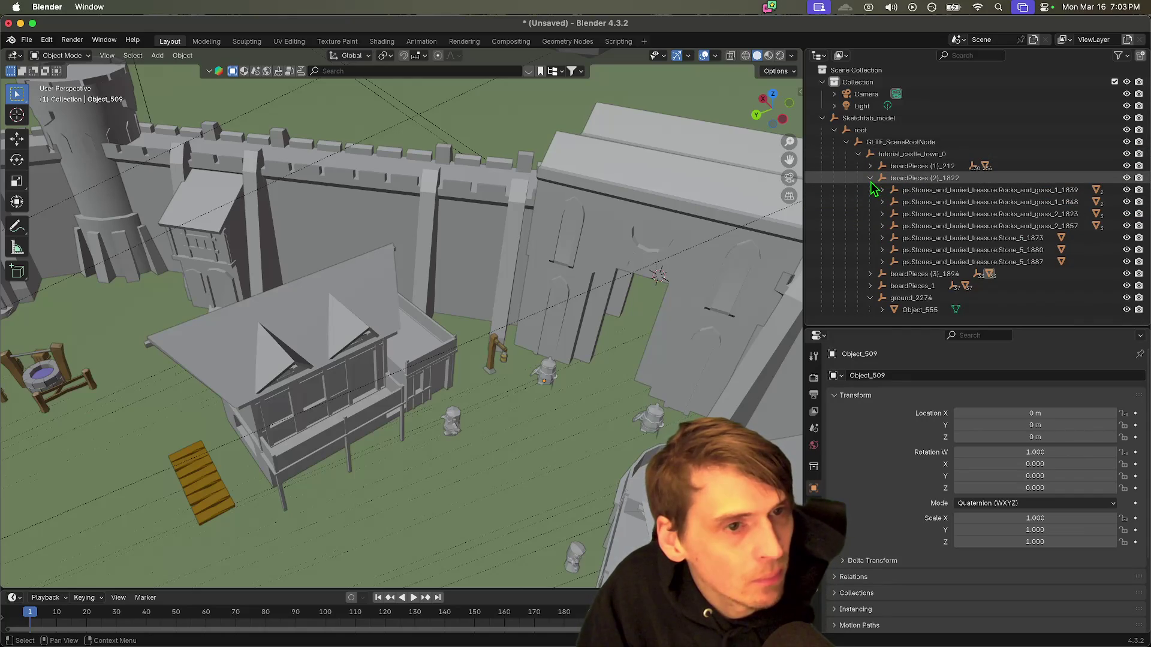
click(870, 178)
click(870, 191)
click(882, 202)
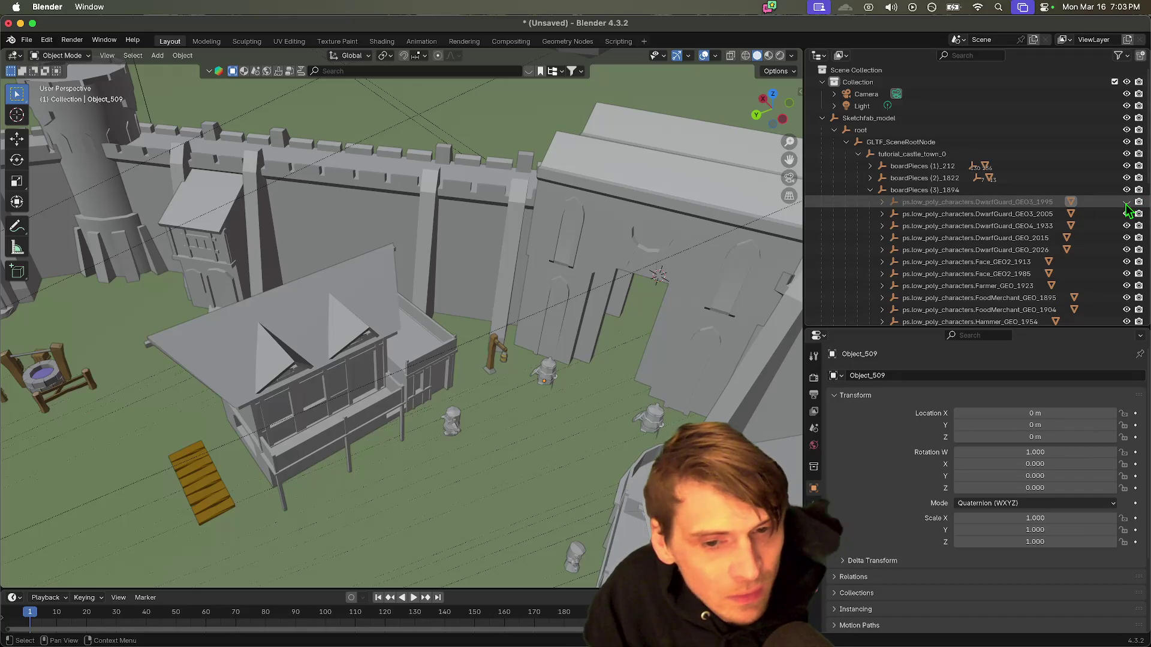
click(930, 190)
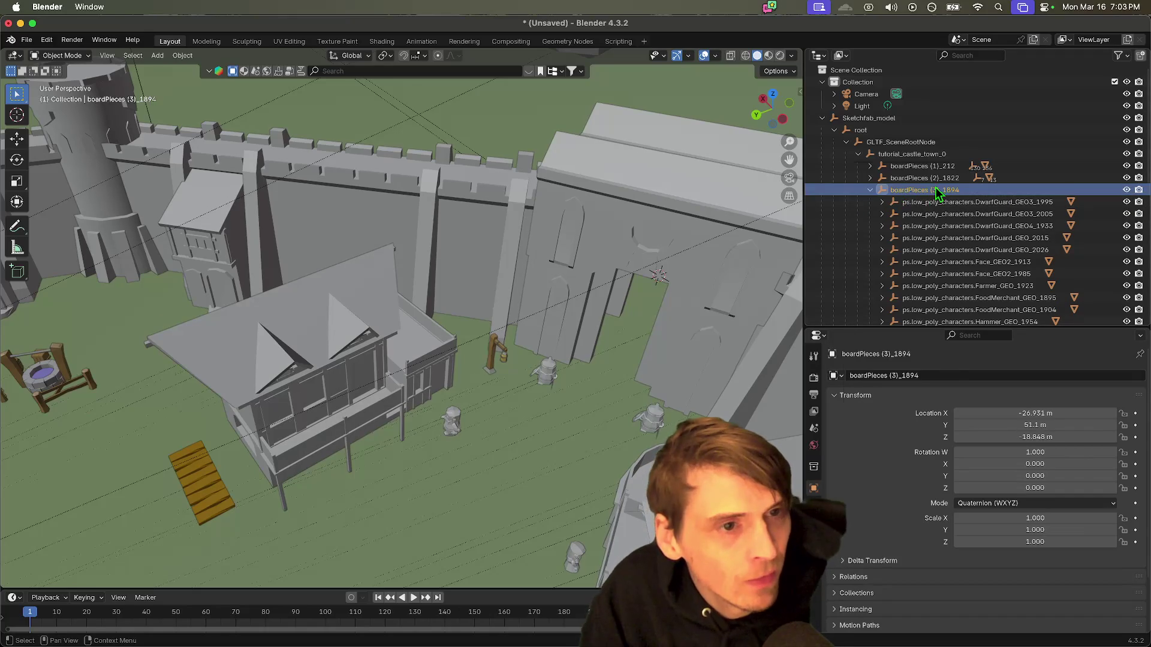
Step: Delete the boardPieces (3)_1894 hierarchy and expand boardPieces (2)_1822
right_click(938, 191)
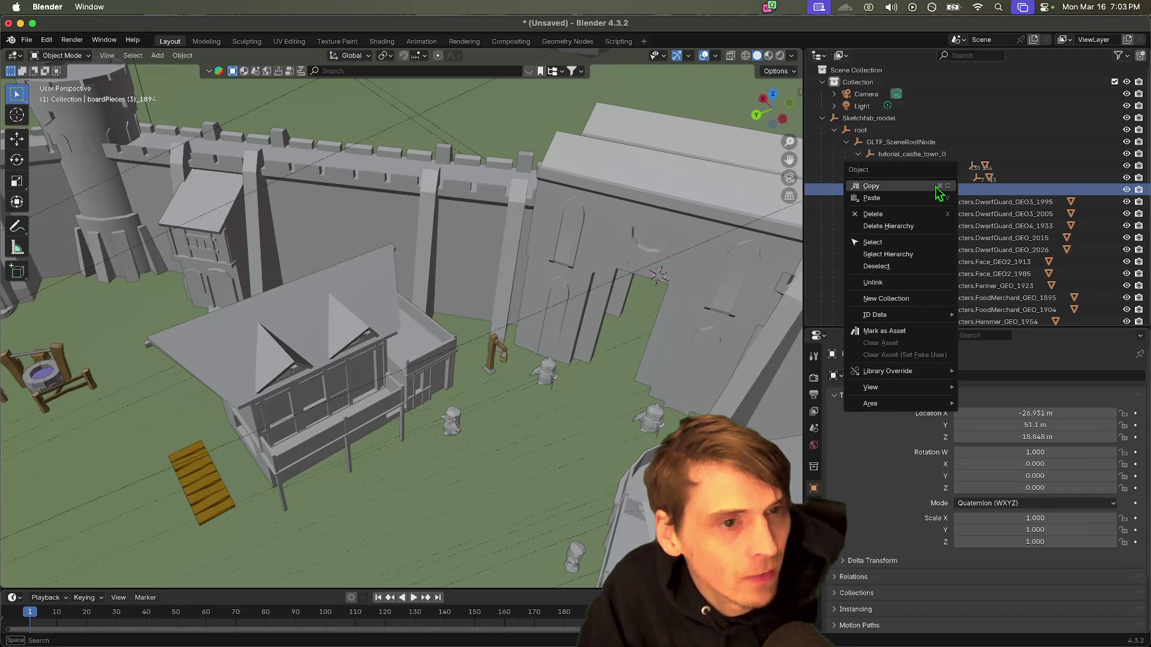
click(940, 232)
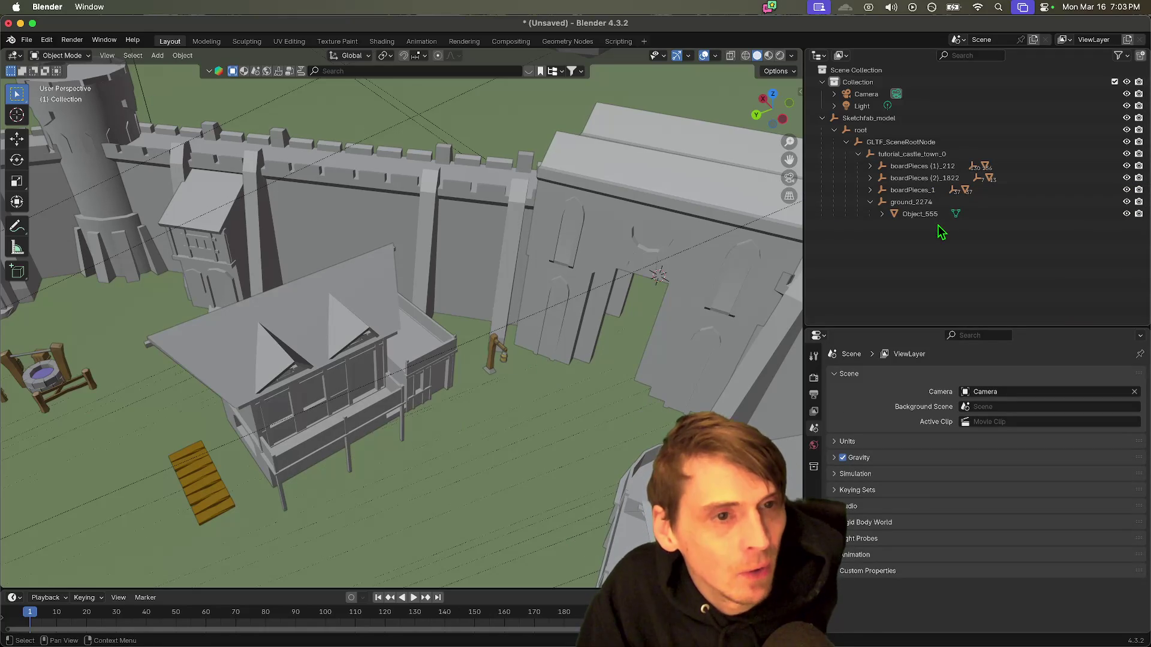
click(870, 178)
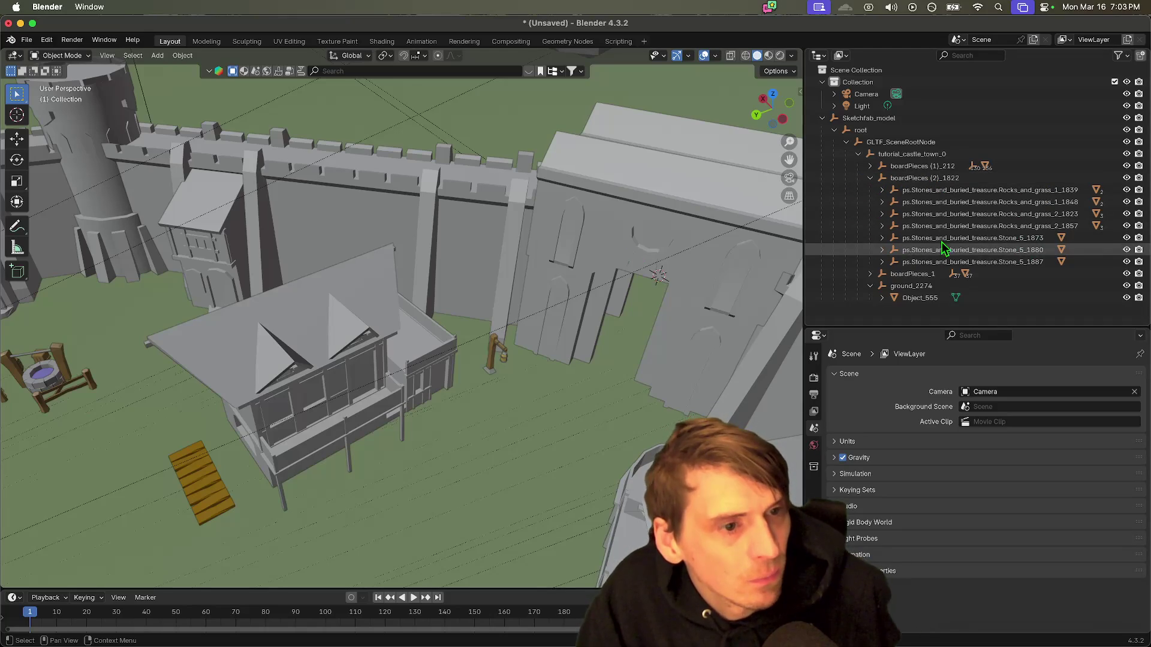
Step: Select Stone_5_1887 and orbit down to locate it by the wall
click(1013, 262)
mouse_move(650, 271)
mouse_down()
mouse_move(713, 261)
mouse_move(570, 252)
mouse_up()
scroll(422, 239, down, 8)
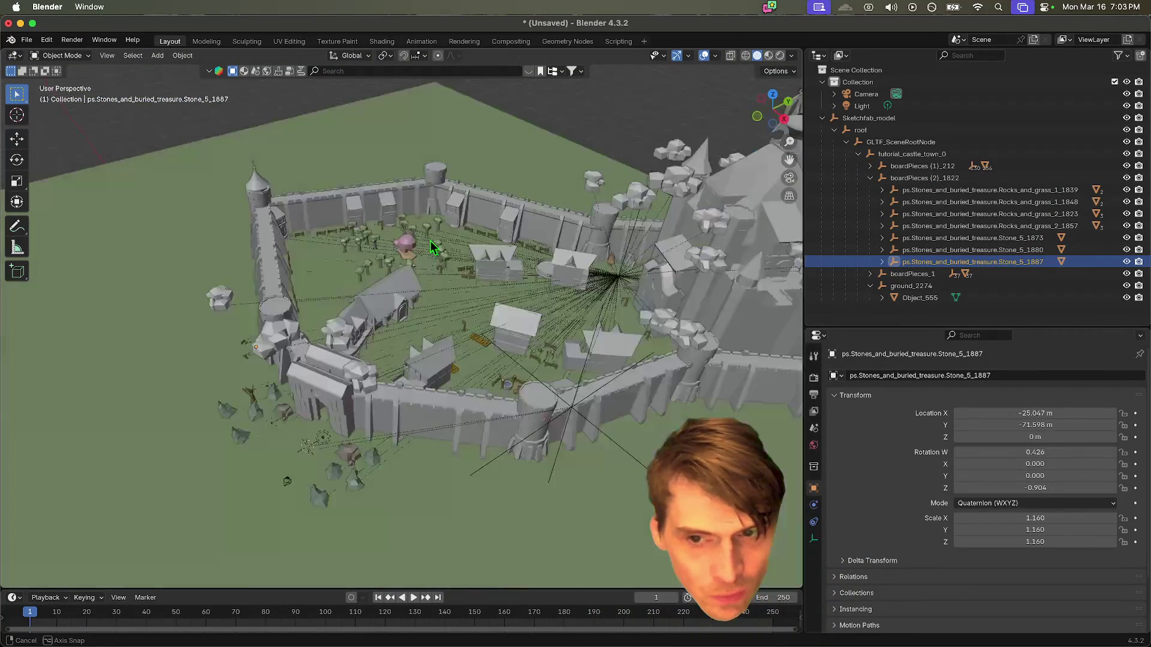
drag(421, 239, 300, 419)
scroll(262, 513, up, 8)
mouse_move(409, 490)
mouse_down()
mouse_move(511, 221)
mouse_move(231, 532)
mouse_move(362, 365)
mouse_move(395, 405)
mouse_up()
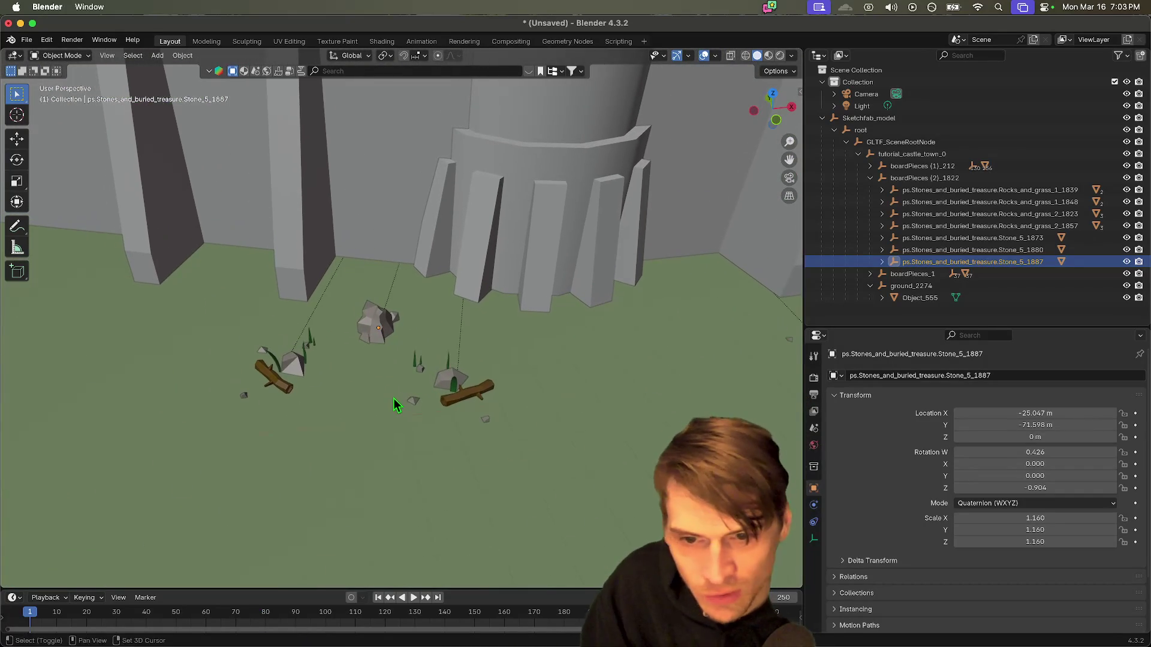
scroll(569, 378, down, 10)
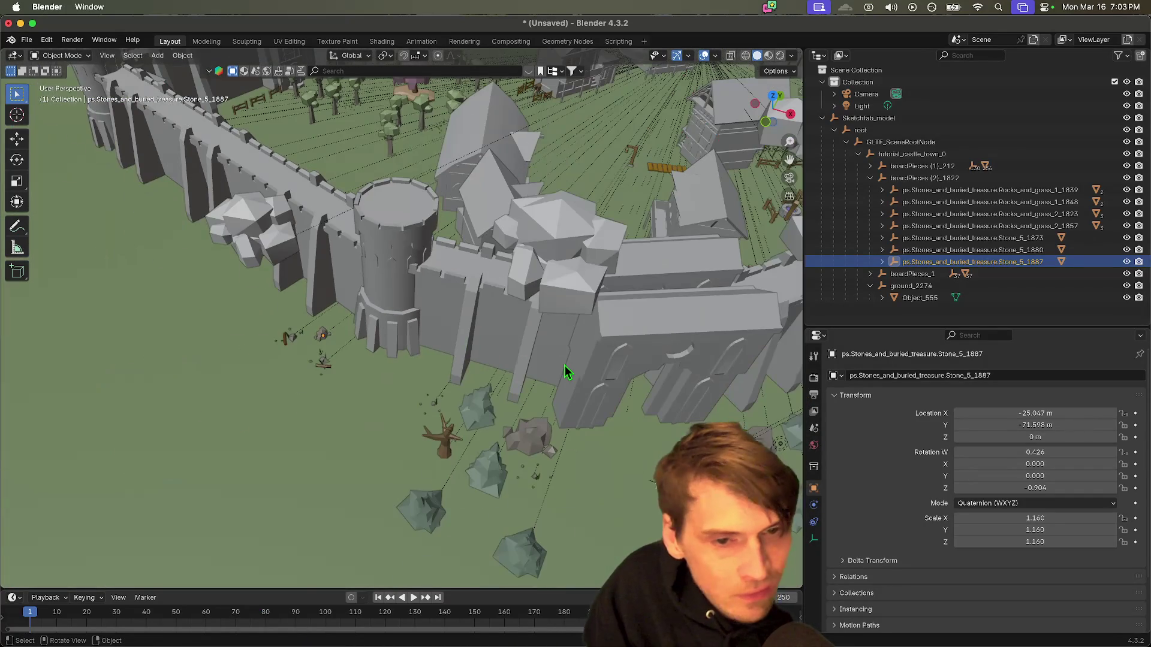
Step: Select Rocks_and_grass_1_1839, then the whole boardPieces (2)_1822 group
click(939, 190)
click(935, 178)
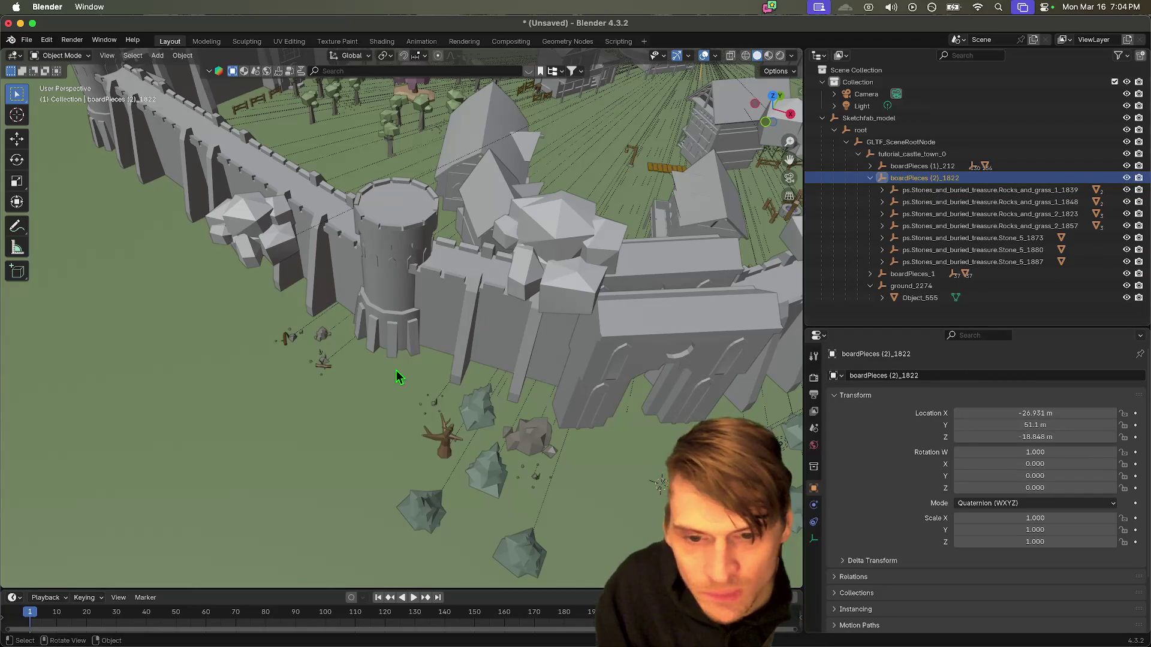
scroll(443, 365, up, 5)
scroll(360, 375, up, 3)
scroll(488, 415, down, 3)
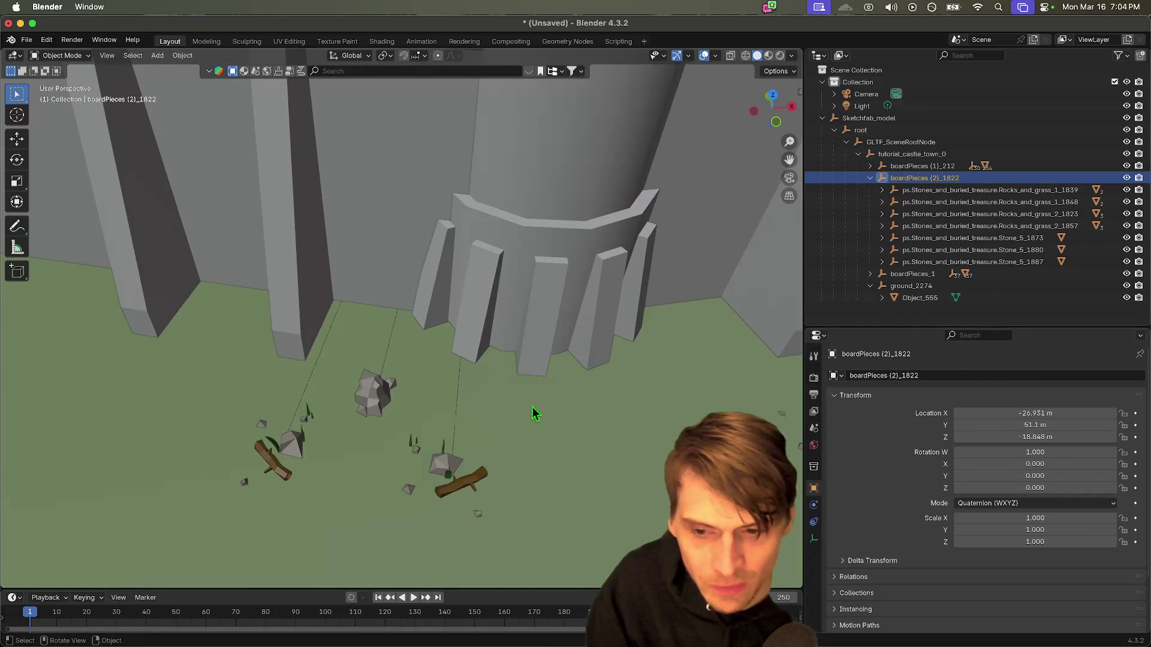
scroll(487, 397, right, 5)
scroll(591, 384, down, 5)
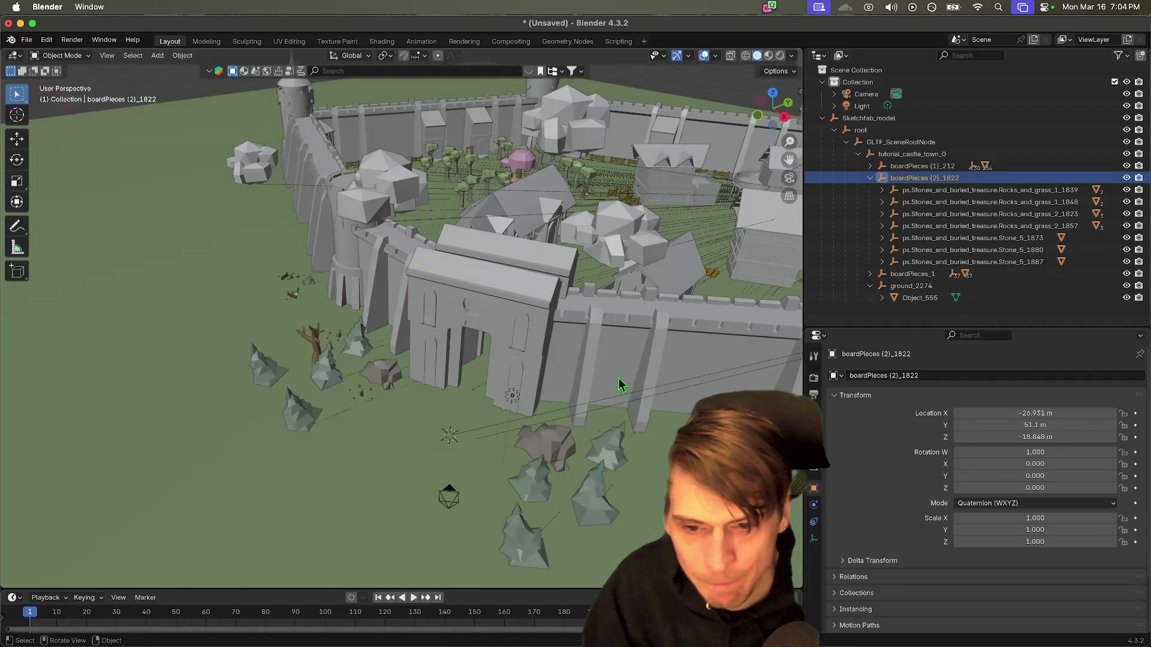
scroll(625, 375, left, 5)
scroll(572, 354, down, 3)
scroll(584, 364, up, 5)
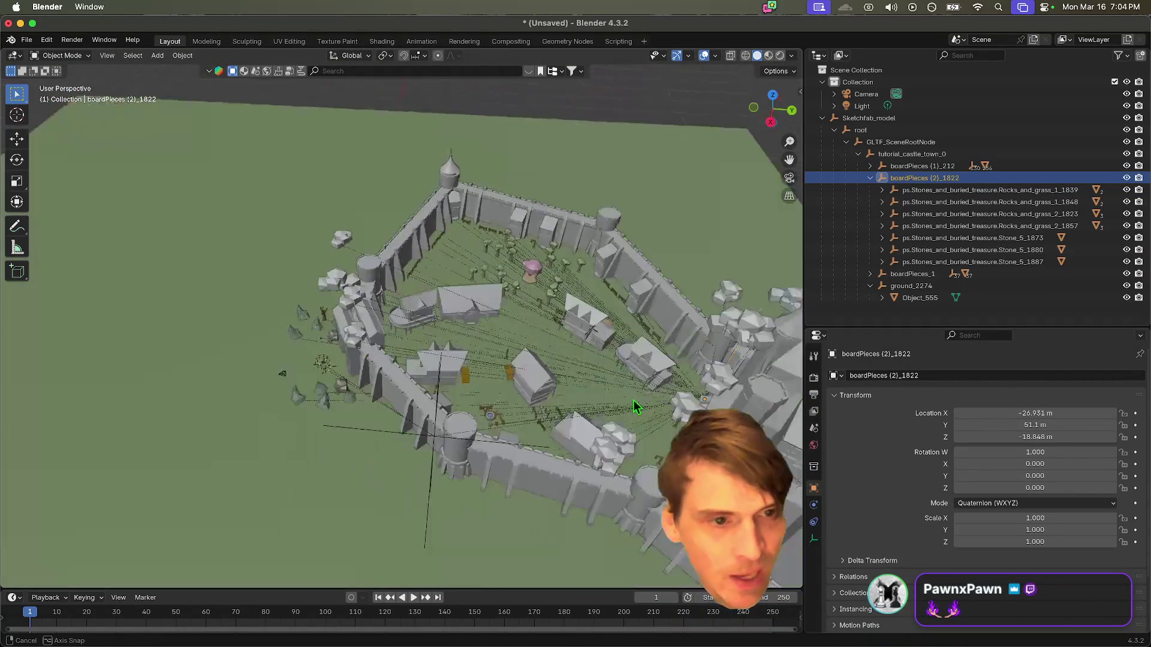
scroll(620, 400, left, 3)
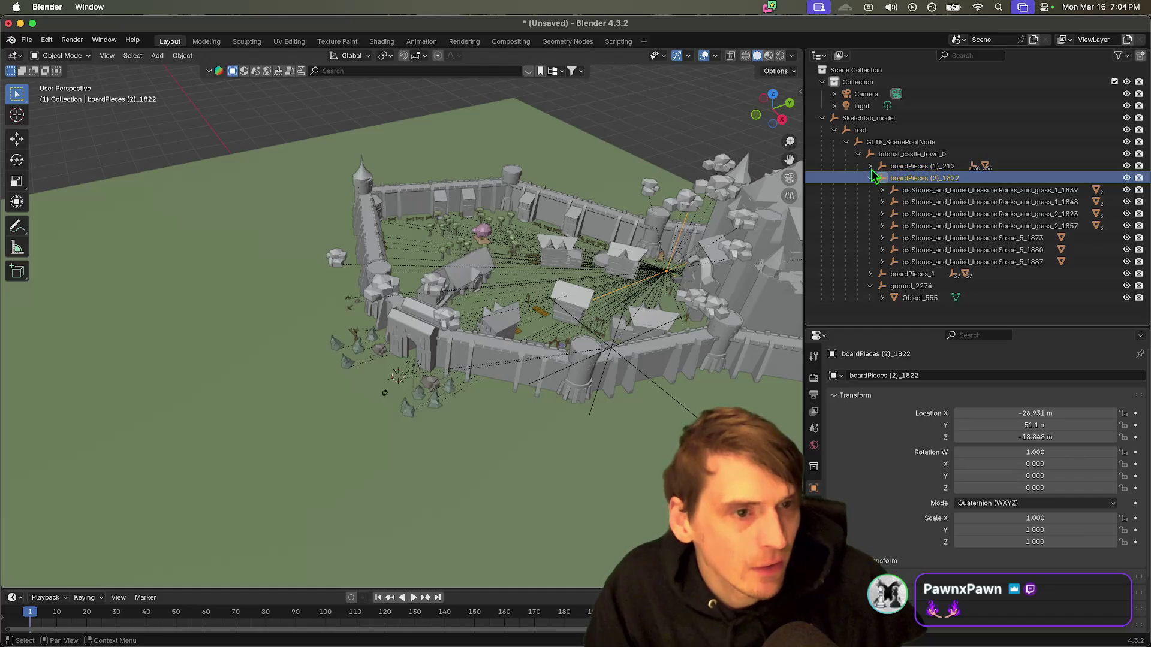
Step: Select Cloud_02_1220 through Cloud_03_1312 in boardPieces (1)_212 and delete their hierarchy
click(870, 166)
scroll(911, 222, down, 2)
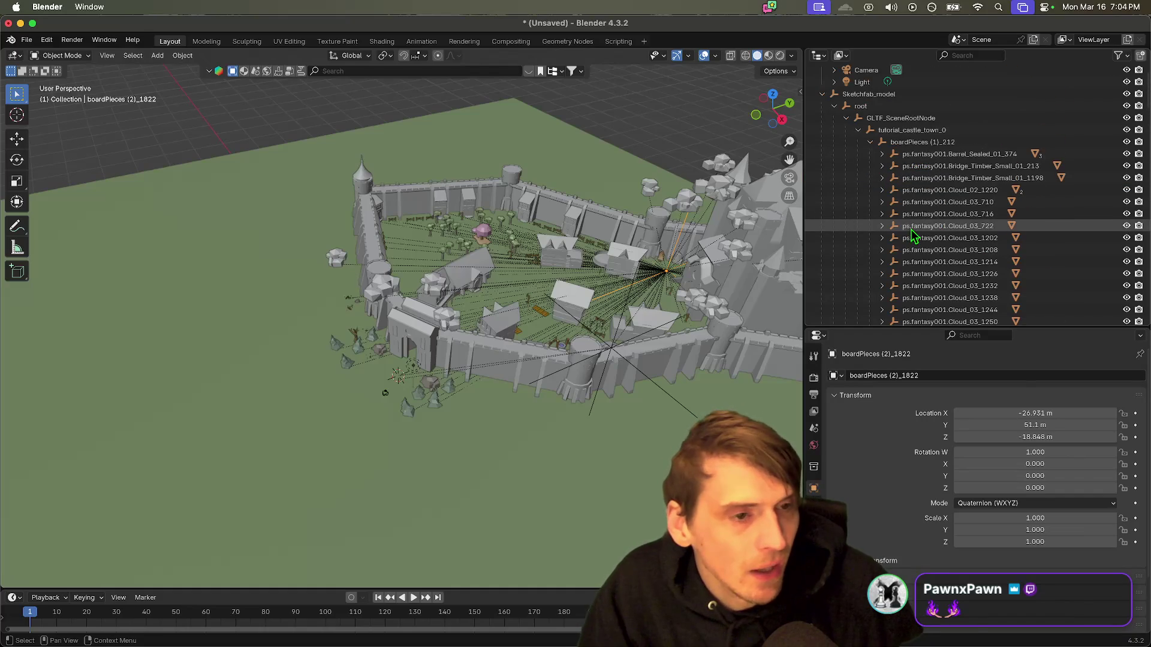
click(929, 189)
scroll(916, 234, down, 10)
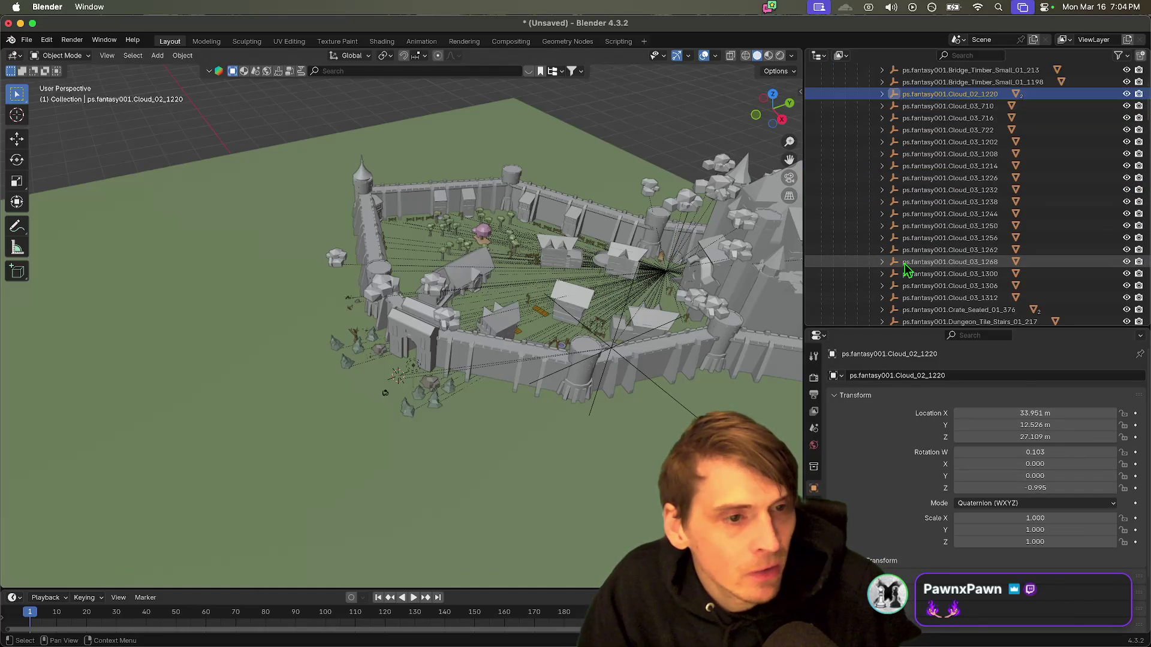
shift+click(940, 250)
right_click(911, 264)
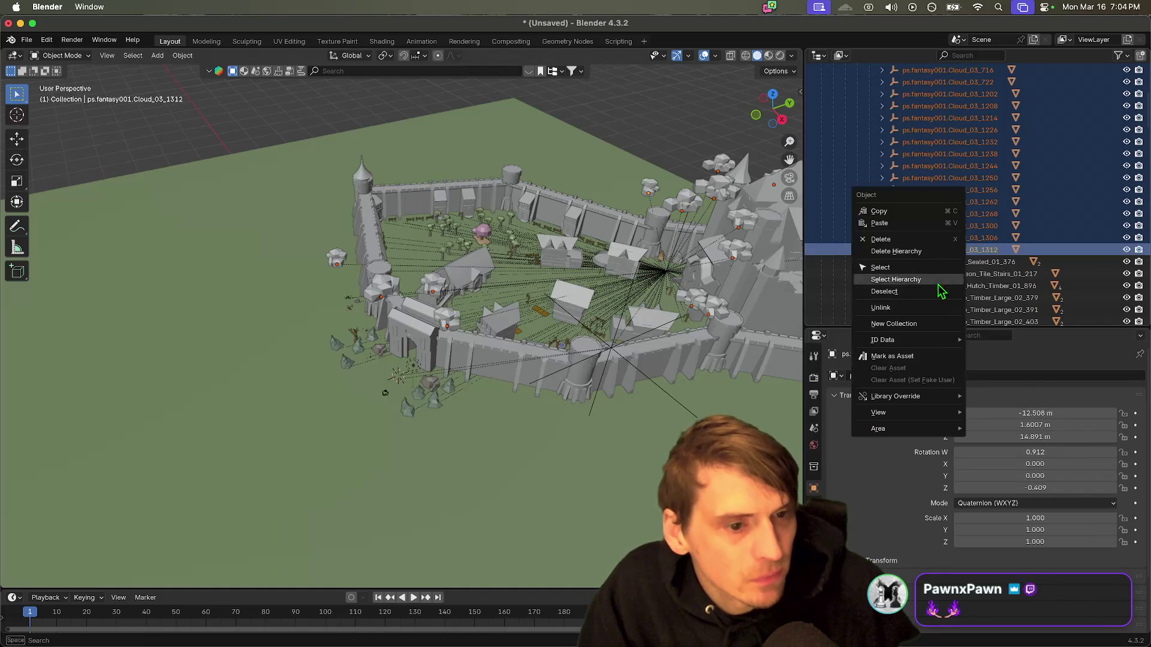
click(908, 239)
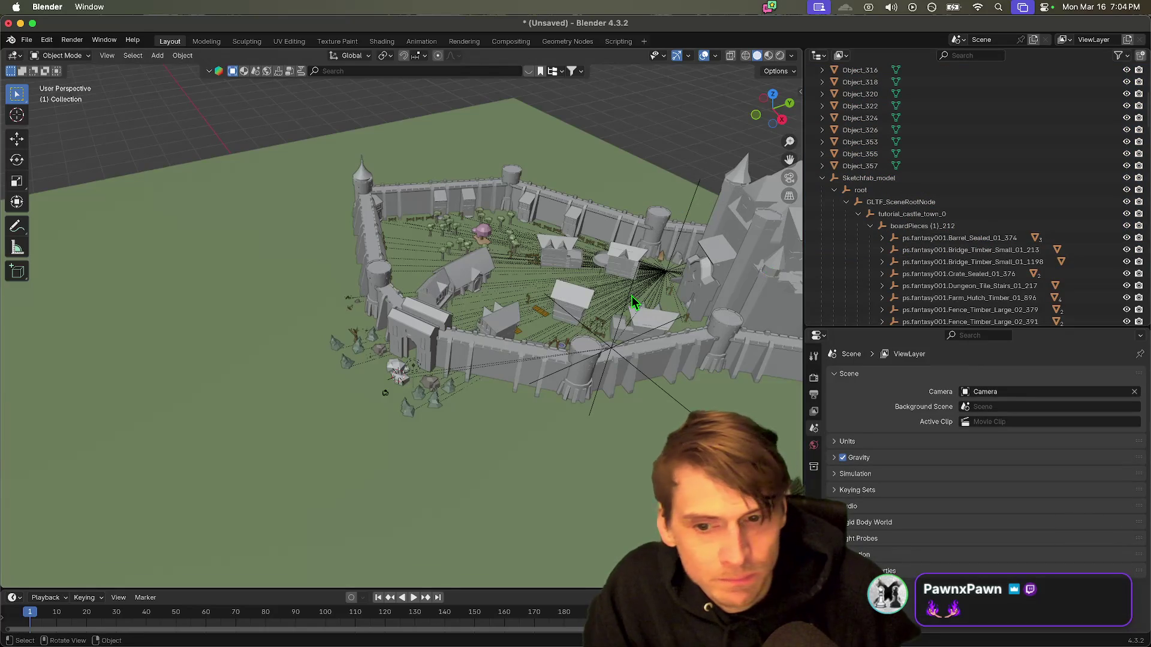
scroll(629, 293, left, 3)
scroll(436, 383, up, 10)
scroll(455, 390, left, 3)
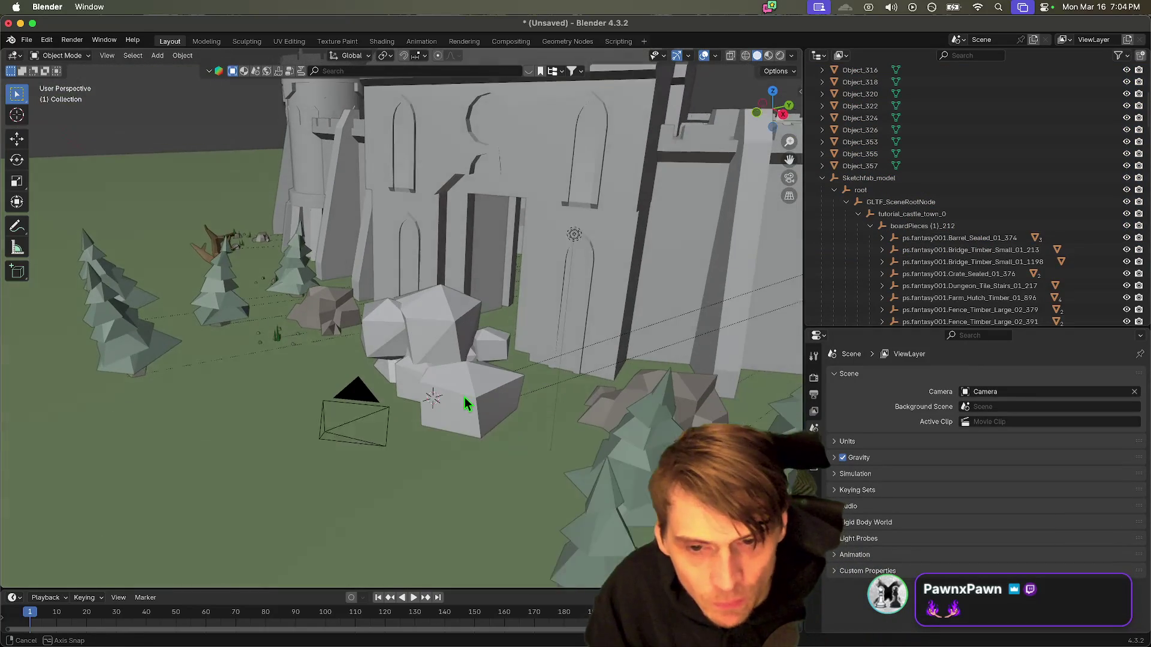
scroll(471, 390, down, 10)
scroll(559, 389, up, 10)
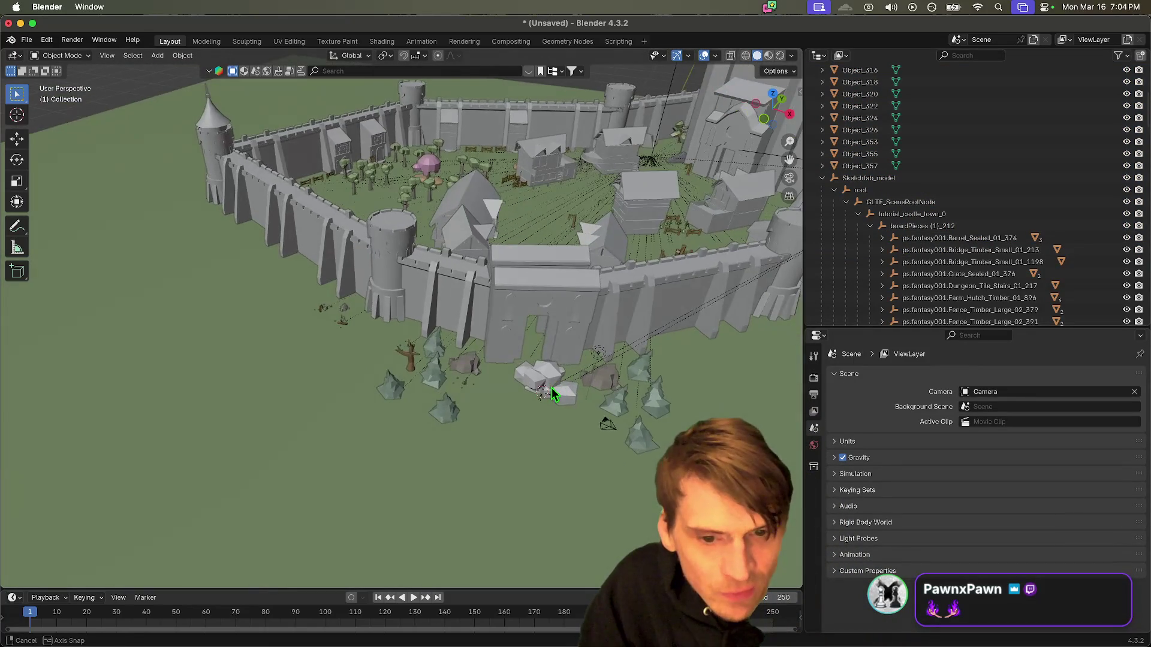
scroll(593, 409, down, 5)
scroll(982, 181, up, 7)
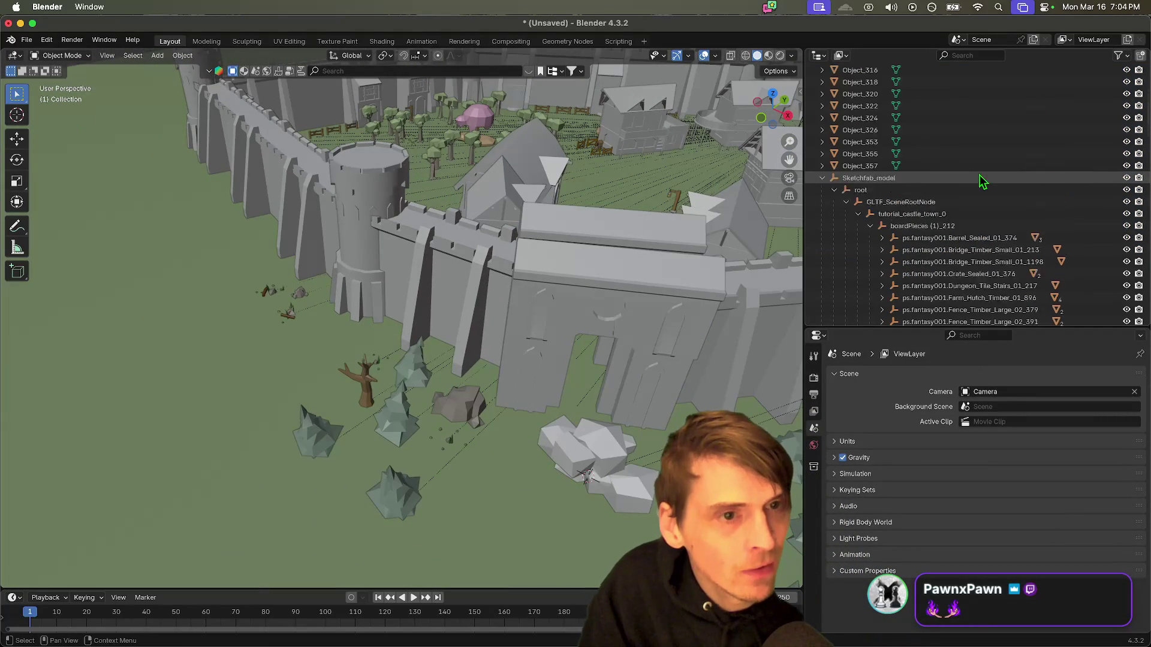
click(974, 119)
scroll(977, 209, down, 4)
shift+click(980, 264)
key(Delete)
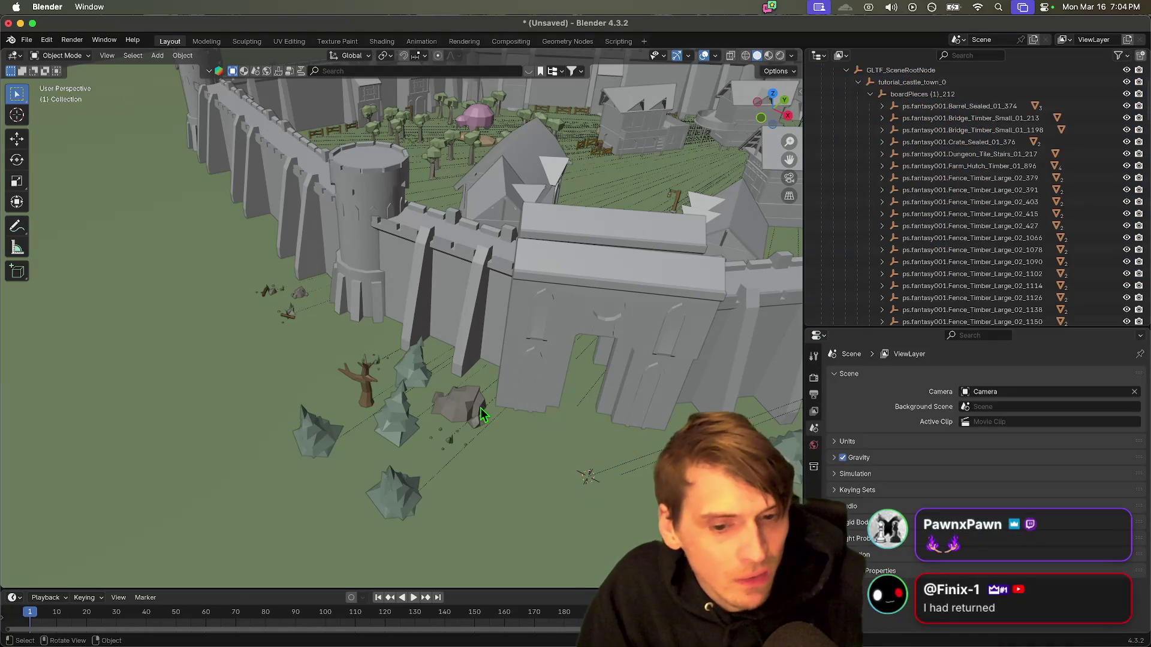
drag(604, 234, 601, 235)
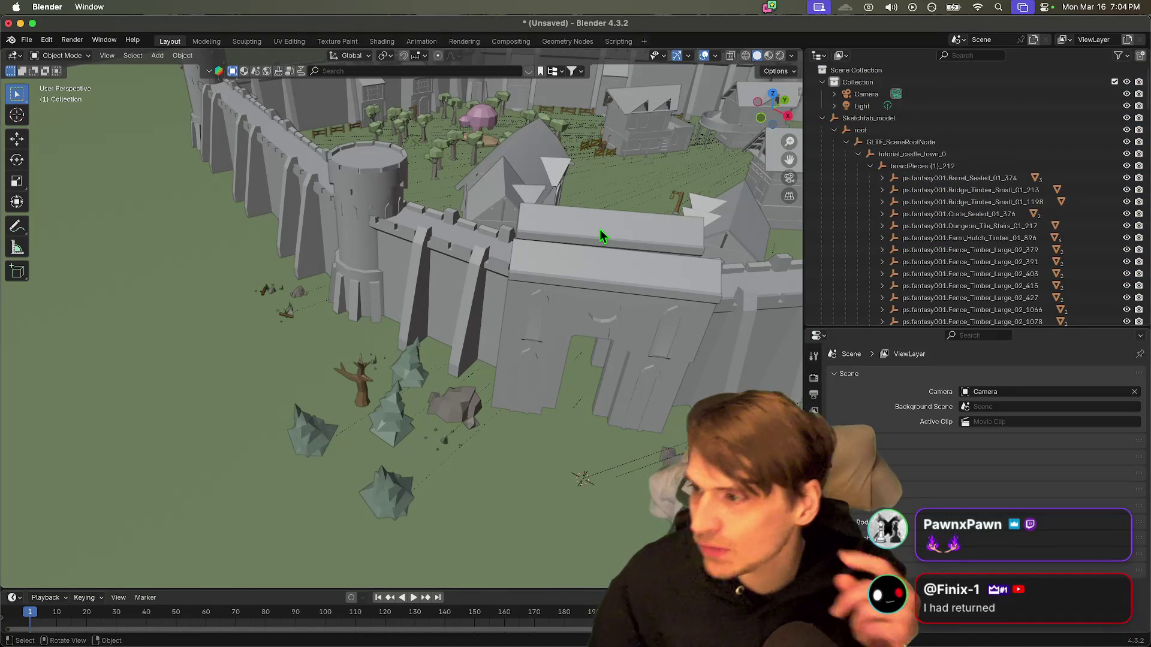
mouse_move(596, 290)
mouse_down()
mouse_move(620, 270)
mouse_move(310, 298)
mouse_move(470, 283)
mouse_move(420, 288)
mouse_up()
scroll(419, 282, up, 5)
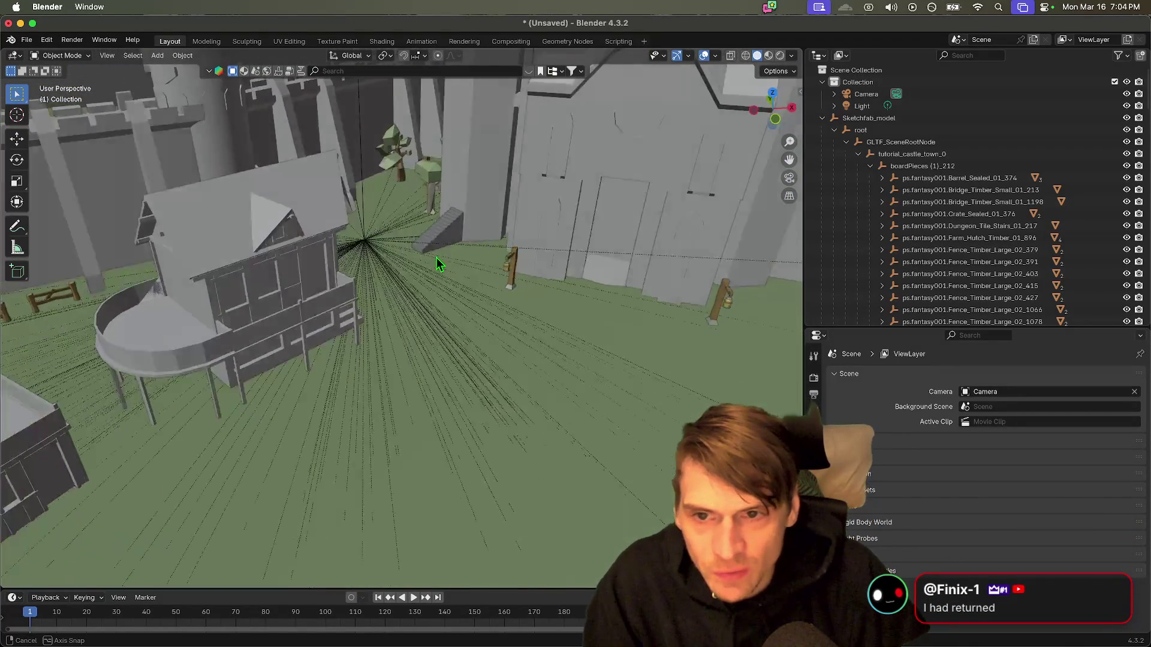
scroll(428, 387, down, 5)
drag(428, 387, 476, 398)
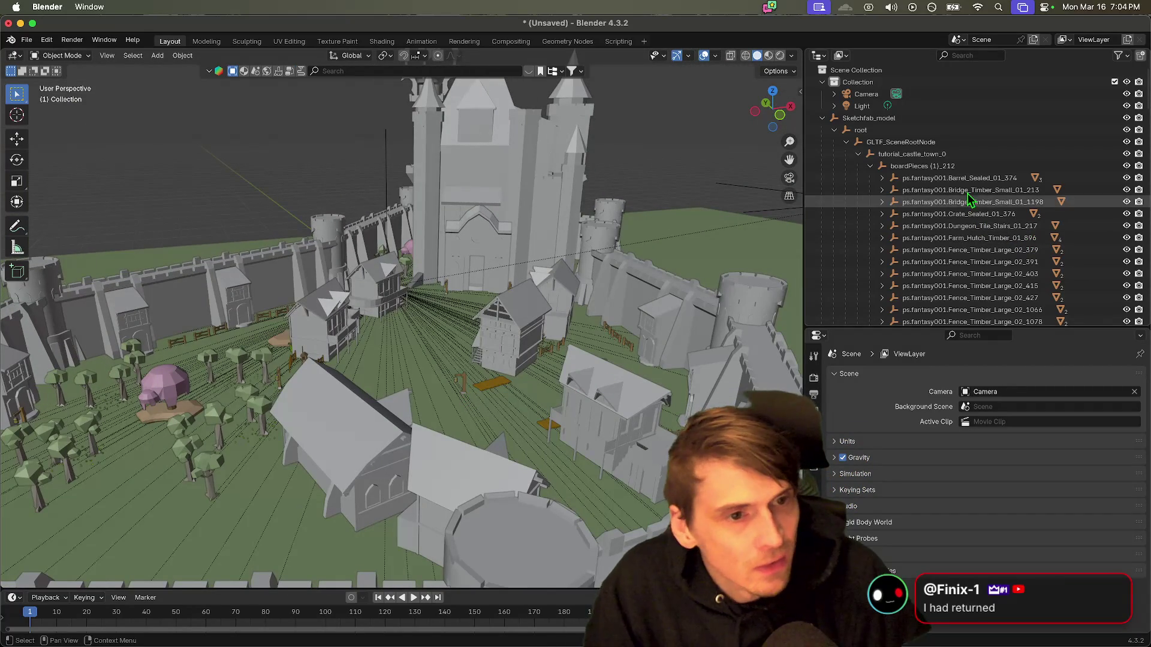
mouse_move(600, 408)
mouse_down()
mouse_move(589, 423)
mouse_move(525, 437)
mouse_move(419, 432)
mouse_move(325, 445)
mouse_move(559, 321)
mouse_move(443, 368)
mouse_move(370, 339)
mouse_move(432, 318)
mouse_move(544, 347)
mouse_move(515, 383)
mouse_move(358, 390)
mouse_move(408, 397)
mouse_up()
scroll(437, 397, down, 5)
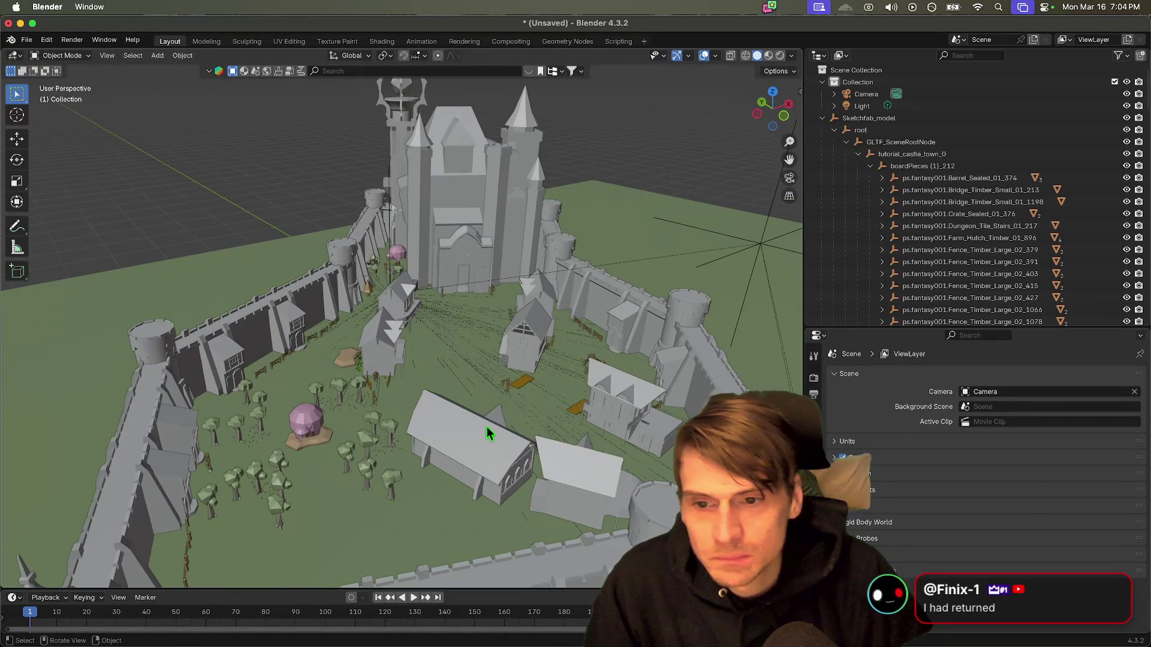
scroll(486, 424, up, 3)
scroll(486, 420, down, 6)
mouse_move(487, 421)
mouse_down()
mouse_move(587, 436)
mouse_move(588, 447)
mouse_move(623, 441)
mouse_move(523, 440)
mouse_up()
scroll(523, 440, up, 5)
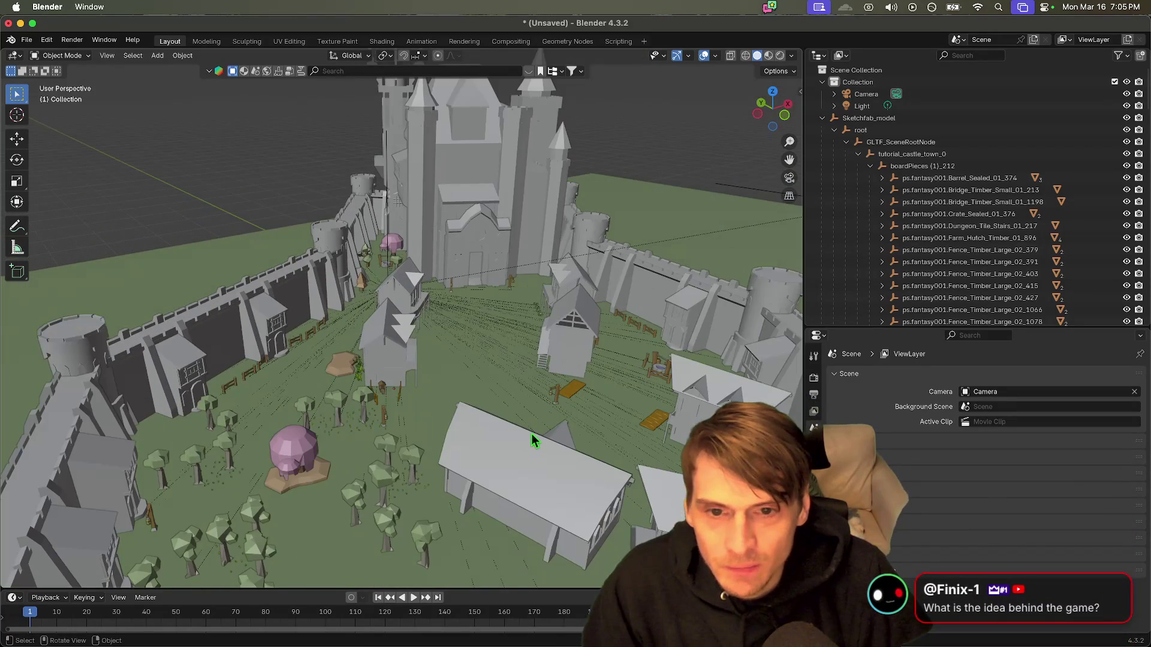
scroll(585, 392, down, 2)
drag(580, 391, 542, 407)
scroll(276, 444, down, 2)
scroll(277, 449, up, 5)
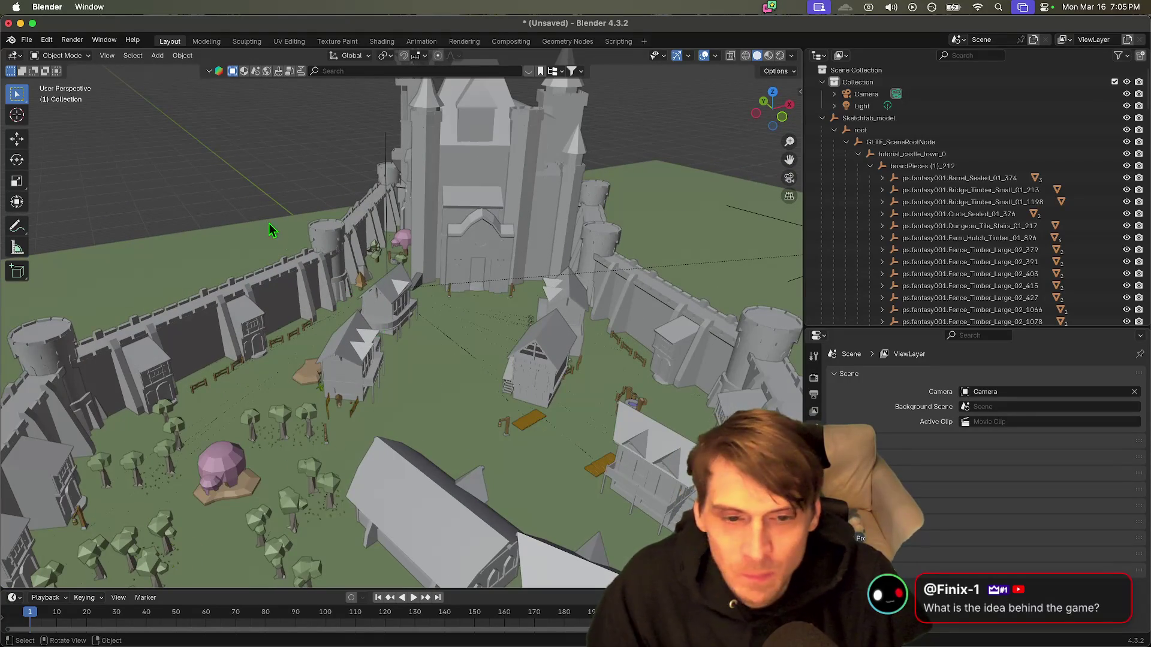
click(27, 40)
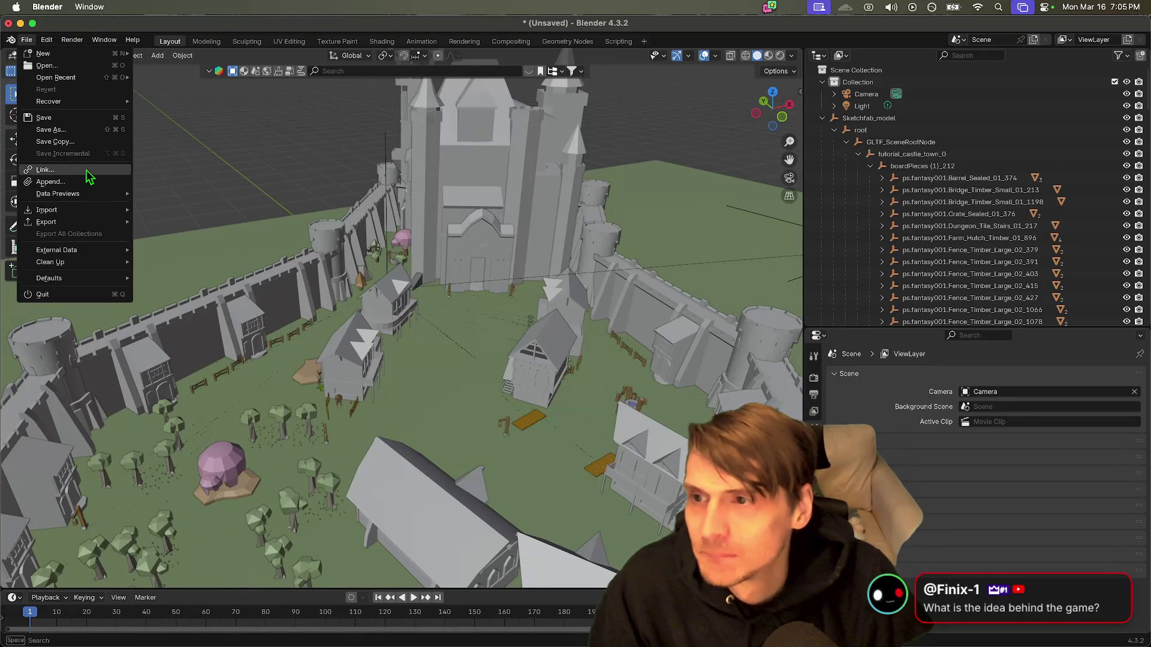
Step: Cancel a first Save Copy attempt, then collapse and deselect Sketchfab_model
click(84, 146)
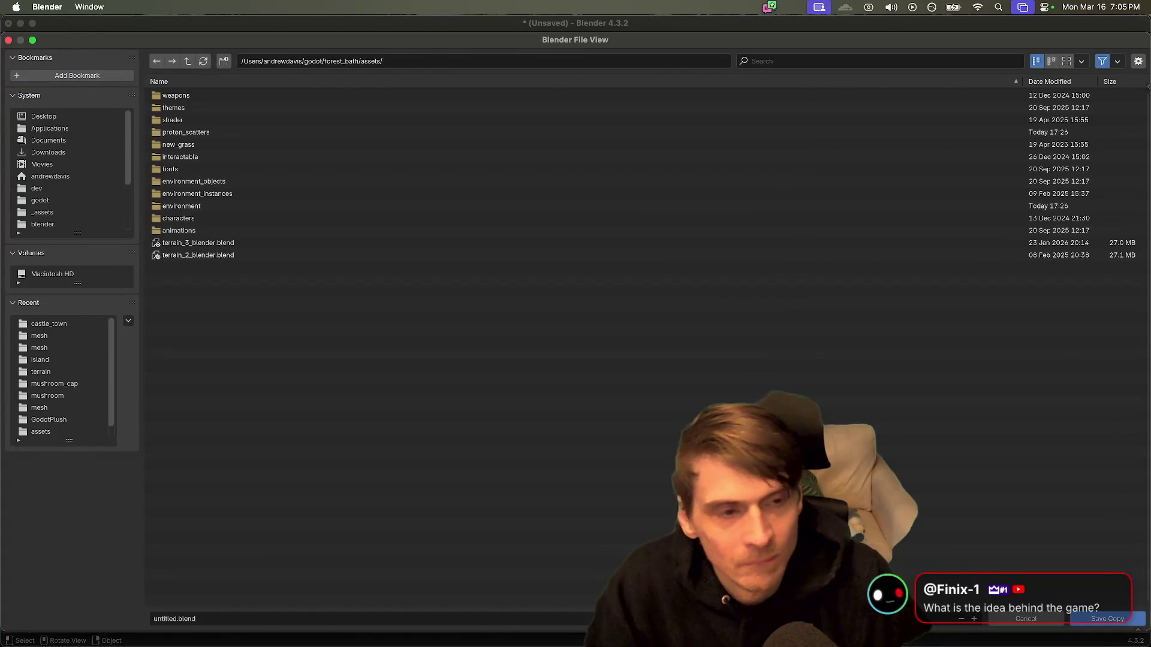
key(Escape)
click(868, 118)
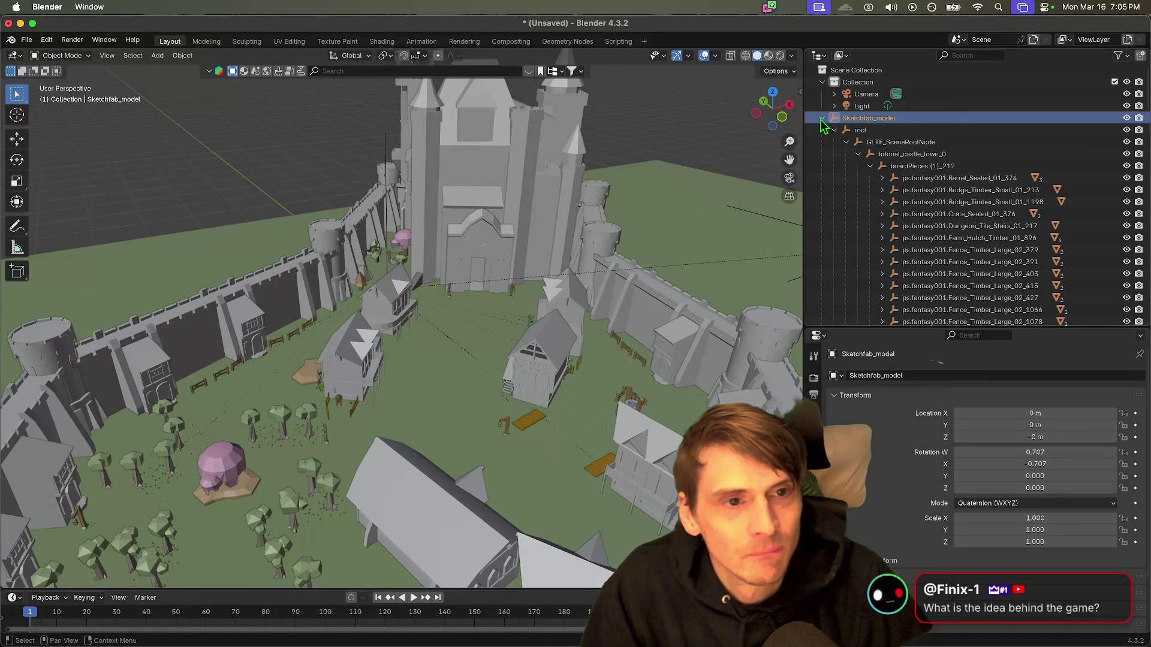
click(822, 118)
click(863, 178)
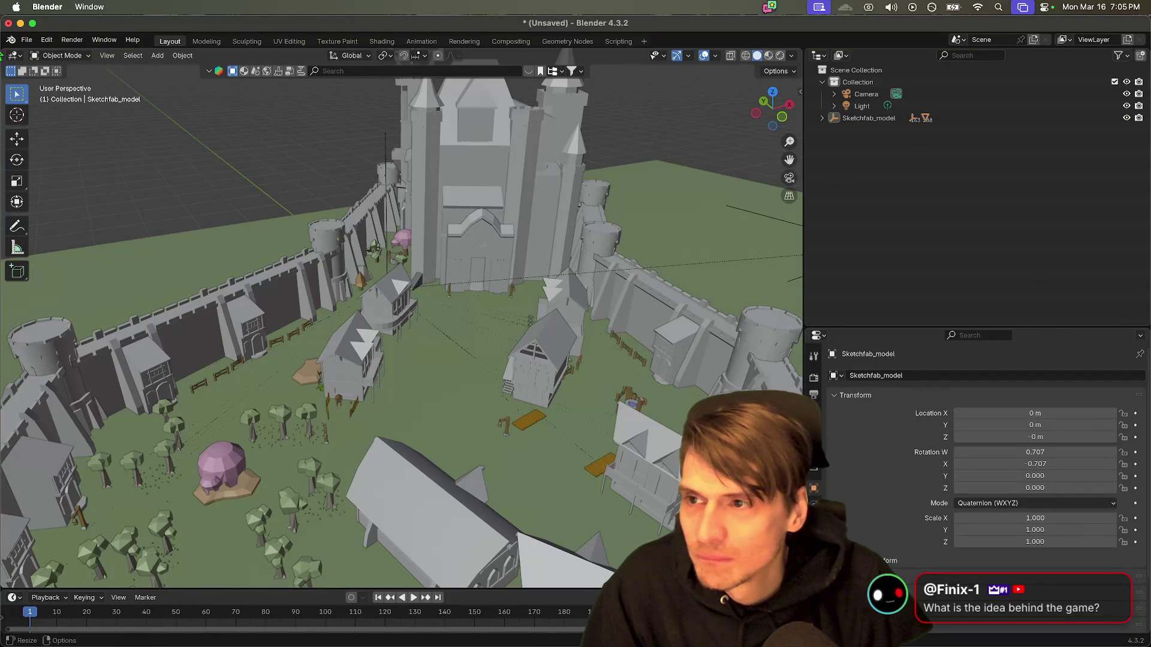
Step: Start Save Copy and browse to godot/_assets/environment/castle_town
click(27, 39)
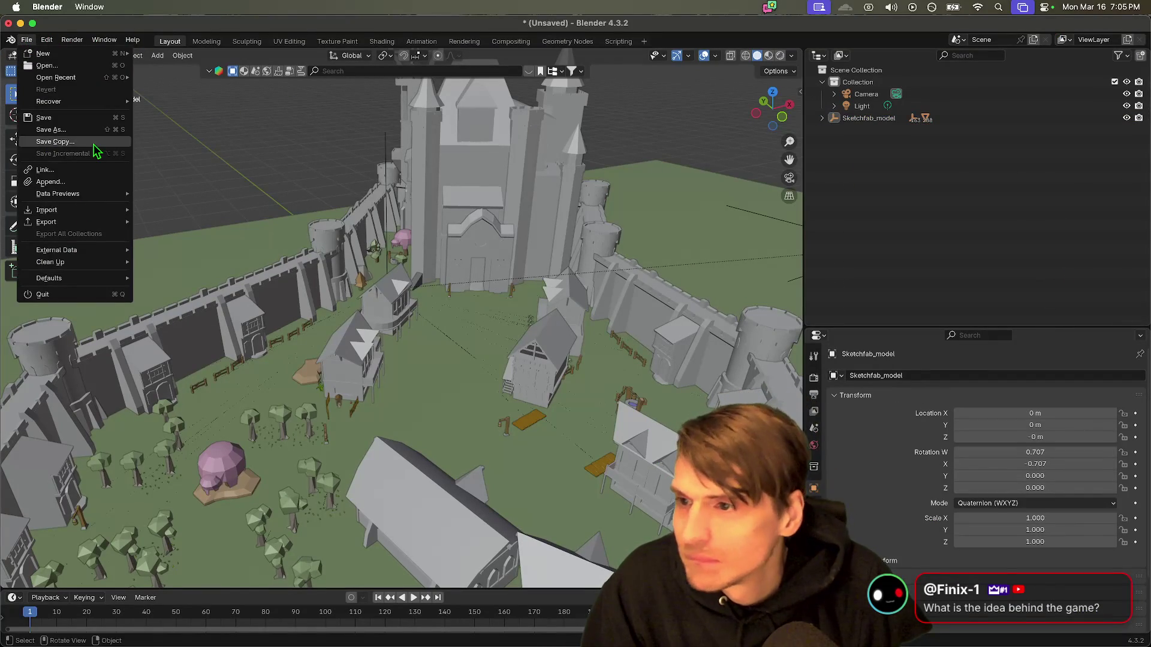
click(95, 148)
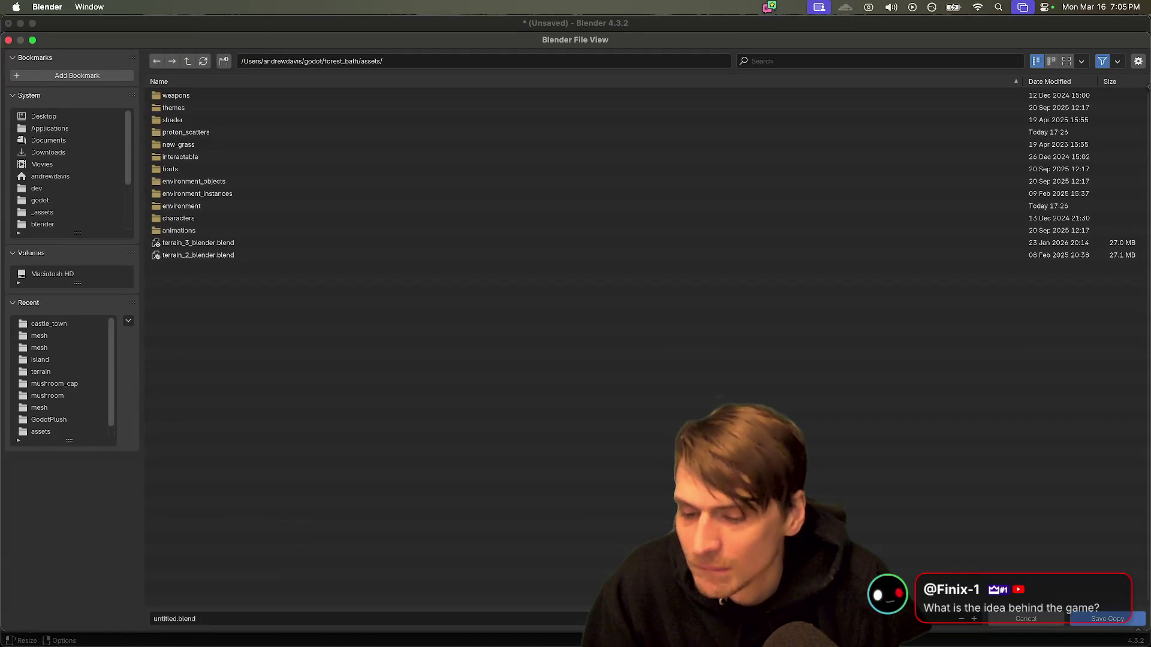
click(189, 67)
click(189, 67)
click(189, 67)
click(189, 67)
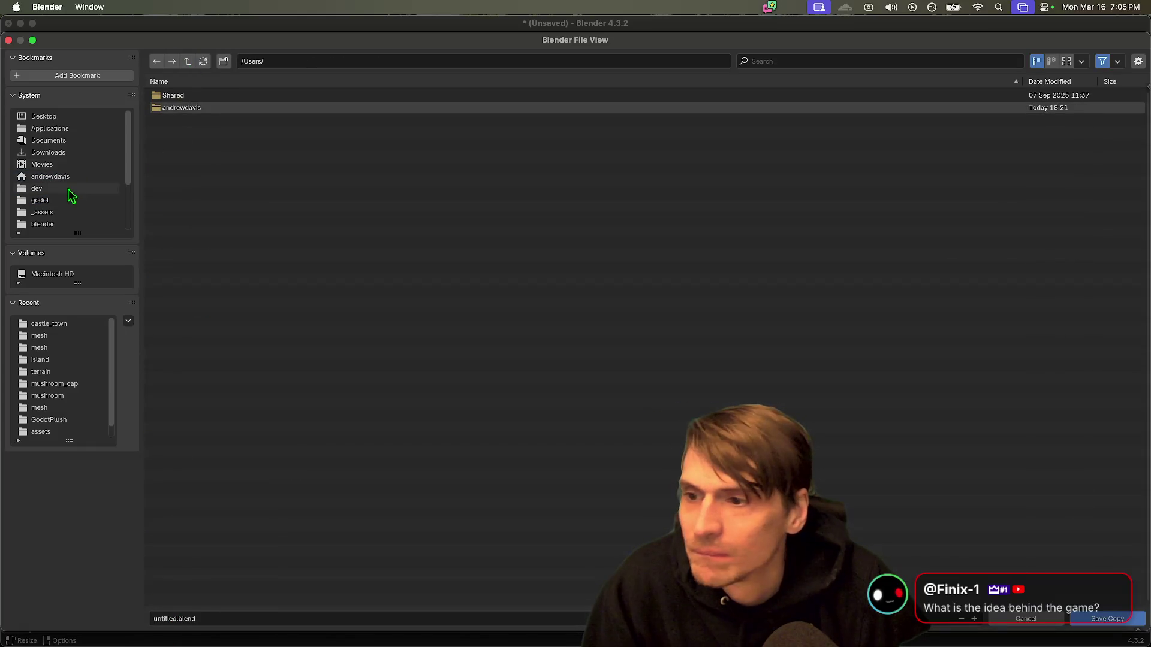
click(67, 200)
click(69, 212)
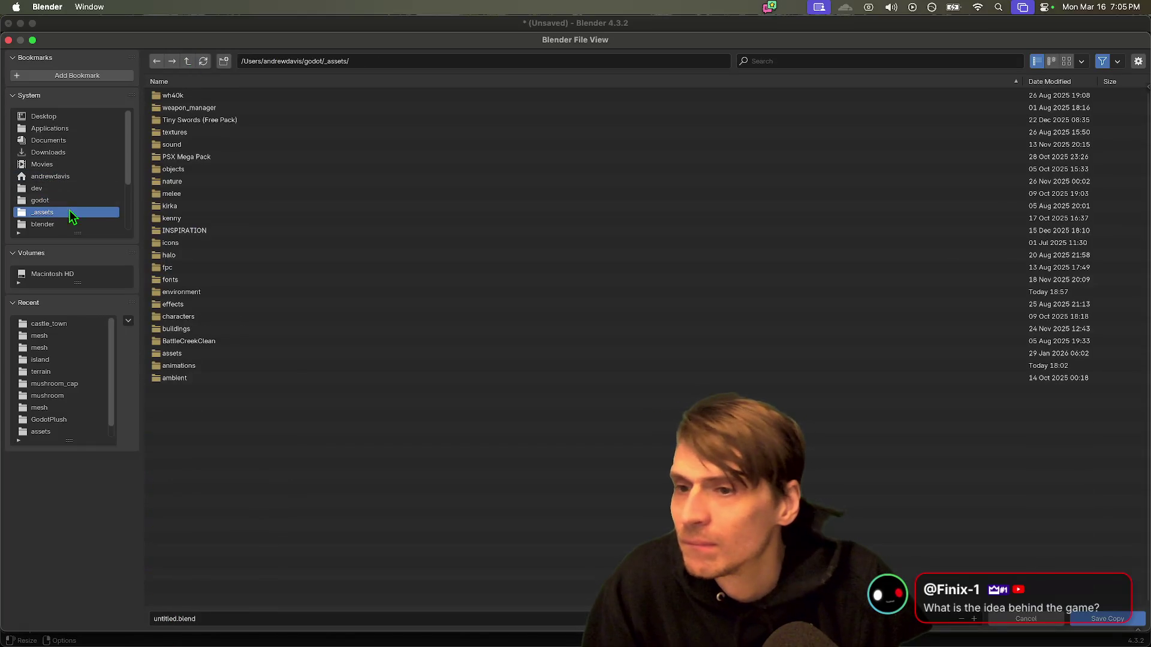
double_click(183, 291)
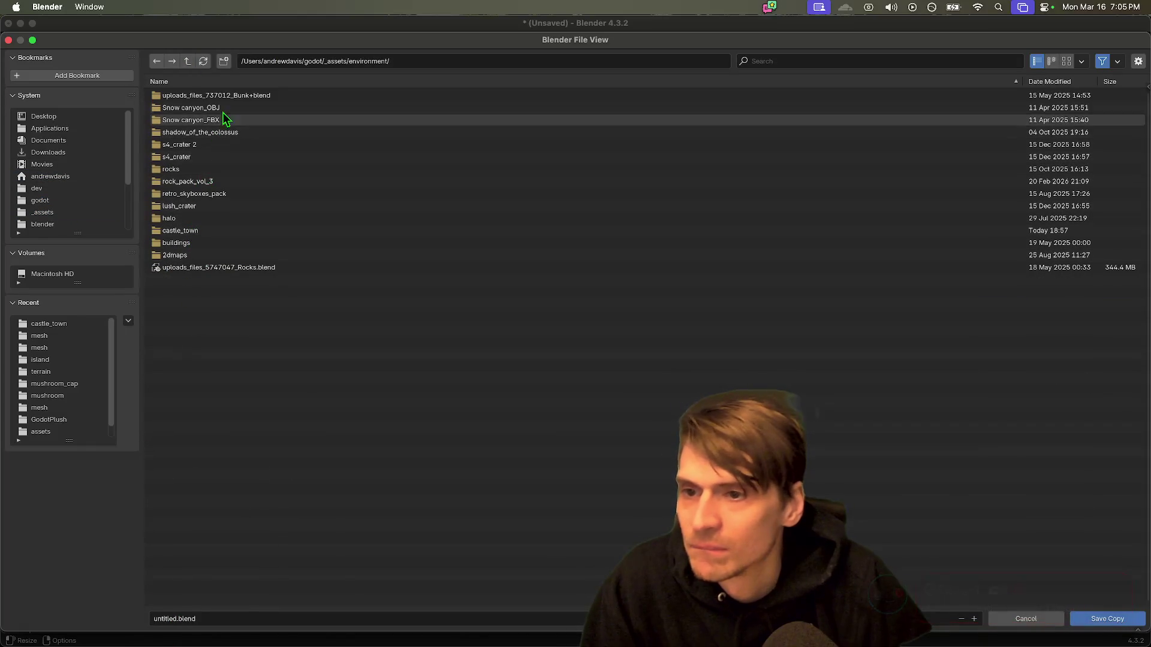
click(215, 231)
double_click(214, 231)
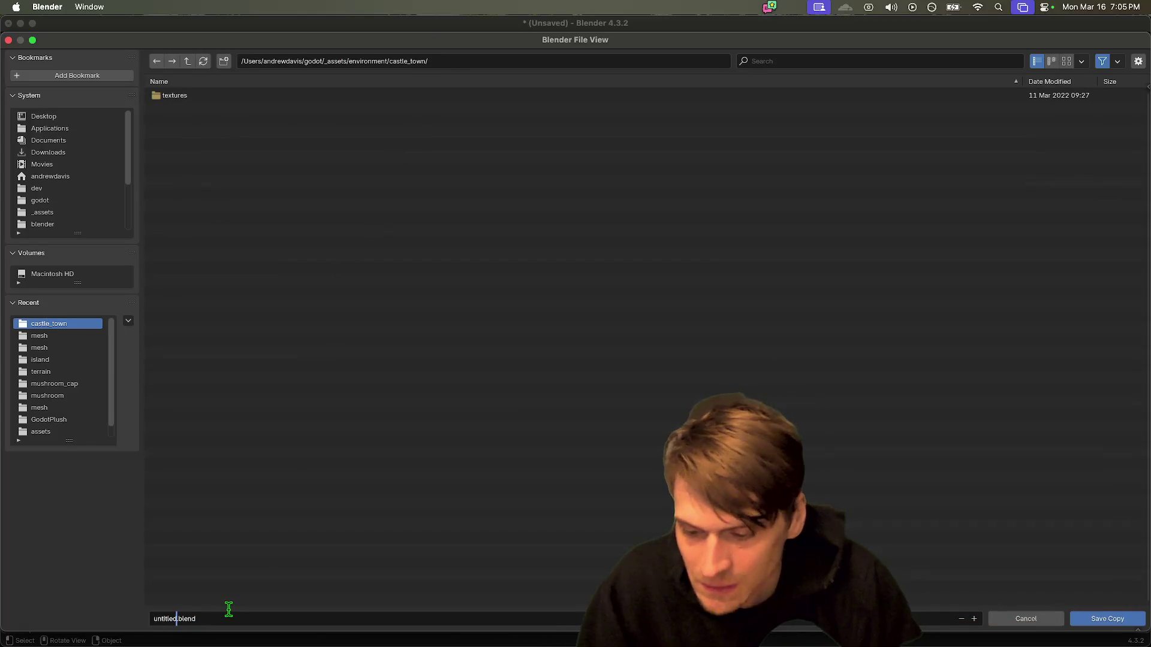
Step: Name the copy castle_edited.blend and save it
key(BackSpace)
key(BackSpace)
key(BackSpace)
text(cas)
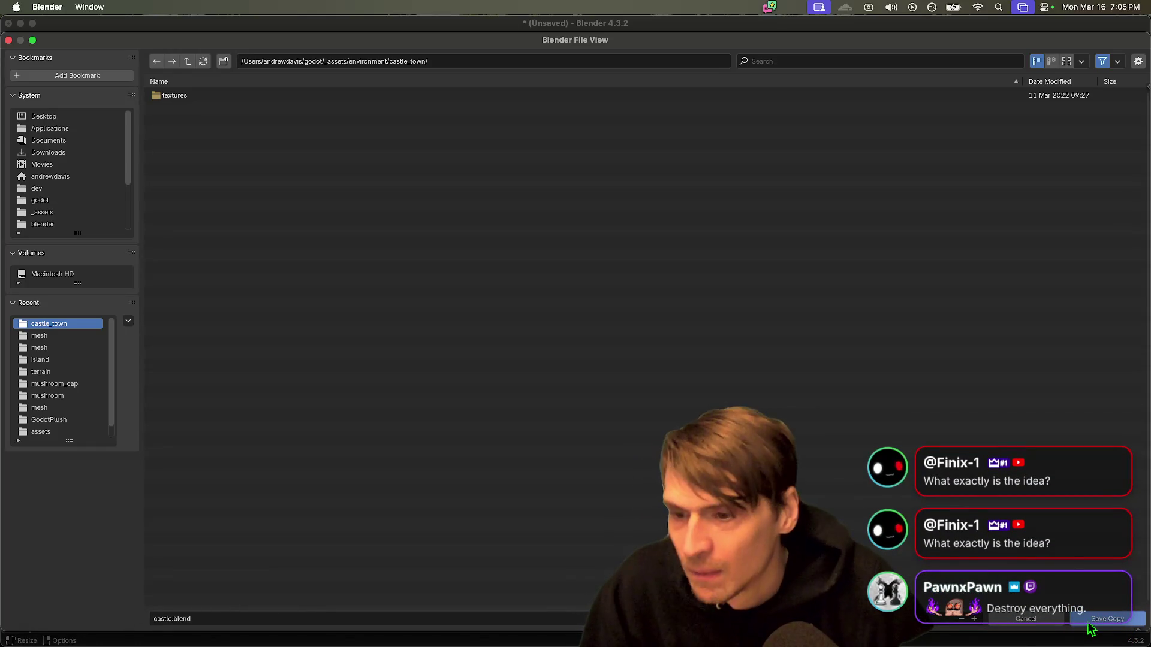
click(165, 619)
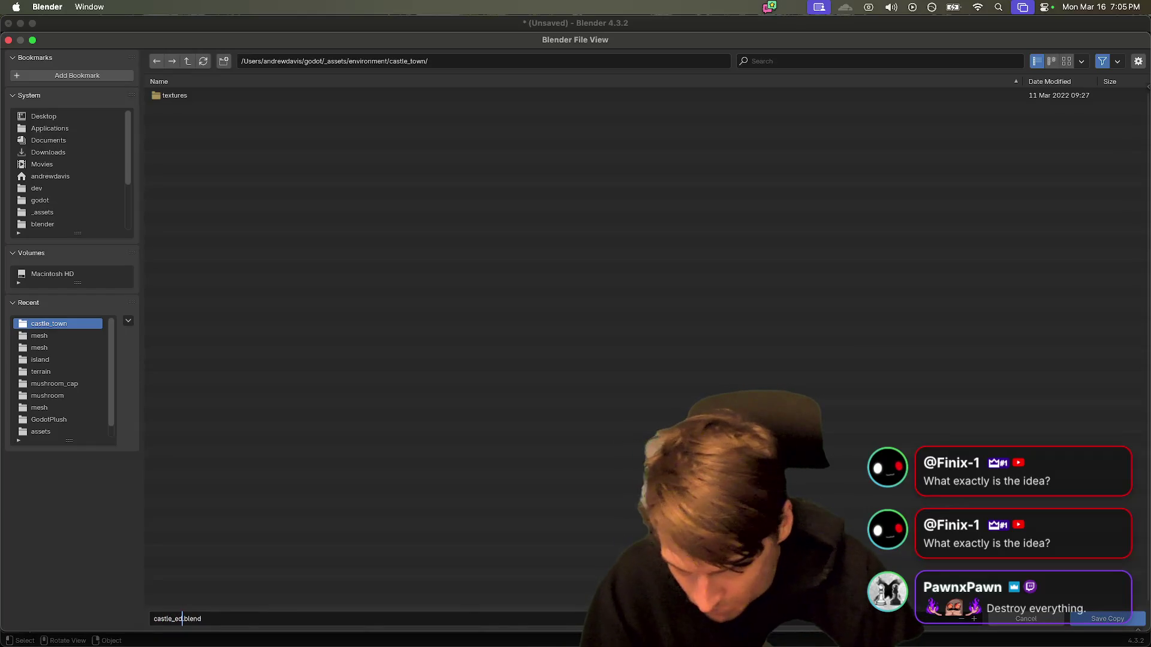
key(Return)
click(1132, 621)
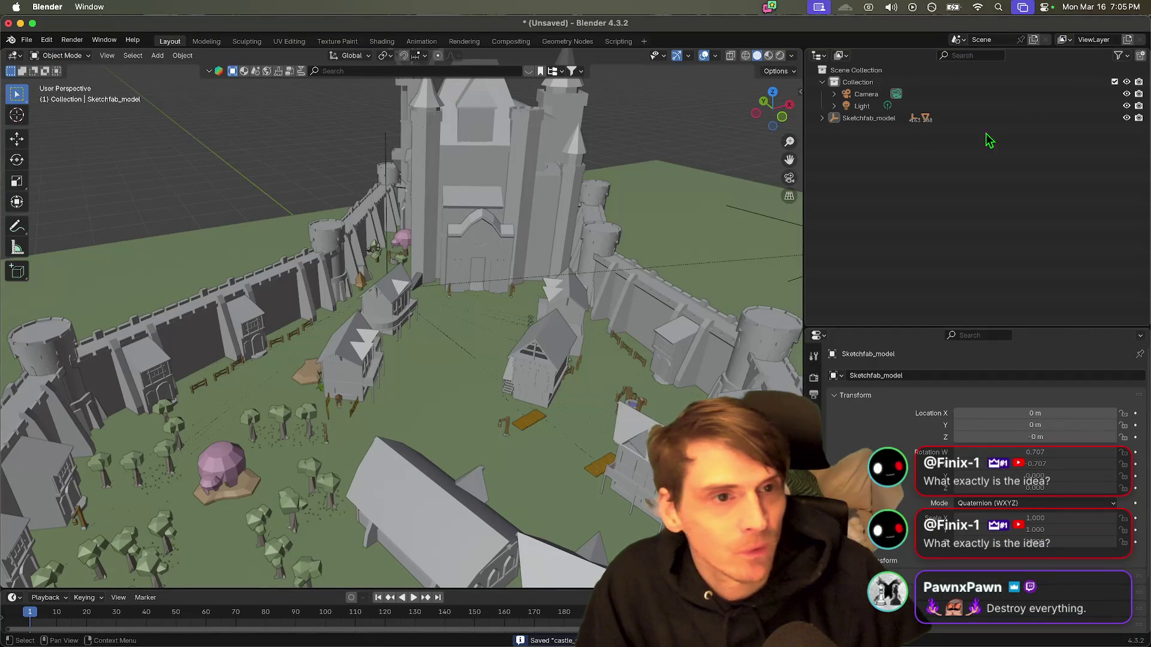
Step: Select Sketchfab_model and start a glTF 2.0 export into the castle_town folder
click(880, 119)
click(1127, 118)
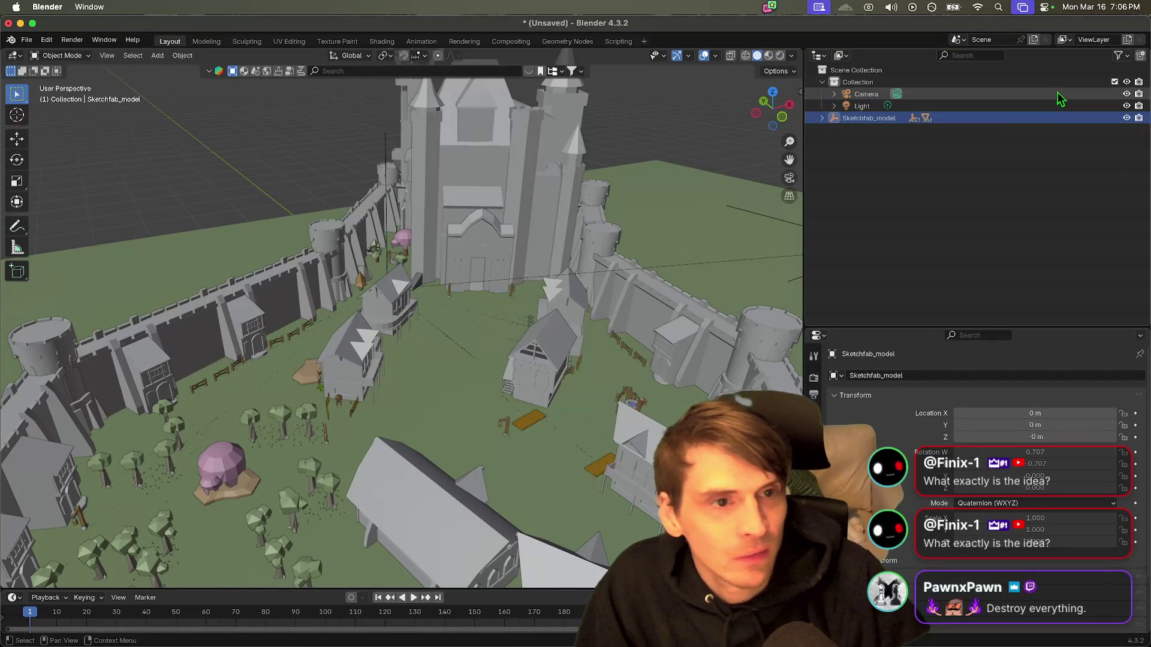
click(27, 40)
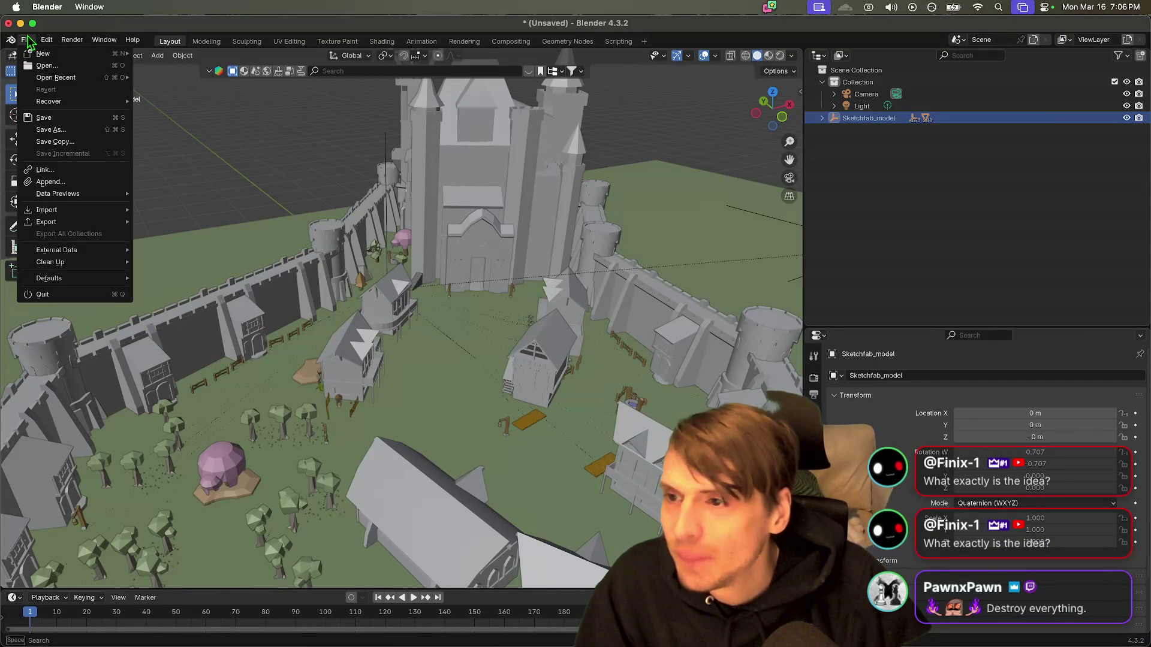
mouse_move(77, 225)
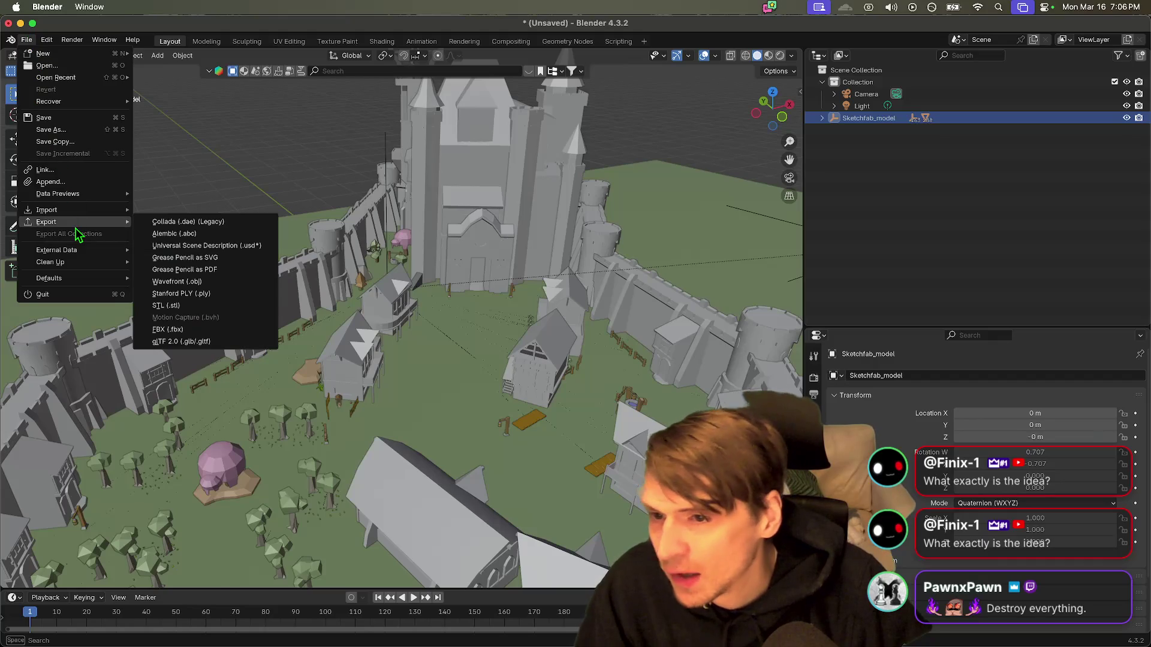
click(207, 342)
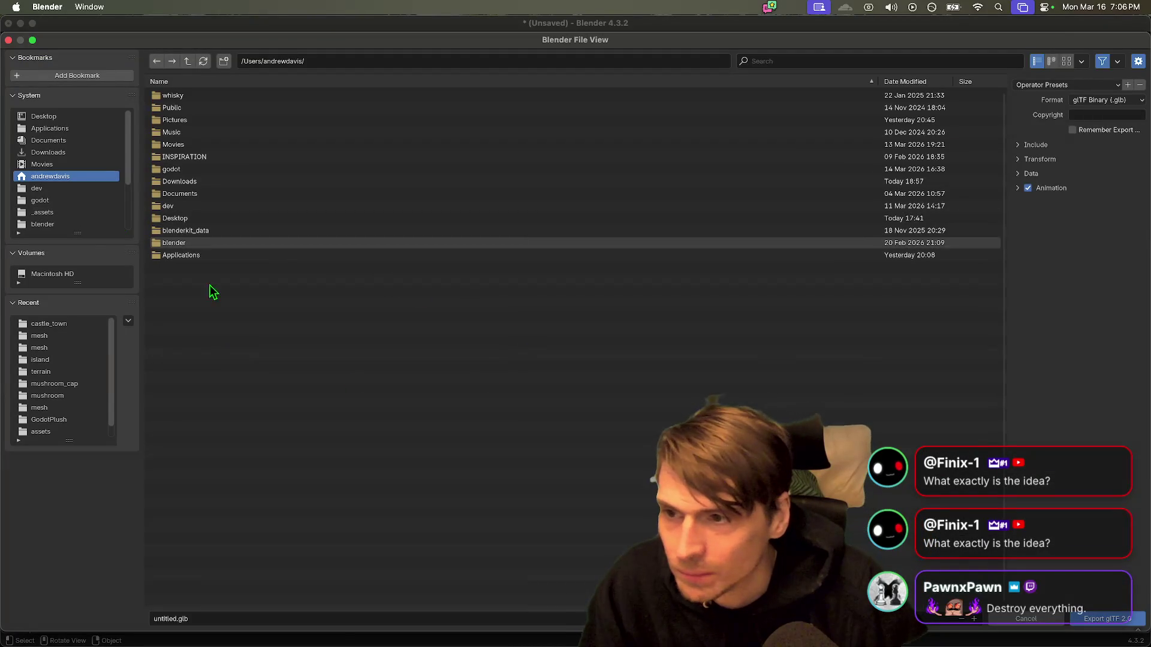
click(60, 212)
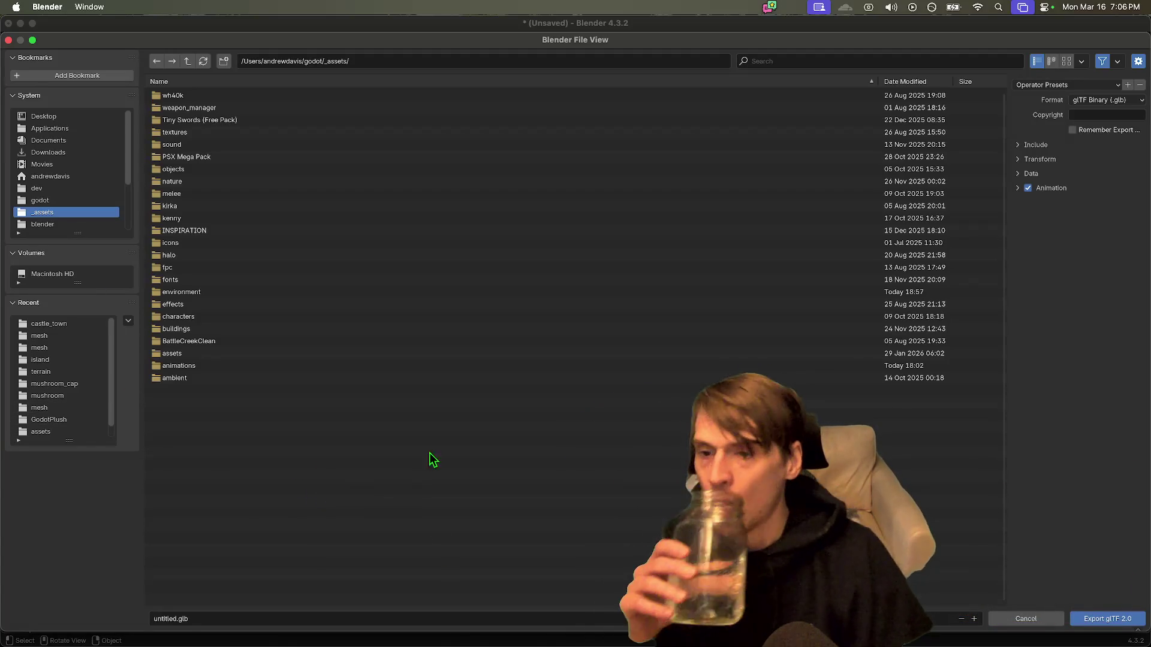
click(84, 325)
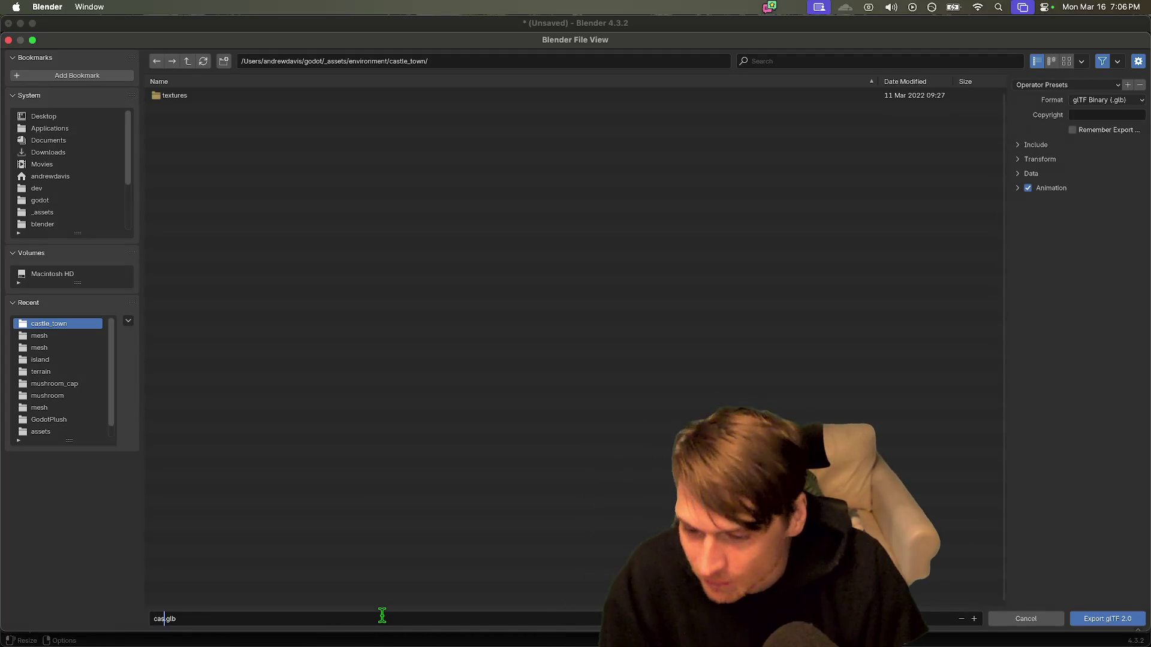
Step: Export castle_edited.glb with Selected Objects ticked and Animation unticked
text(tle_ed)
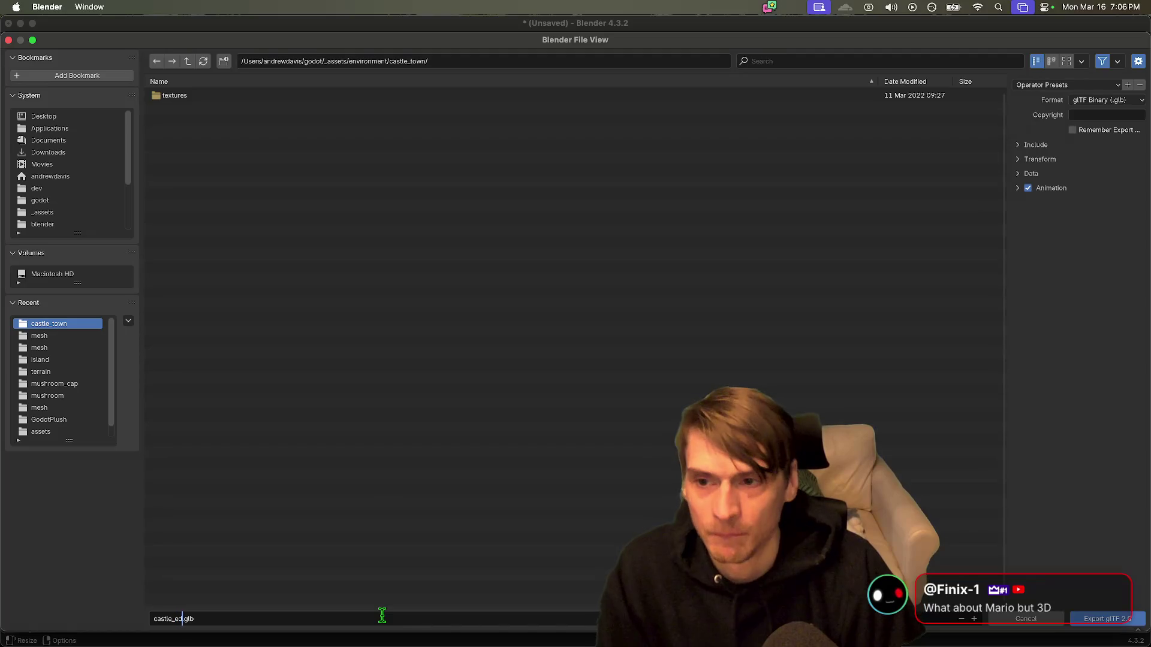
text(kted)
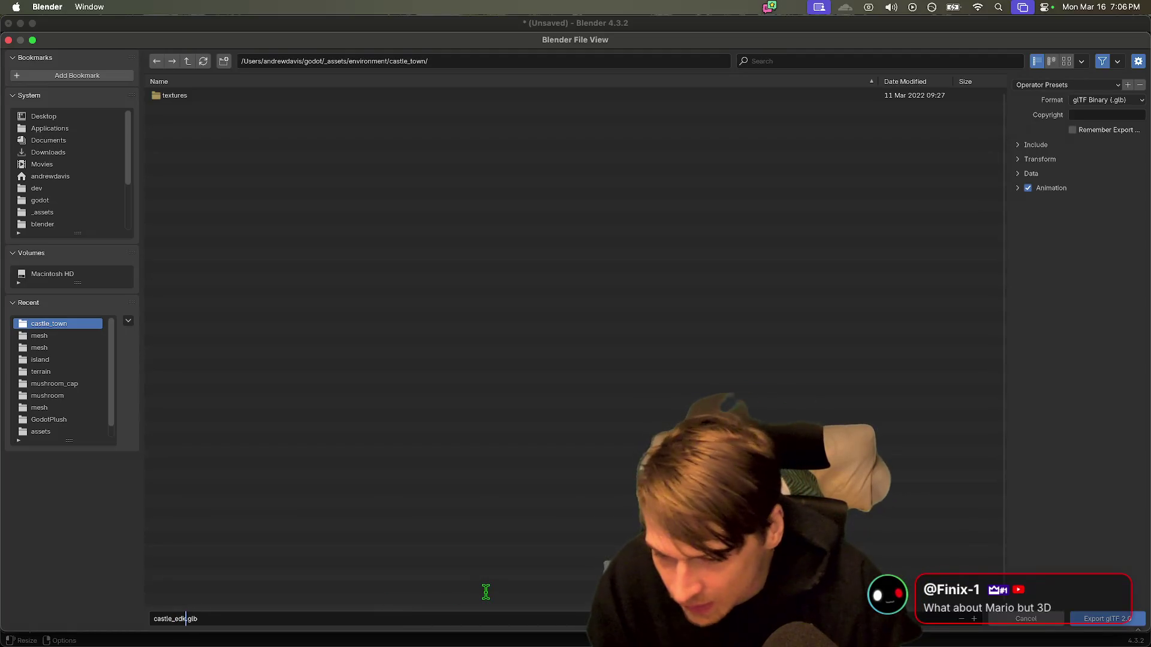
text(ed)
click(1025, 147)
click(1116, 164)
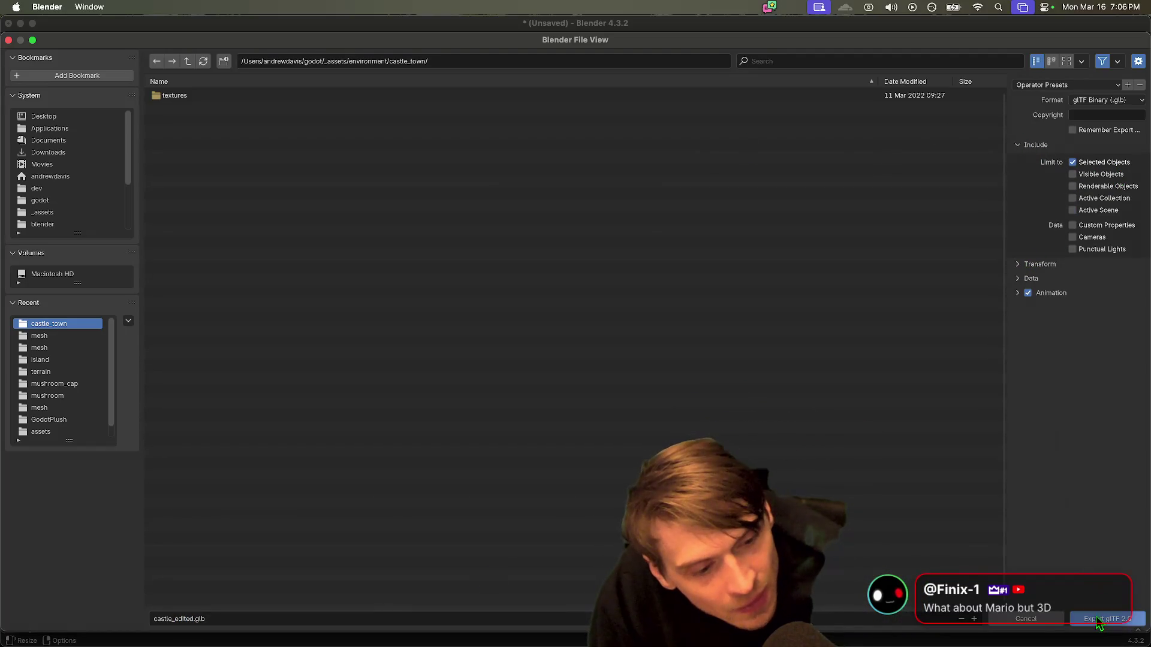
click(1029, 293)
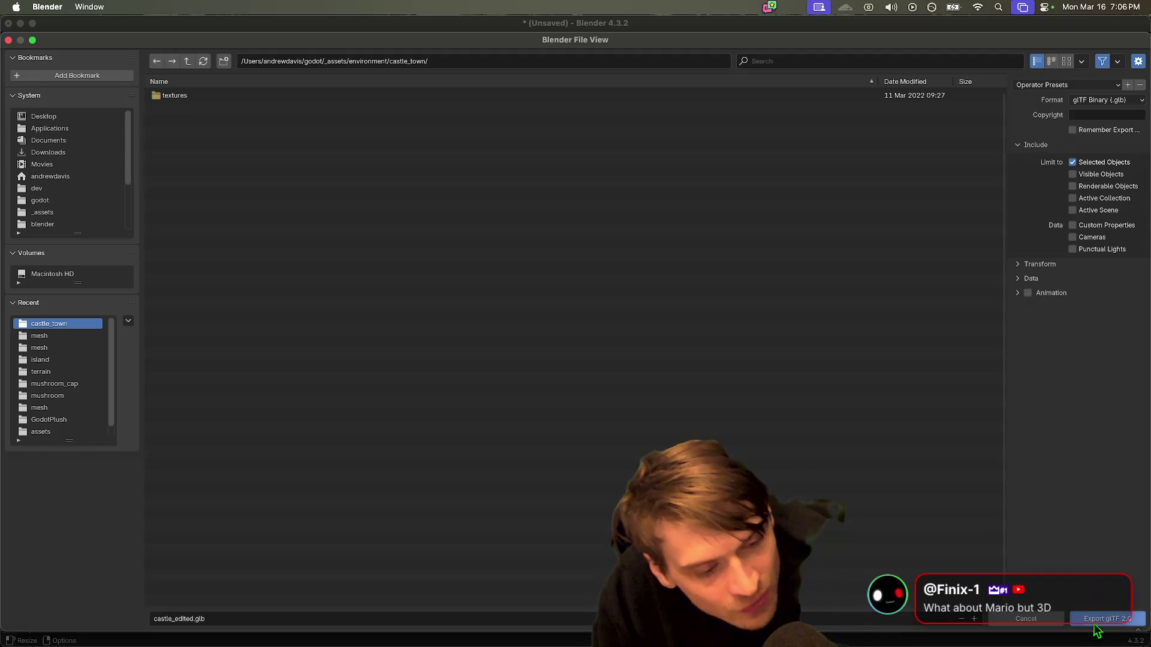
click(1094, 619)
click(173, 606)
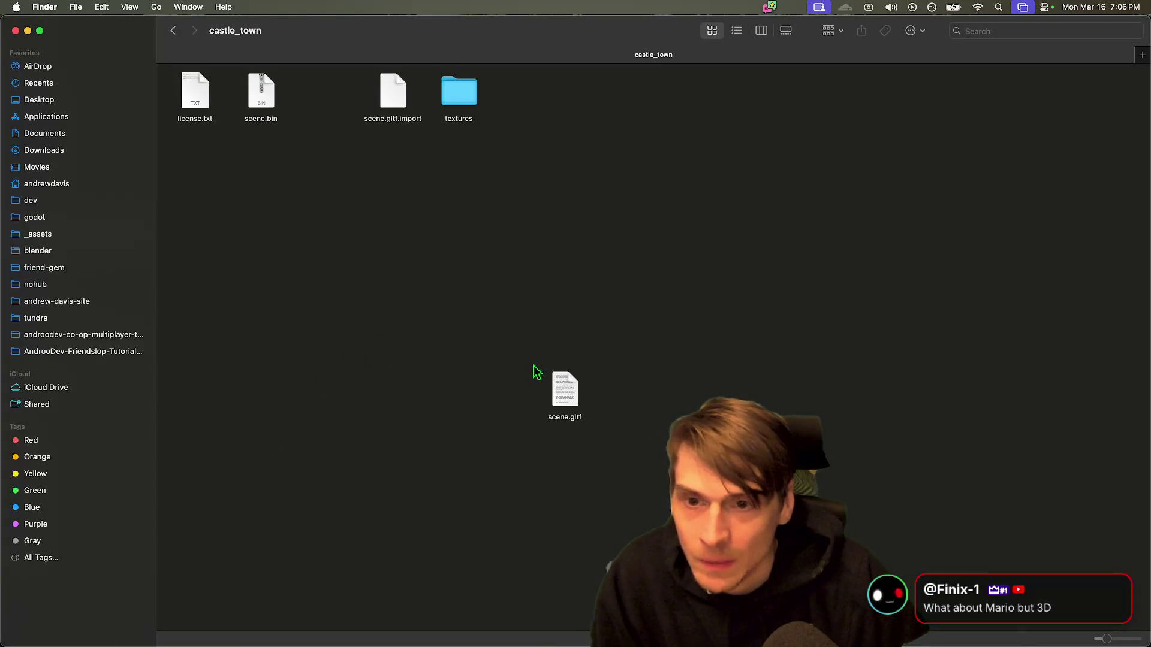
Step: In Finder, reopen castle_town from the models folder and reposition scene.gltf
click(174, 30)
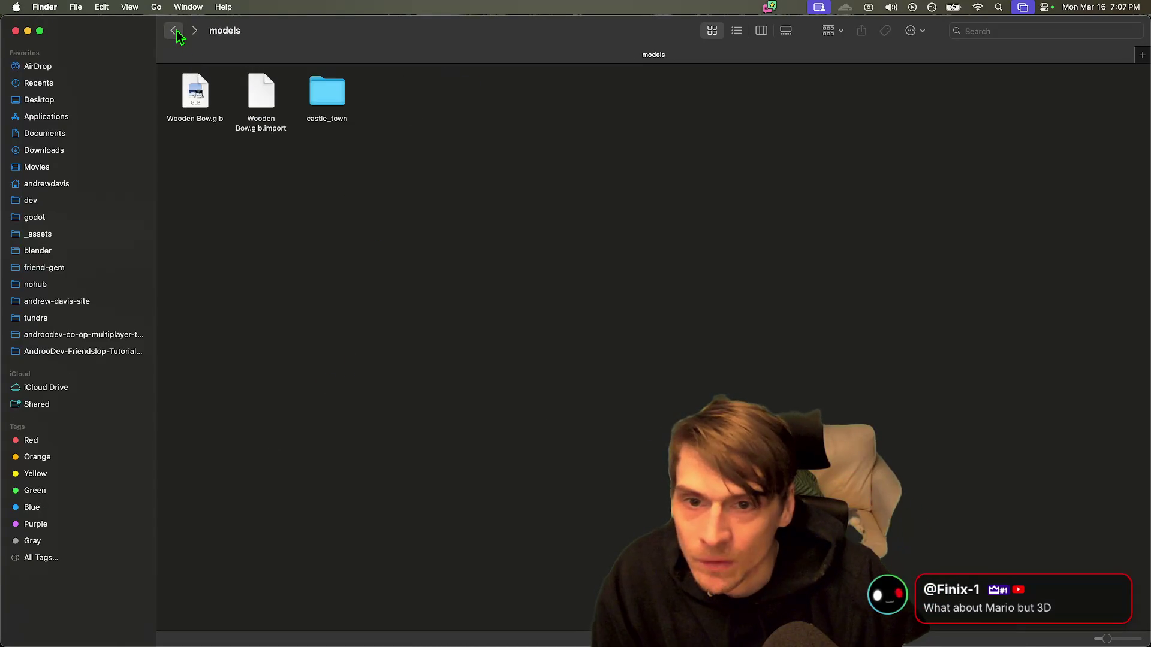
double_click(311, 92)
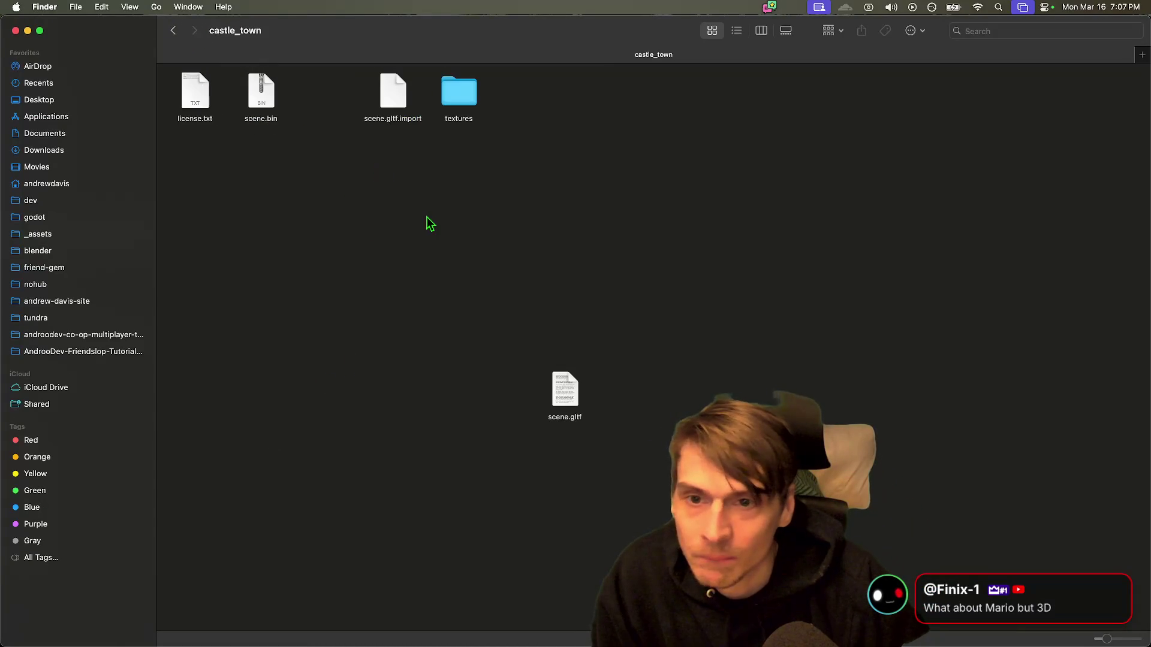
mouse_move(557, 386)
mouse_down()
mouse_move(371, 194)
mouse_move(314, 105)
mouse_up()
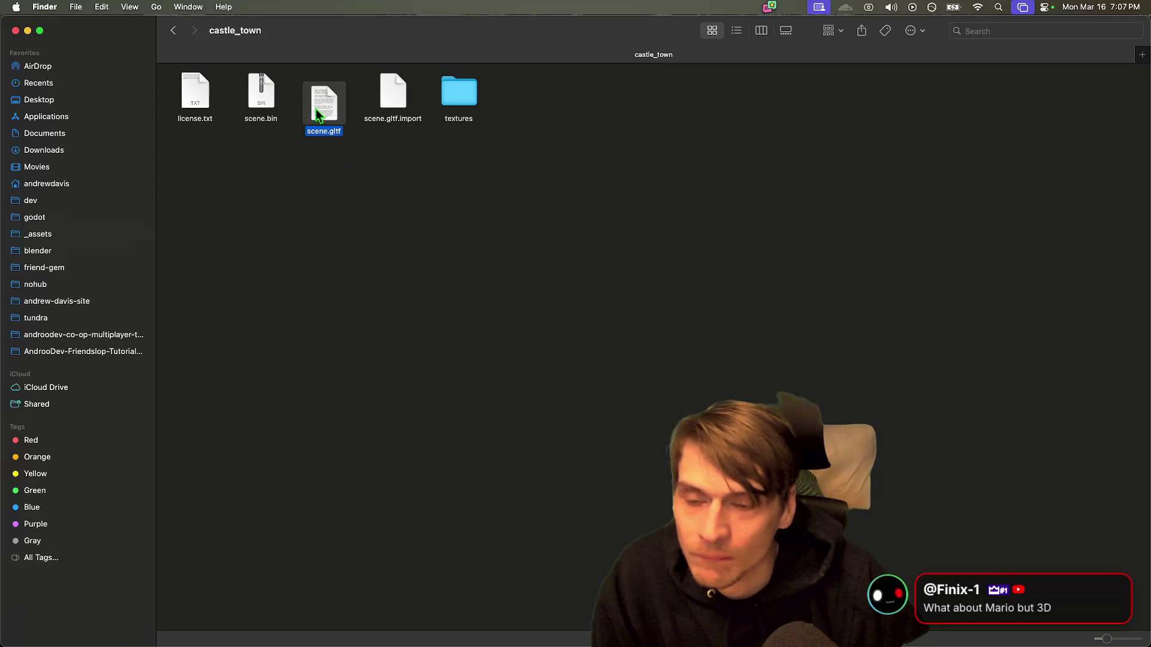
Step: Export the castle from Blender again as glTF 2.0 castle_edited.glb
mouse_move(367, 644)
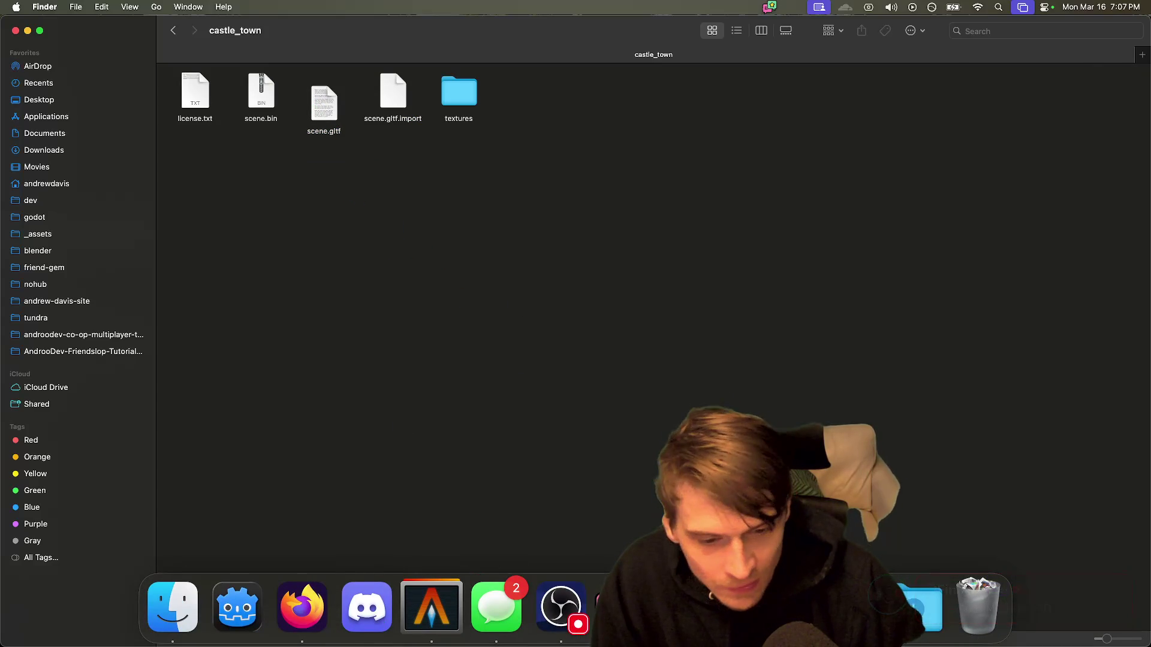
key(super+Tab)
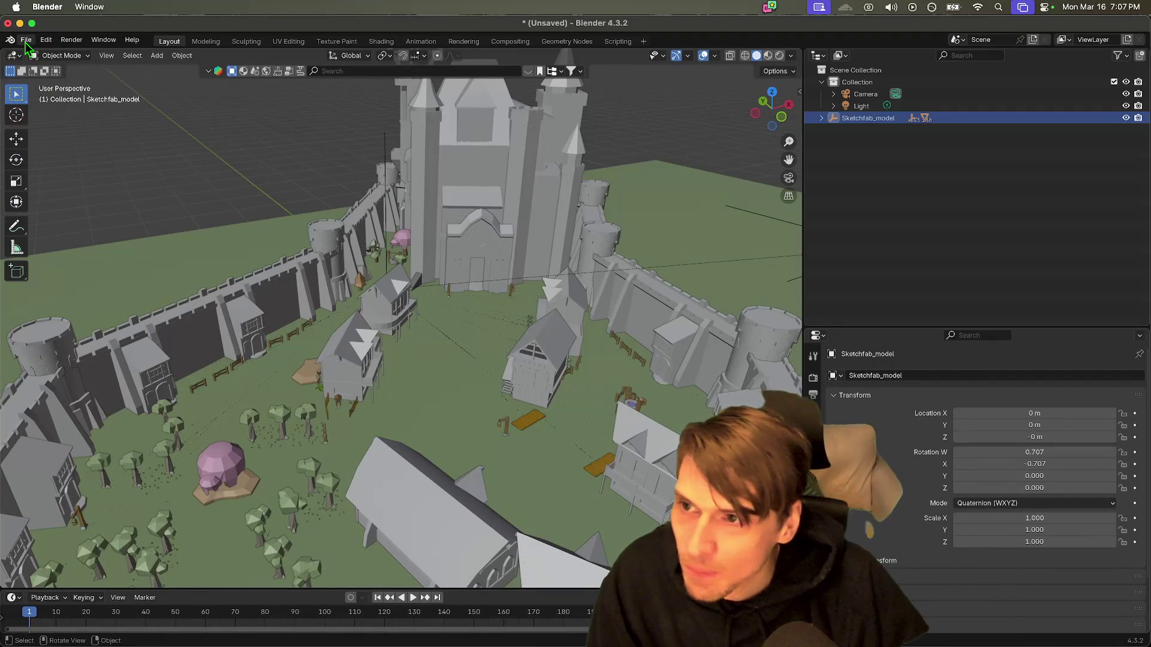
click(26, 40)
mouse_move(57, 222)
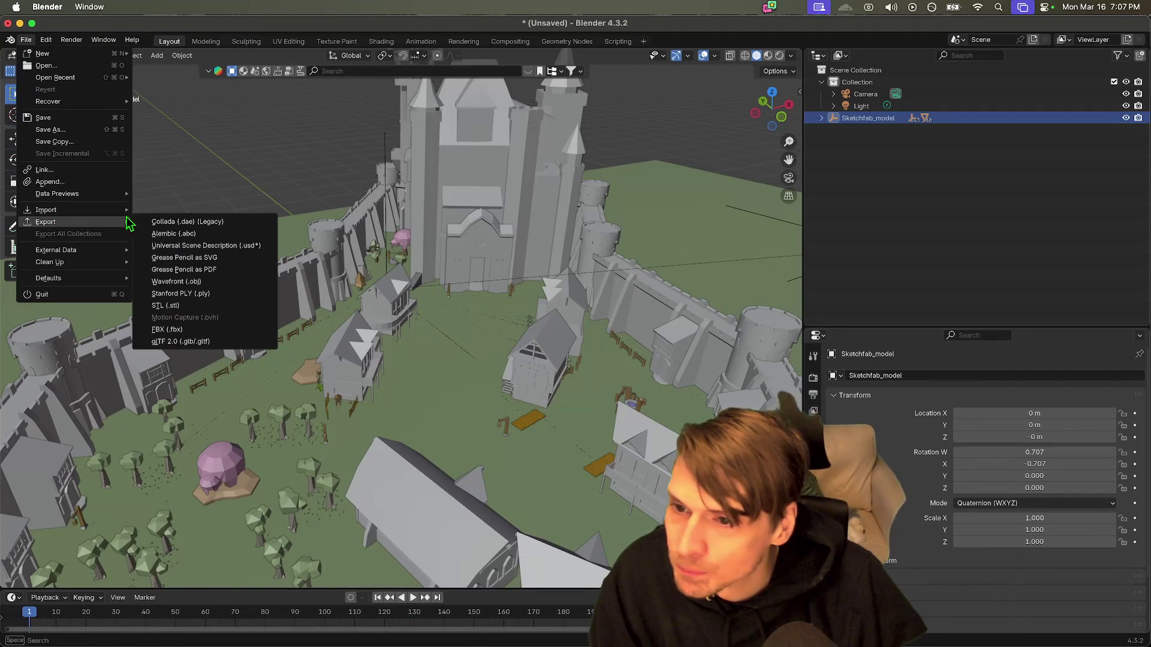
click(204, 345)
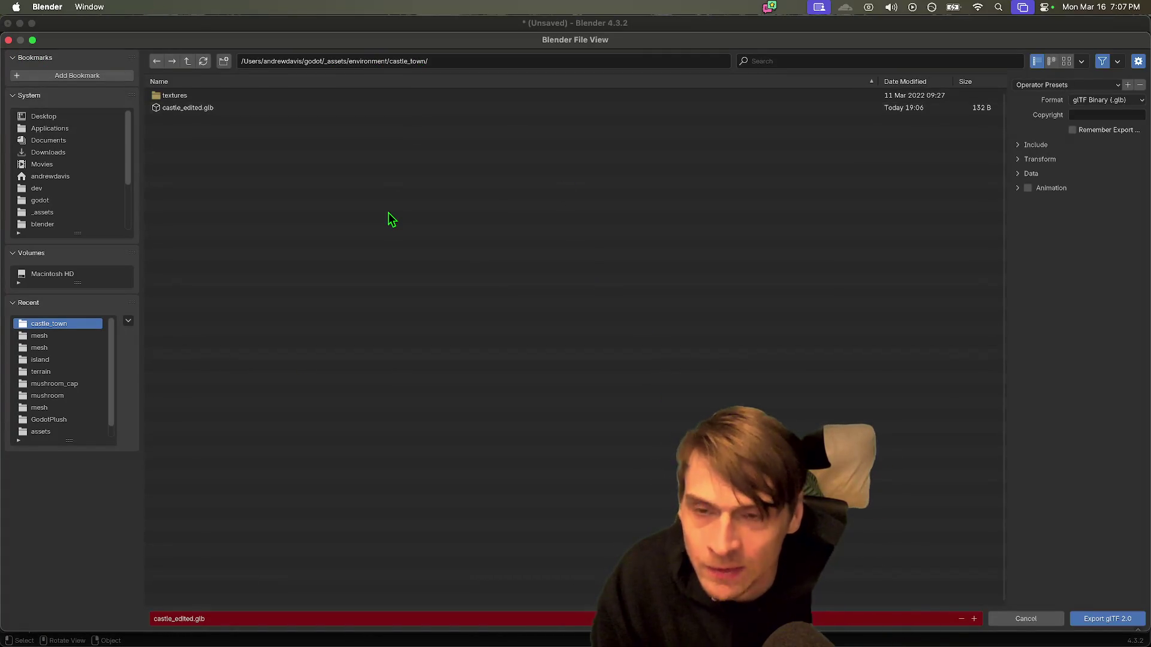
key(super+Tab)
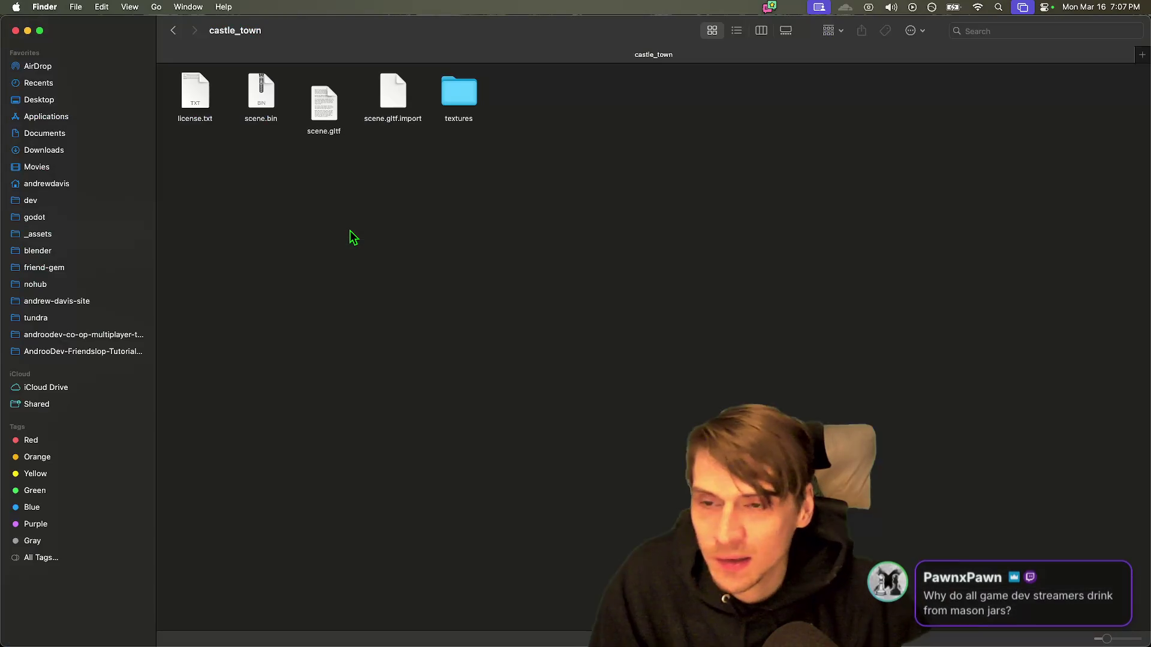
Step: Locate castle_edited.glb in Finder, open the models folder and delete the old castle_town folder
key(super+3)
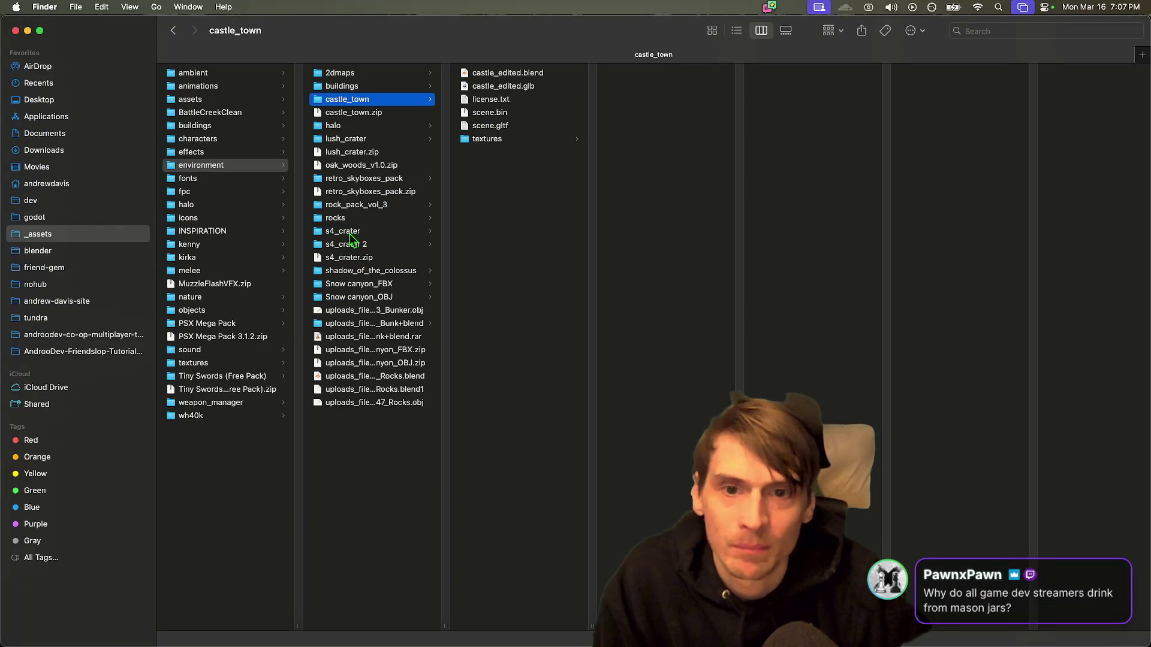
click(537, 86)
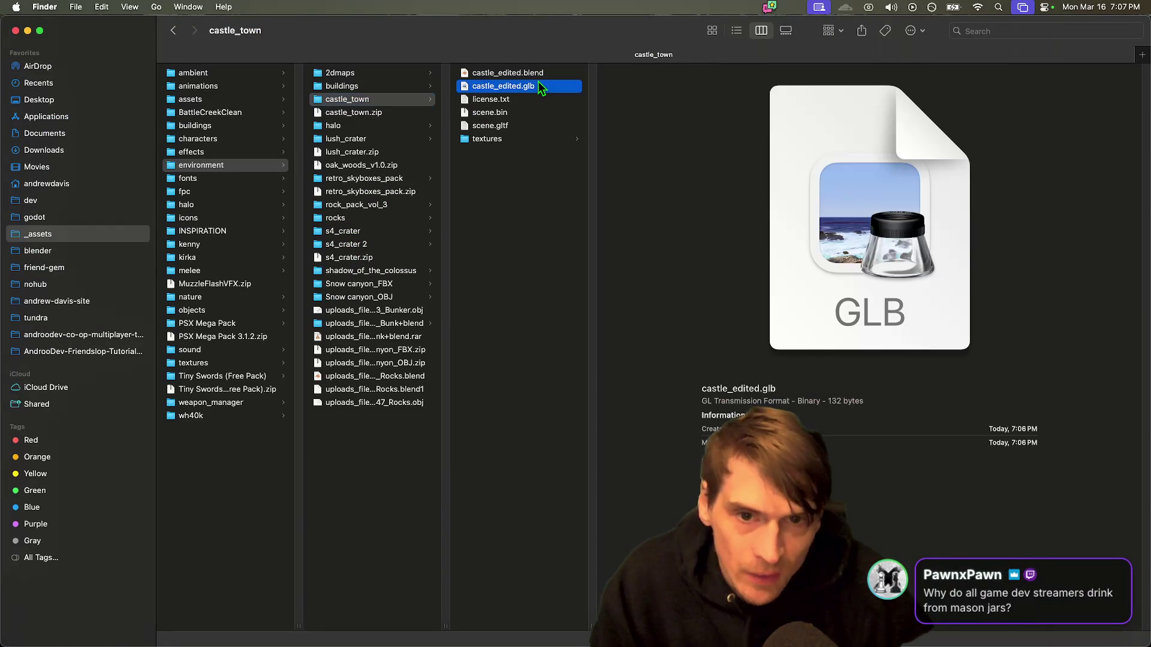
key(super+grave)
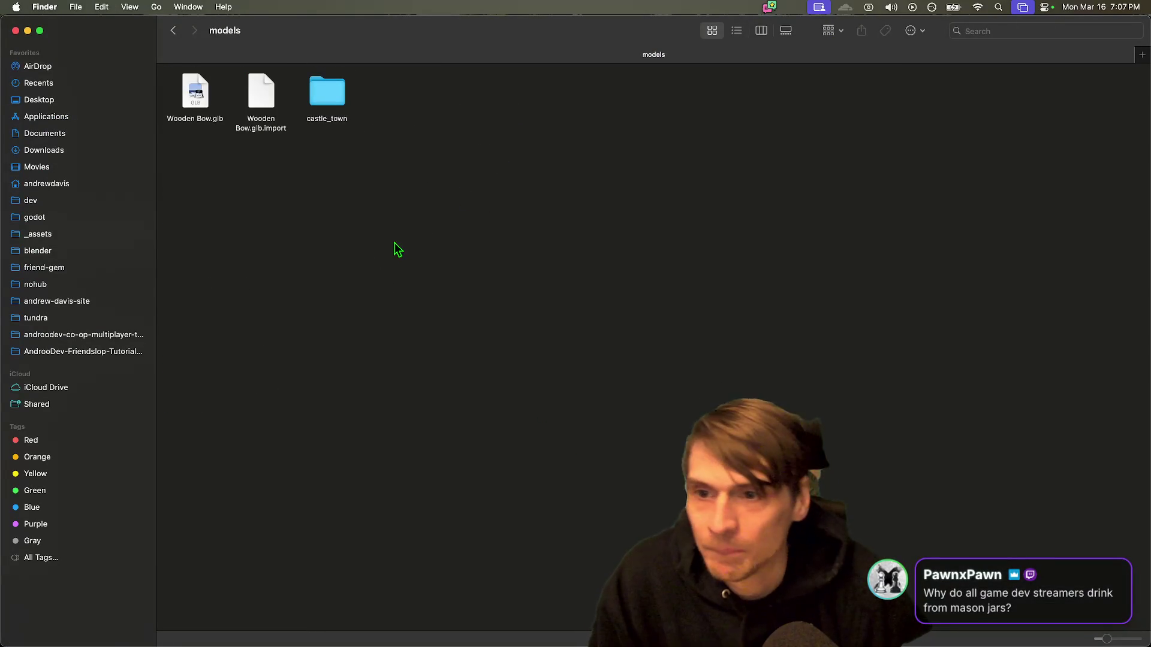
key(super+bracketleft)
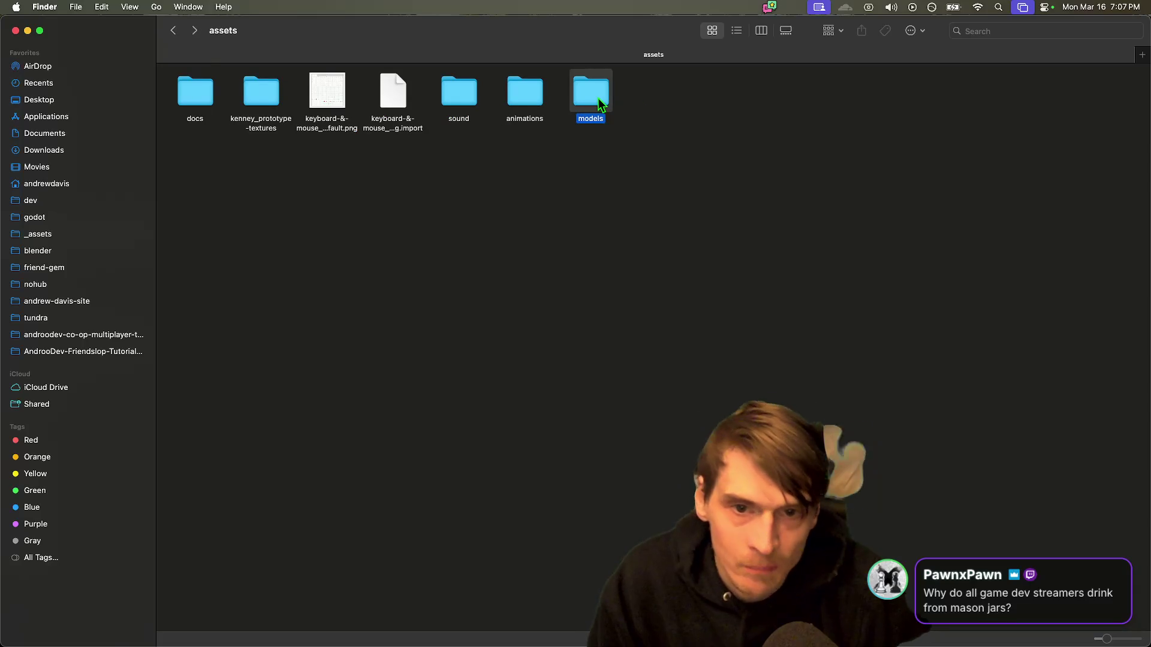
double_click(599, 104)
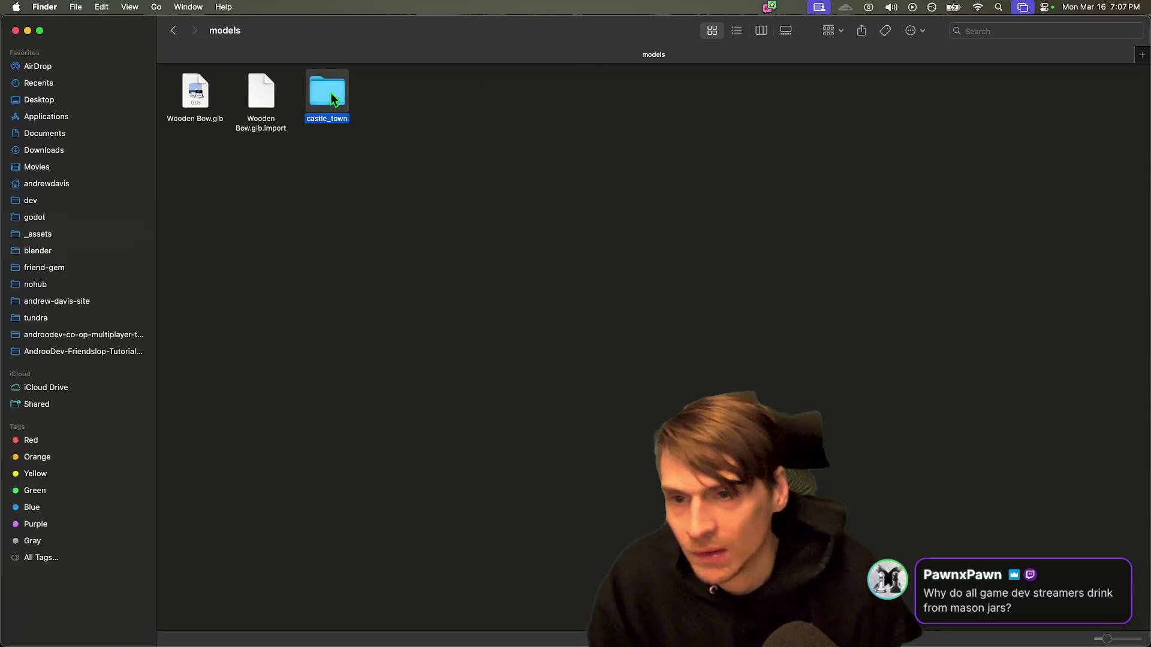
key(super+BackSpace)
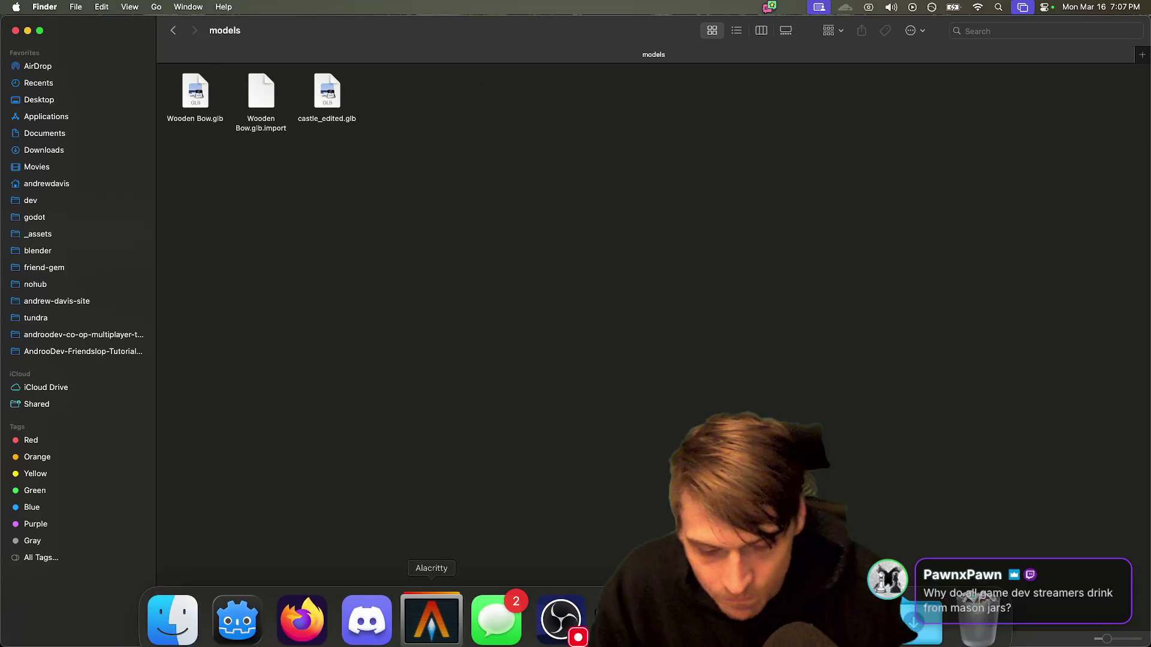
click(431, 605)
click(238, 606)
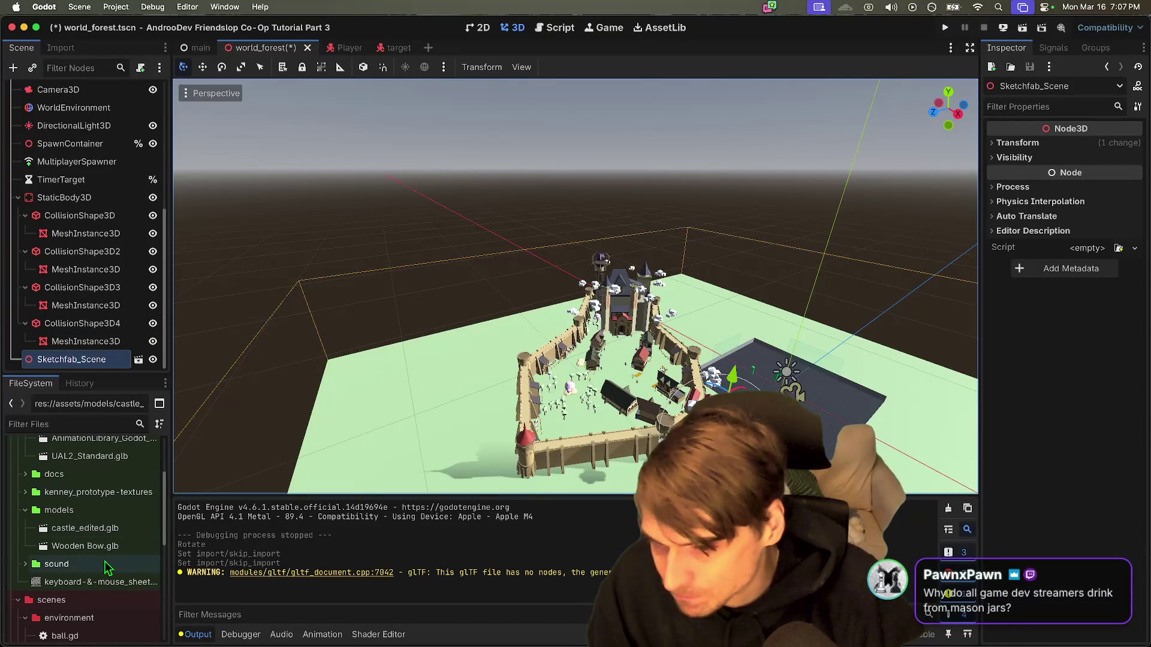
Step: Delete the Sketchfab_Scene node from world_forest
right_click(95, 360)
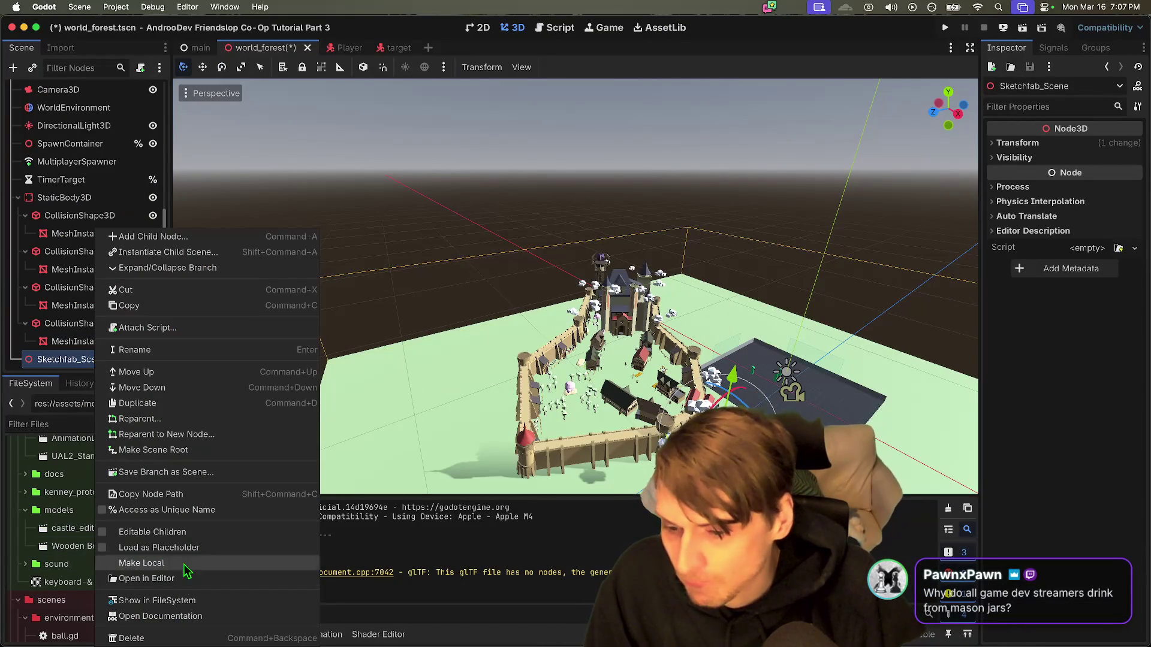
click(190, 636)
key(Return)
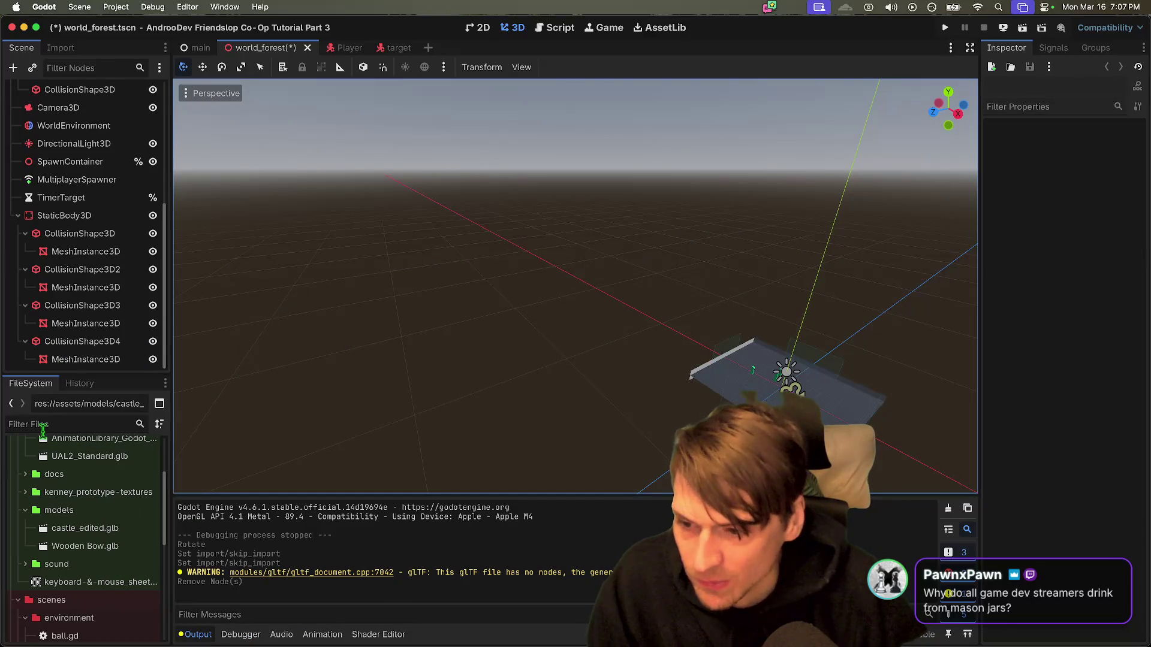
Step: Filter the FileSystem for 'cast' and check castle_edited.glb's import settings
click(43, 428)
text(cst)
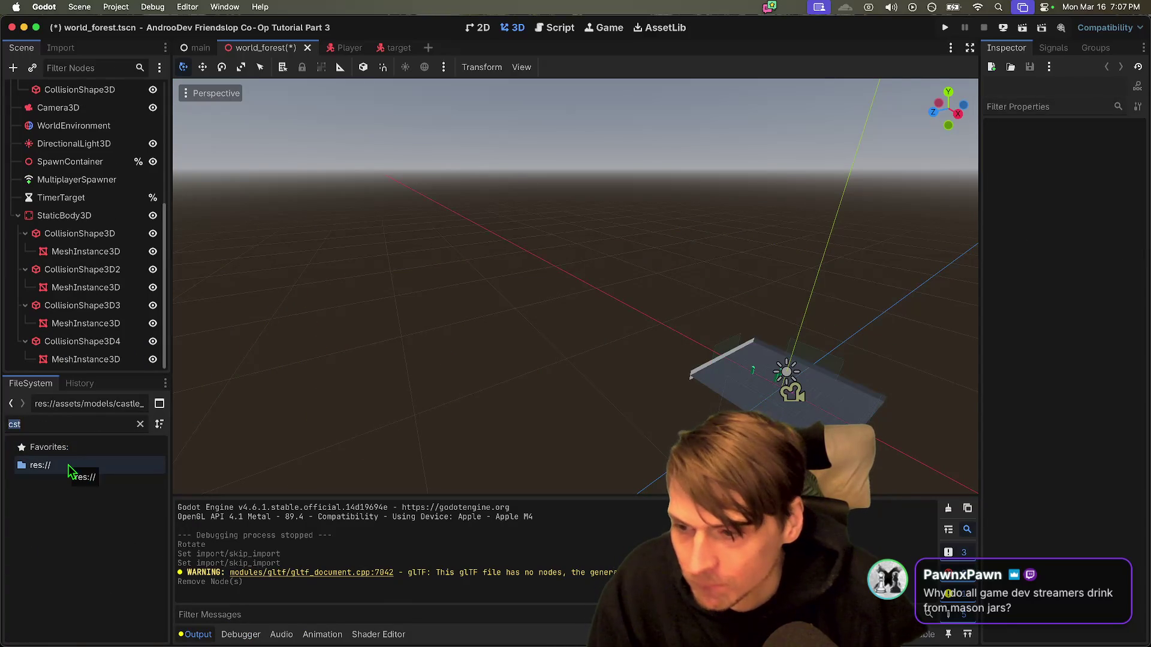
text(cast)
double_click(105, 522)
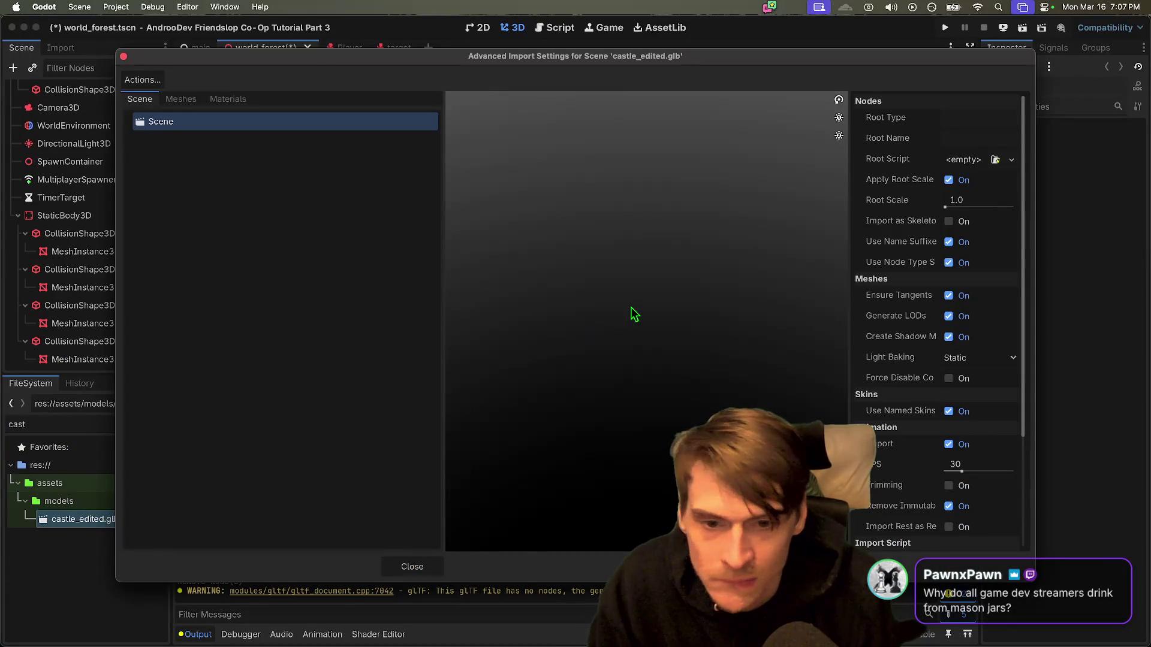
key(Escape)
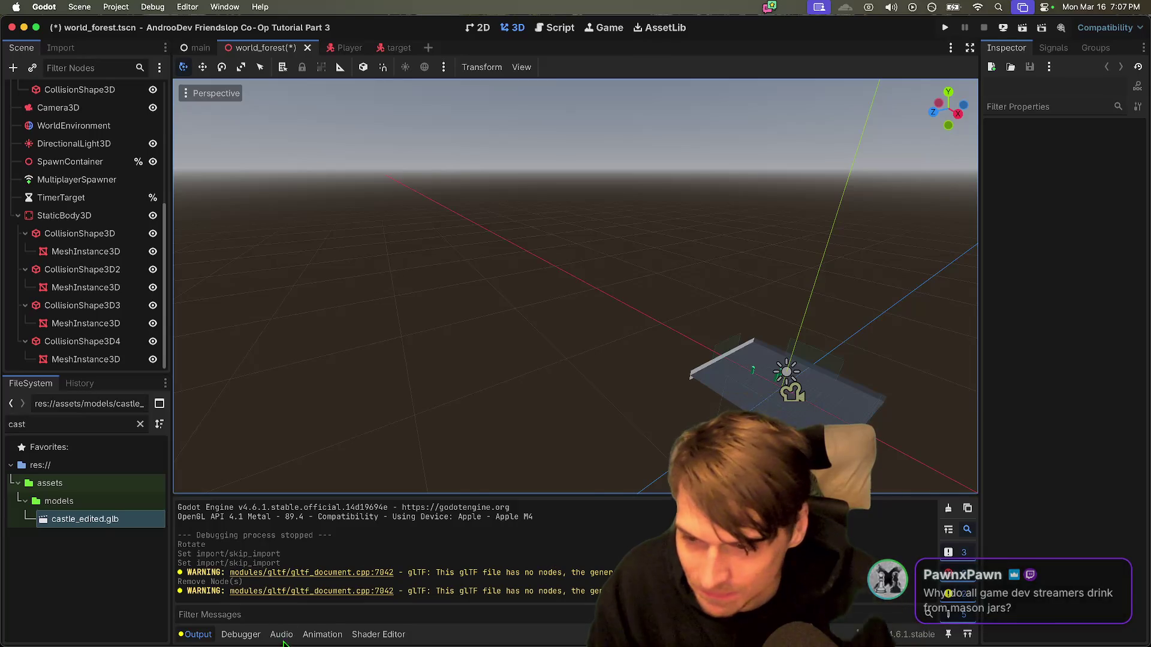
Step: Delete castle_edited.glb and castle_edited.glb.import from the models folder in Finder
click(173, 632)
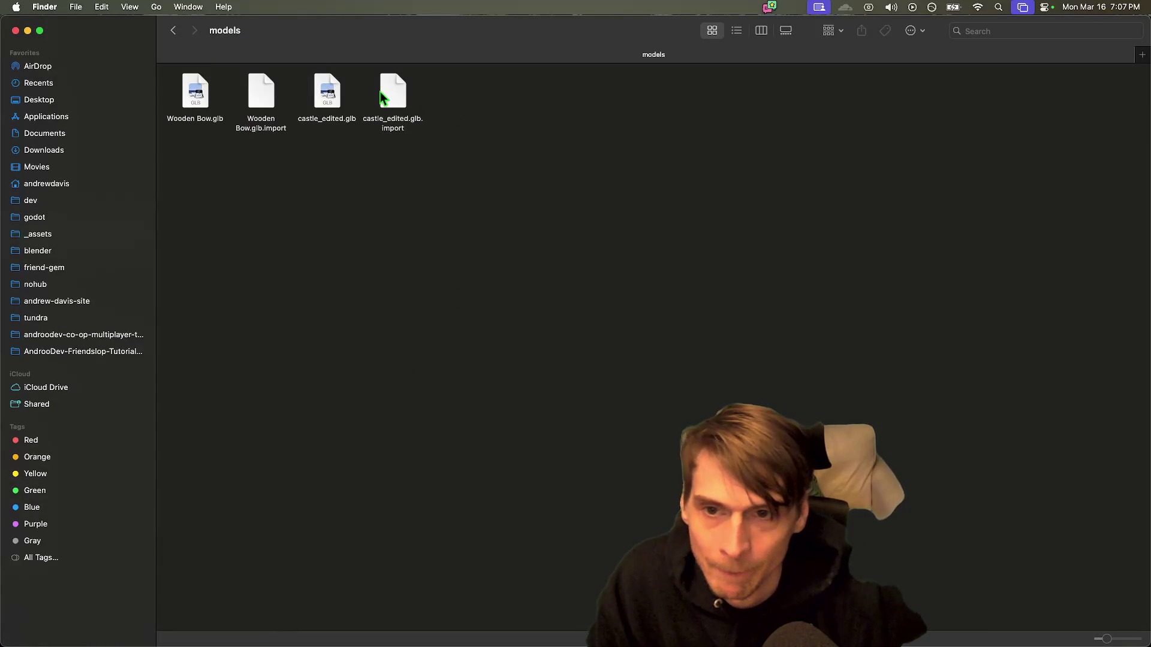
click(395, 95)
key(super+BackSpace)
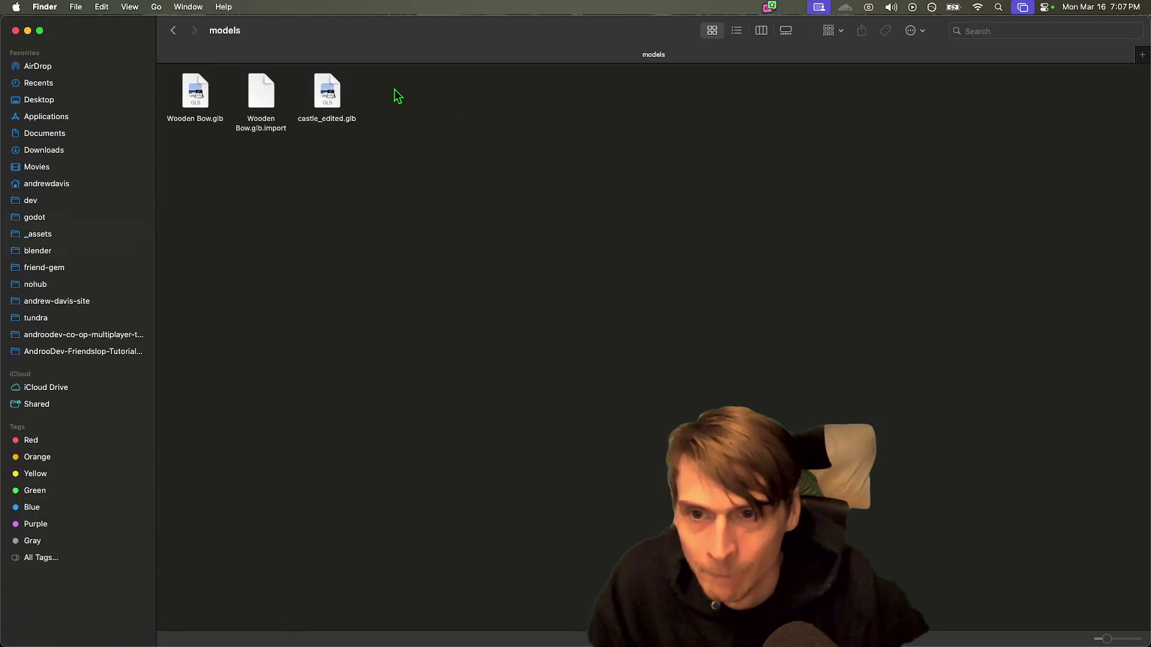
key(super+z)
drag(539, 191, 351, 85)
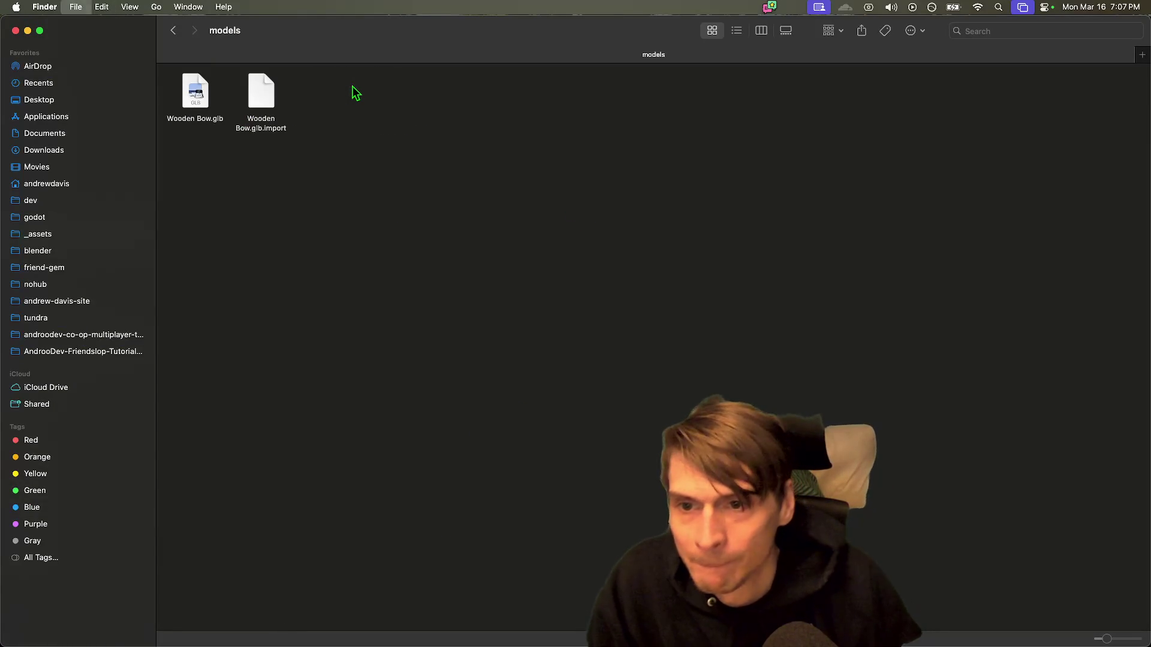
key(super+Tab)
key(super+Tab)
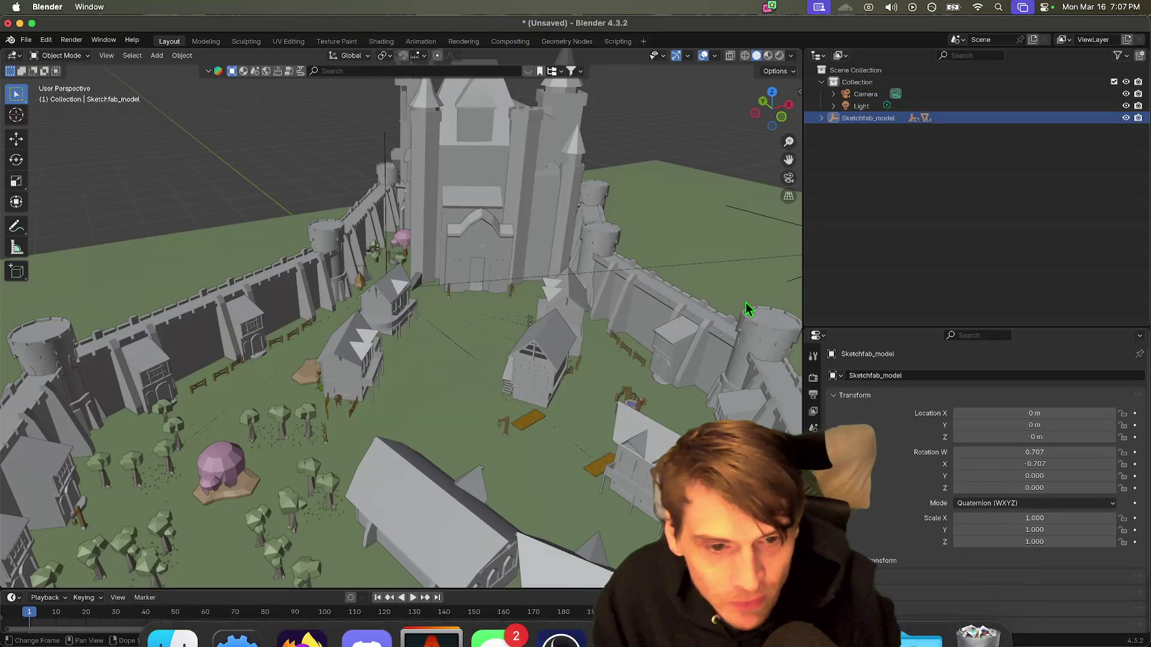
Step: Expand the Sketchfab_model hierarchy down to ground_2274 in the Outliner
scroll(610, 328, down, 5)
scroll(465, 358, up, 5)
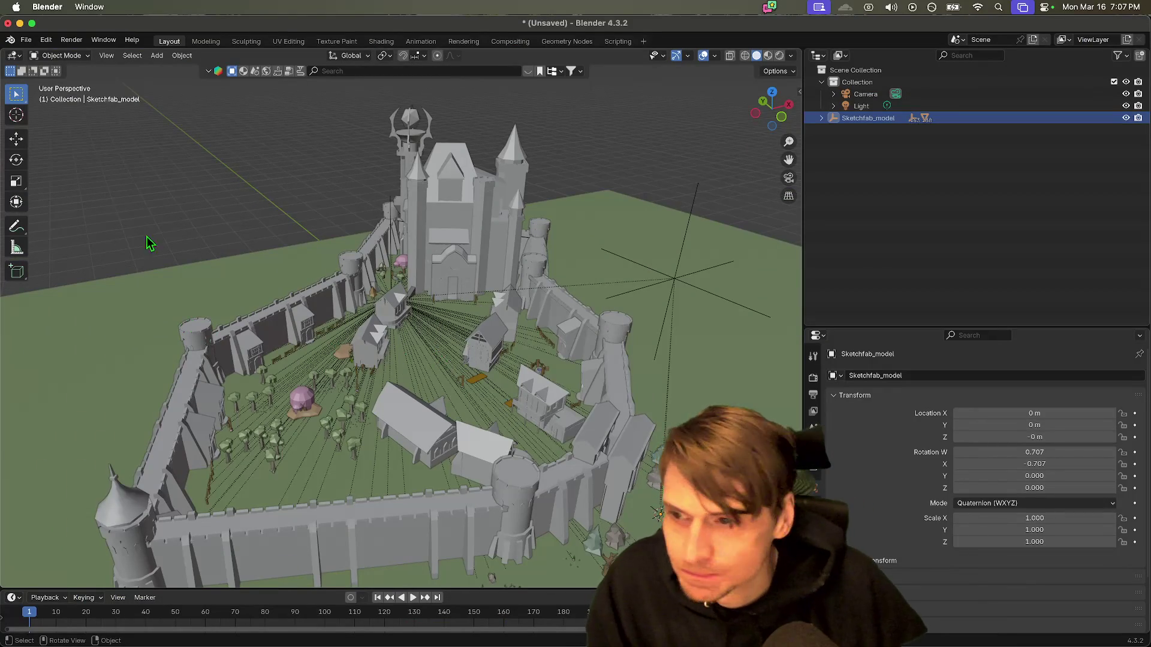
shift+click(822, 118)
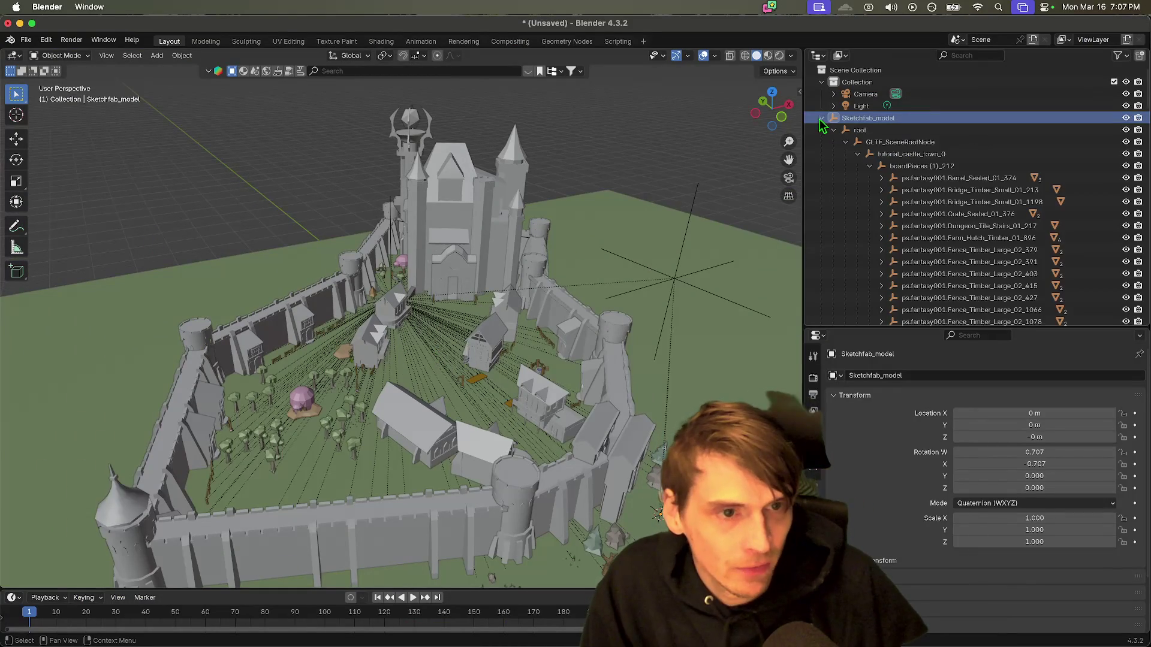
scroll(876, 192, down, 10)
scroll(876, 192, up, 10)
click(857, 155)
click(857, 155)
click(869, 166)
click(869, 178)
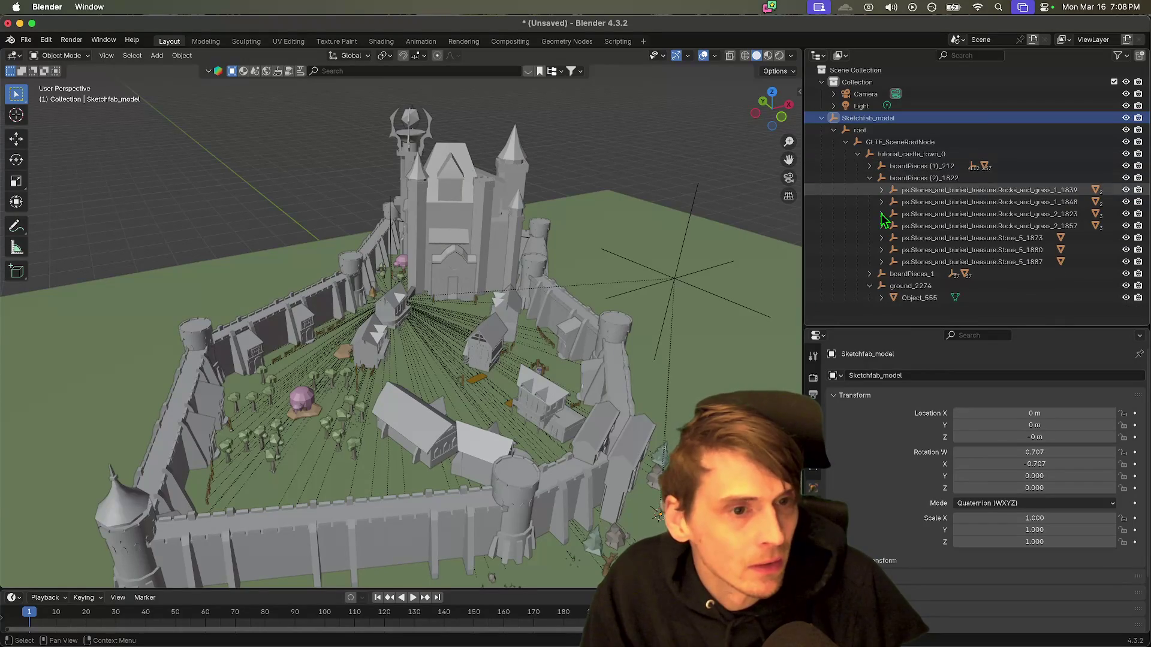
click(869, 286)
Step: Delete the ground mesh Object_555 and view the wall from a low angle
click(887, 298)
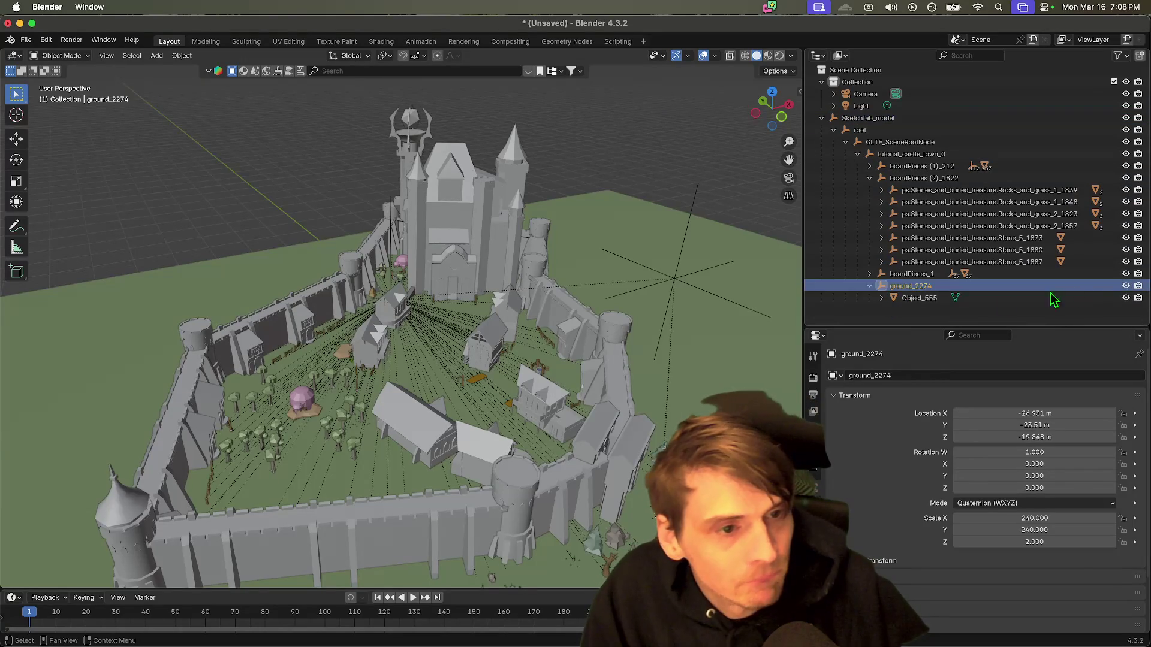
key(Delete)
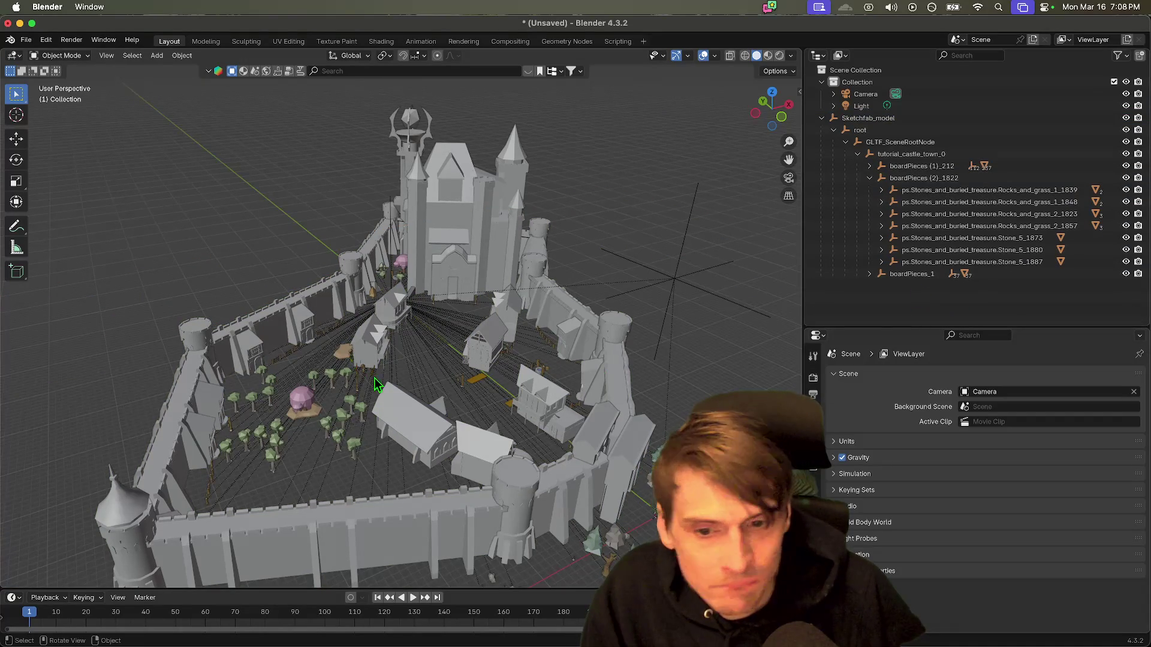
scroll(571, 372, down, 5)
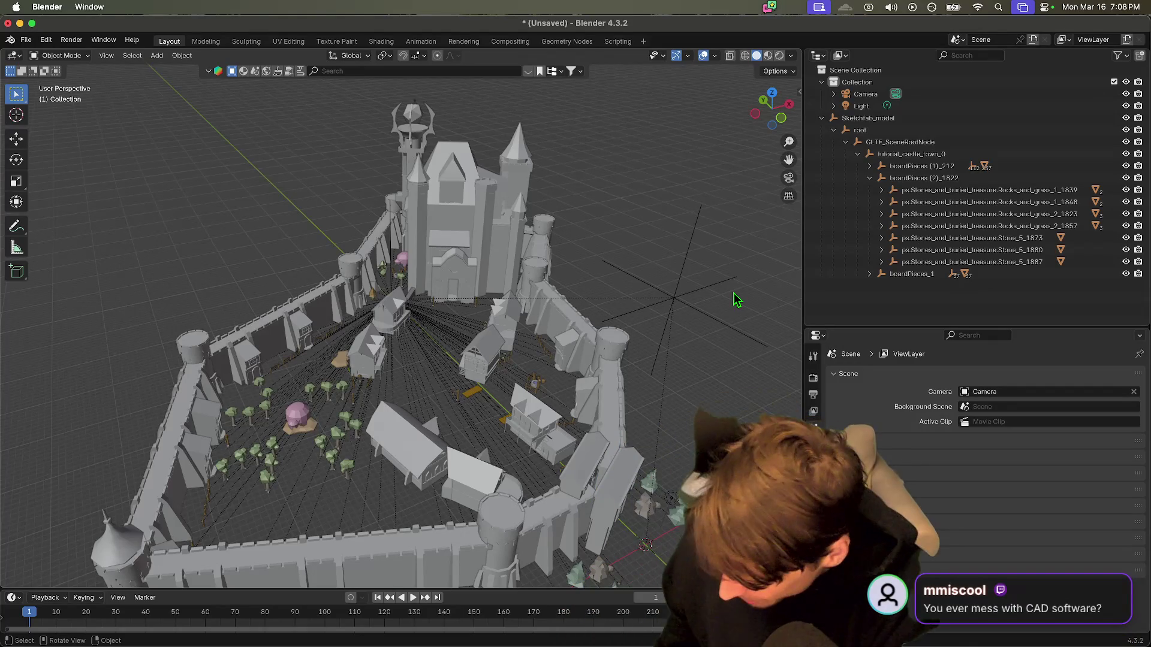
mouse_move(737, 299)
mouse_down()
mouse_move(638, 329)
mouse_move(642, 365)
mouse_move(463, 411)
mouse_up()
click(26, 39)
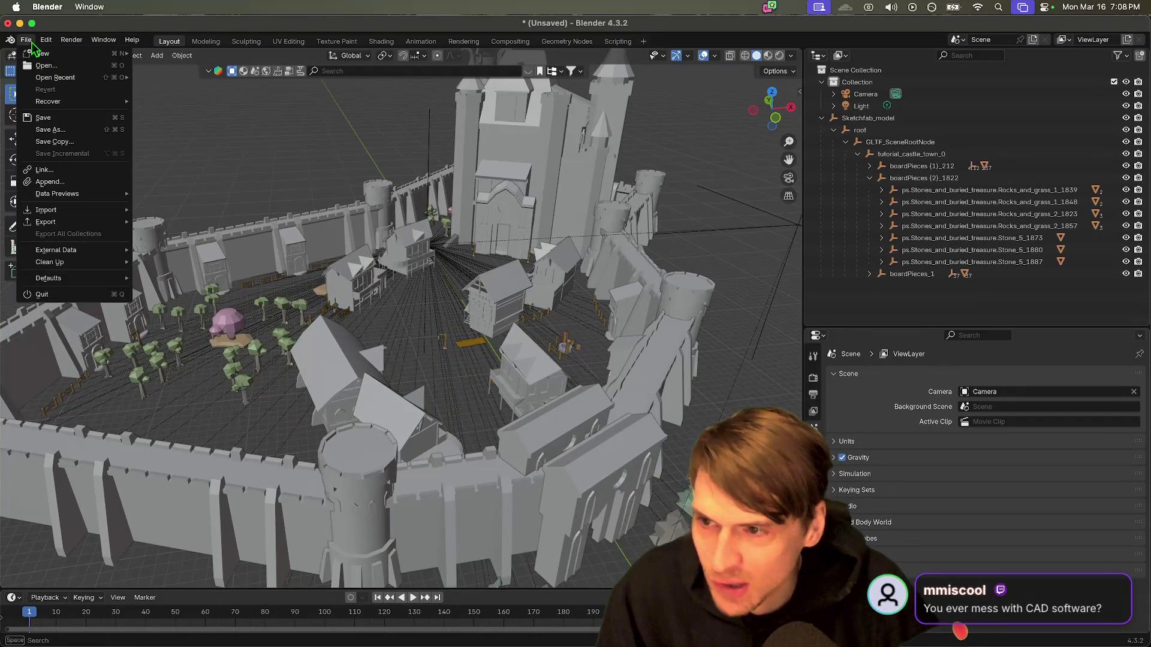
Step: Export the castle from Blender as glTF 2.0 named castle_edited.glb
mouse_move(81, 223)
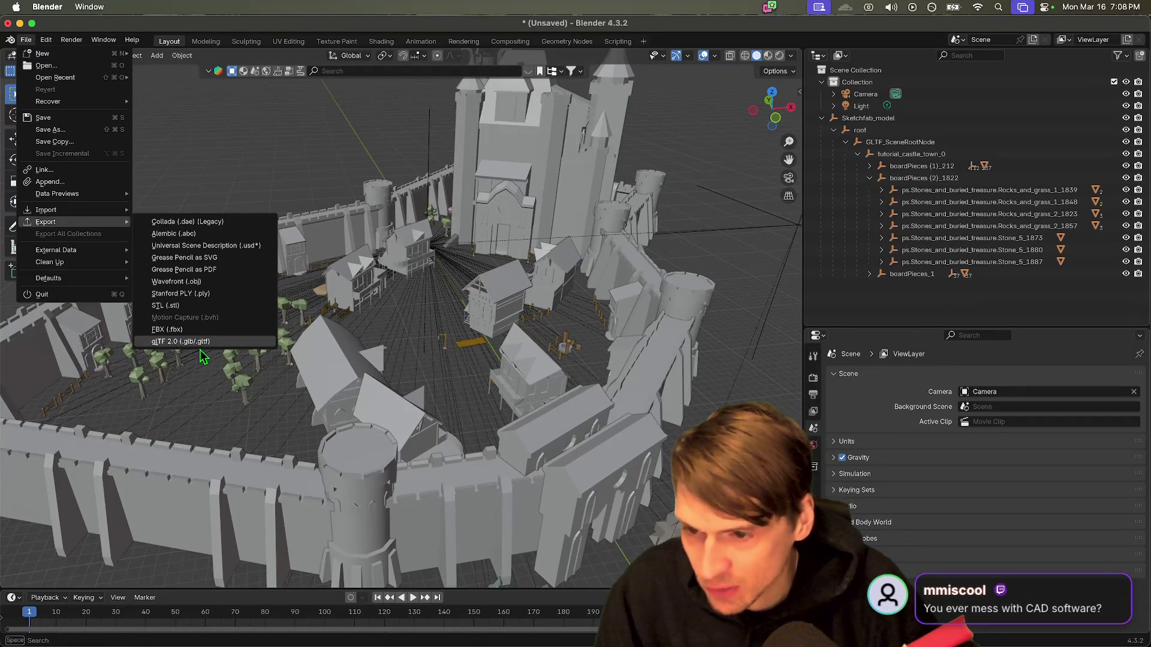
click(198, 342)
click(1038, 145)
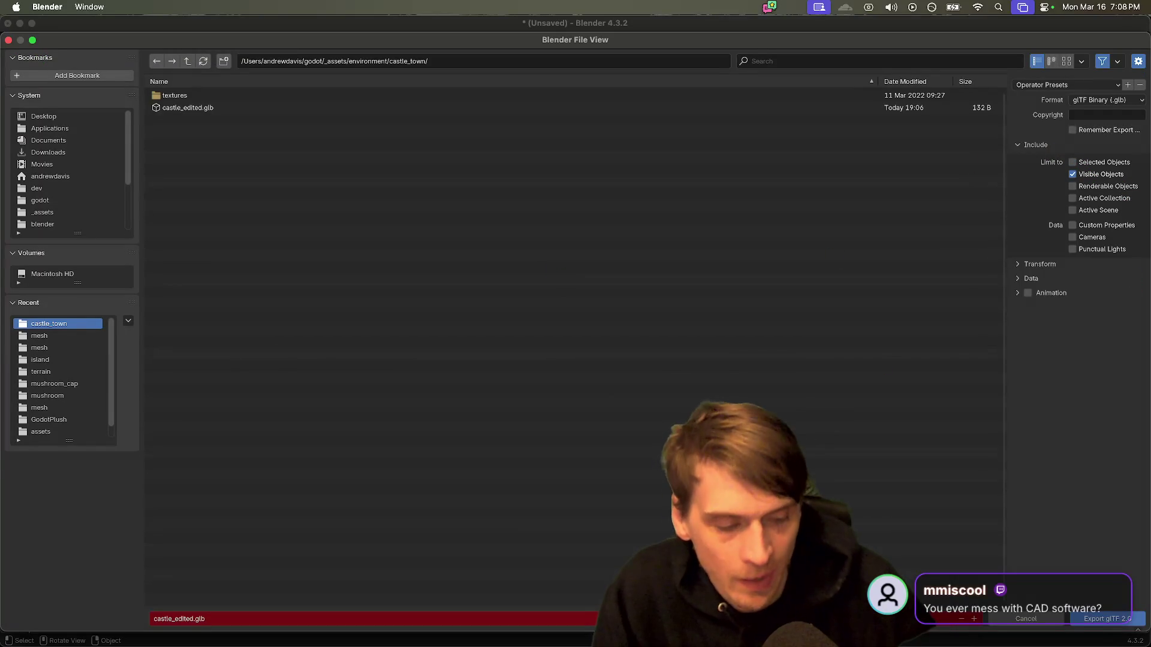
click(1127, 619)
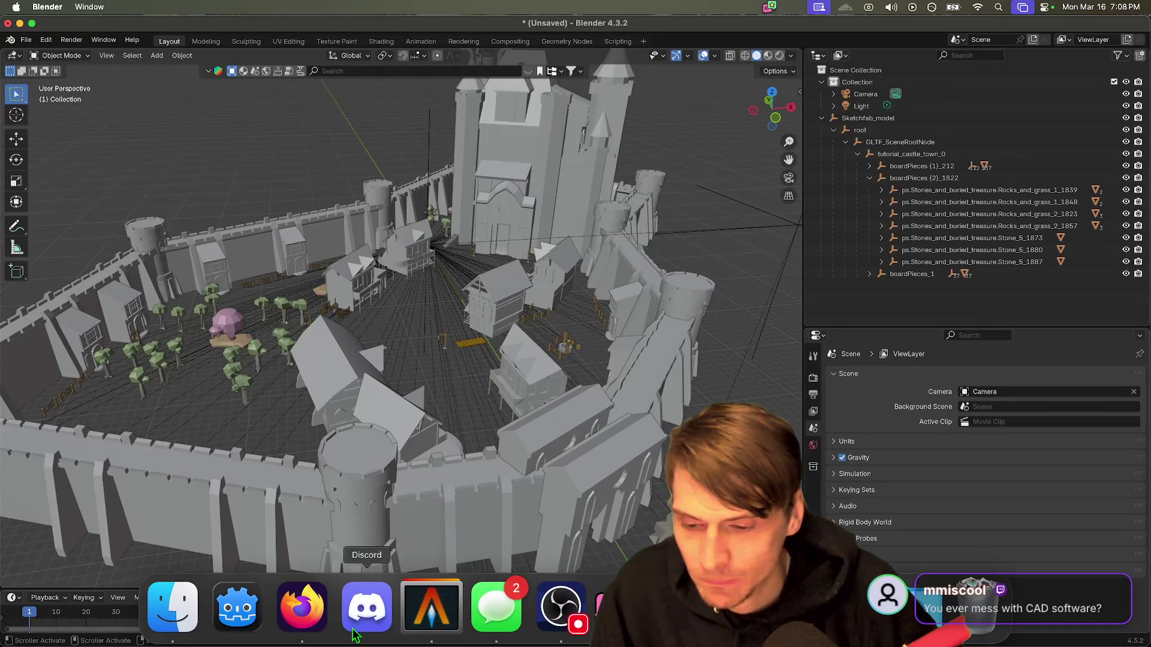
Step: Copy castle_edited.glb into the Godot project's models folder
click(182, 634)
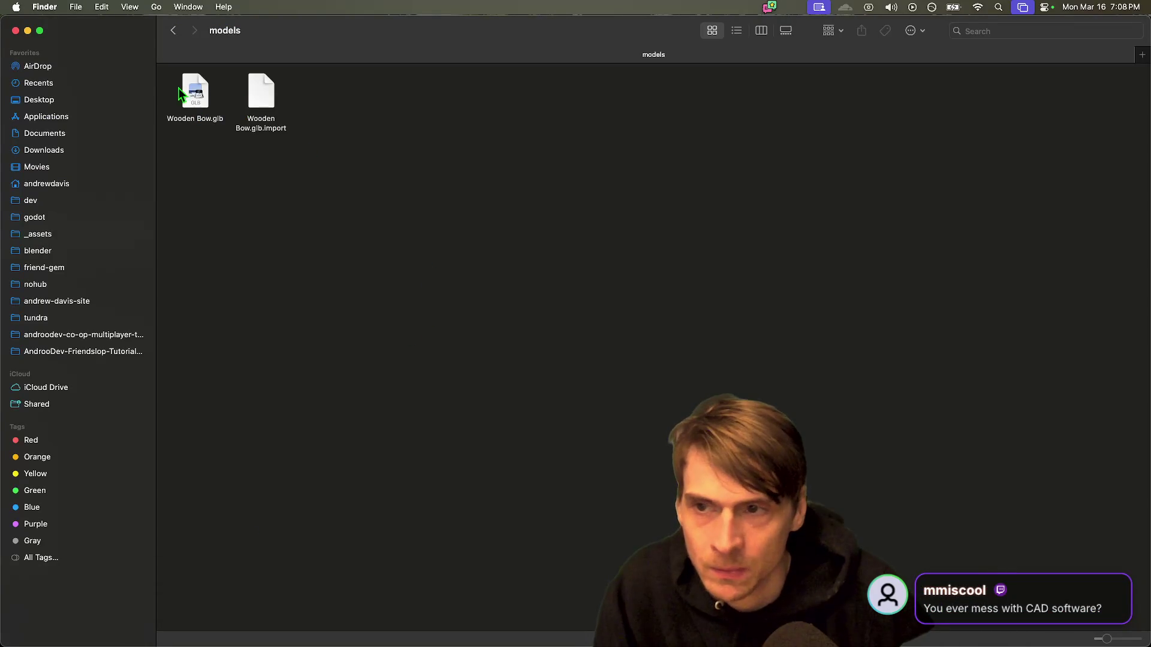
key(super+w)
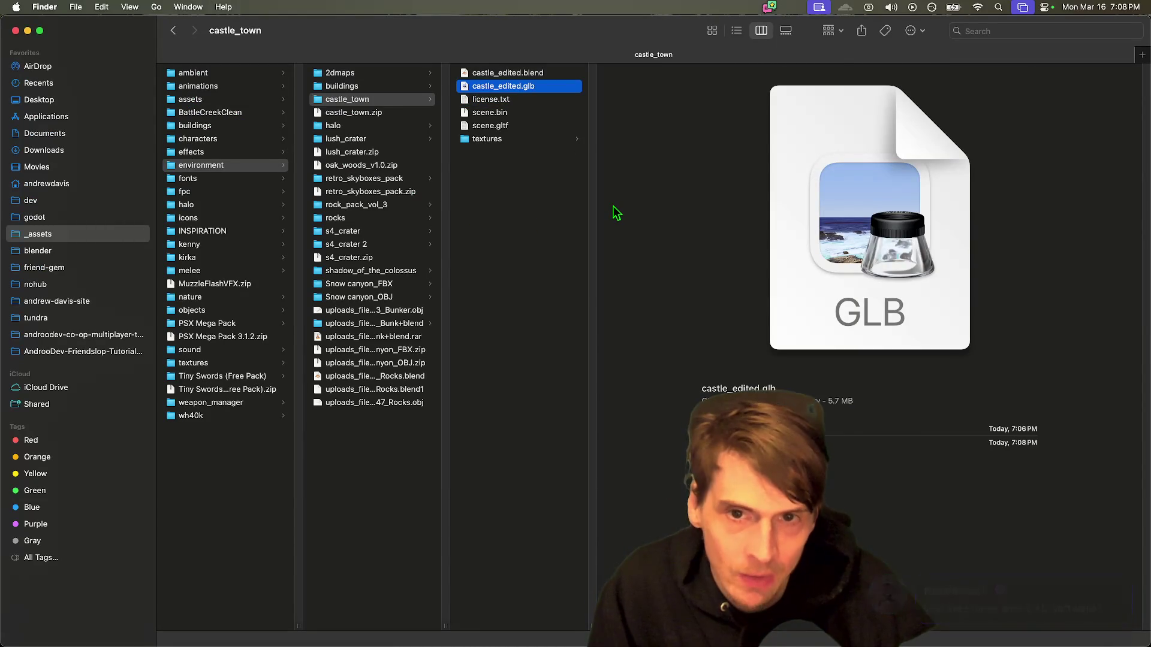
key(super+grave)
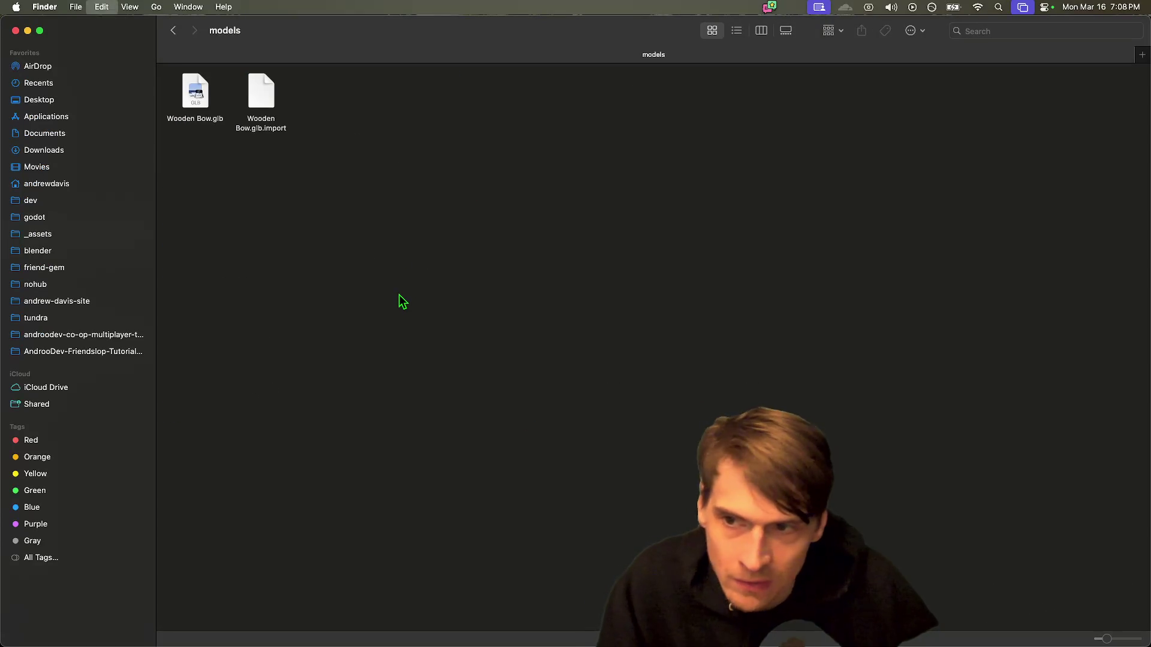
key(super+v)
Step: Inspect castle_edited.glb in Godot's Advanced Import Settings preview, then close it
click(239, 606)
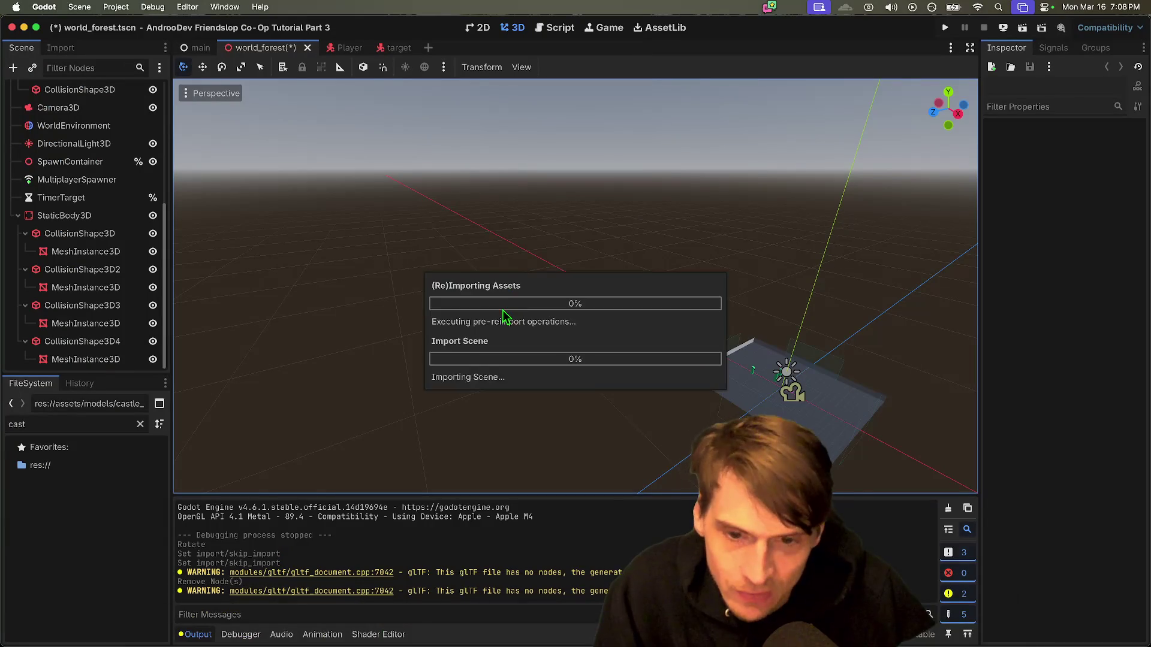
double_click(68, 524)
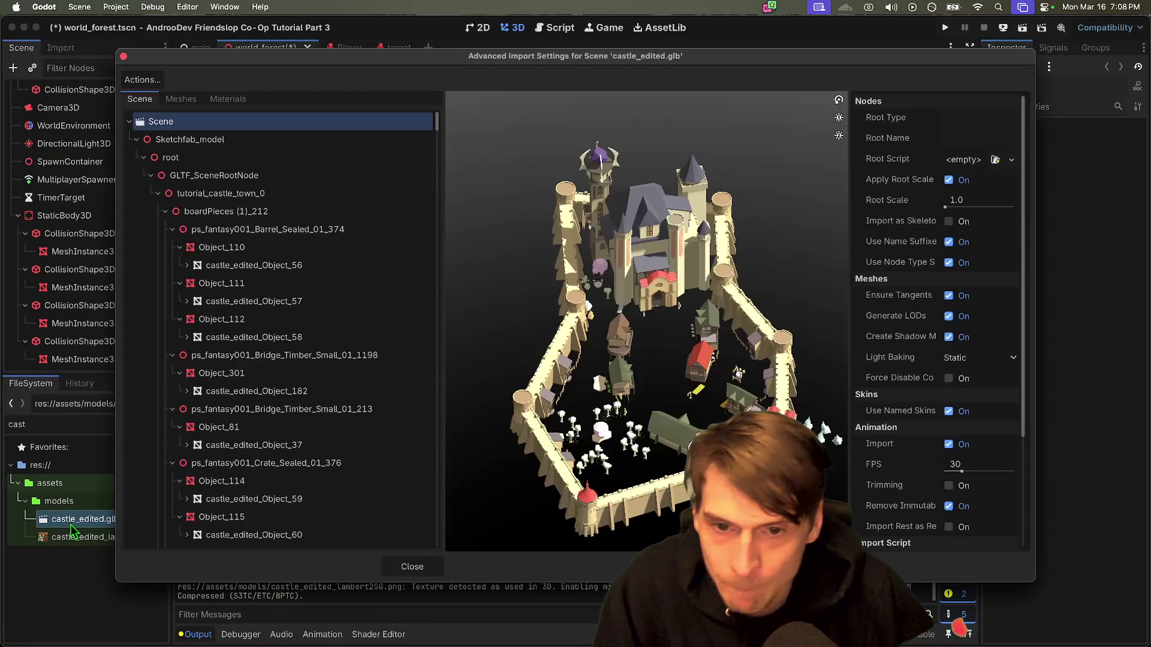
mouse_move(690, 407)
mouse_down()
mouse_move(732, 353)
mouse_move(707, 324)
mouse_move(628, 388)
mouse_up()
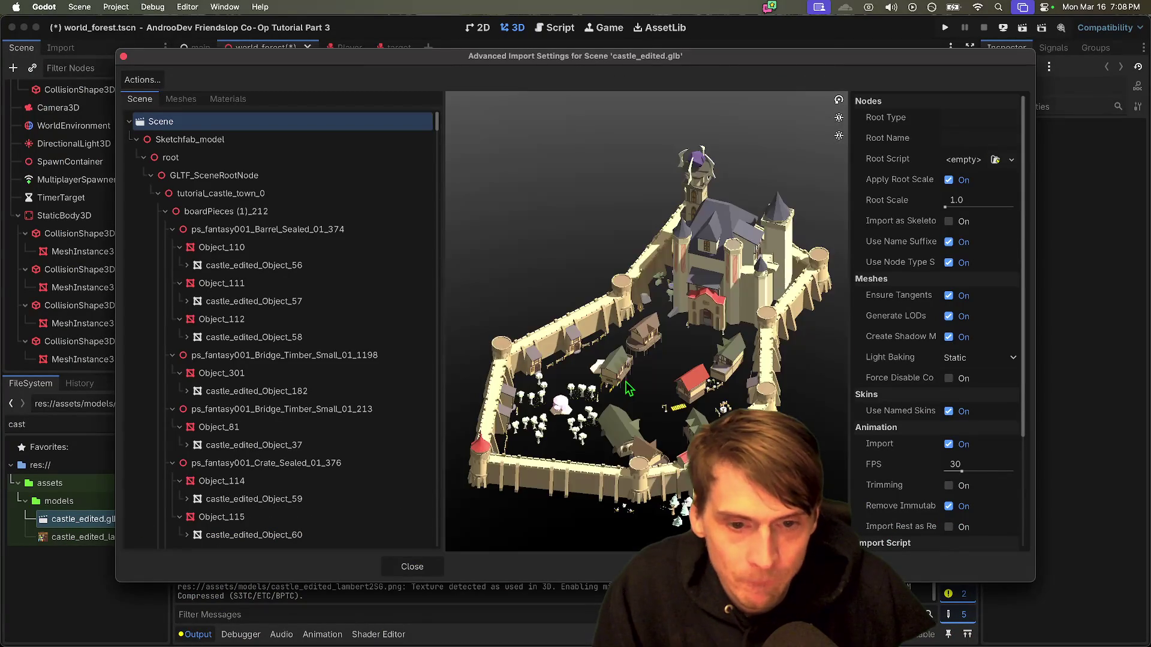
scroll(628, 388, up, 3)
key(Escape)
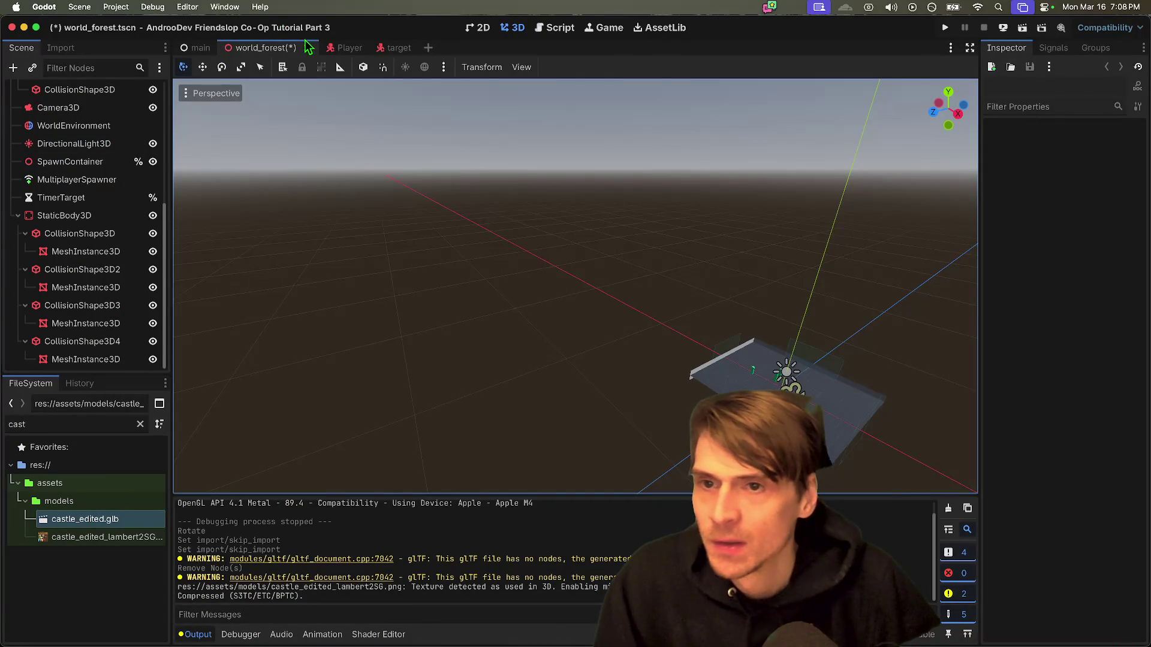
Step: Save world_forest and enlarge the scene tree, collapsing the StaticBody3D branch
key(super+s)
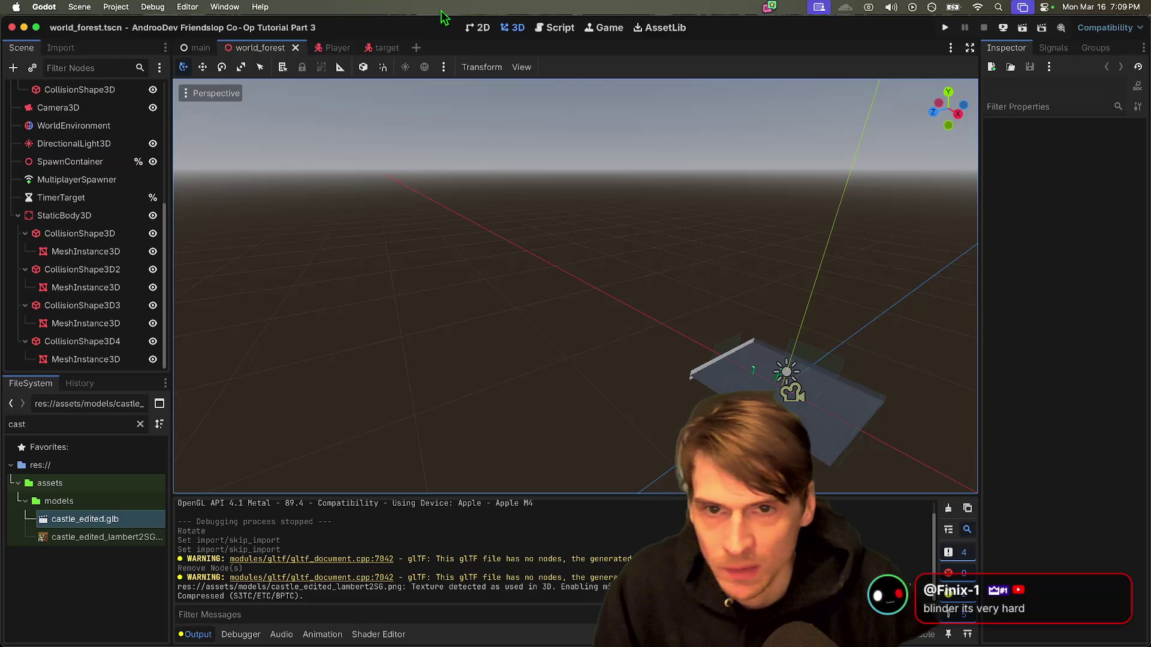
scroll(538, 301, down, 5)
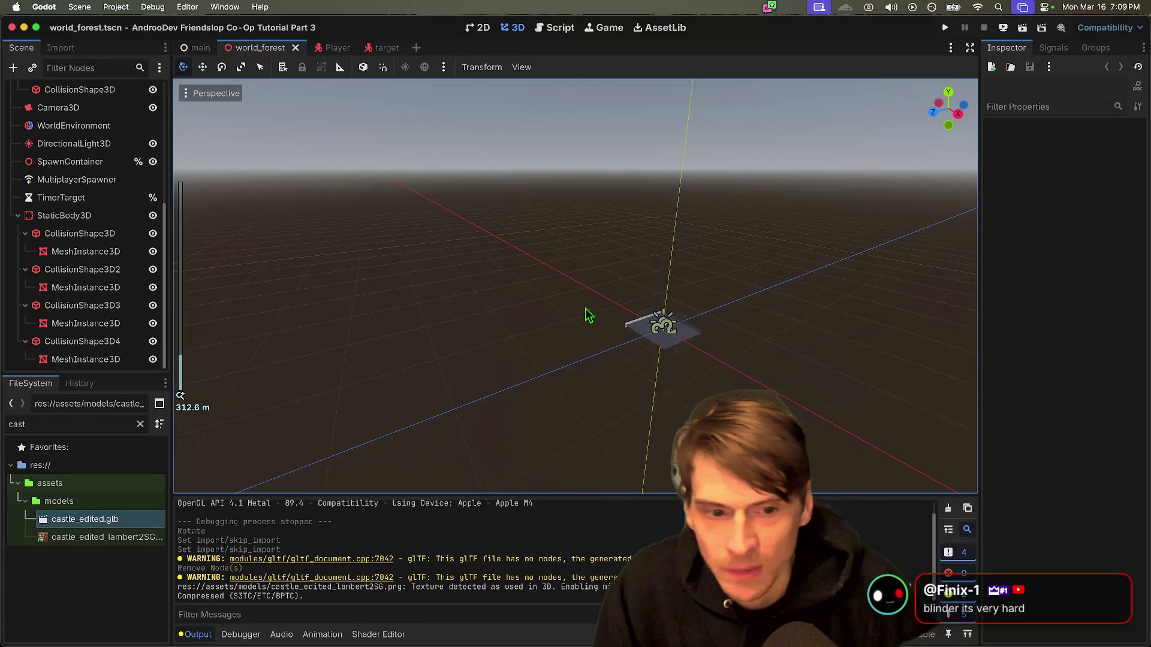
scroll(570, 219, up, 8)
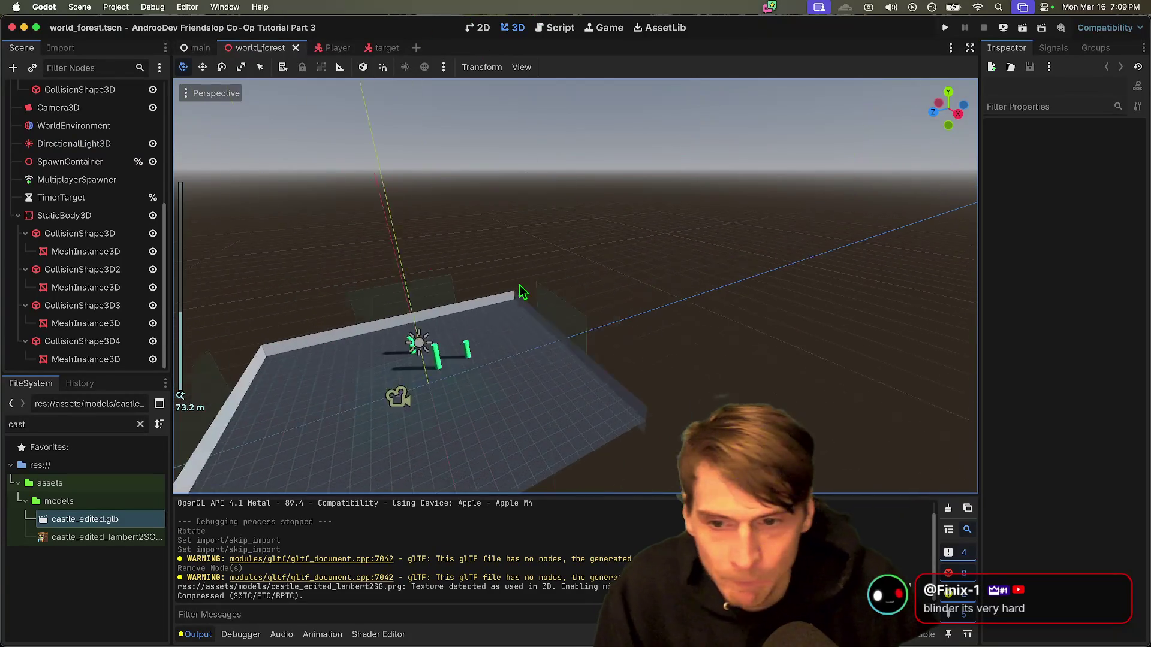
scroll(519, 285, left, 3)
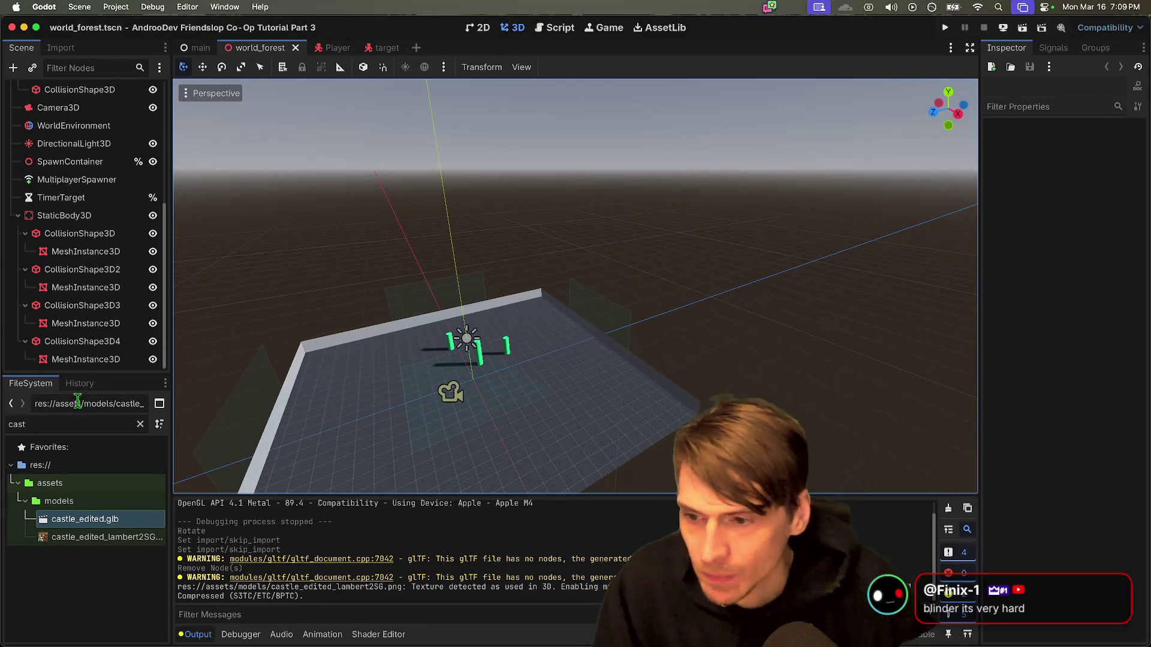
mouse_move(88, 374)
mouse_down()
mouse_move(91, 524)
mouse_move(80, 495)
mouse_up()
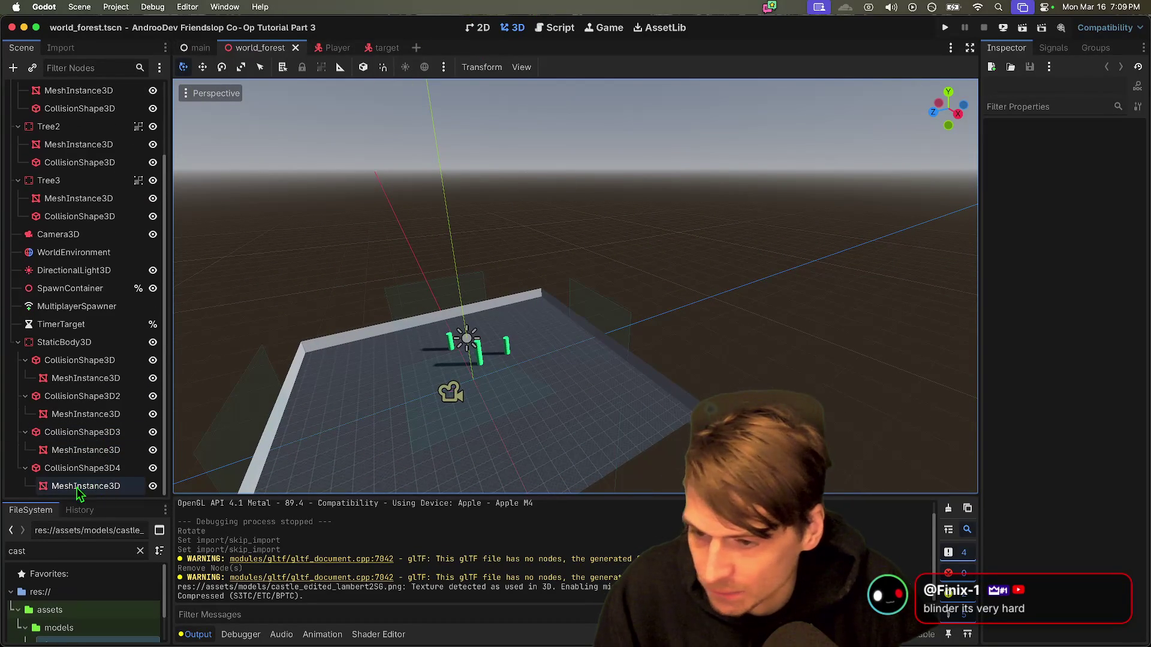
click(18, 342)
Step: Instance castle_edited.glb via a 'cas' search and slide it along X, undoing the stray rotation
key(ctrl+shift+a)
text(cas)
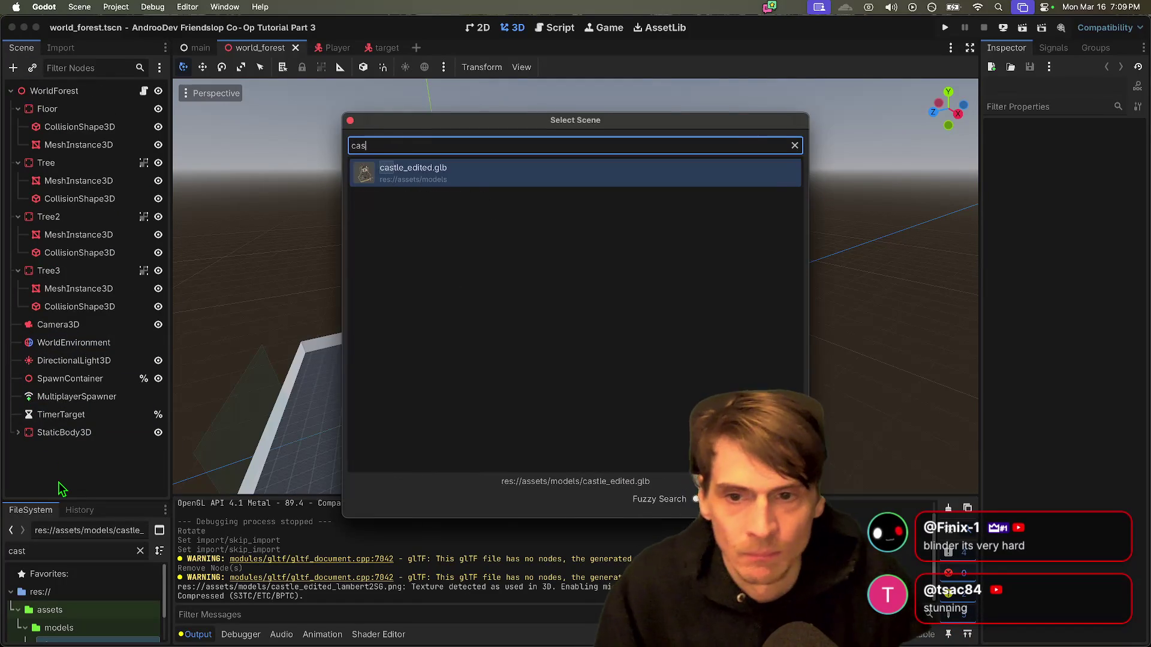
key(Return)
mouse_move(390, 408)
mouse_down()
mouse_move(308, 387)
mouse_move(423, 316)
mouse_up()
mouse_move(352, 328)
mouse_down()
mouse_move(105, 385)
mouse_move(168, 423)
mouse_move(224, 492)
mouse_move(287, 408)
mouse_move(252, 379)
mouse_up()
key(super+z)
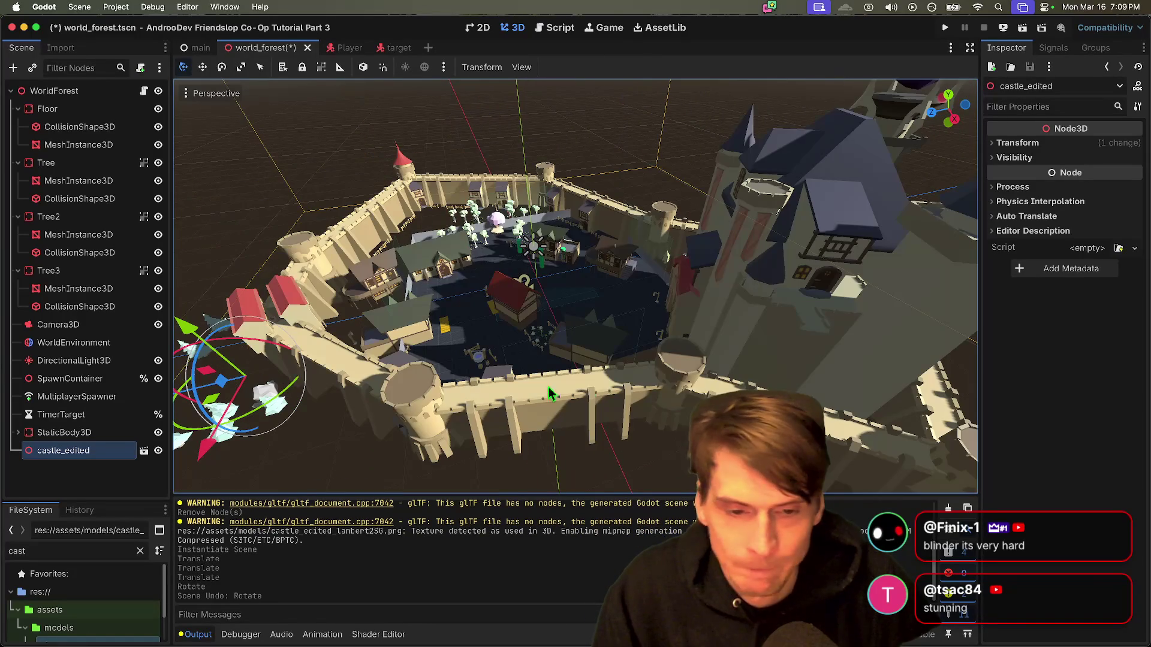
click(93, 360)
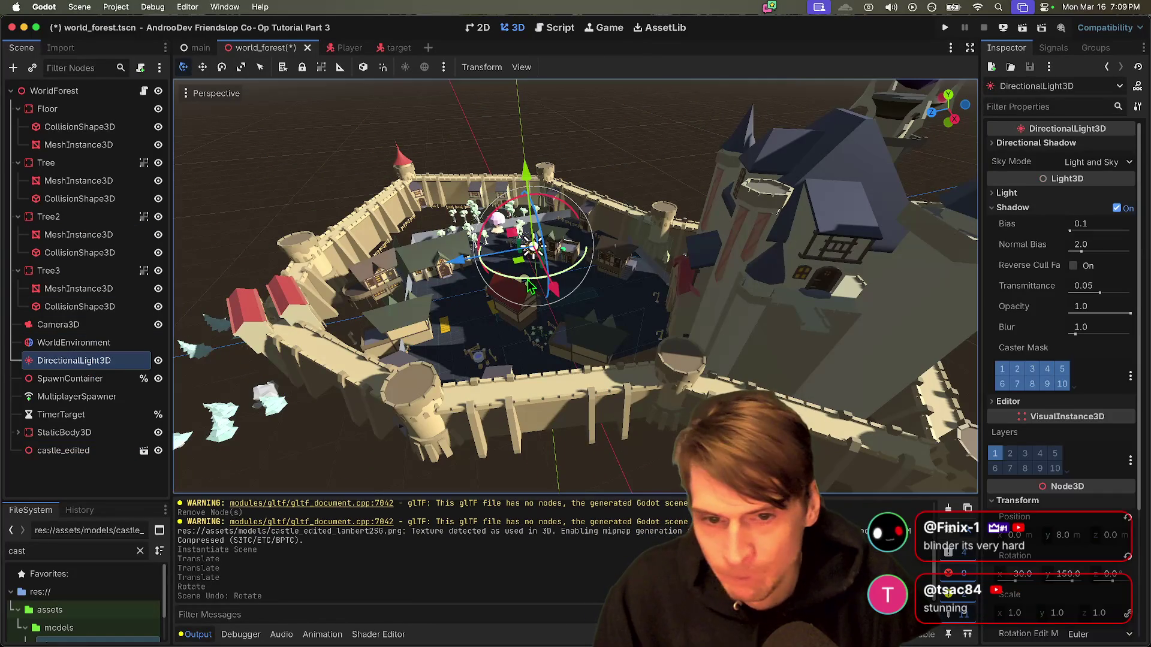
Step: Rotate the DirectionalLight3D to 78.2° Y, then playtest a created session and stop the game
mouse_move(532, 285)
mouse_down()
mouse_move(569, 277)
mouse_move(491, 254)
mouse_up()
key(super+b)
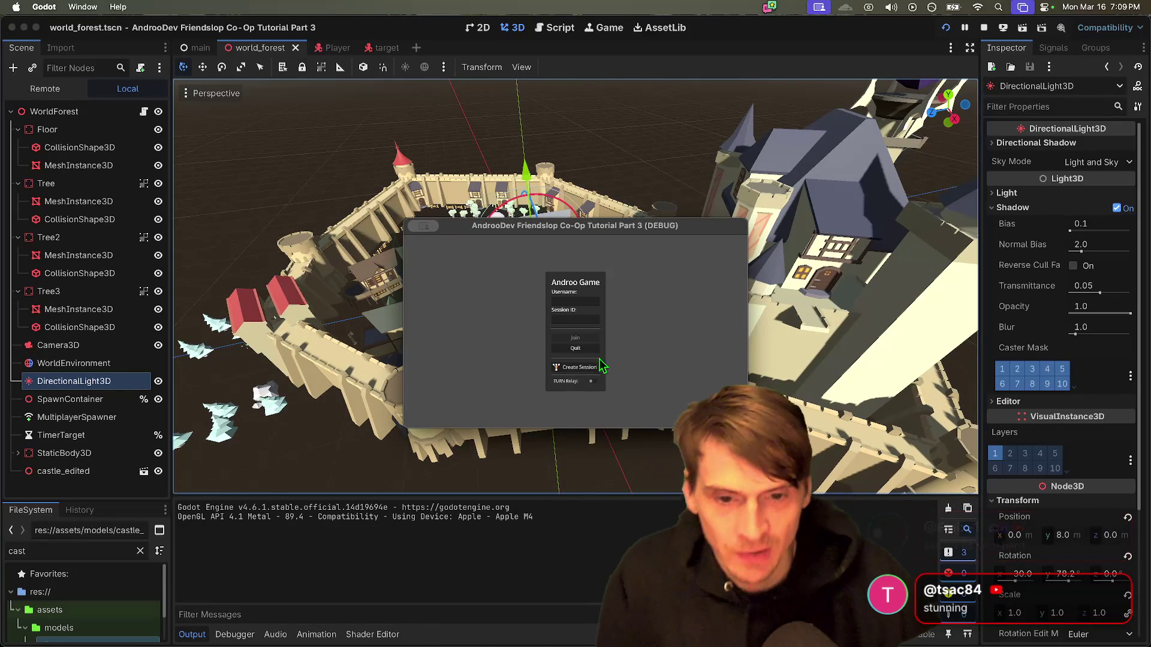
click(582, 367)
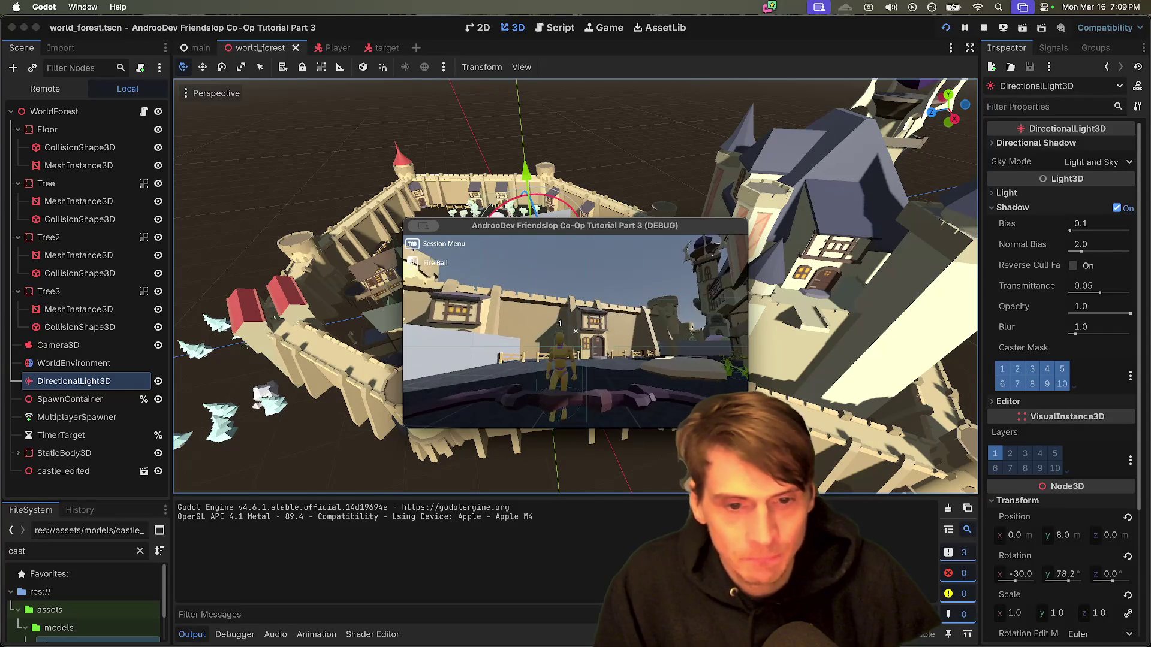
key(super+period)
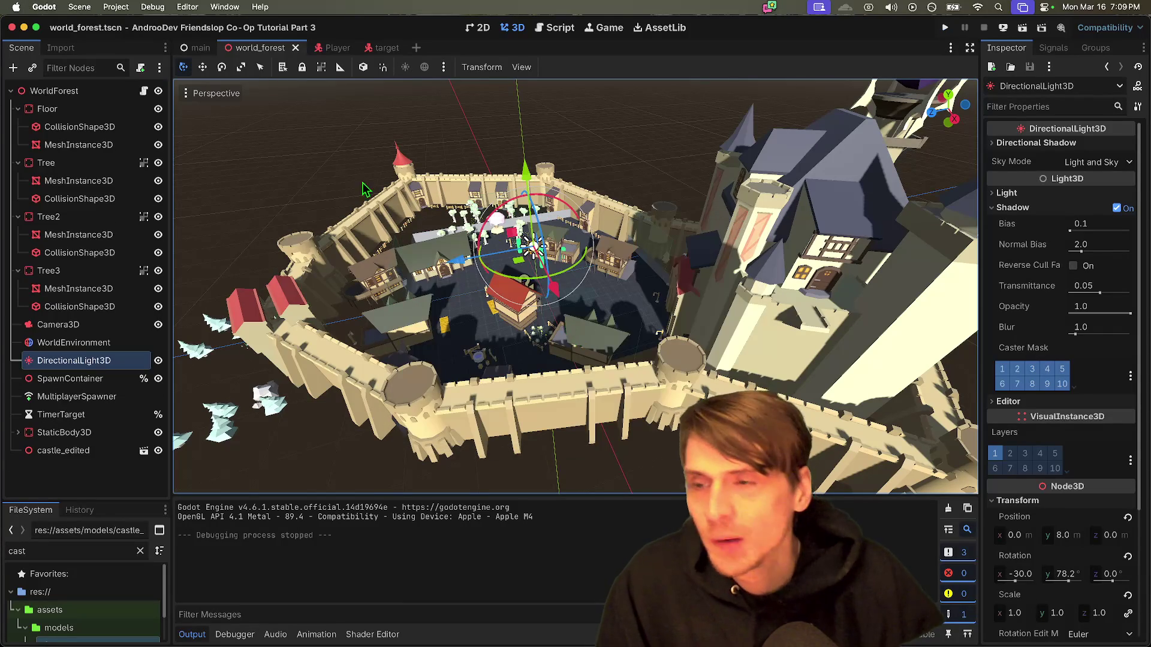
click(80, 7)
Step: Set the window viewport to 2304 × 1296 (1152*2 by 648*2) in Project Settings
click(129, 25)
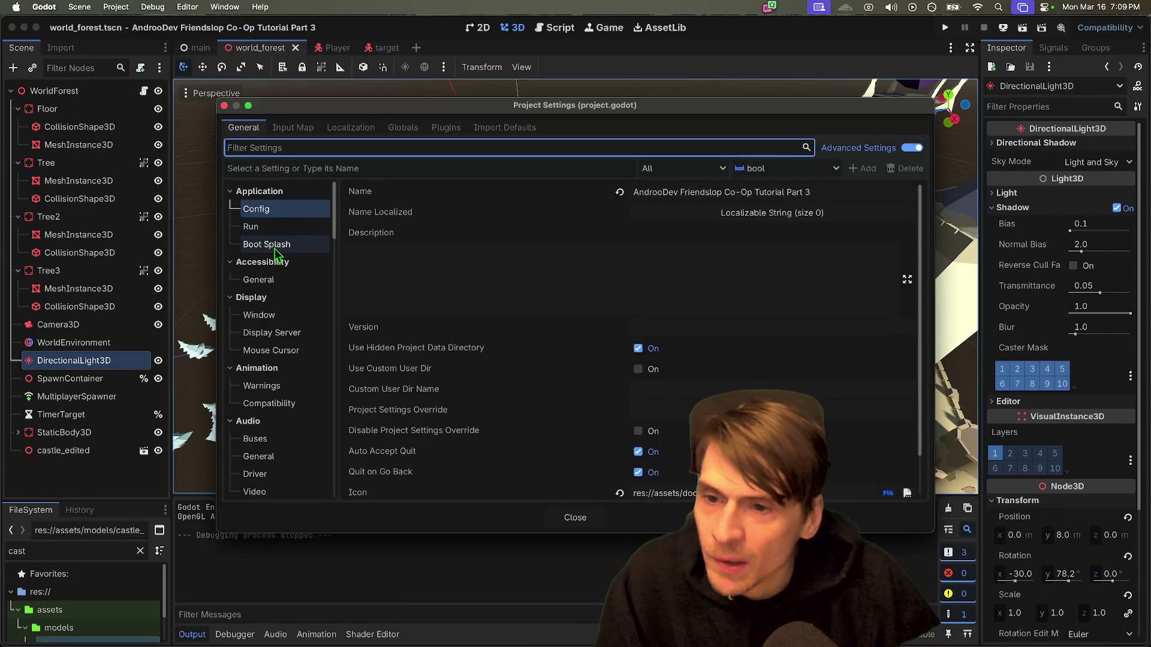
click(269, 314)
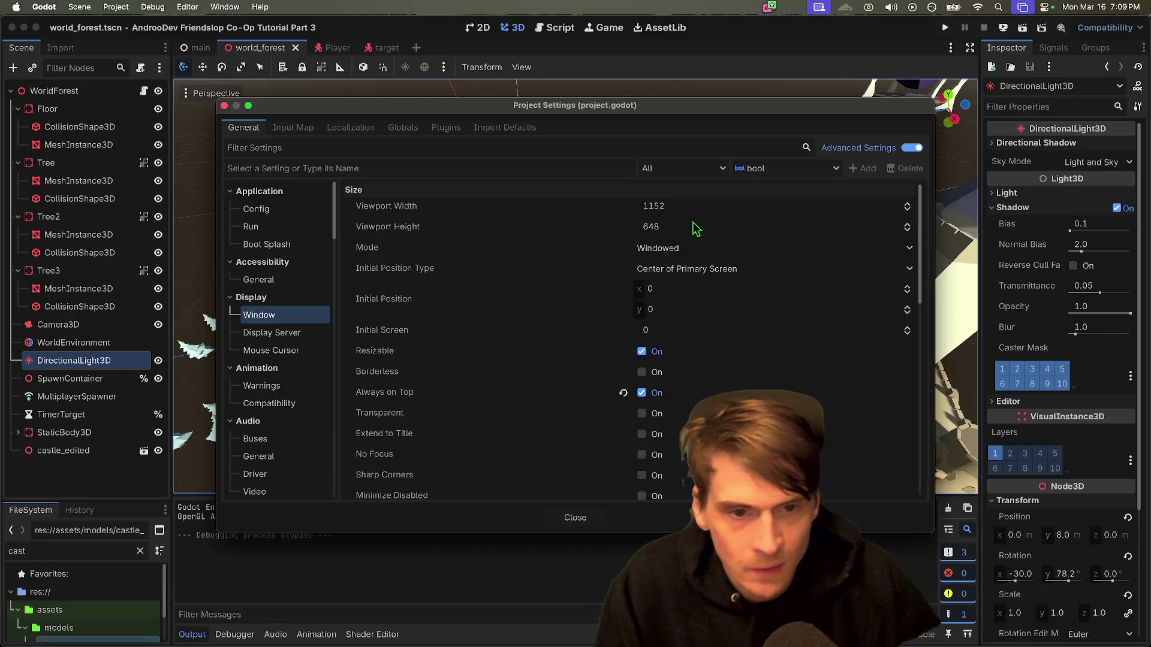
click(693, 223)
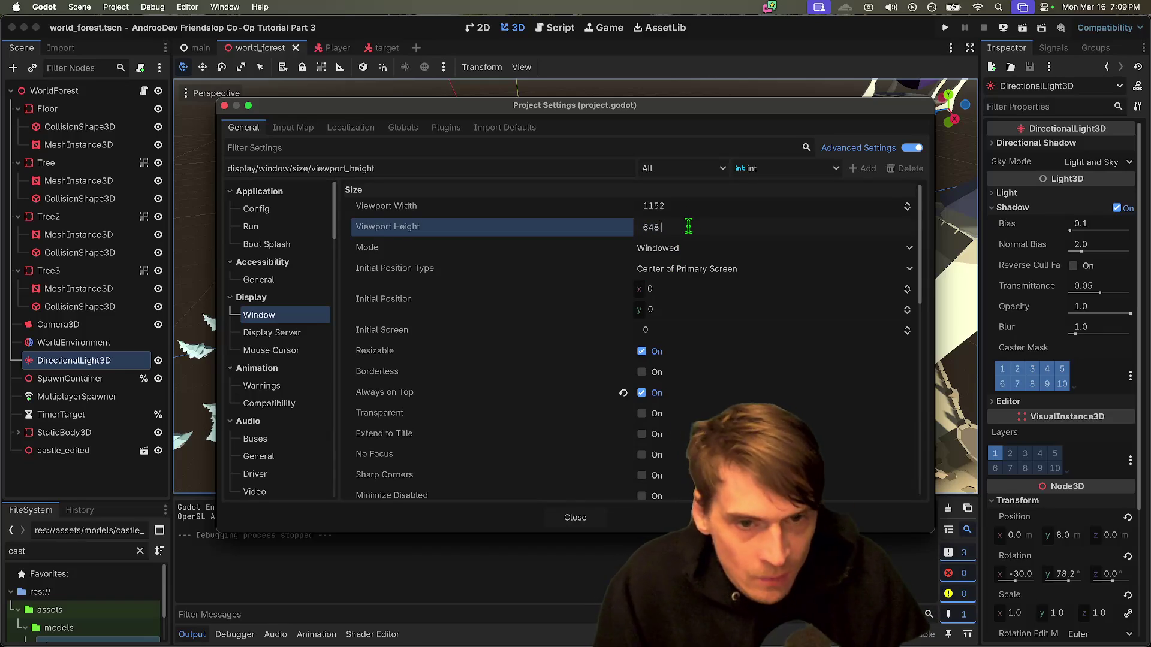
text(*)
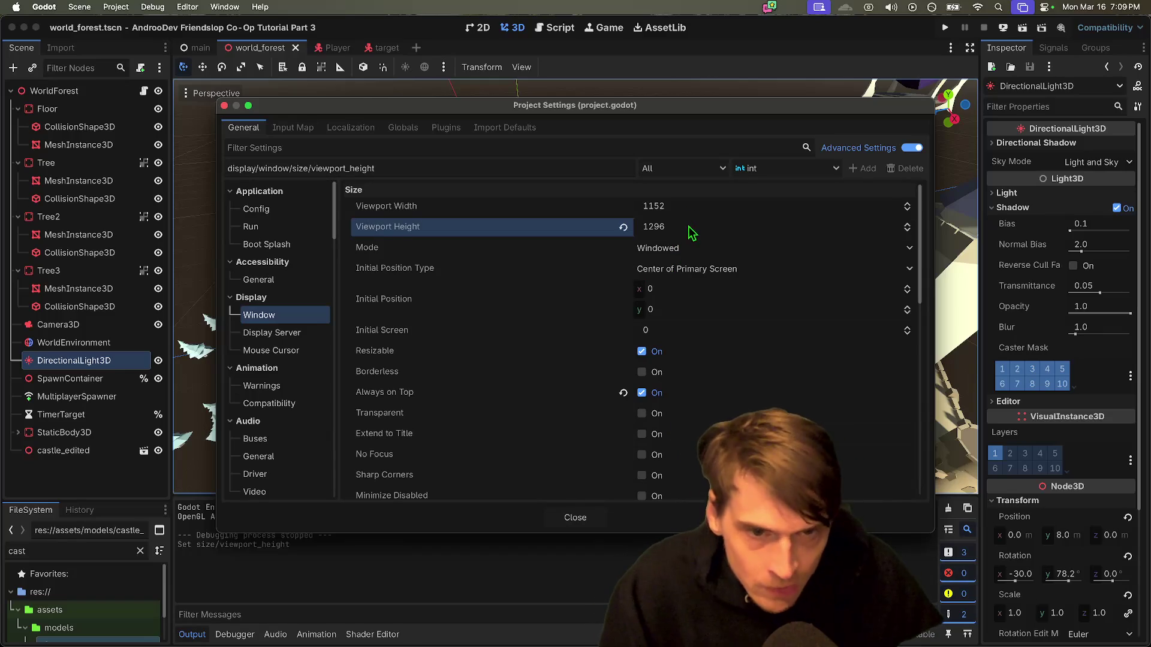
click(699, 208)
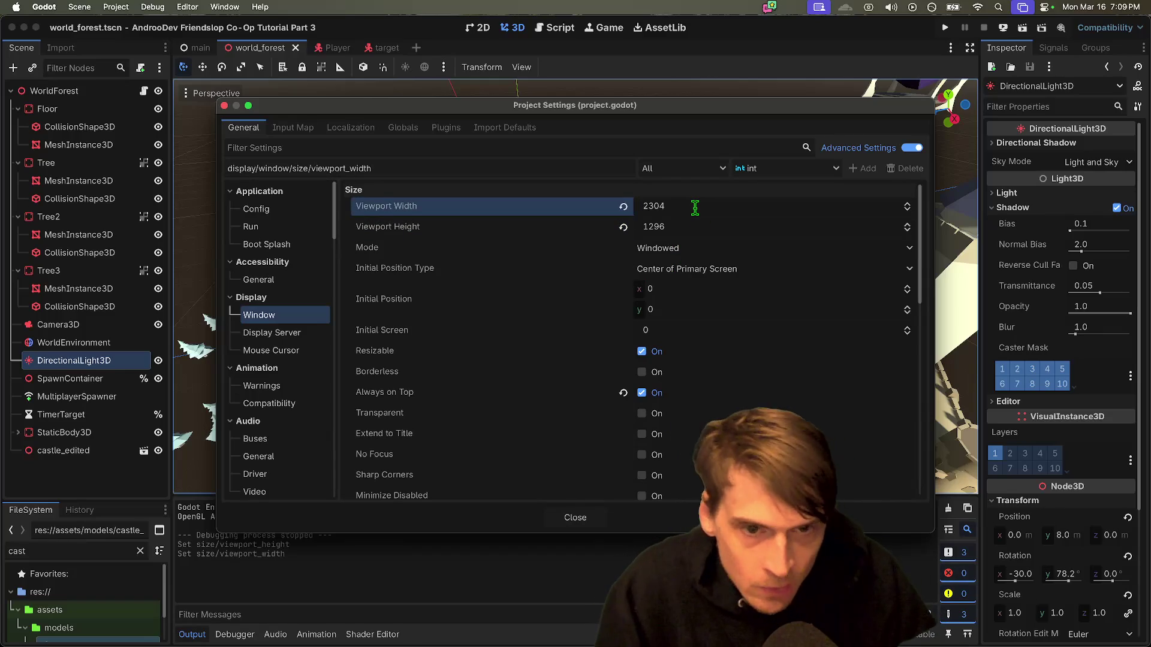
click(575, 518)
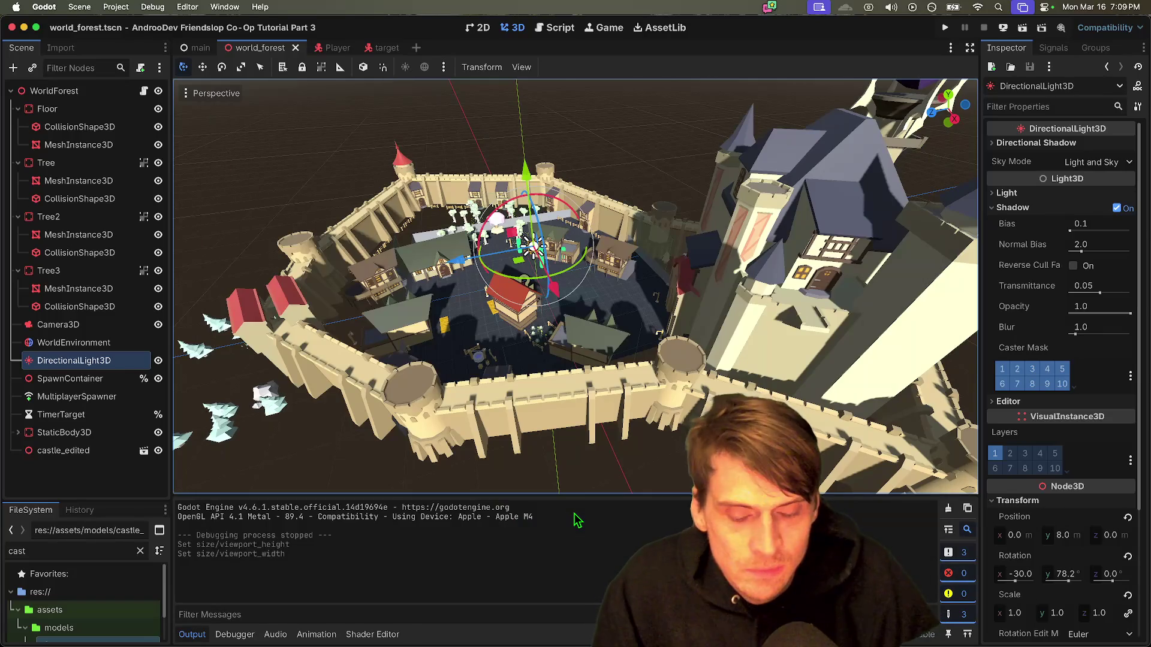
key(super+b)
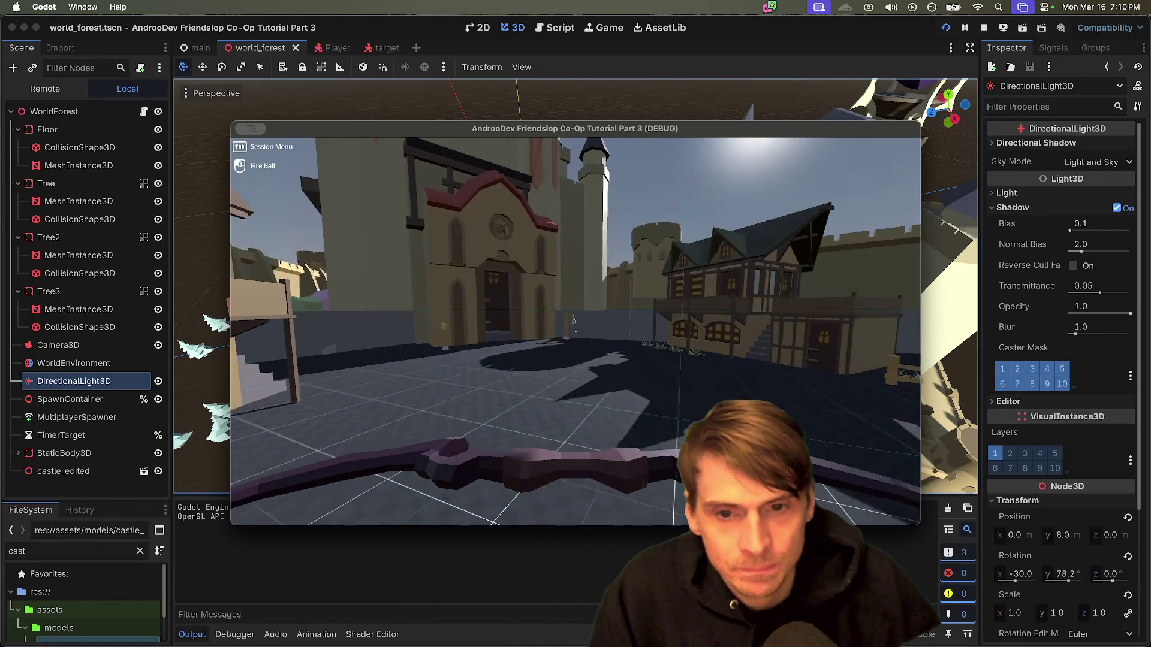
Step: Walk the player through the plaza toward the mushroom tree and castle town, then stop the run
key(w)
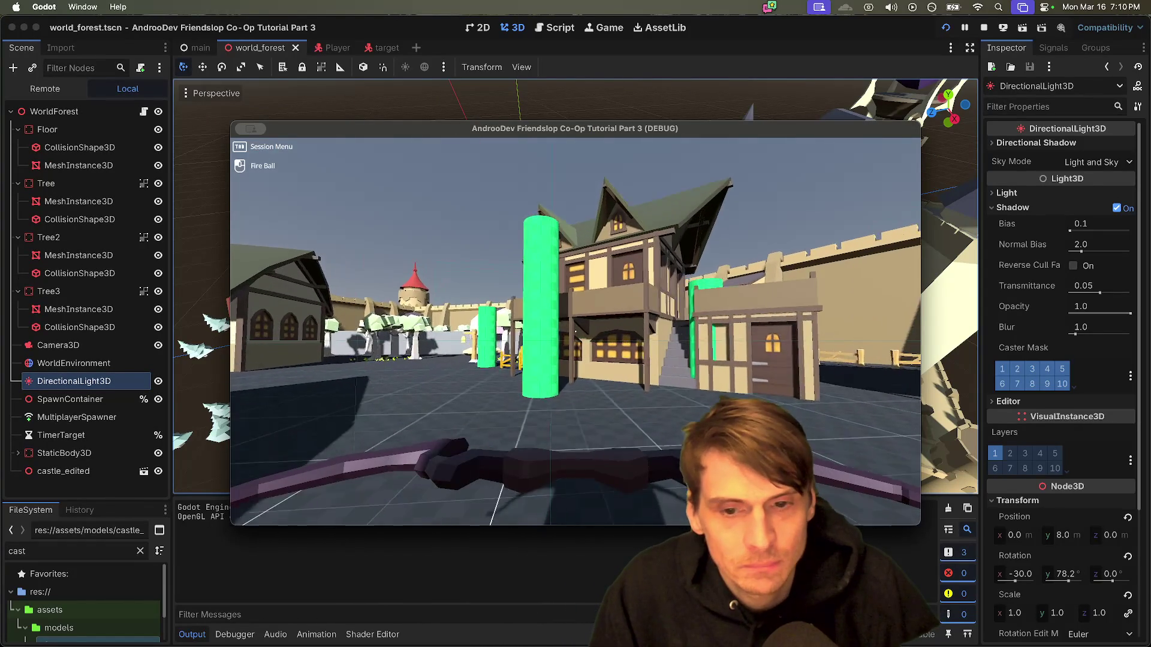
key(w)
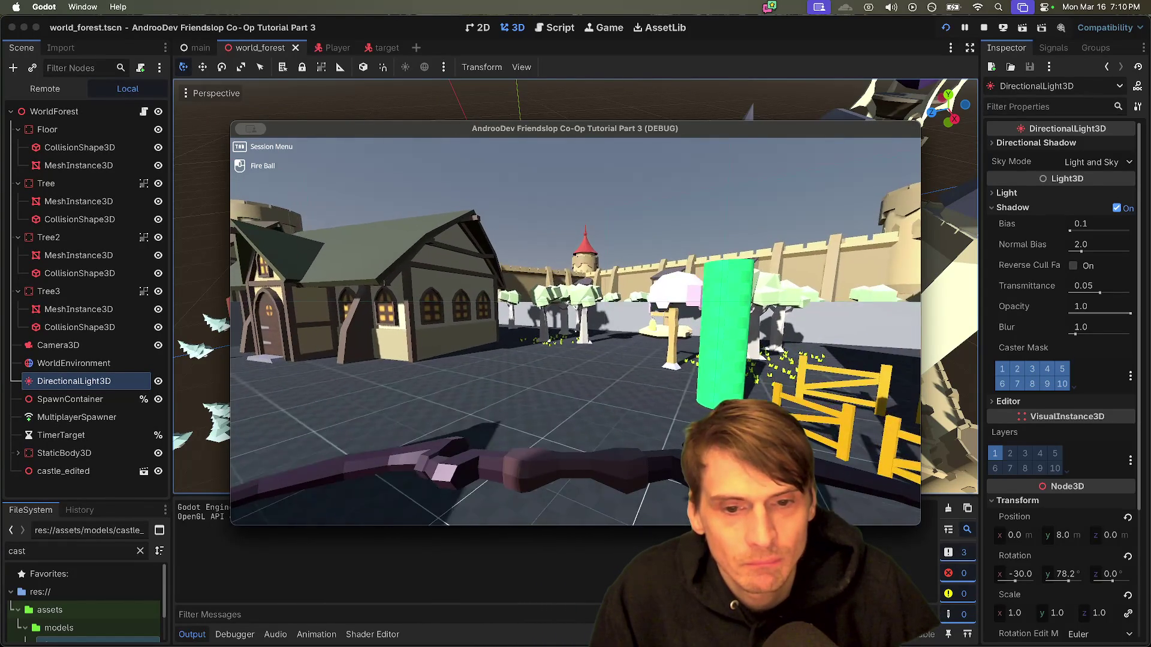
key(w)
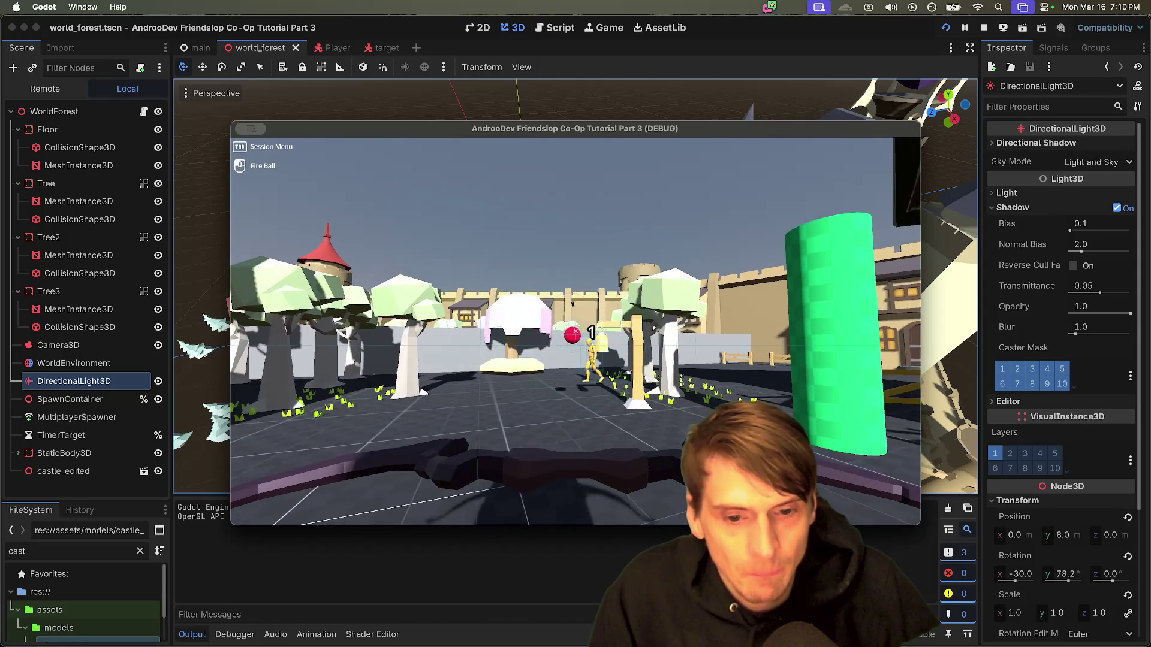
key(w)
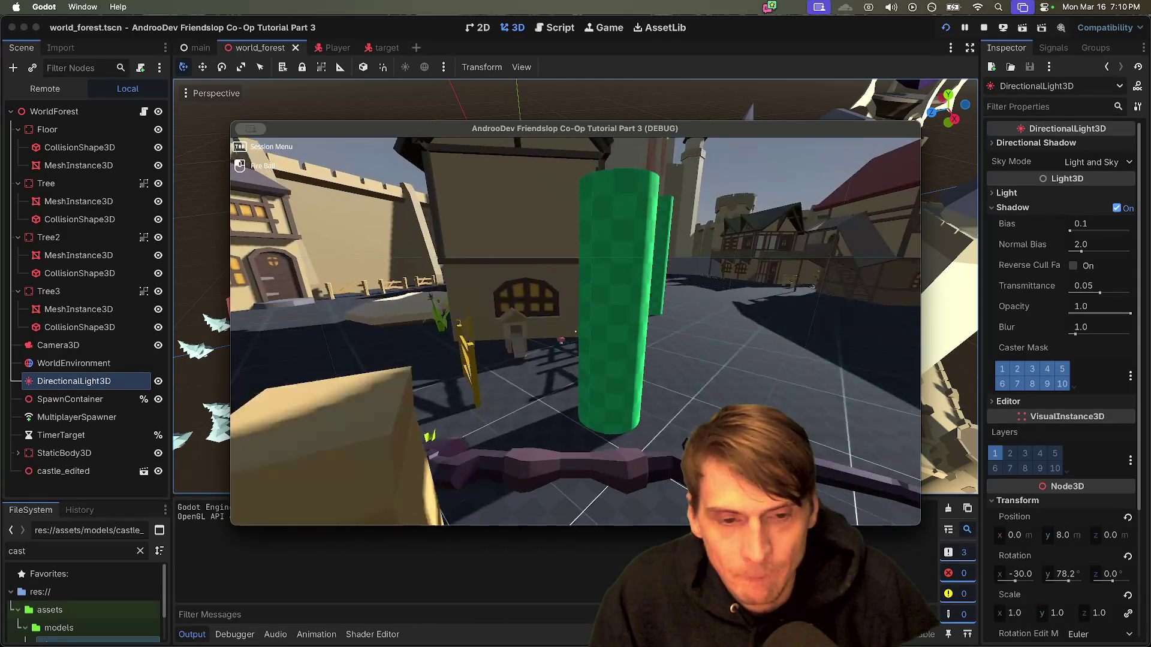
mouse_move(575, 331)
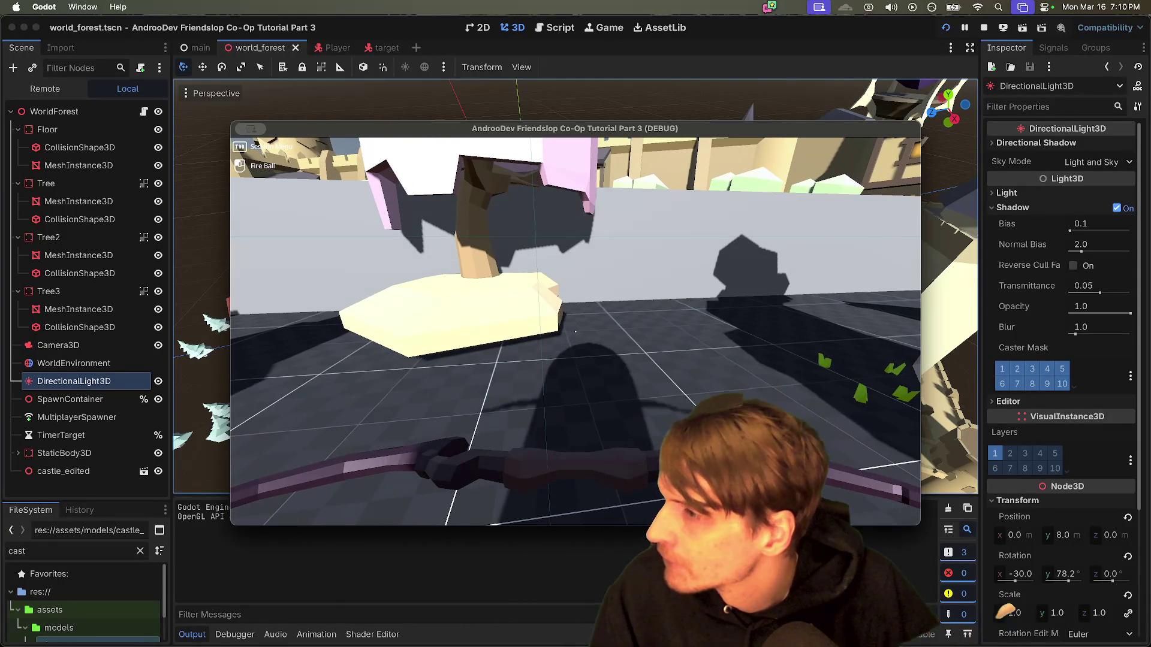
key(w)
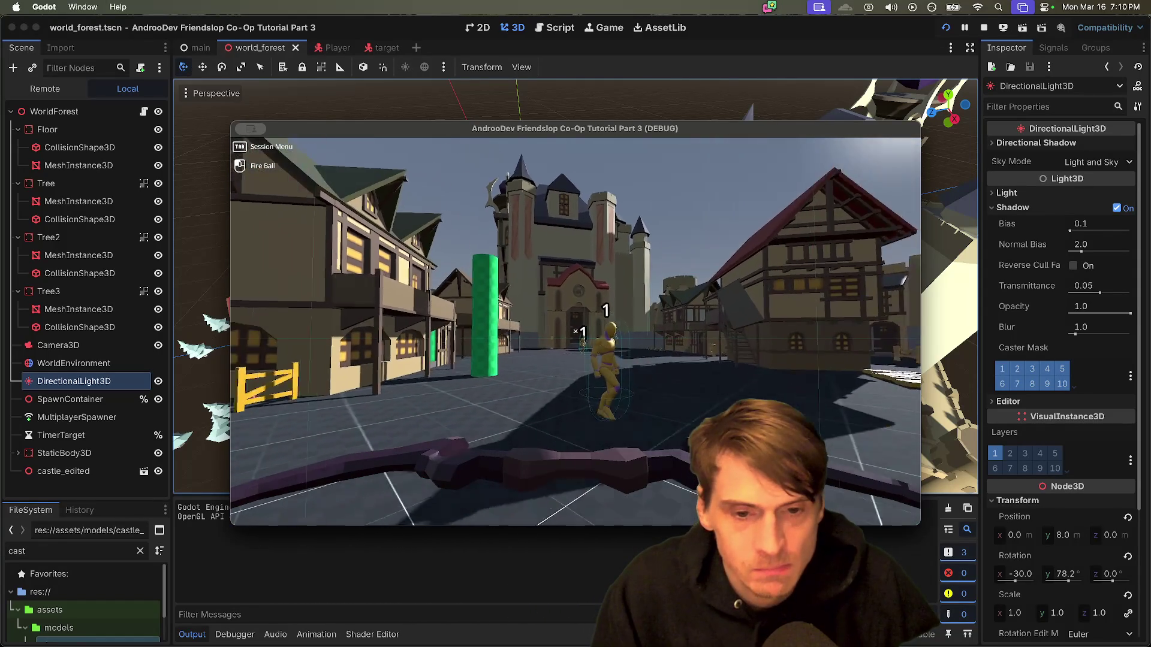
key(Escape)
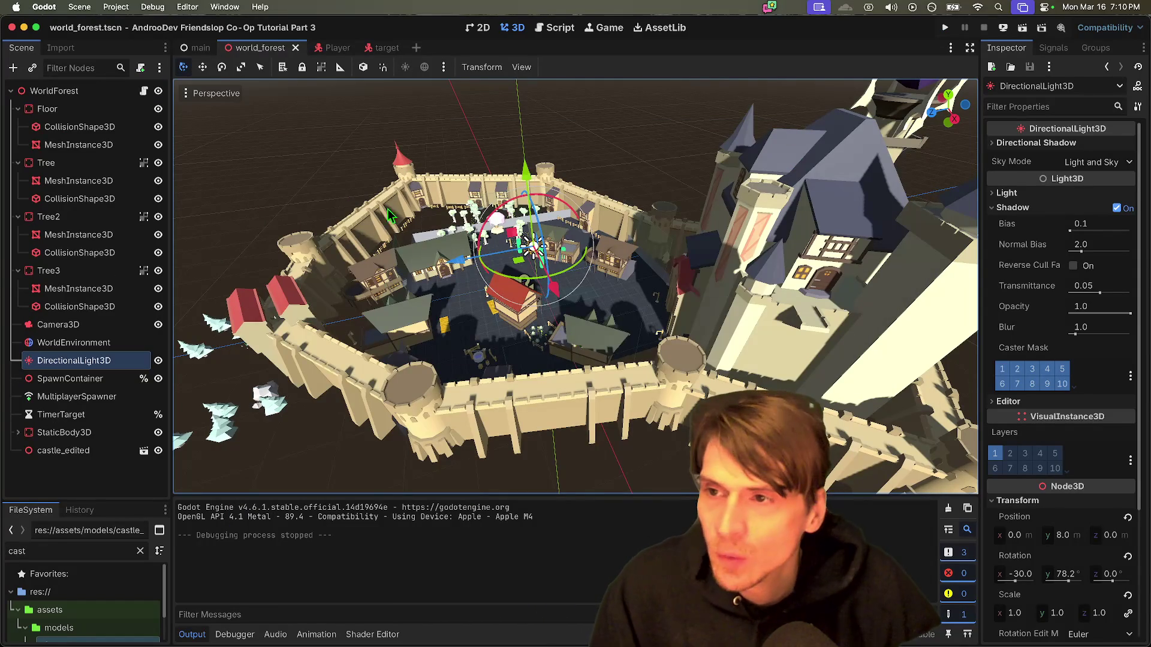
click(161, 7)
Step: Enable multiple run instances, launch two game windows, host a session in one and join from the other
click(218, 183)
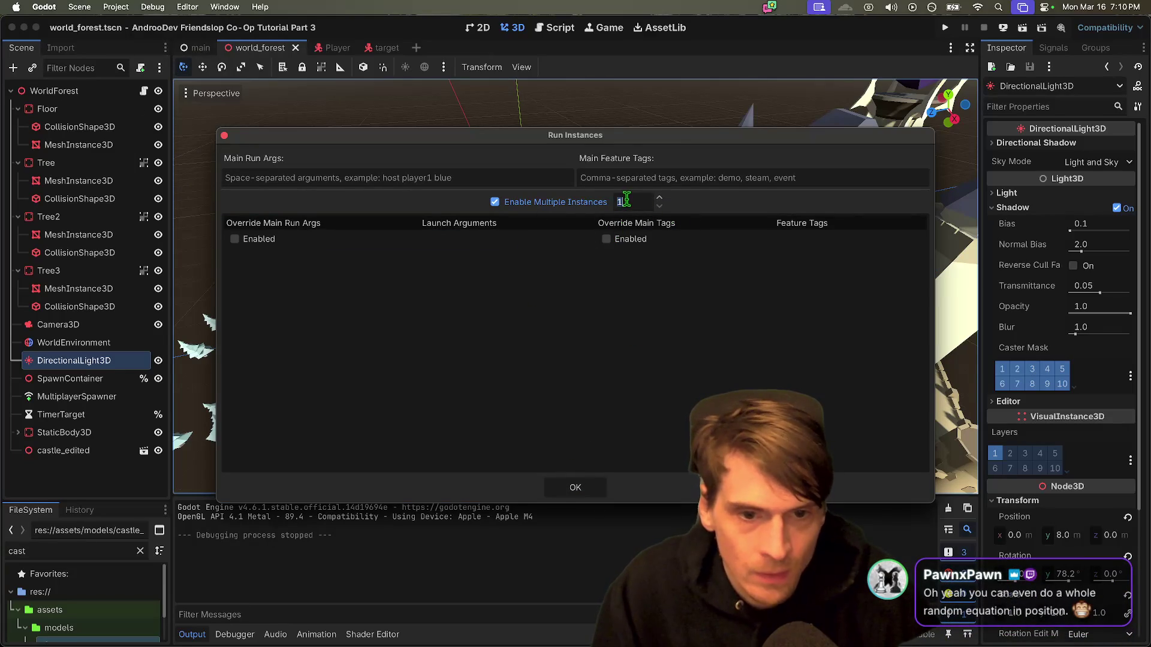
click(575, 487)
key(super+b)
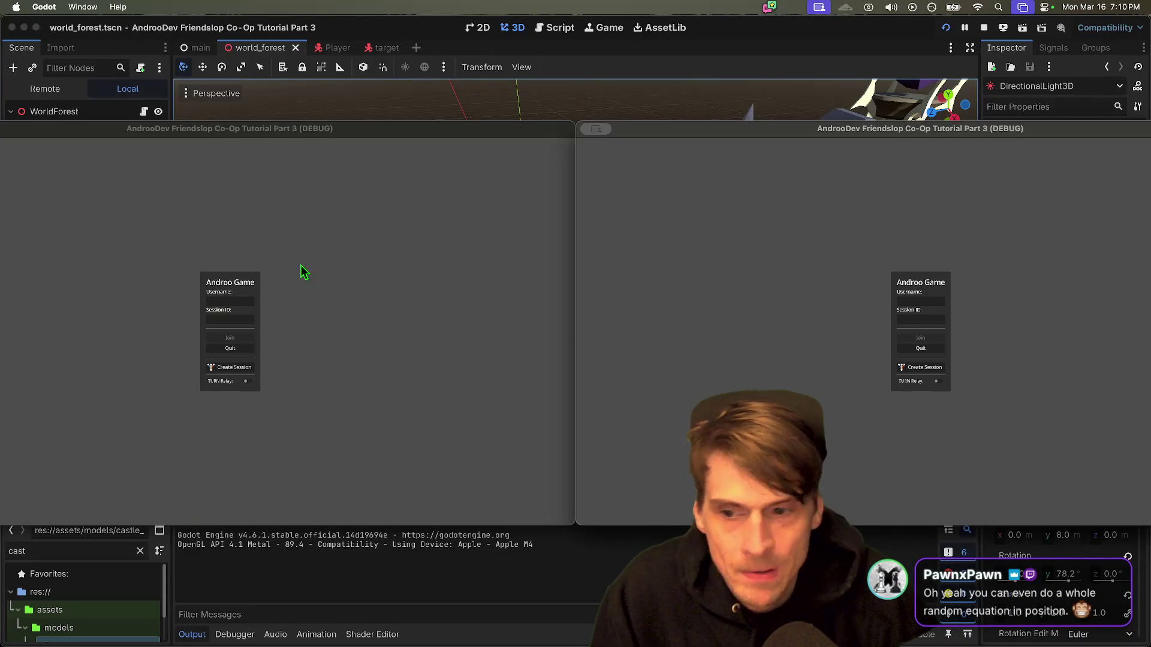
click(249, 368)
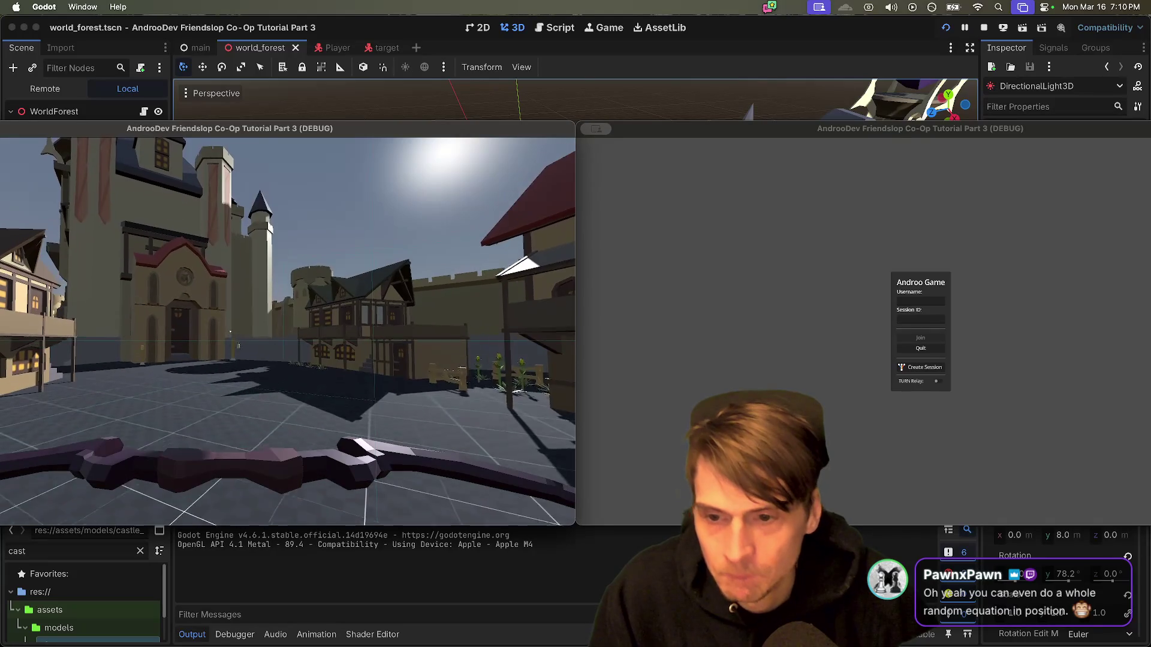
click(822, 320)
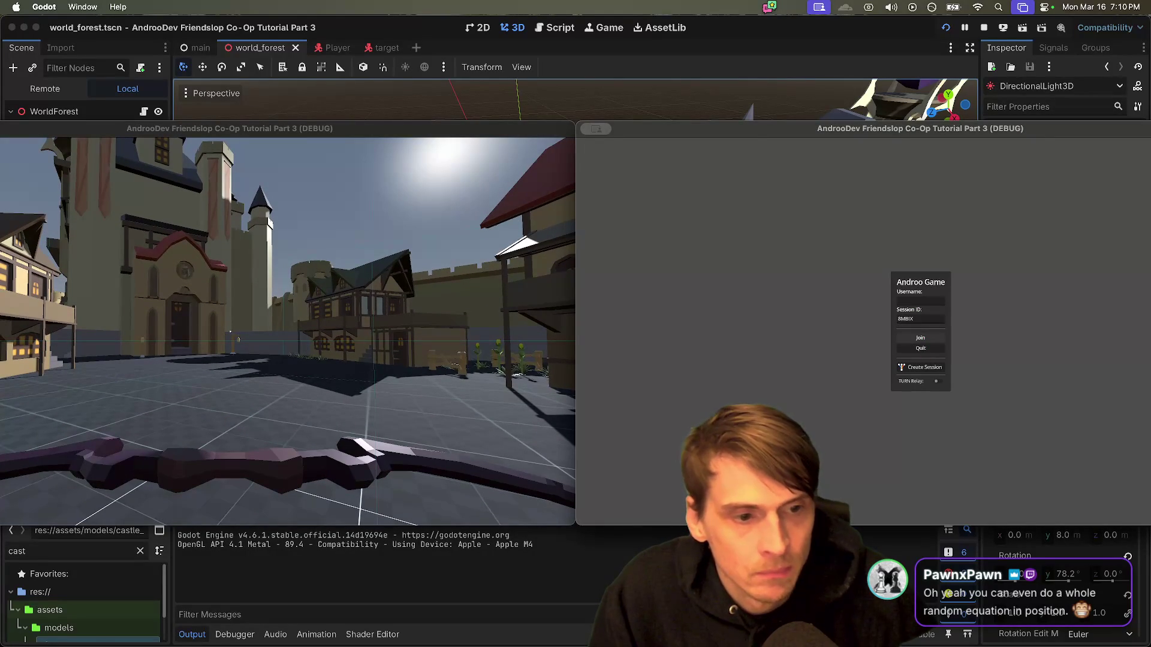
click(920, 337)
Step: Walk the second player around, throw a fireball toward the houses, then close both game windows
key(w)
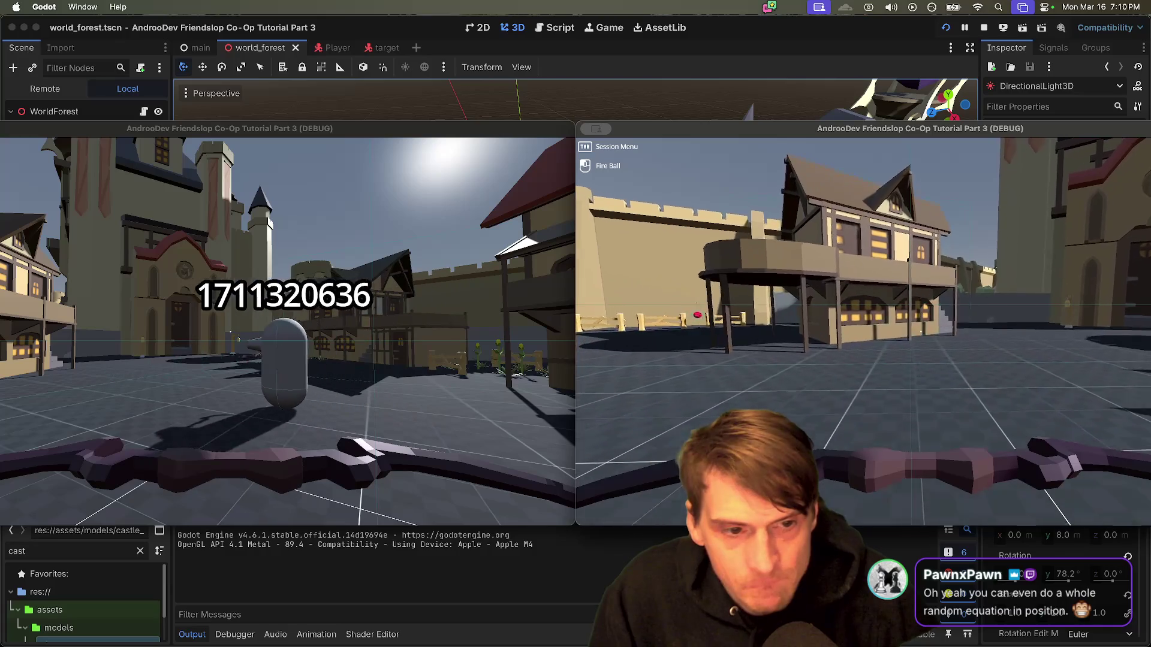
click(863, 329)
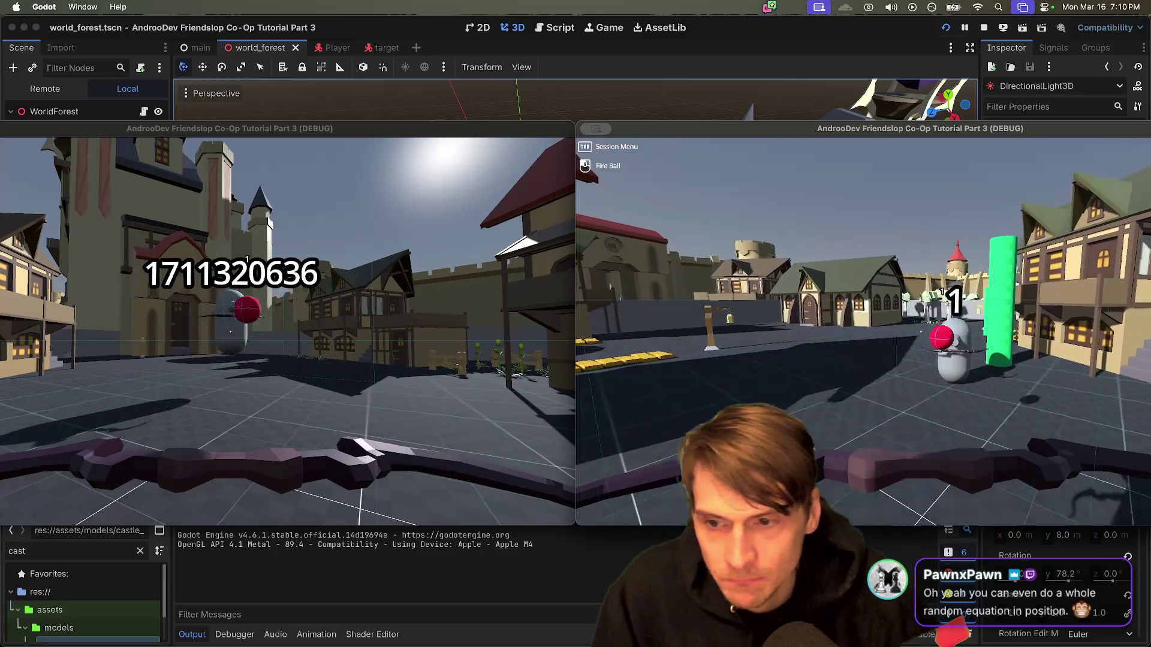
click(863, 329)
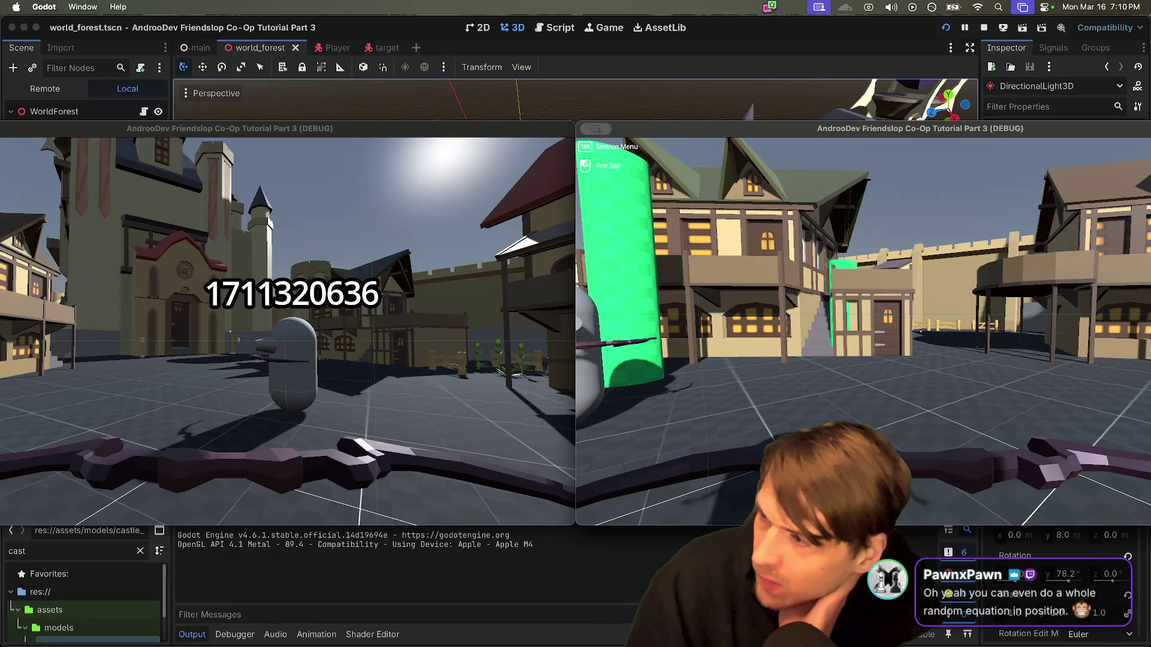
key(a)
key(d)
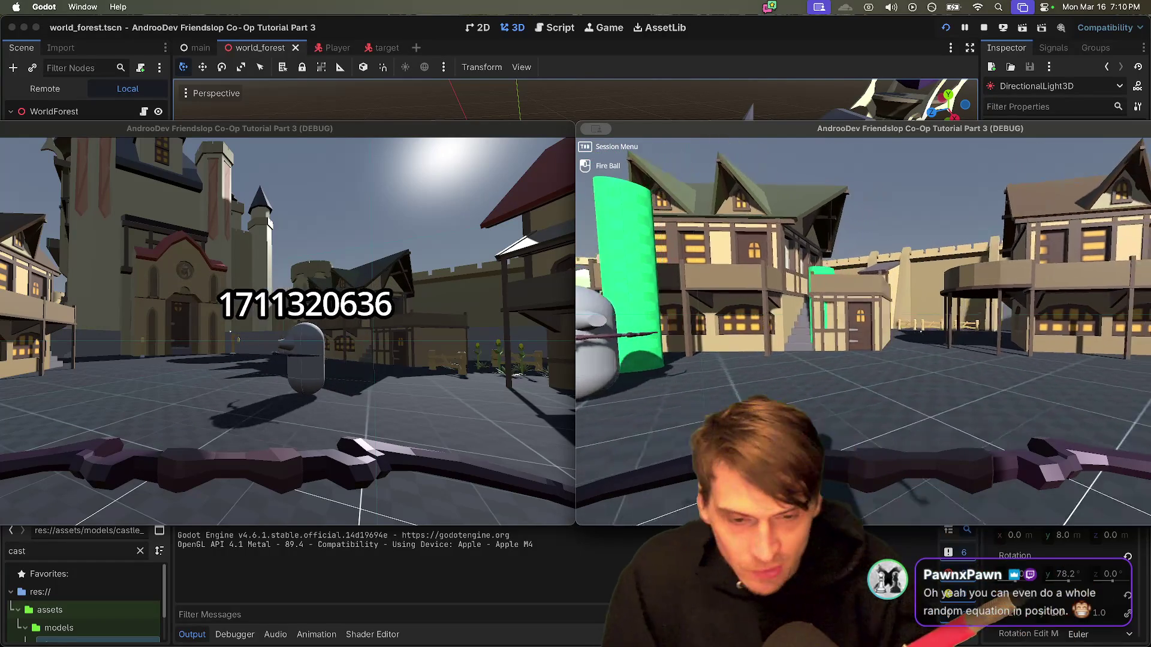
key(w)
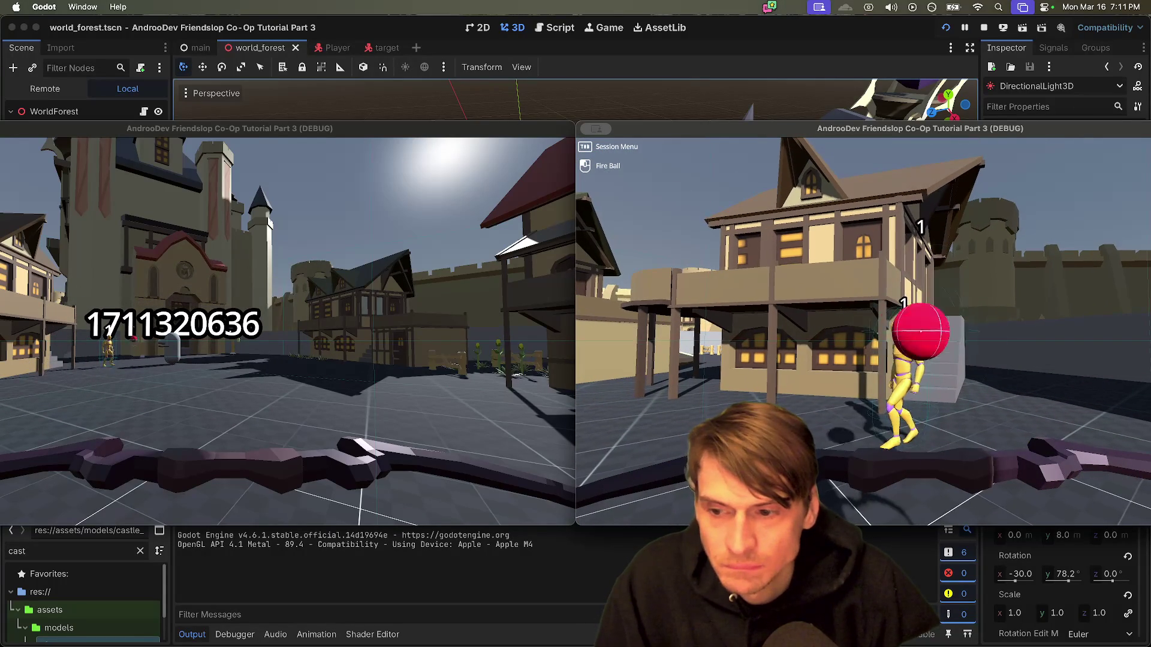
key(super+q)
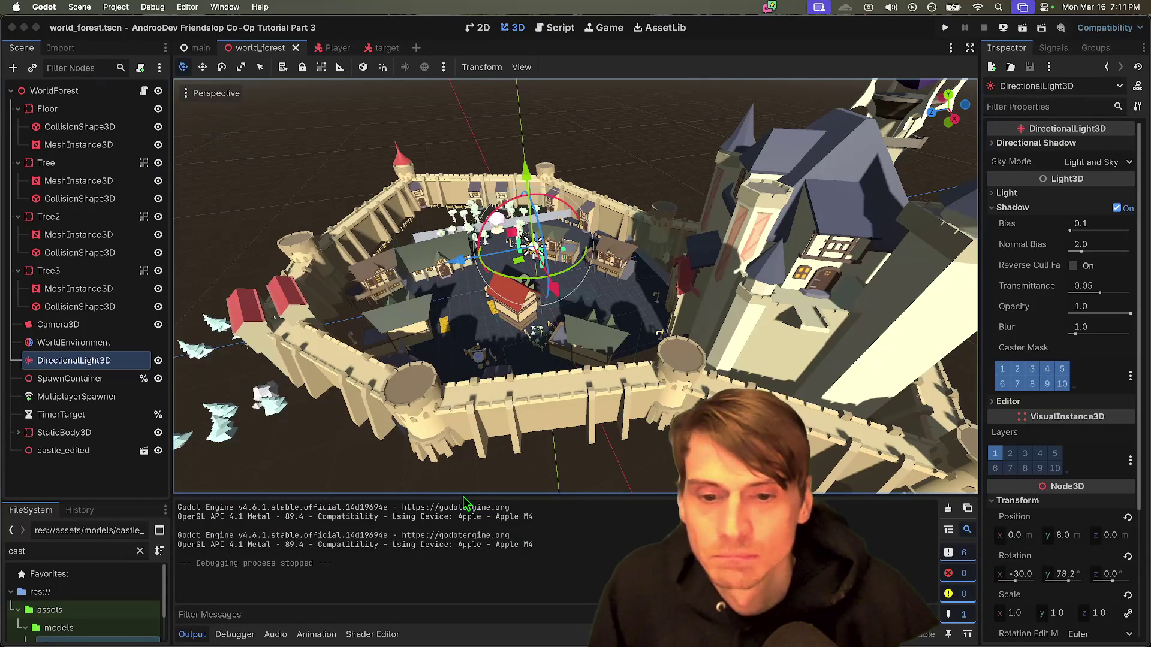
Step: Save the world_forest scene and pan the viewport around the castle town
key(super+s)
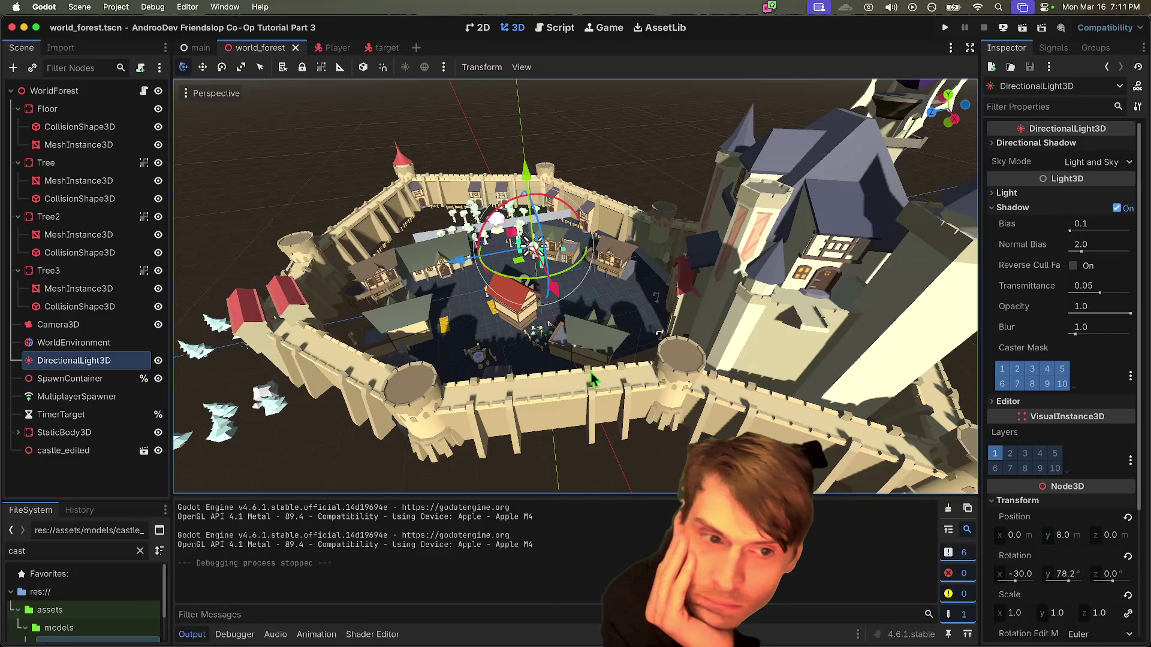
scroll(711, 367, right, 5)
scroll(831, 362, right, 3)
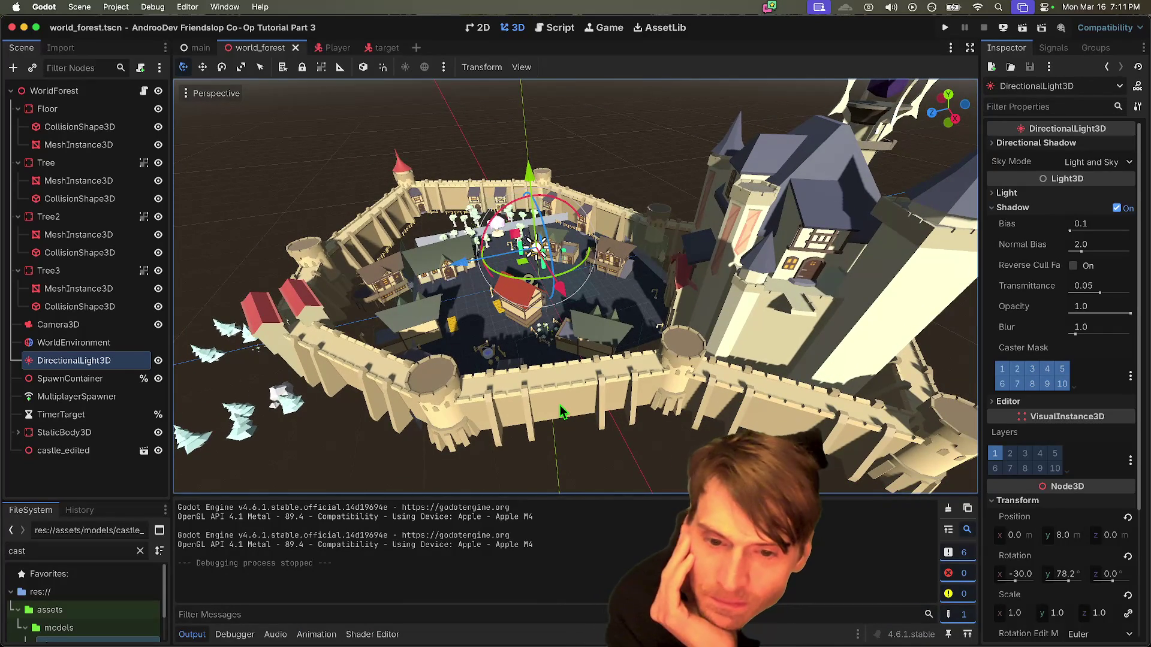
scroll(560, 304, up, 5)
scroll(561, 304, down, 5)
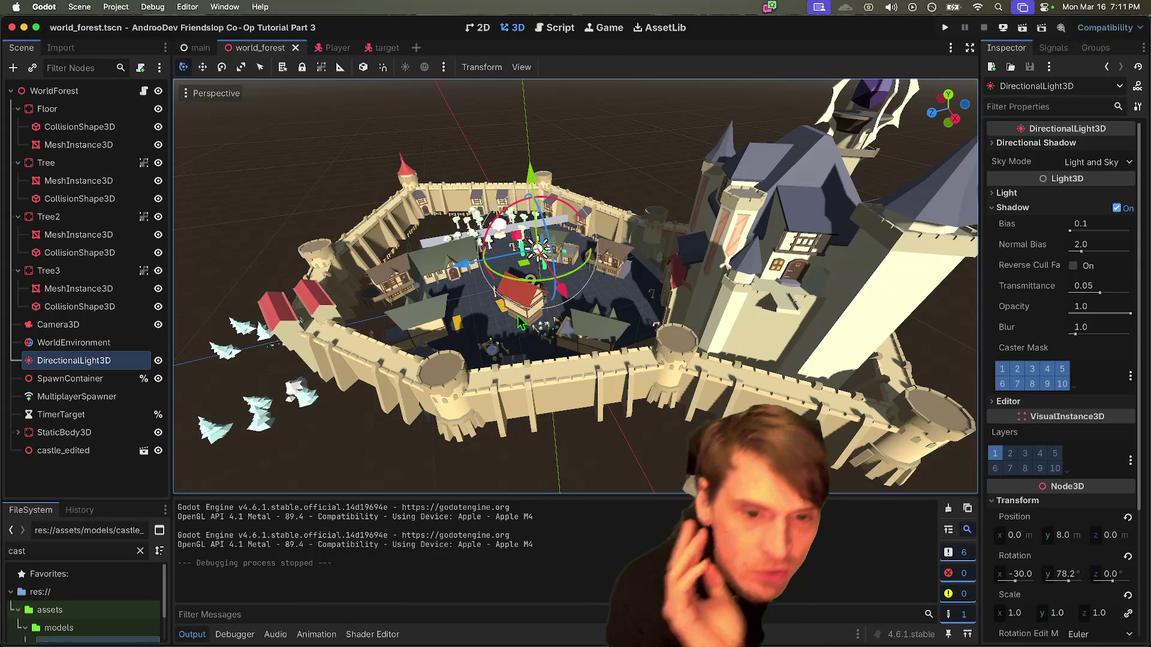
scroll(455, 342, left, 10)
scroll(395, 362, left, 10)
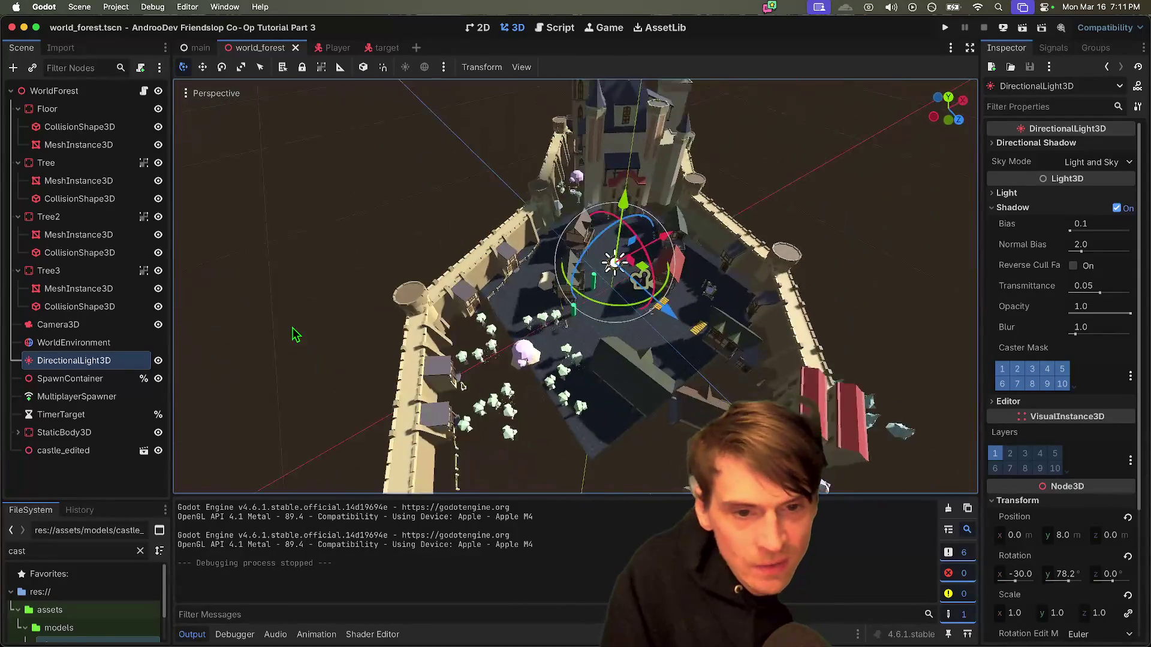
Step: Enlarge the FileSystem panel and open castle_edited.glb's Advanced Import Settings
scroll(546, 346, left, 10)
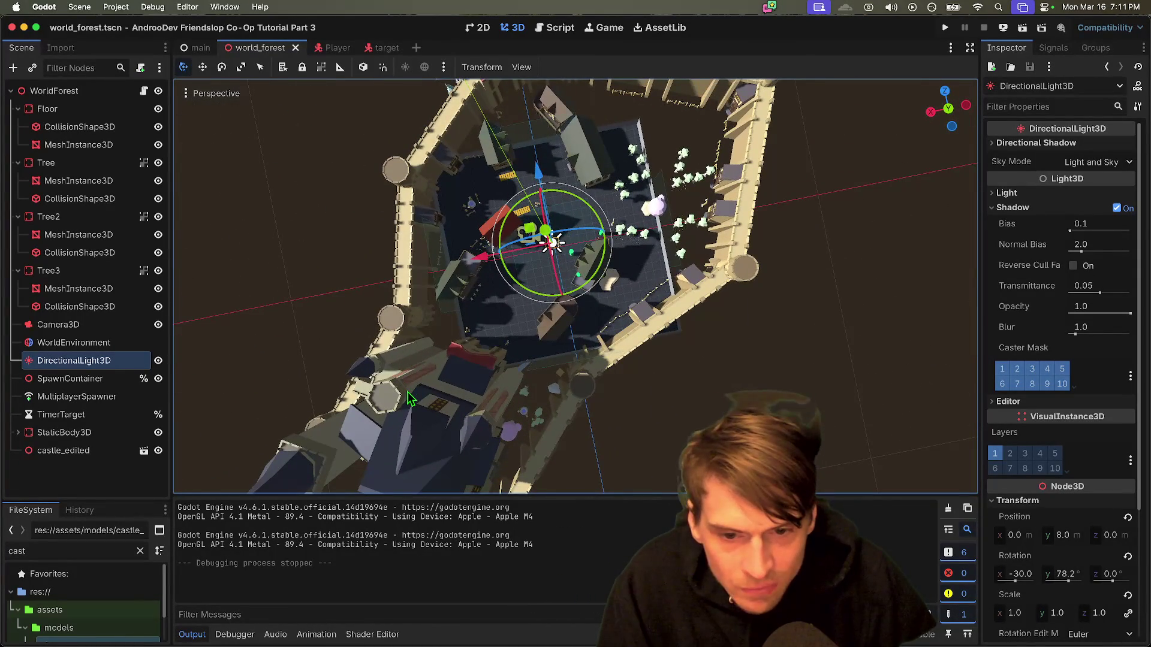
scroll(408, 391, left, 10)
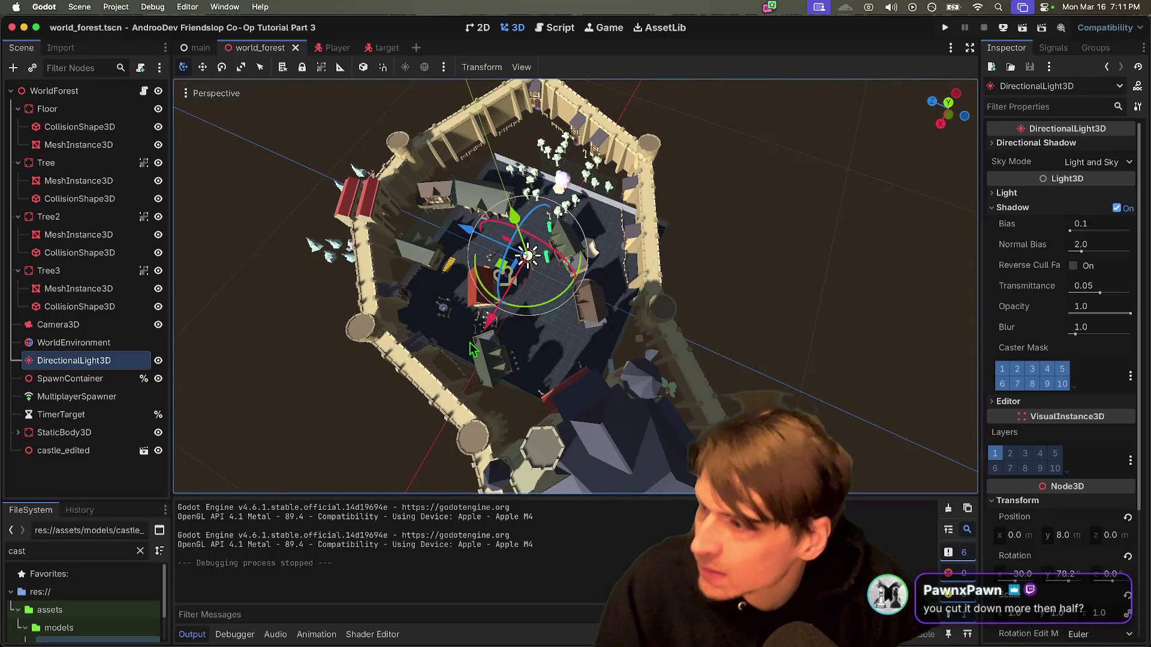
scroll(469, 343, left, 10)
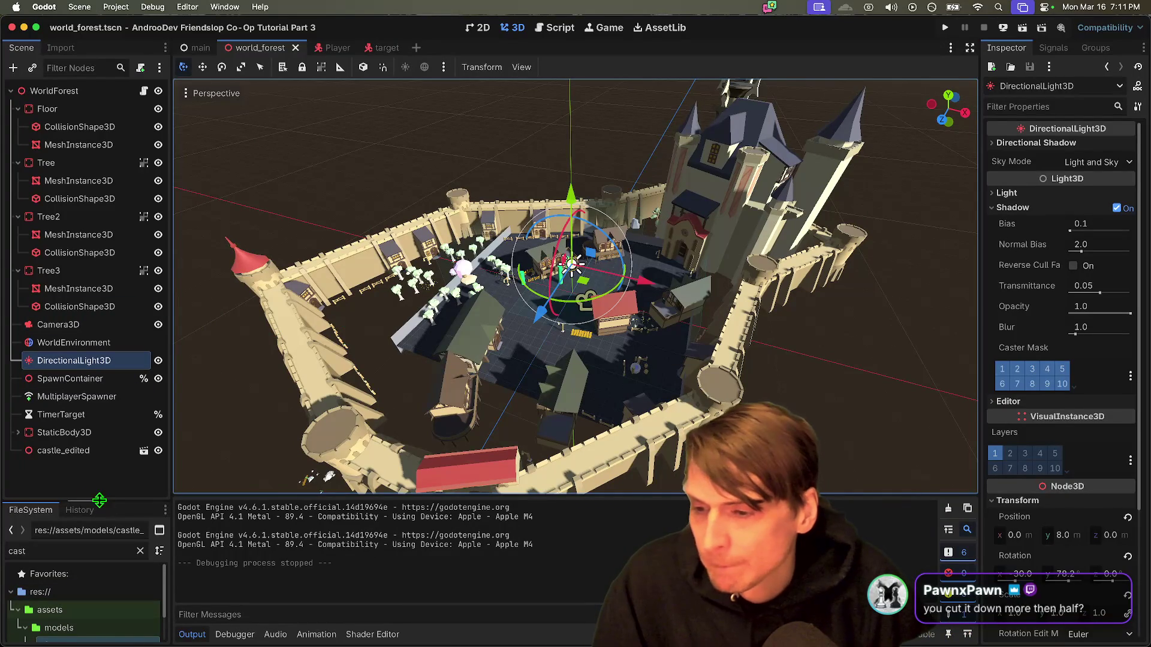
drag(99, 499, 99, 367)
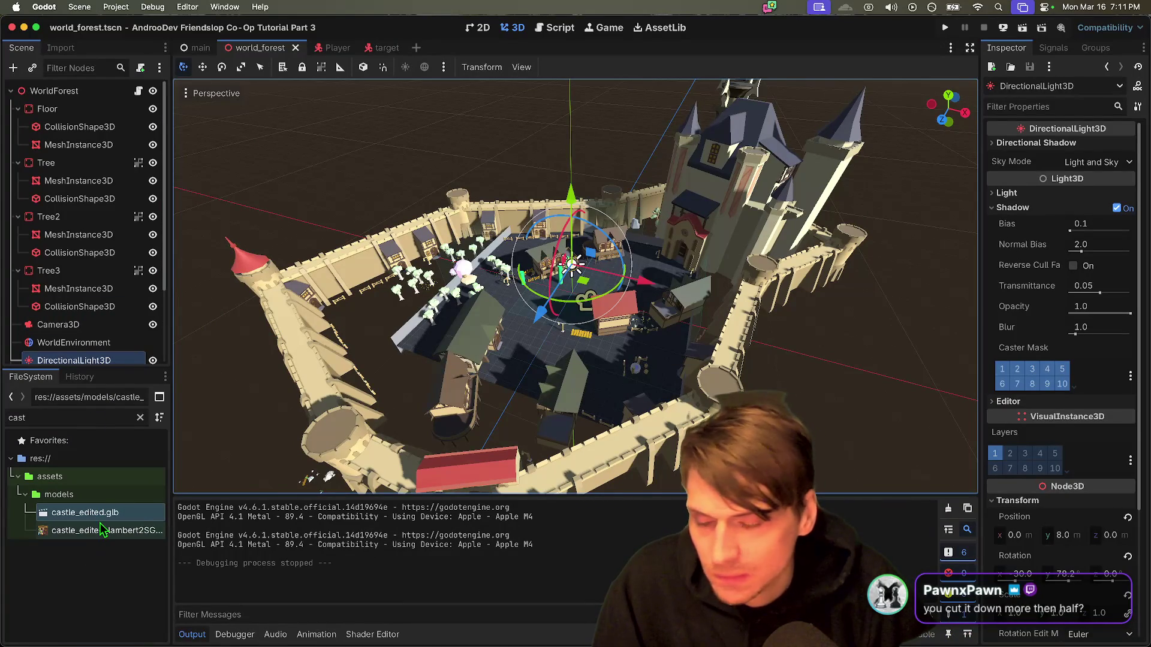
double_click(90, 513)
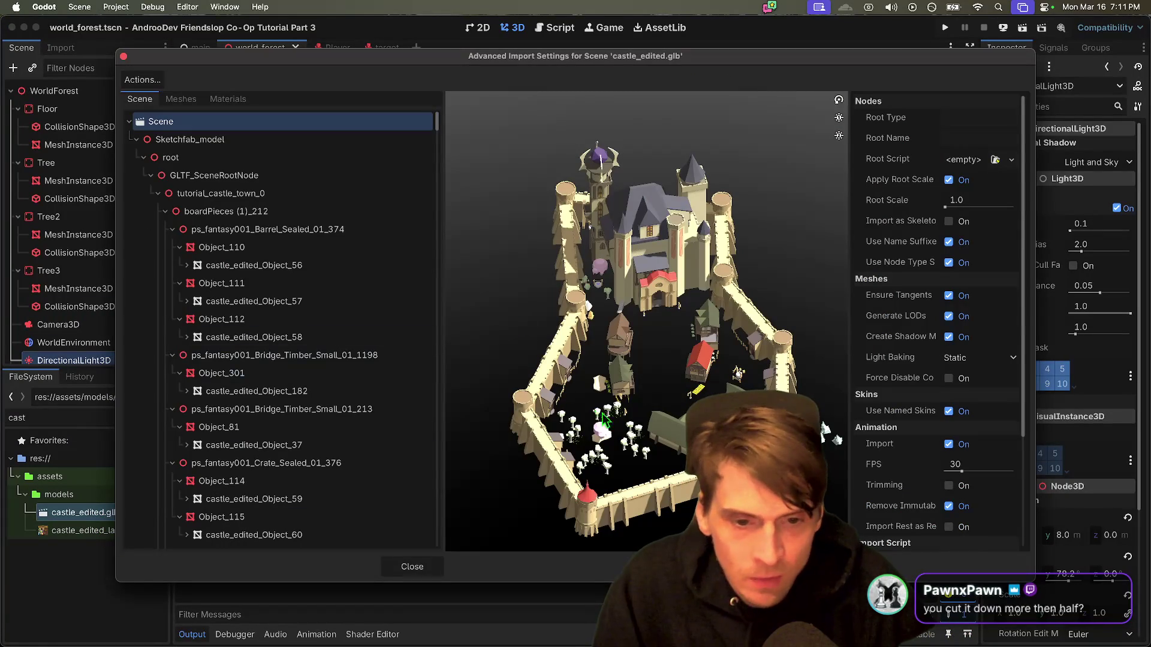
scroll(596, 418, up, 5)
drag(659, 413, 599, 371)
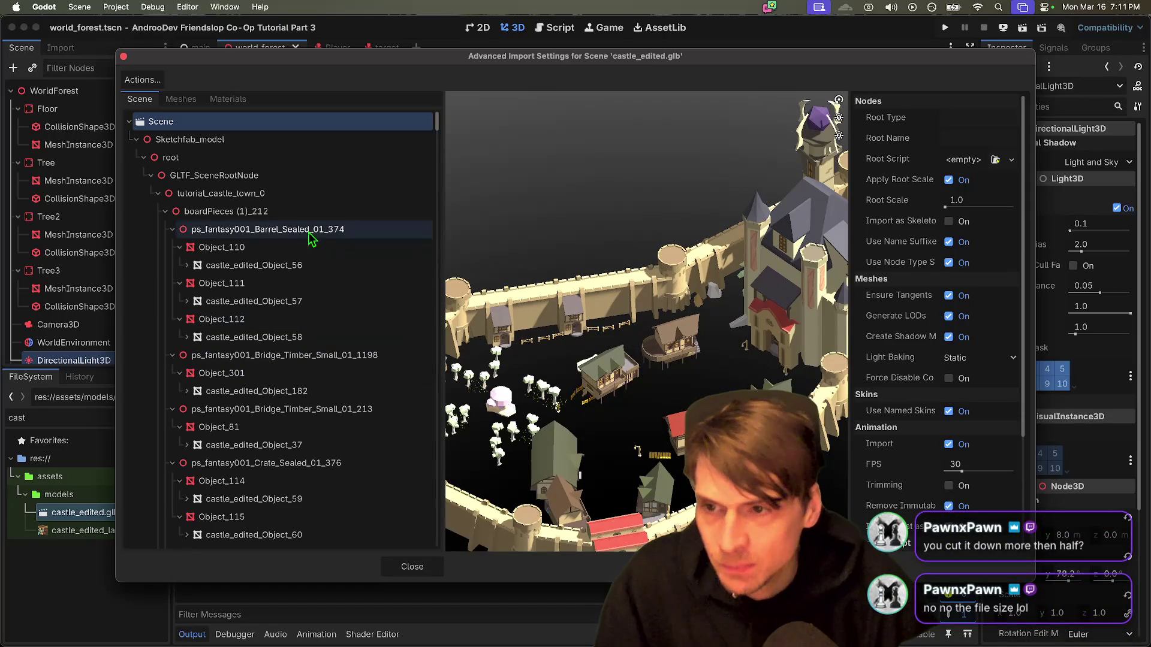
click(190, 103)
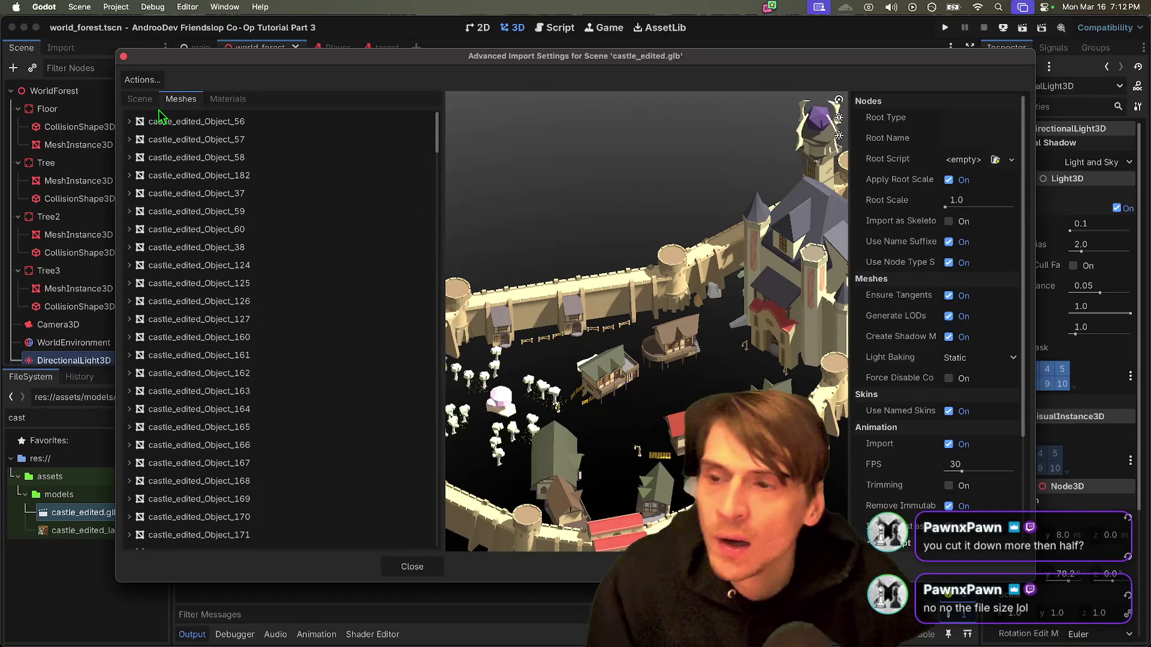
click(161, 120)
click(167, 139)
key(Escape)
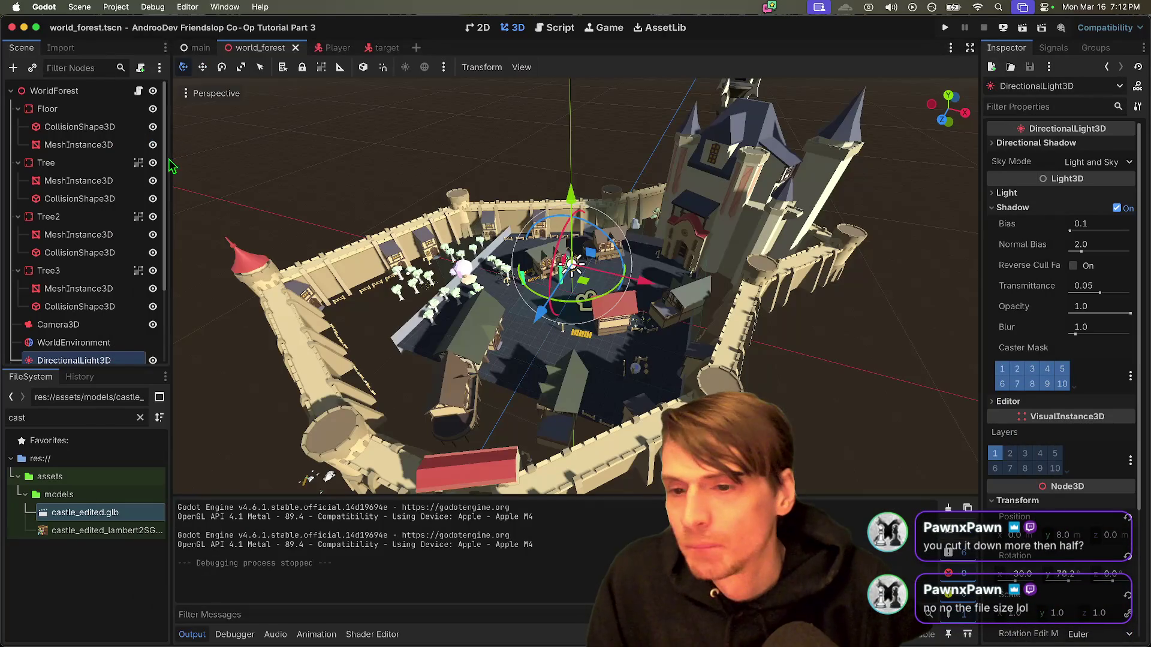
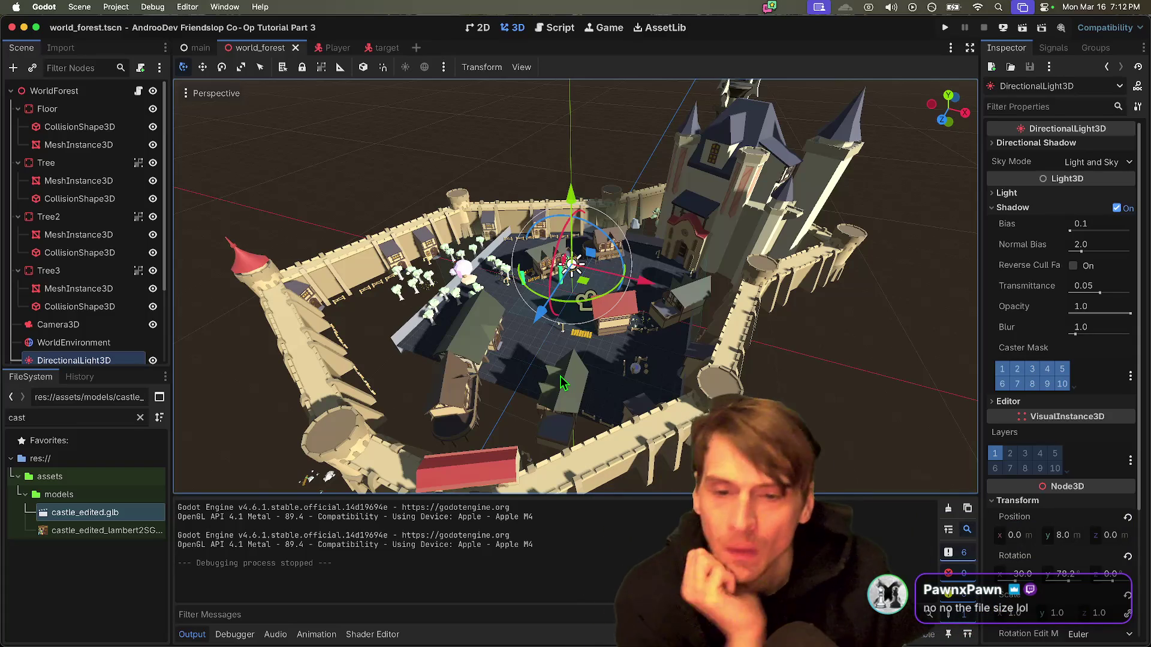
Step: Open castle_edited.glb's Advanced Import Settings and show the model's scene node hierarchy
scroll(400, 418, left, 5)
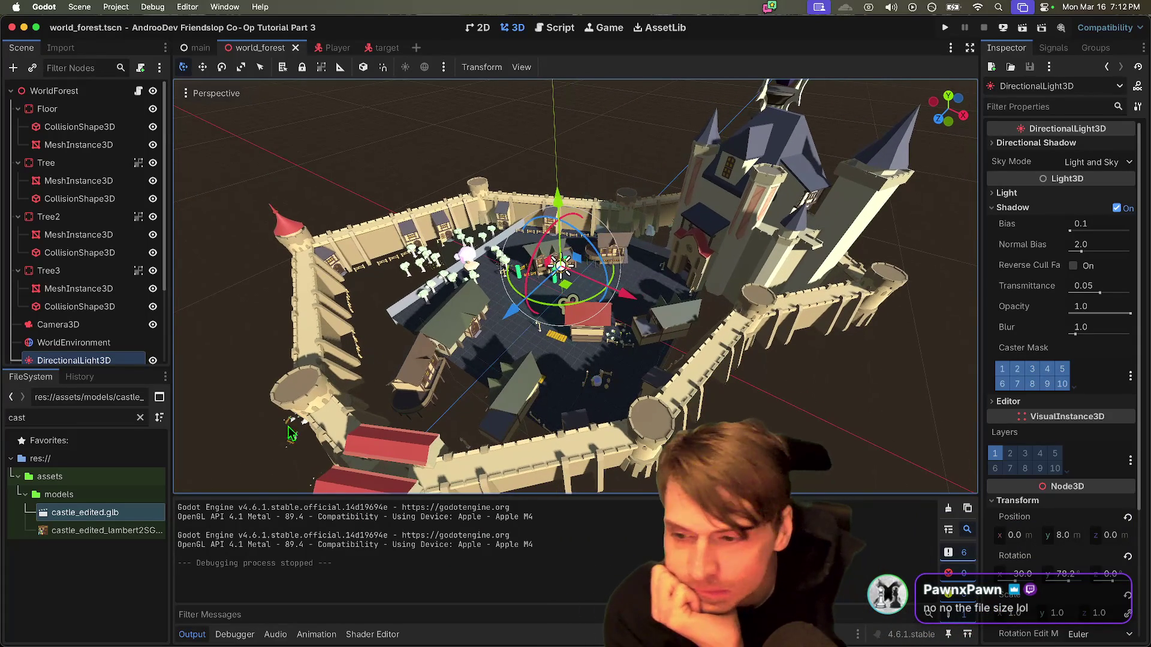
double_click(90, 513)
click(375, 230)
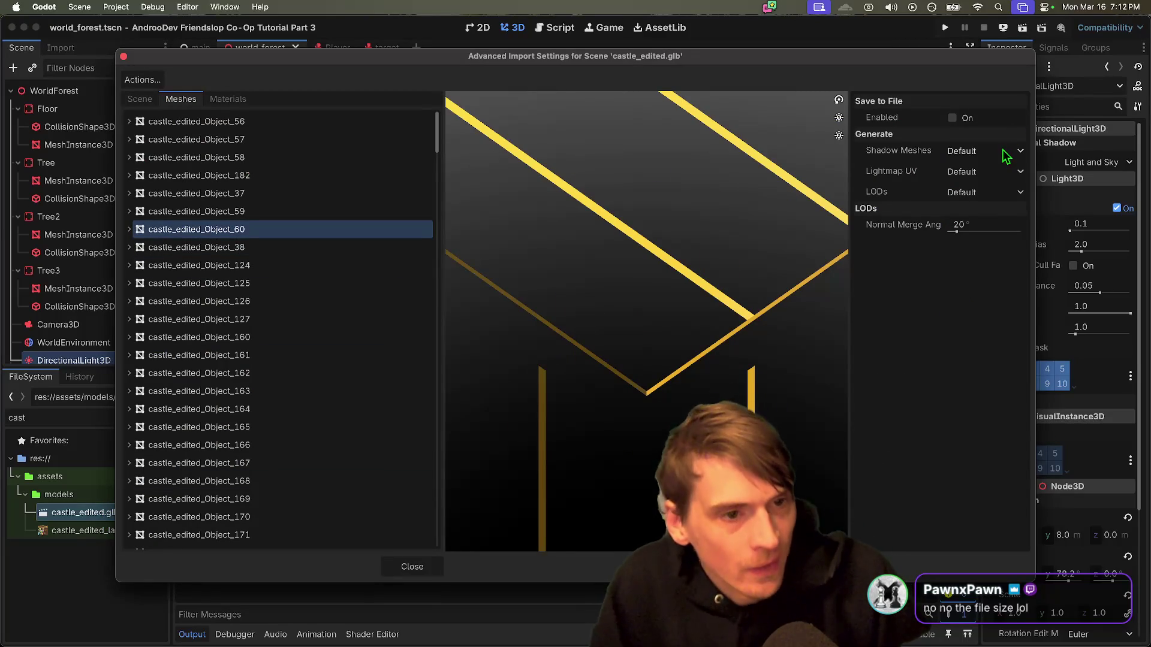
click(129, 229)
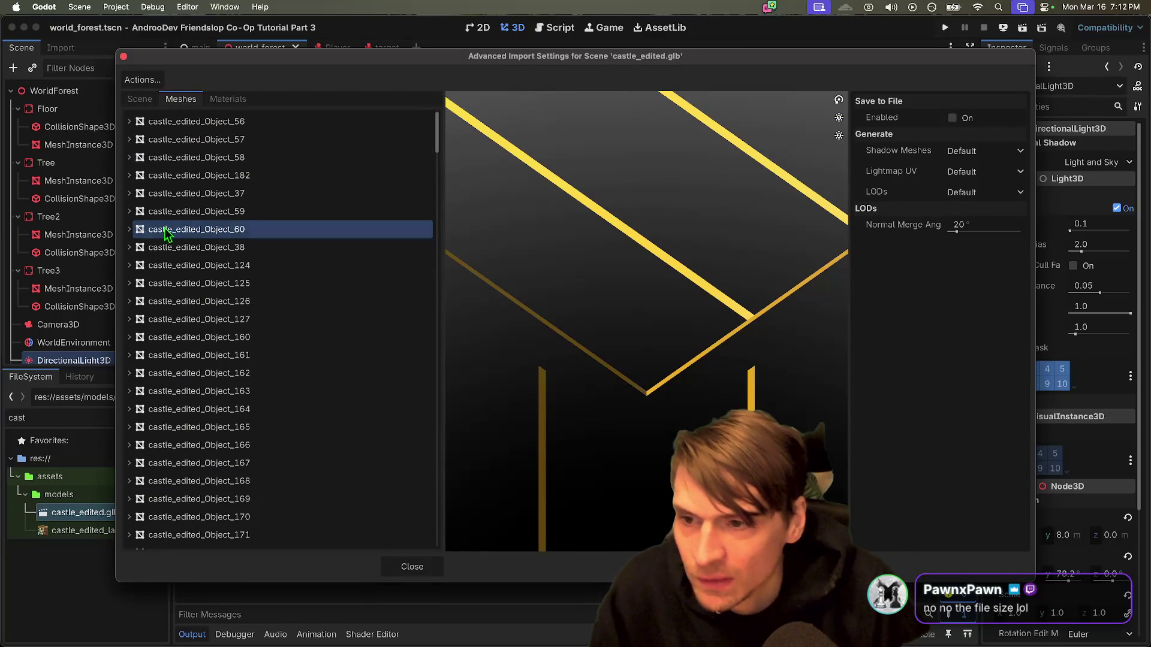
click(142, 99)
Step: Turn physics generation on for Object_110, then turn it back off
click(222, 247)
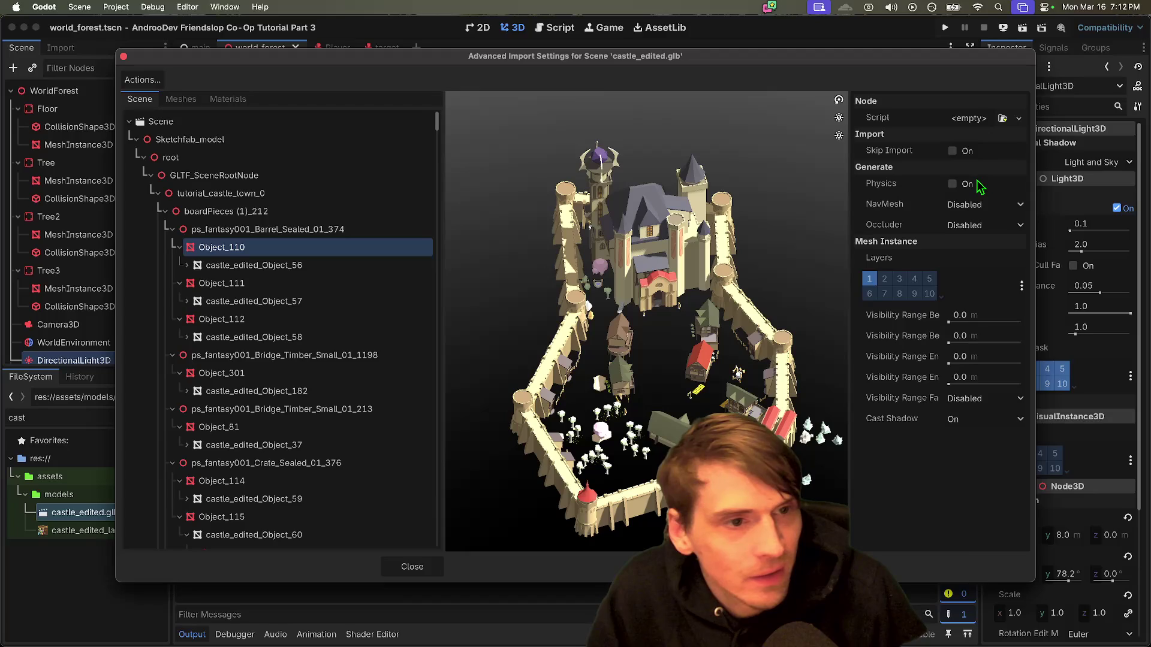
click(979, 185)
click(978, 184)
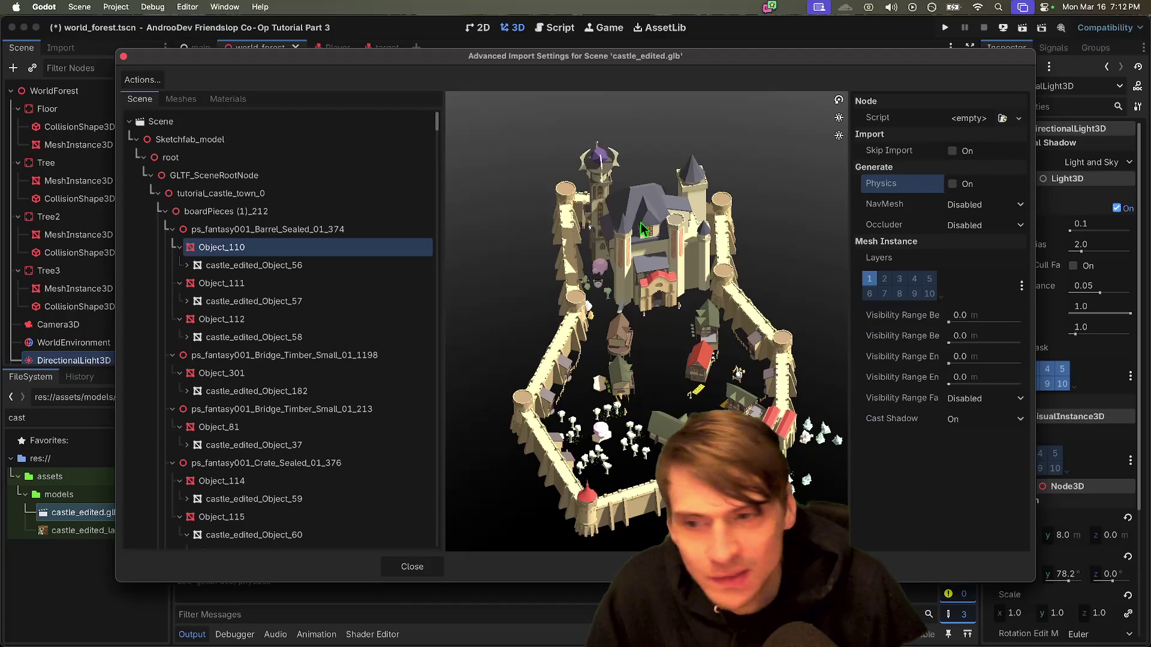
Step: Collapse the Object_110–112 nodes and inspect Object_32's import options
click(179, 247)
click(179, 265)
click(179, 283)
click(183, 305)
scroll(182, 312, down, 20)
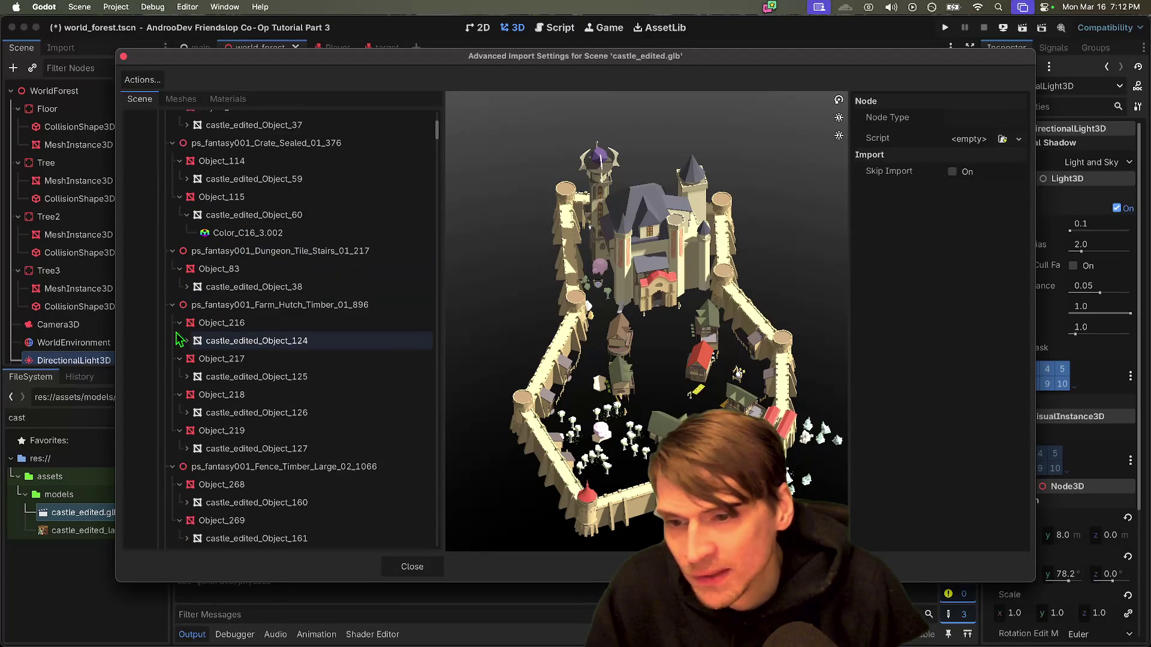
scroll(282, 215, down, 20)
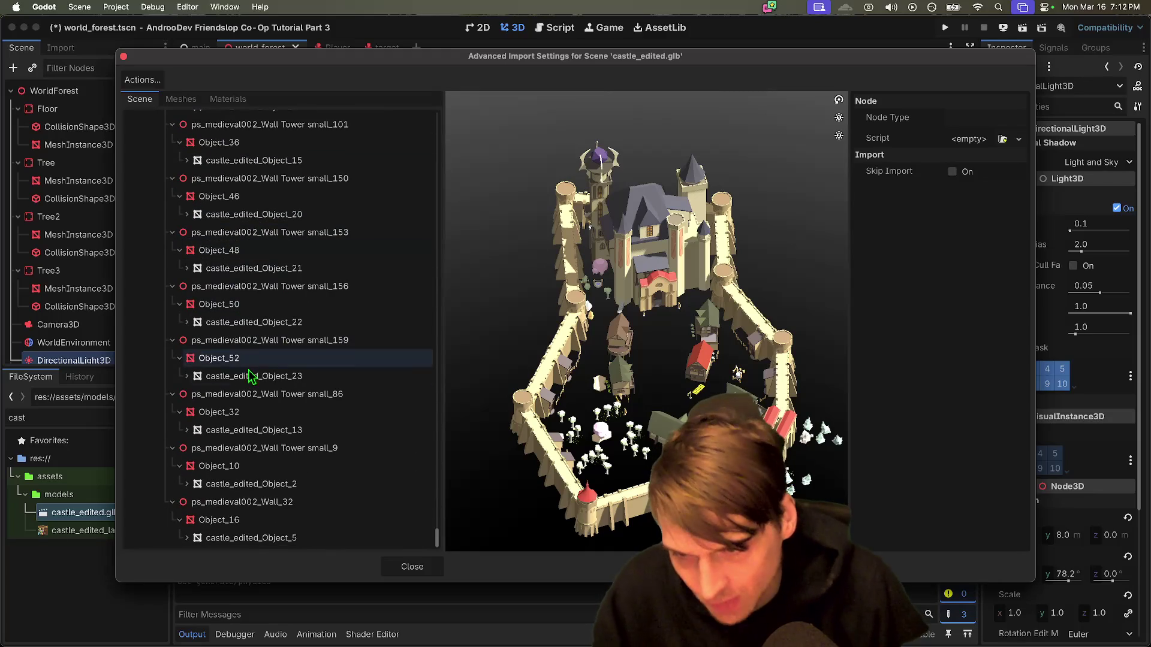
click(213, 413)
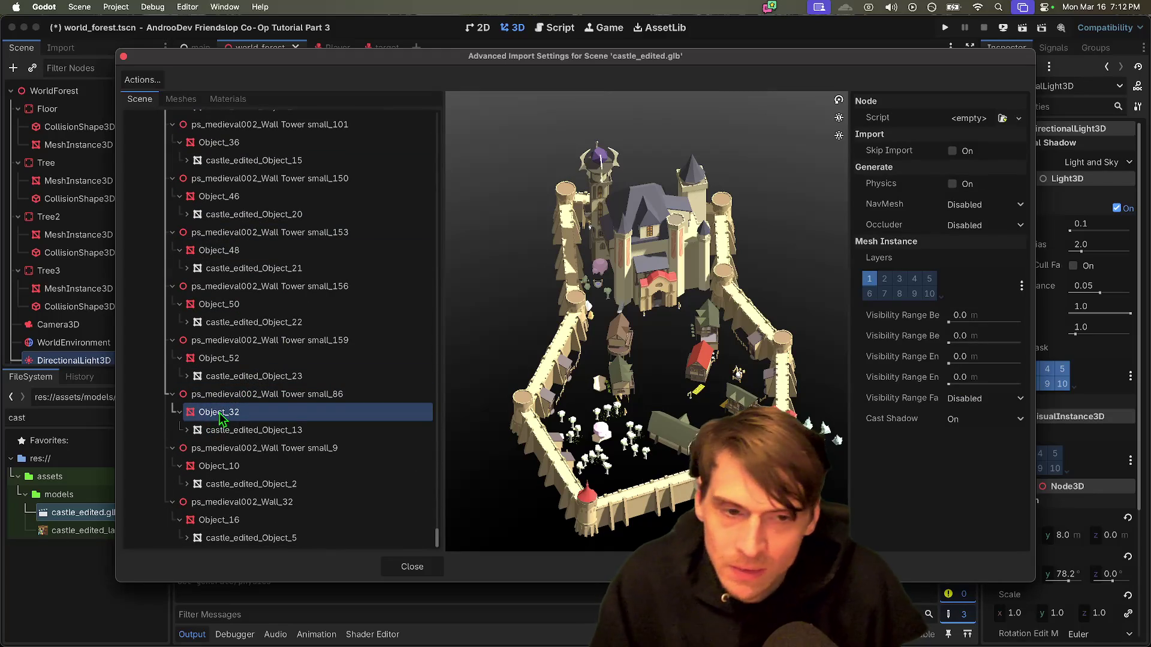
key(super+Tab)
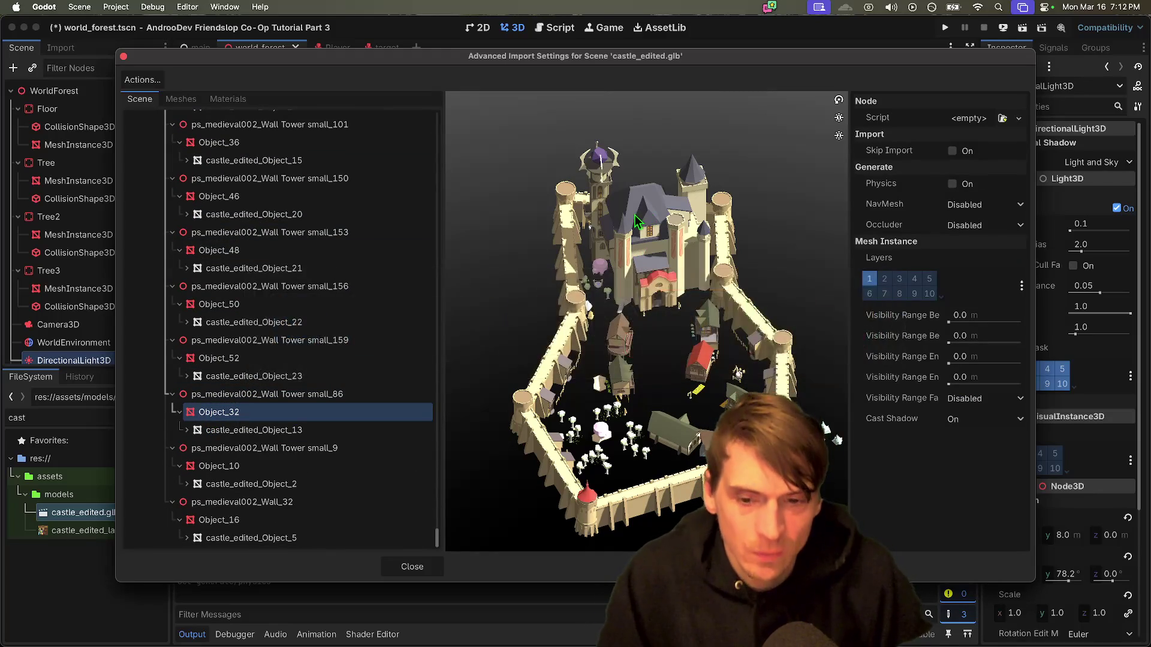
key(super+Tab)
key(Tab)
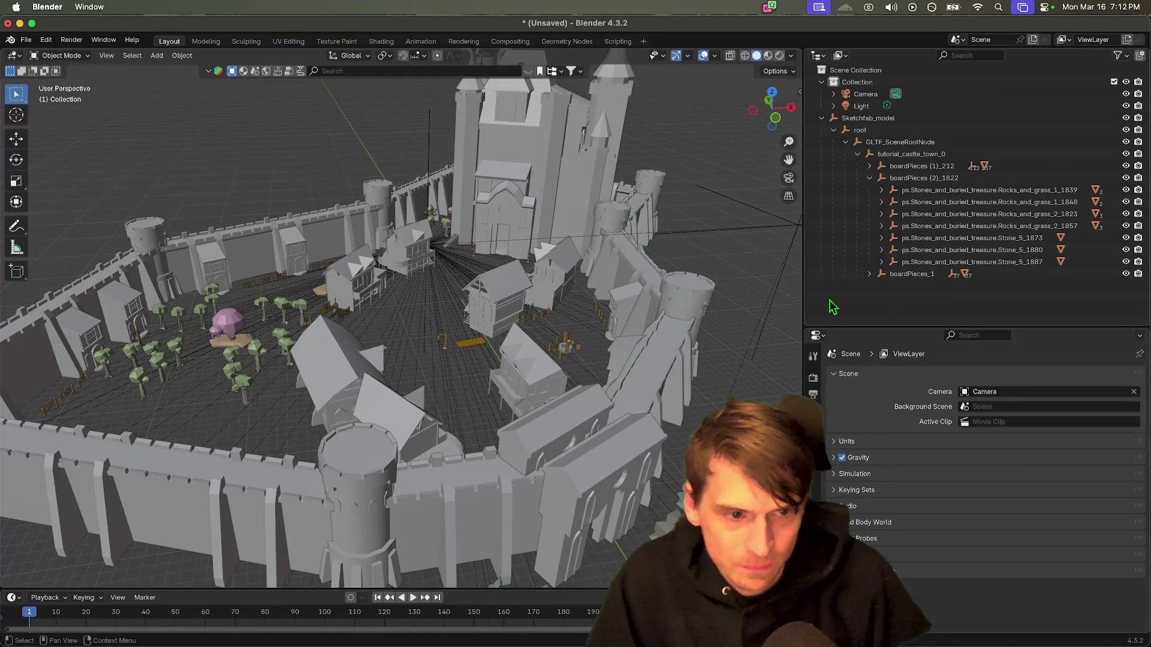
Step: Search the web for 'godot blender suffix col' in a new Firefox tab
key(super+Tab)
key(Tab)
key(Tab)
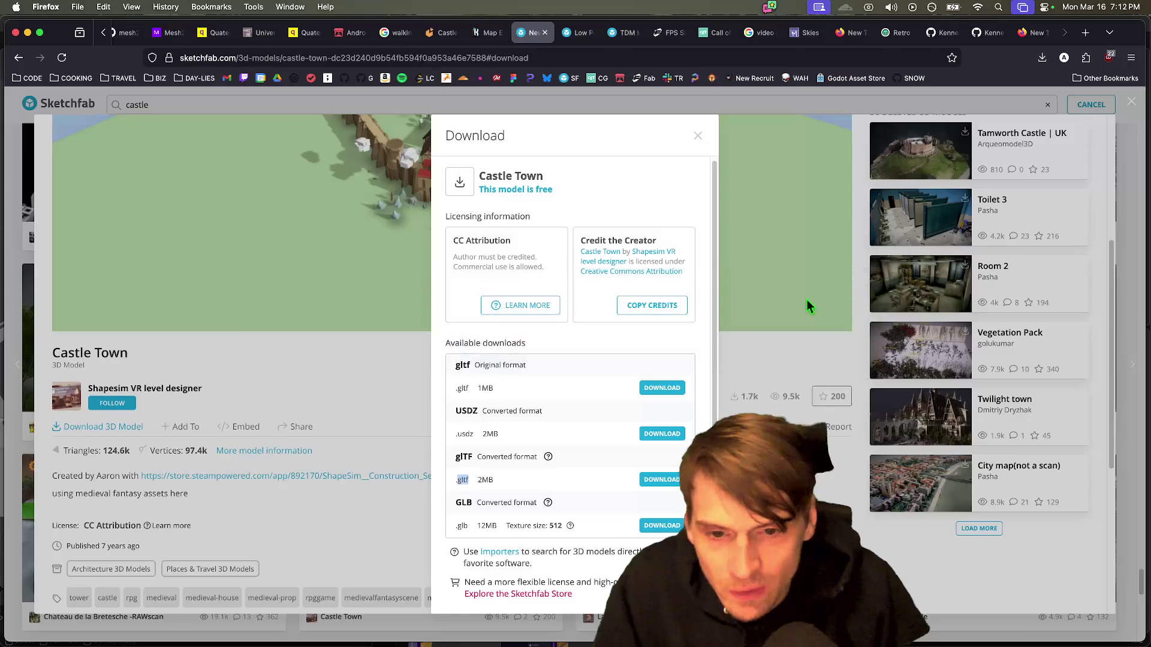
key(super+t)
text(godot blende)
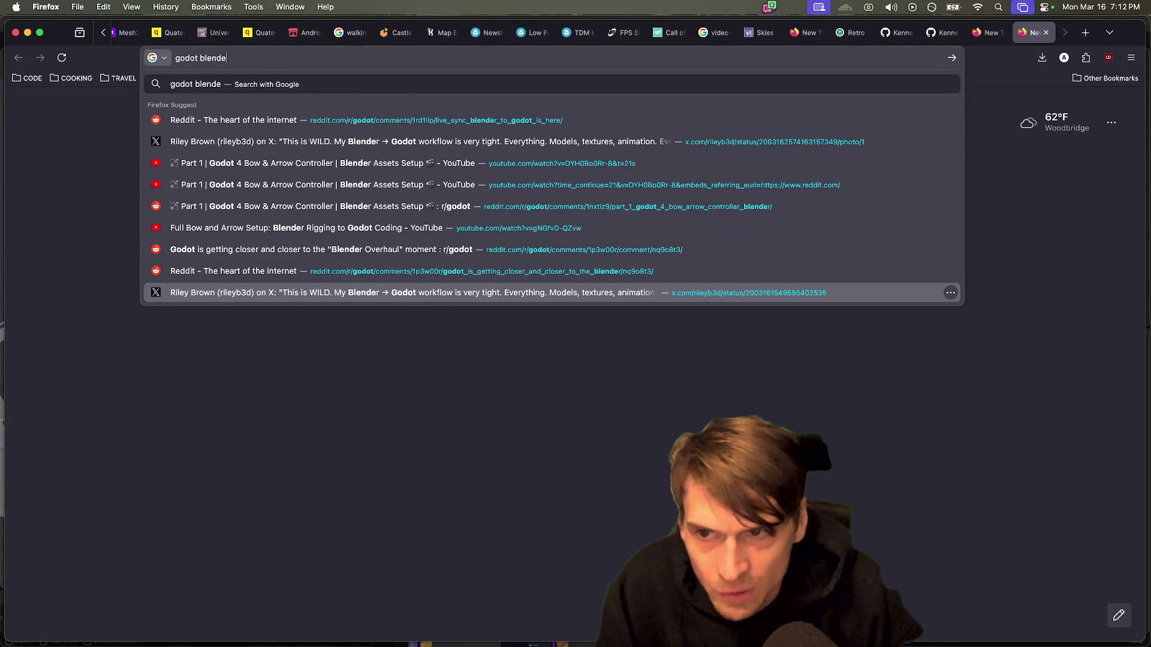
text(r suffi)
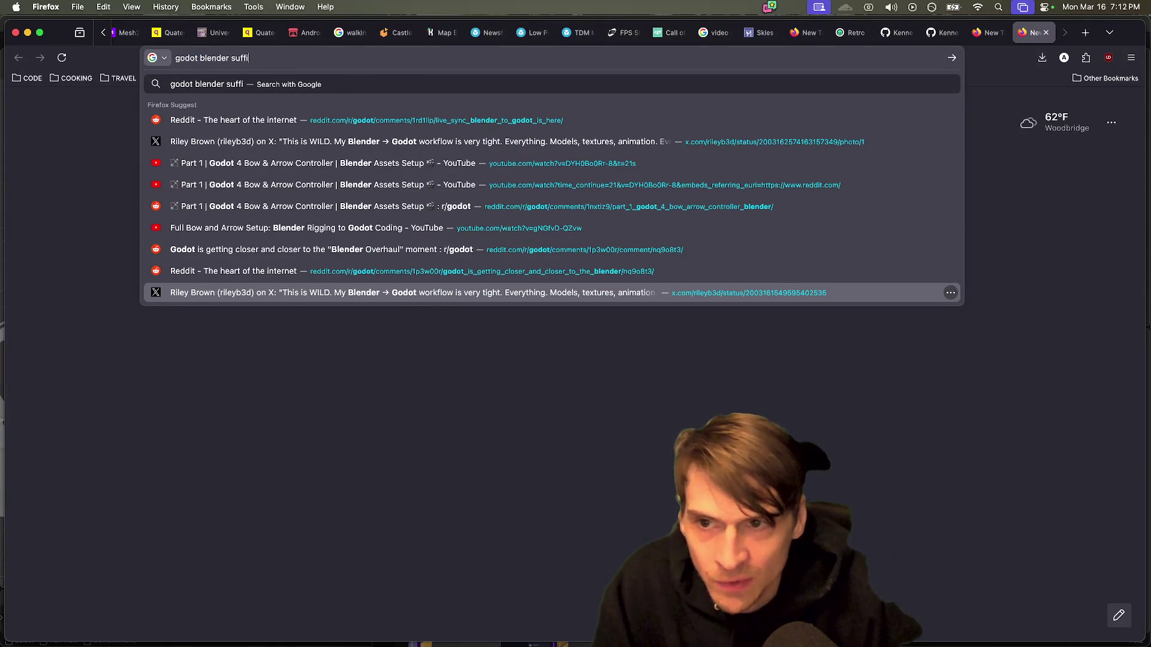
text(x col)
key(Return)
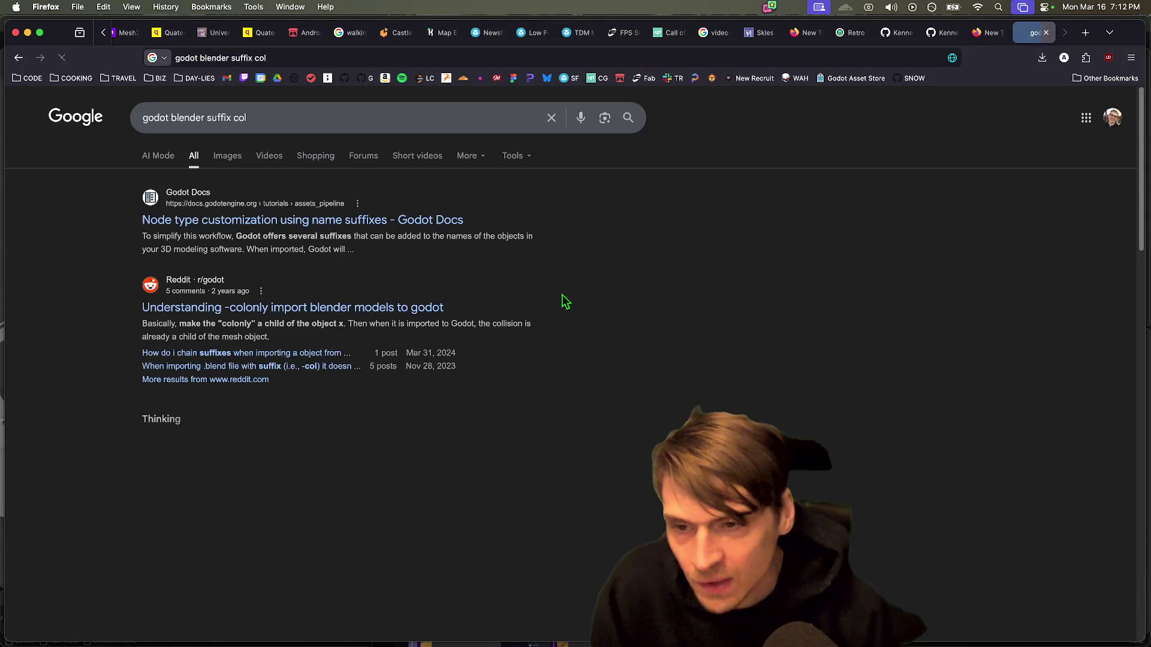
Step: Open the Godot Docs name-suffix page and highlight -col in its Create collisions section
click(323, 220)
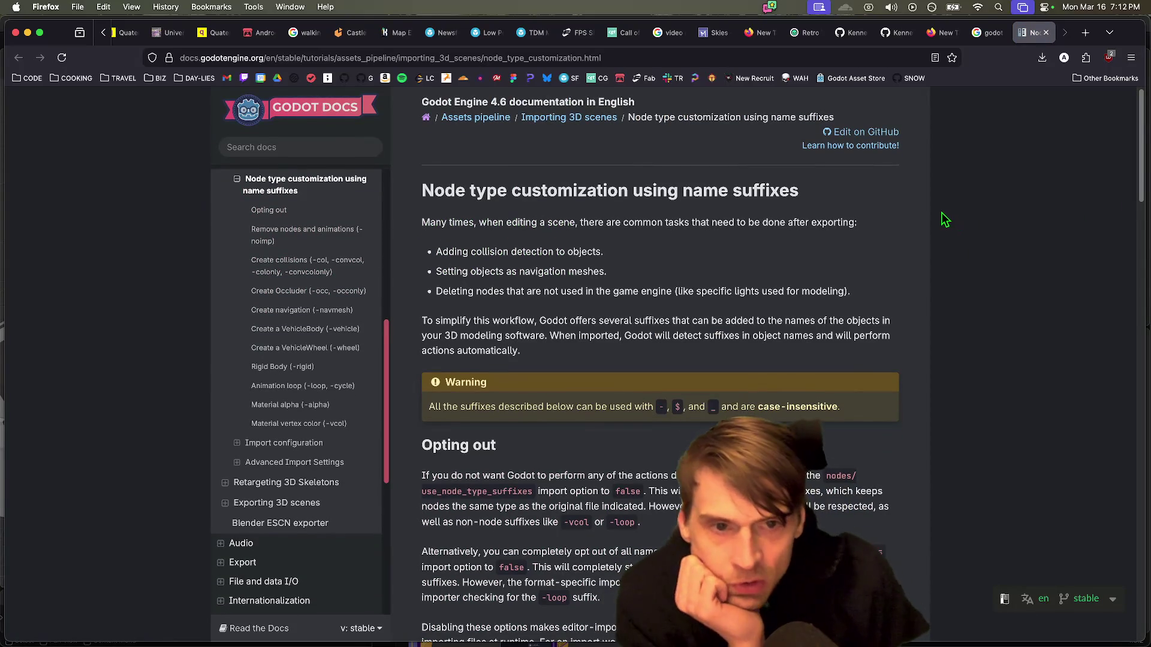
scroll(806, 245, down, 1)
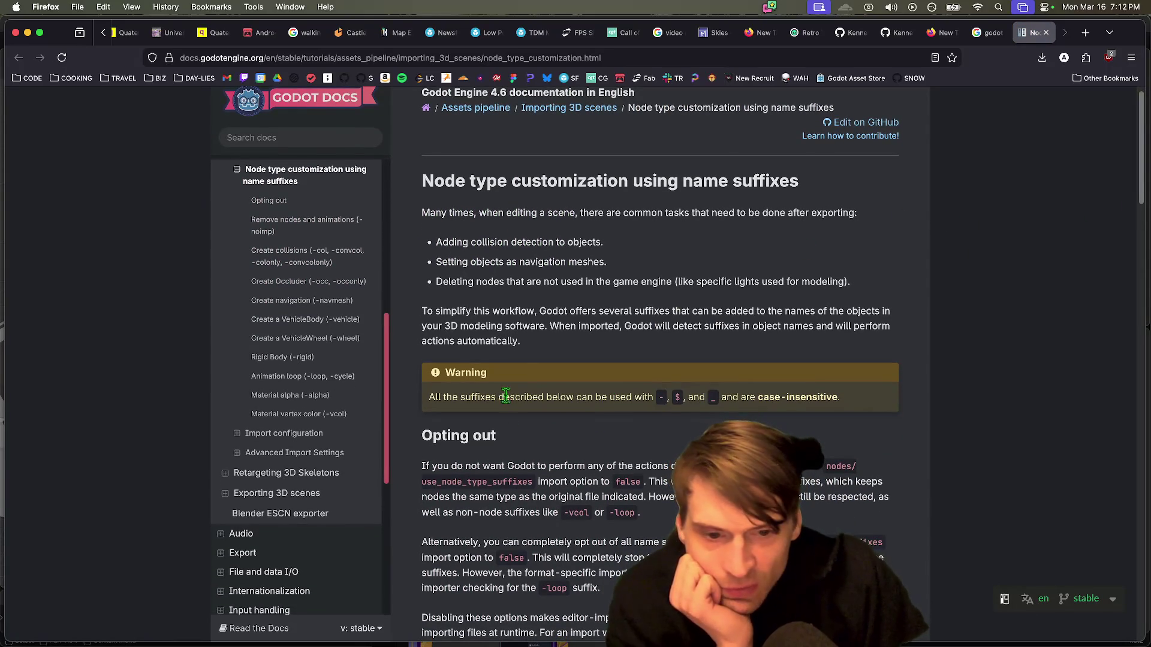
scroll(690, 407, down, 1)
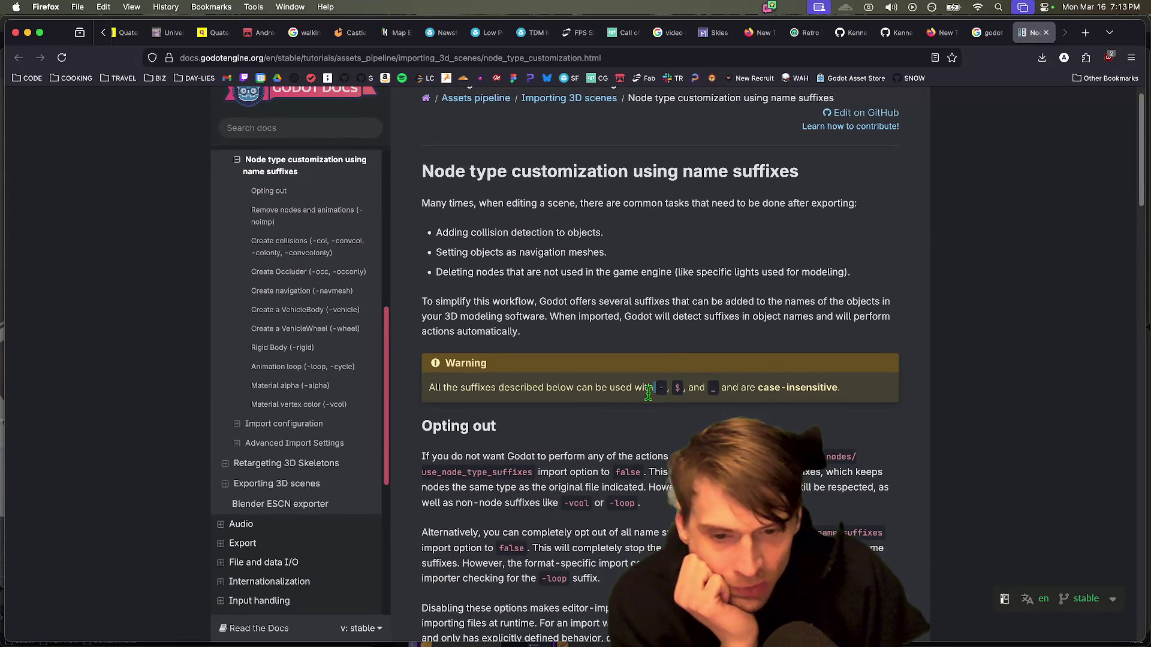
scroll(566, 441, down, 4)
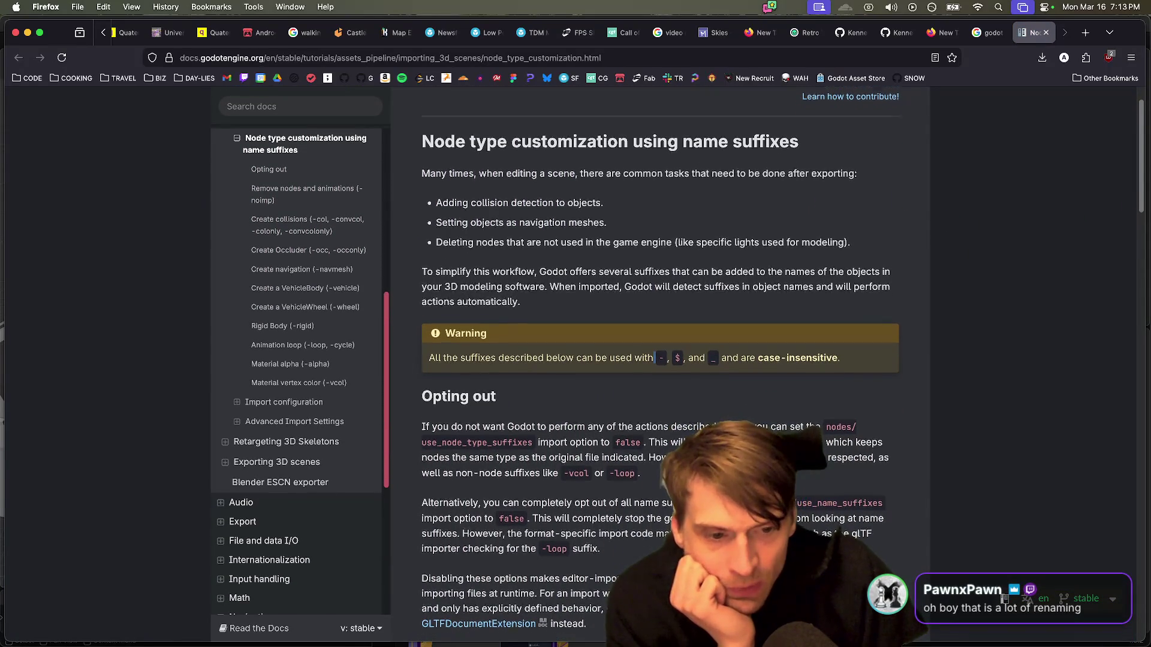
scroll(624, 366, down, 5)
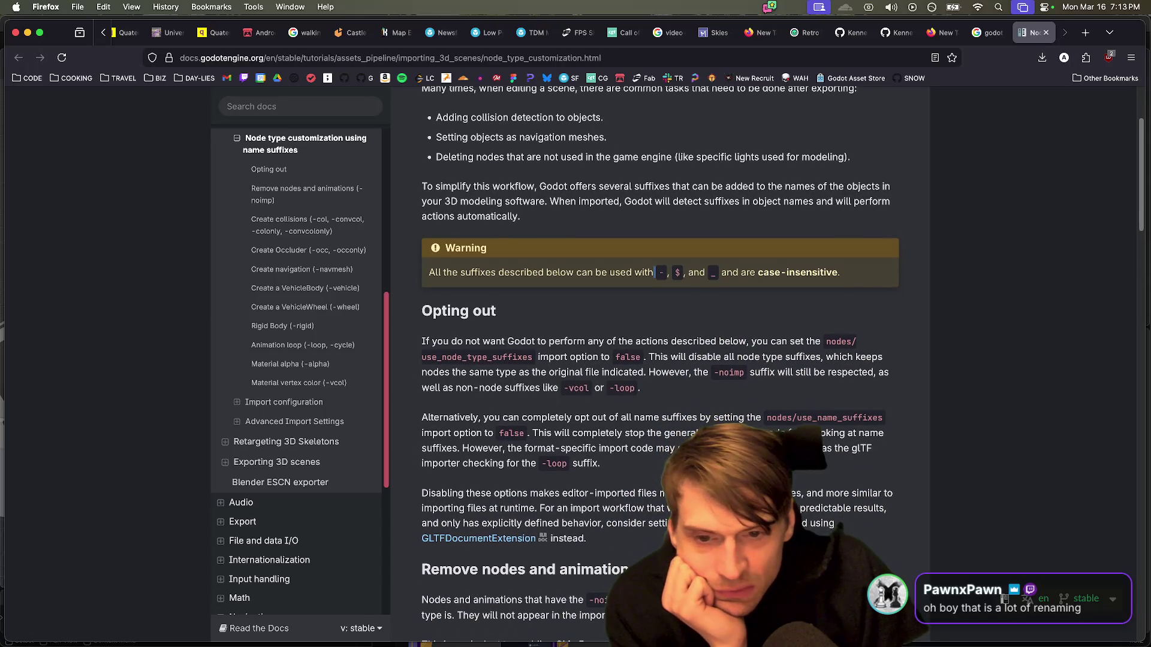
scroll(660, 359, down, 5)
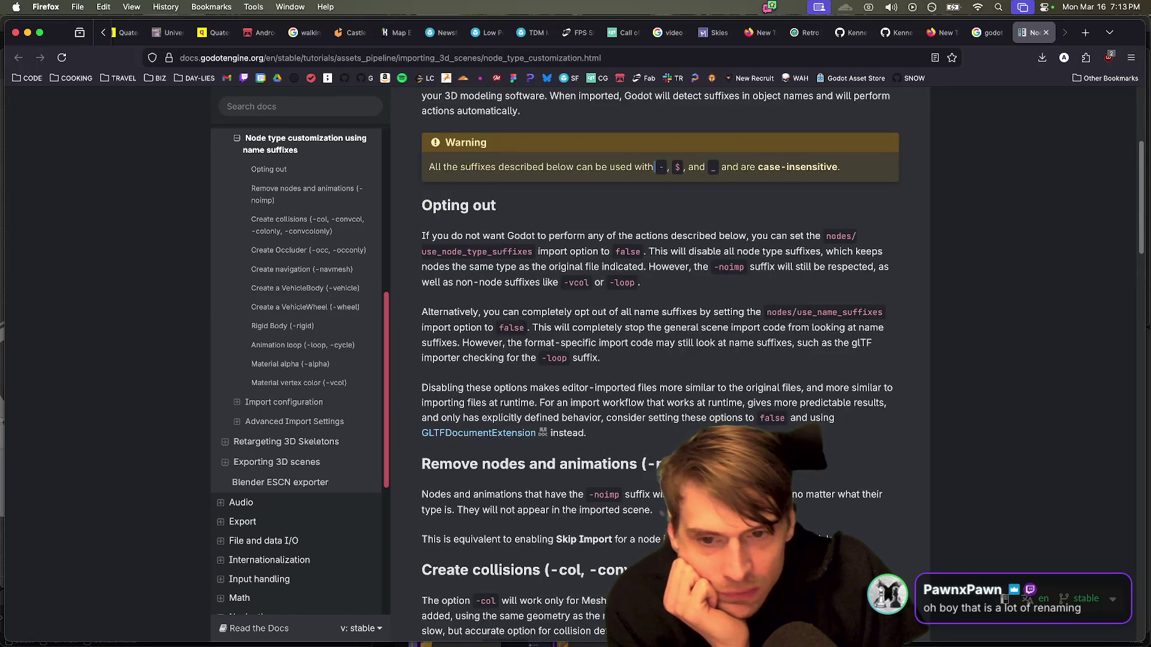
scroll(640, 441, down, 4)
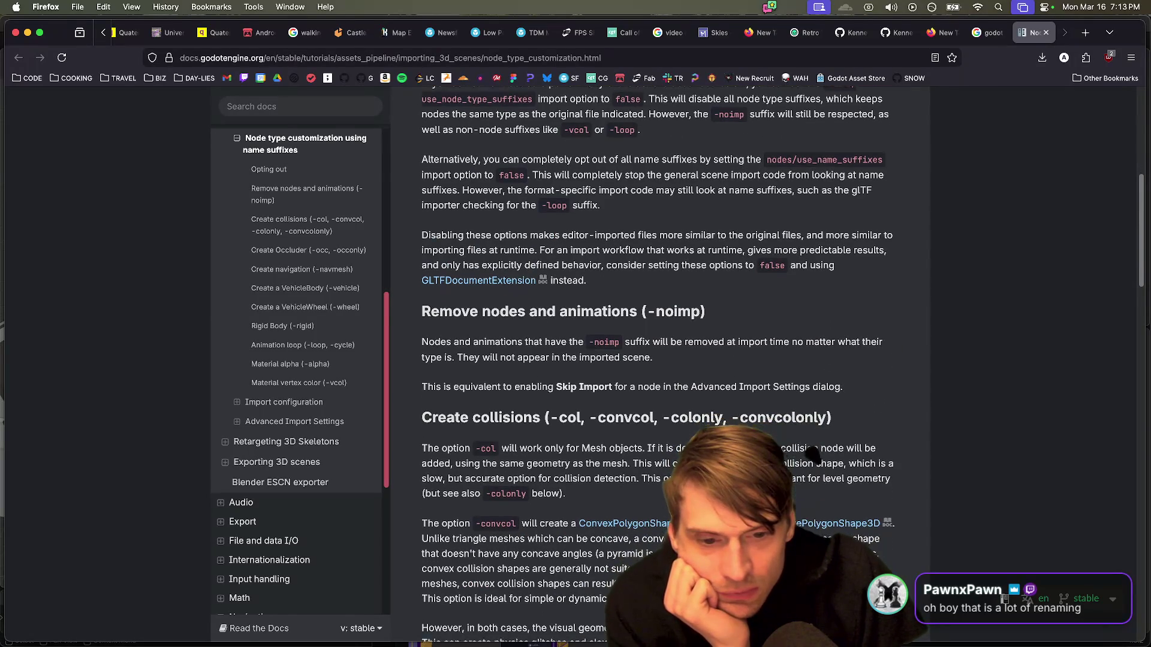
double_click(489, 447)
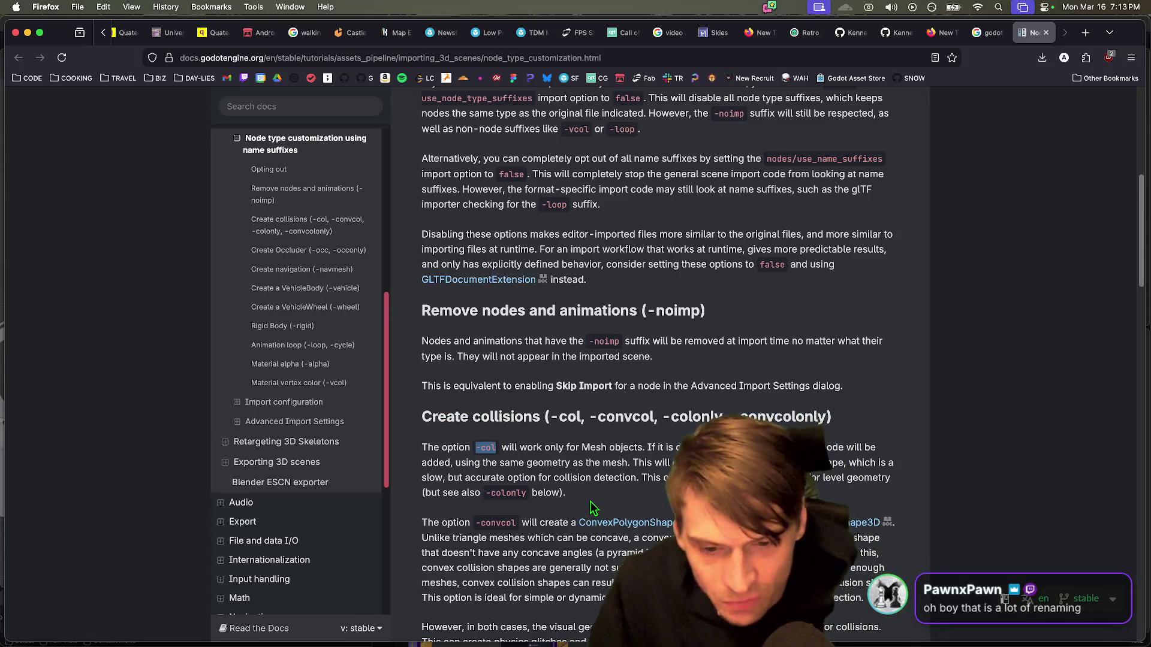
scroll(651, 486, down, 1)
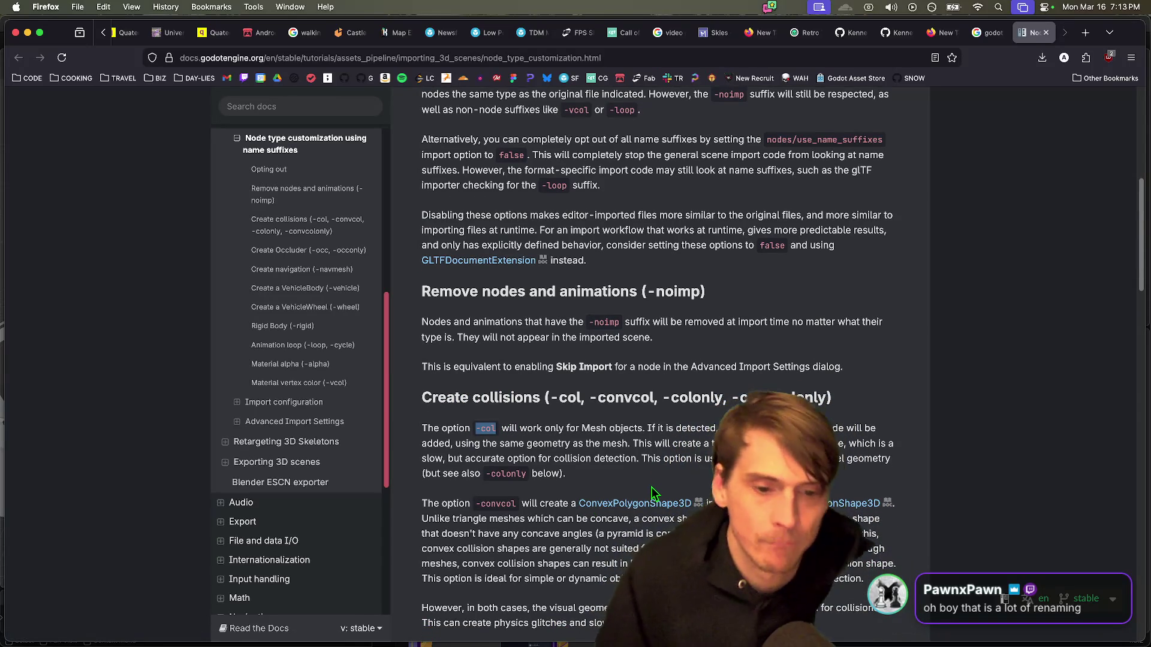
key(super+Tab)
Step: Widen the outliner, collapse the other boardPieces groups and expand boardPieces (1)_212
drag(801, 275, 450, 276)
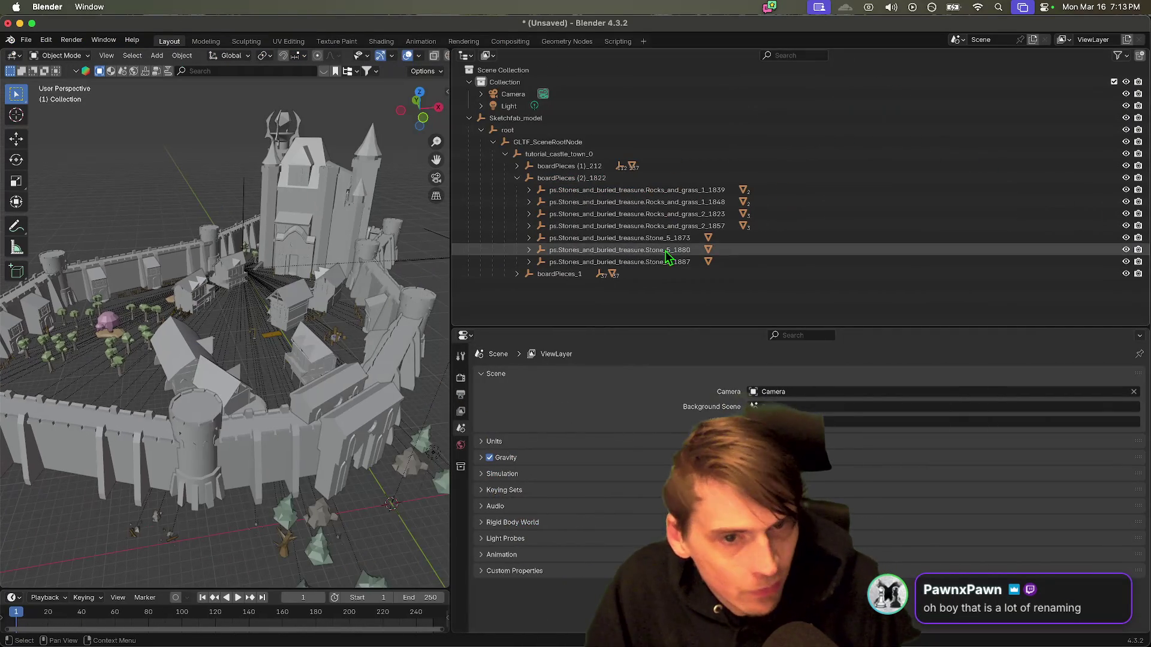
click(517, 274)
click(516, 178)
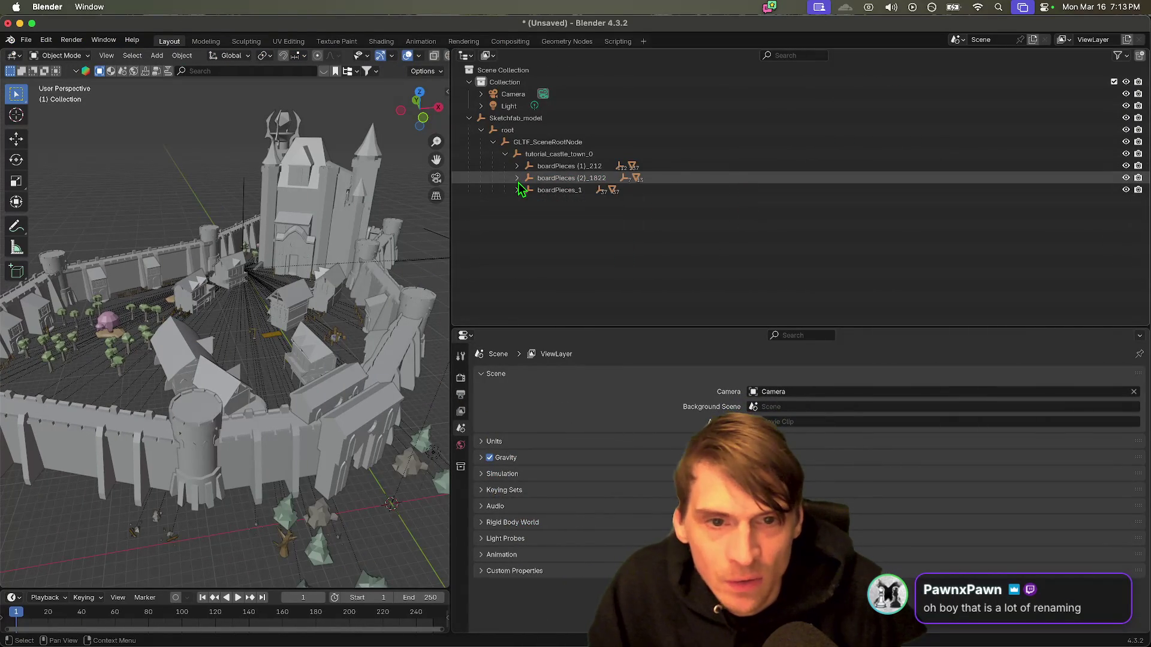
click(519, 166)
scroll(526, 185, down, 10)
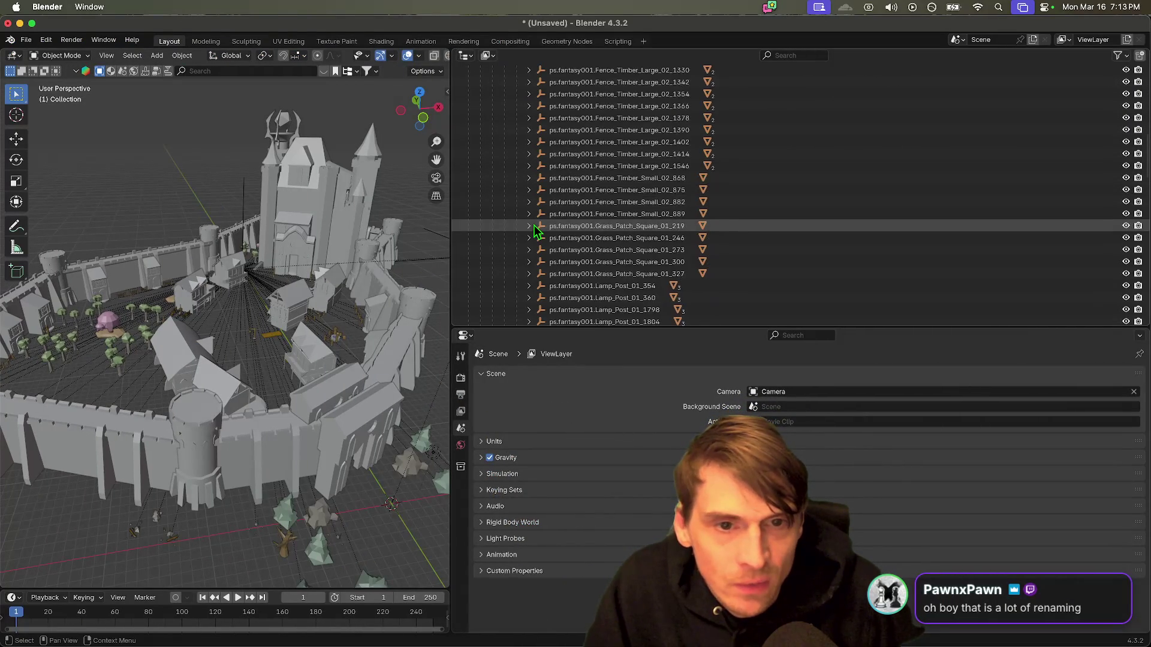
scroll(536, 230, down, 15)
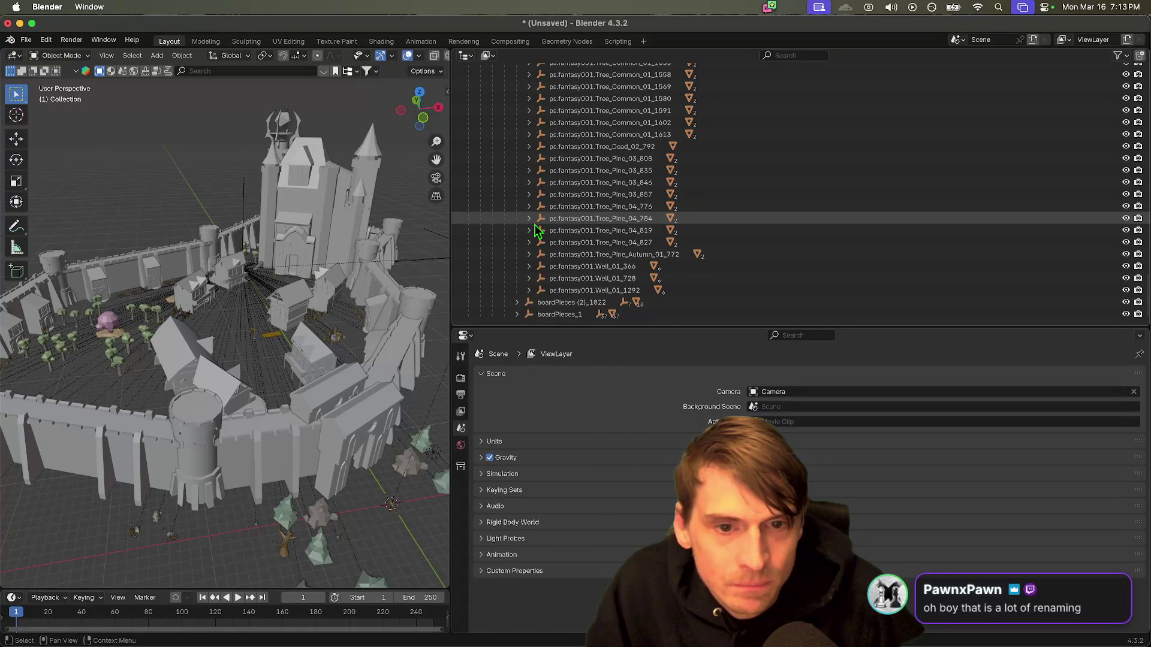
drag(587, 327, 585, 617)
scroll(634, 418, up, 5)
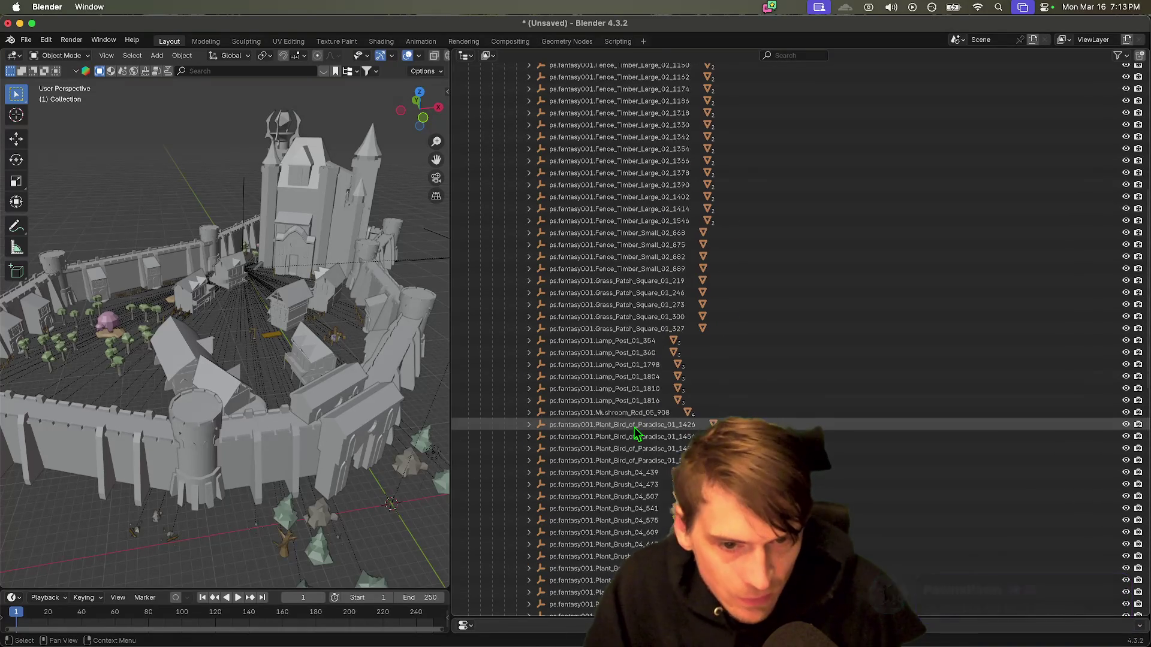
scroll(634, 427, up, 10)
Step: Orbit toward the town houses and select the house Object_28
right_click(155, 326)
mouse_move(168, 376)
mouse_down()
mouse_move(204, 395)
mouse_move(135, 362)
mouse_move(208, 346)
mouse_move(138, 319)
mouse_move(288, 347)
mouse_move(251, 288)
mouse_move(198, 278)
mouse_up()
click(133, 361)
scroll(240, 283, up, 3)
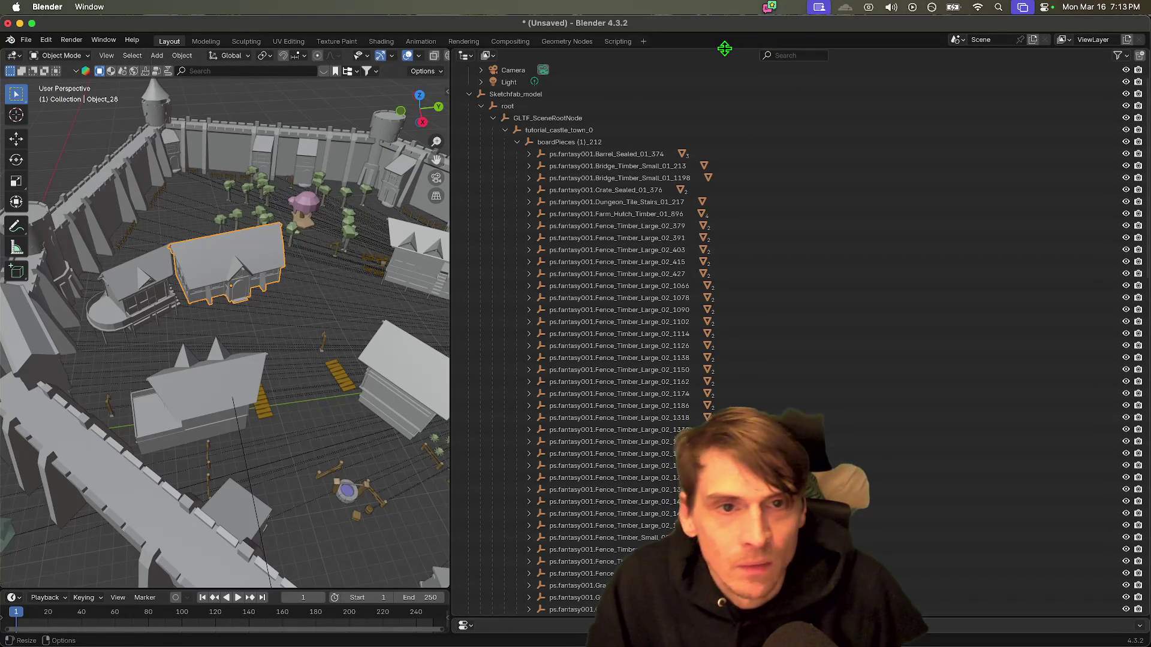
click(807, 55)
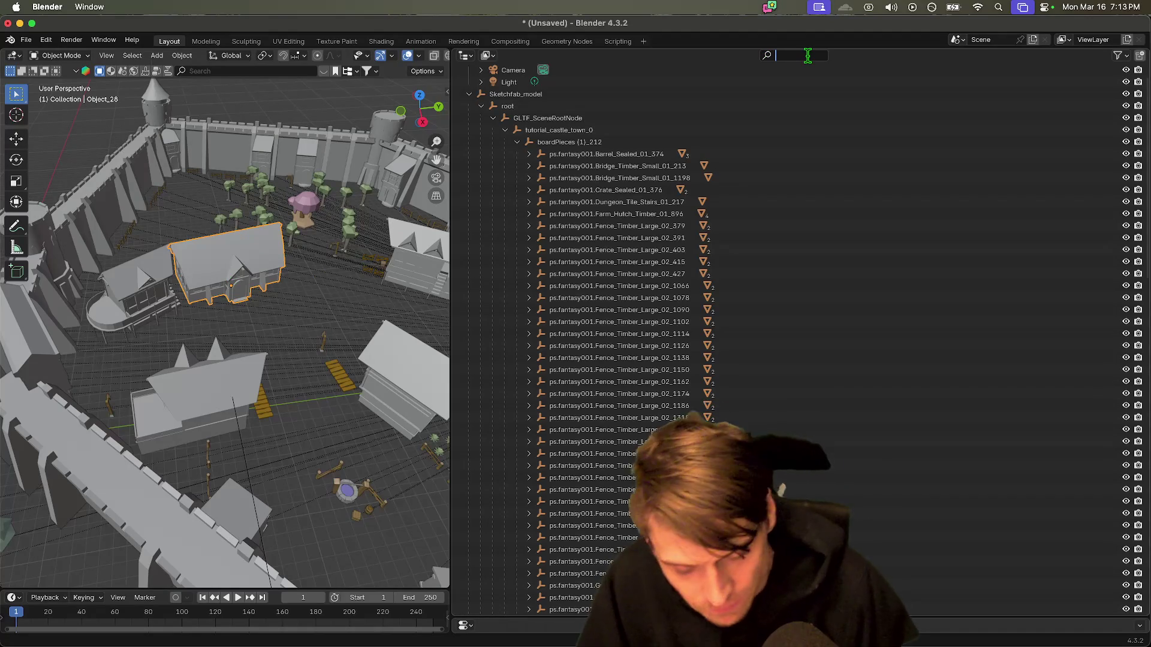
Step: Filter the outliner by 'hou' and rename Object_26 under House03_63 to Object_26-col
text(hou)
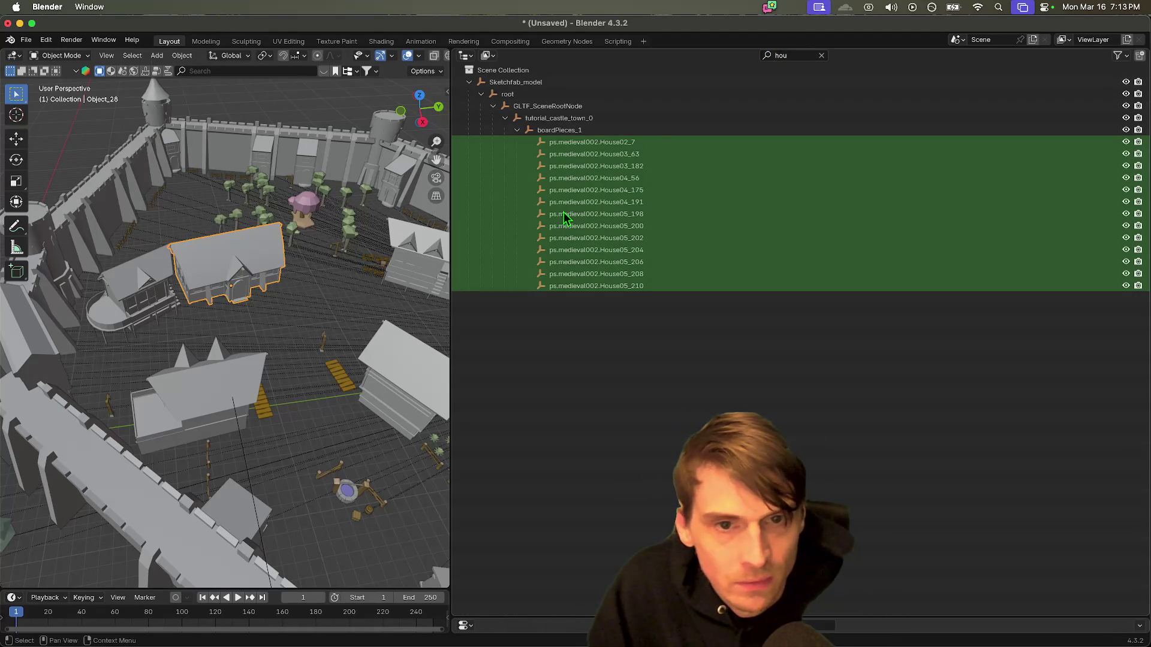
double_click(634, 154)
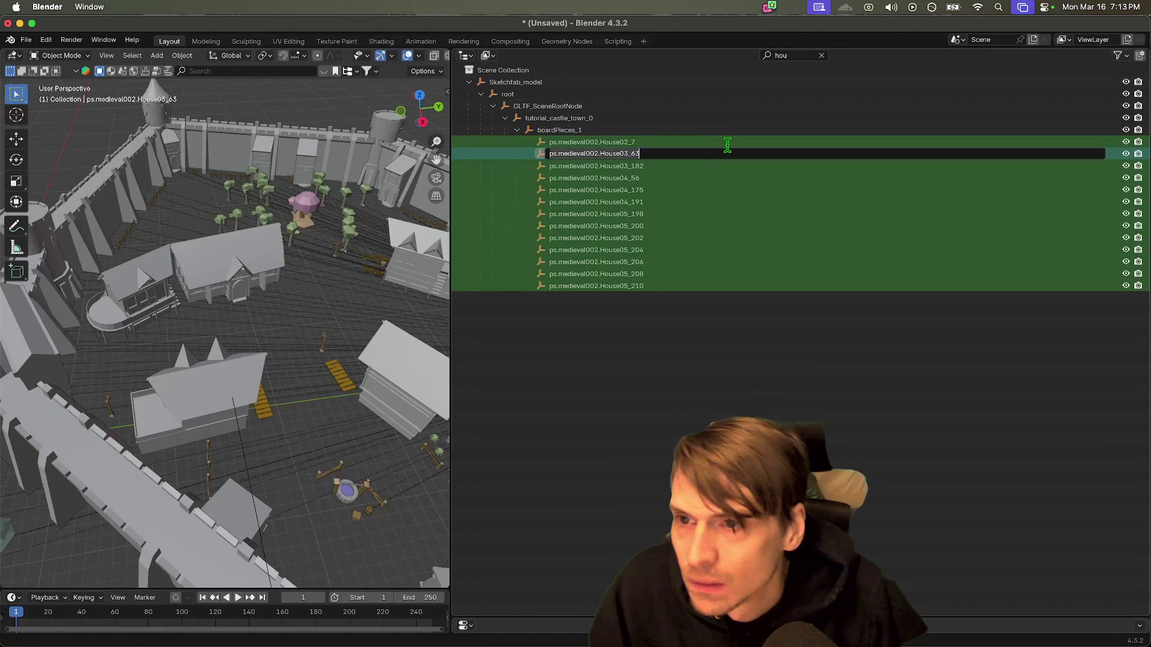
click(821, 56)
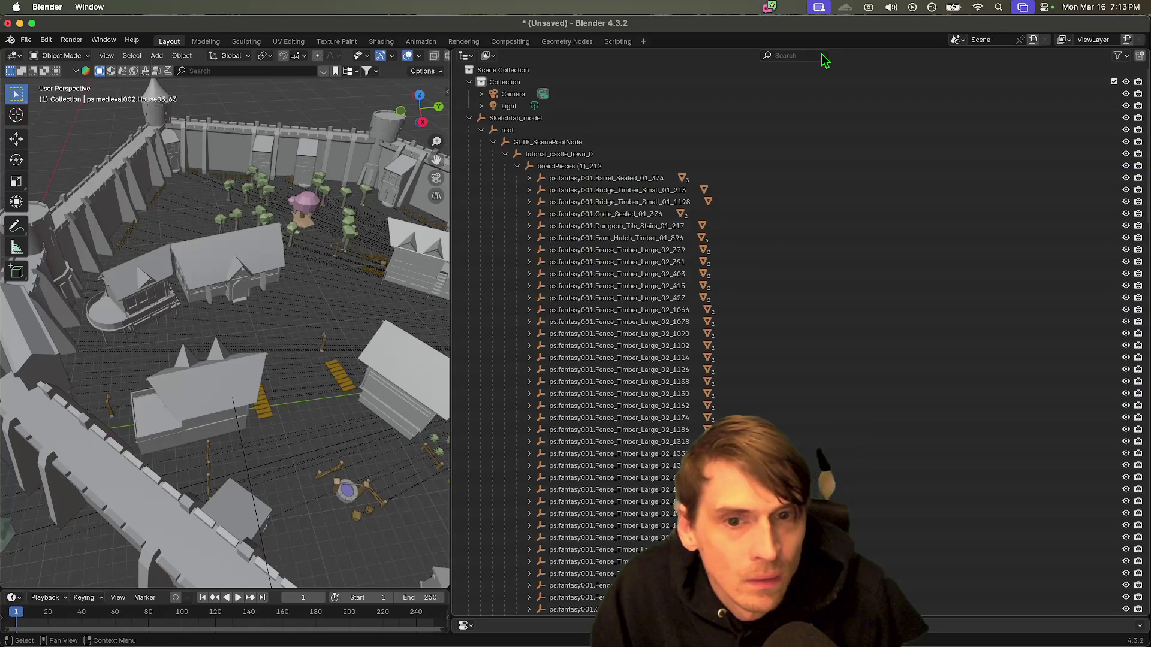
scroll(727, 323, down, 15)
scroll(689, 330, up, 2)
click(528, 286)
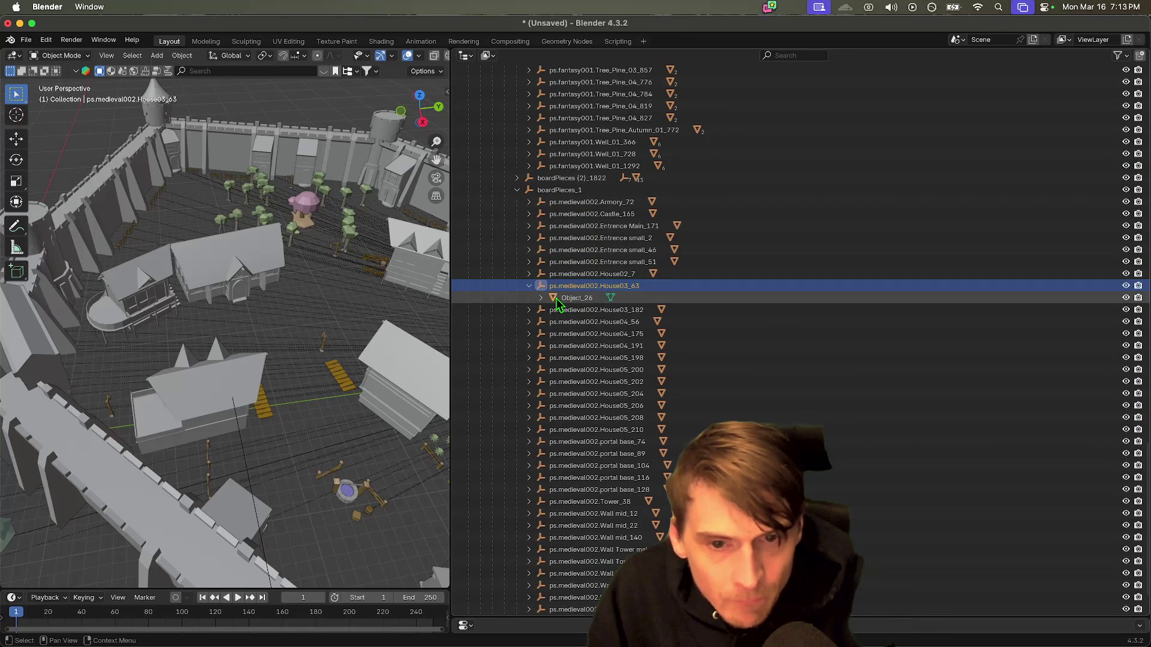
click(556, 297)
click(541, 298)
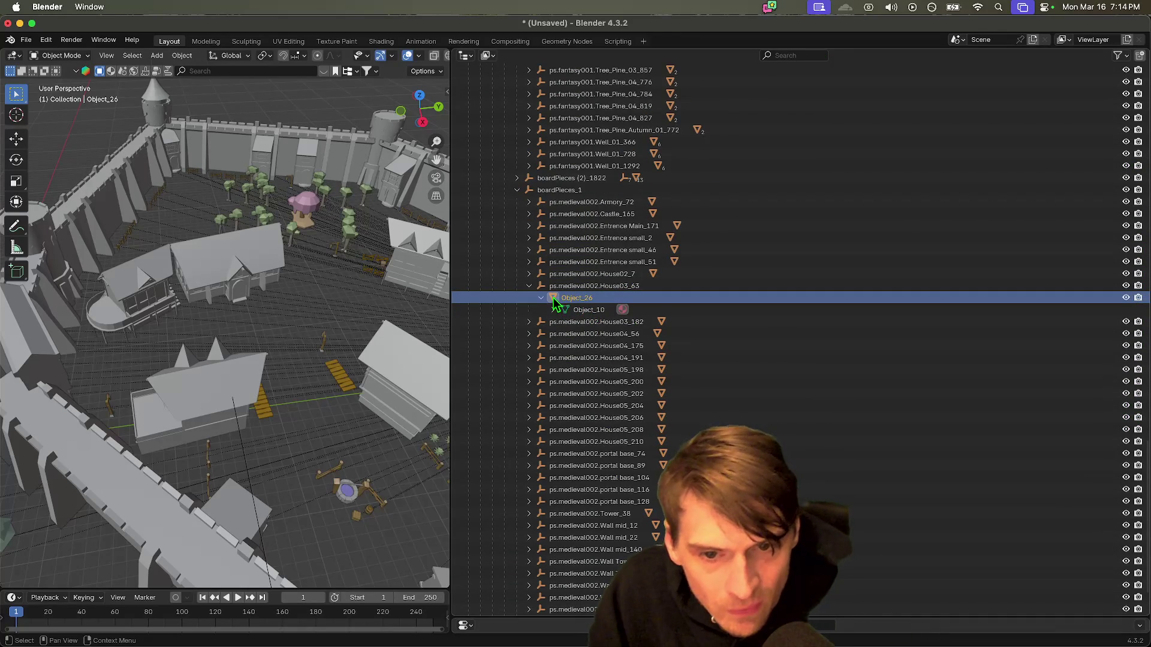
double_click(569, 297)
scroll(569, 294, up, 3)
text(-col)
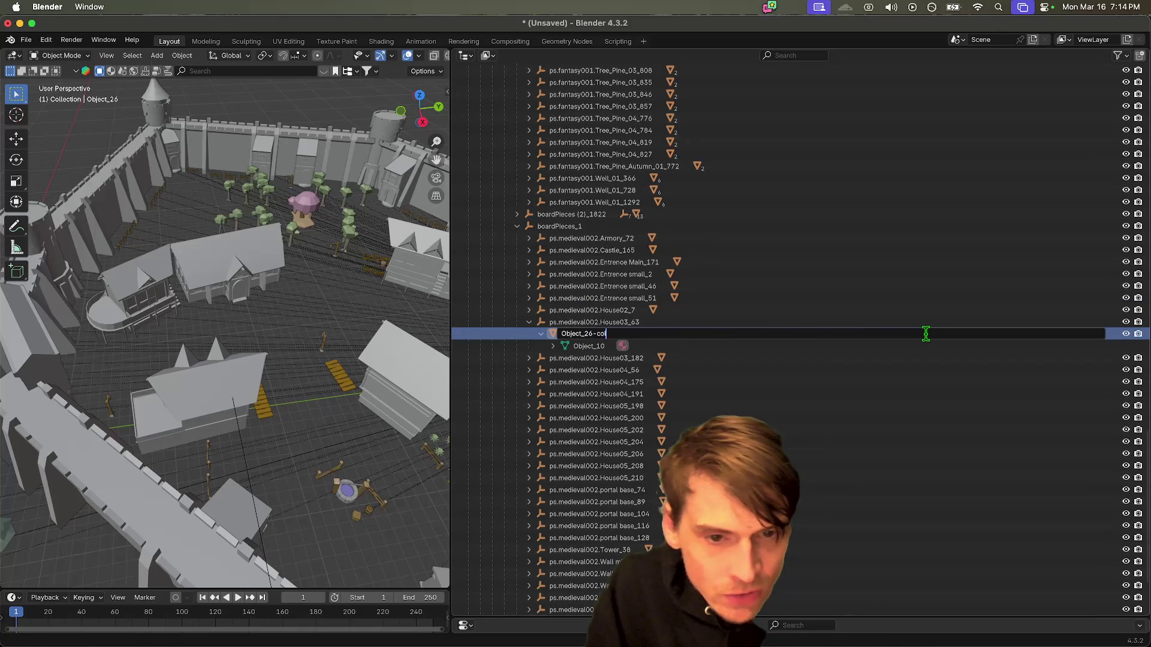
key(Return)
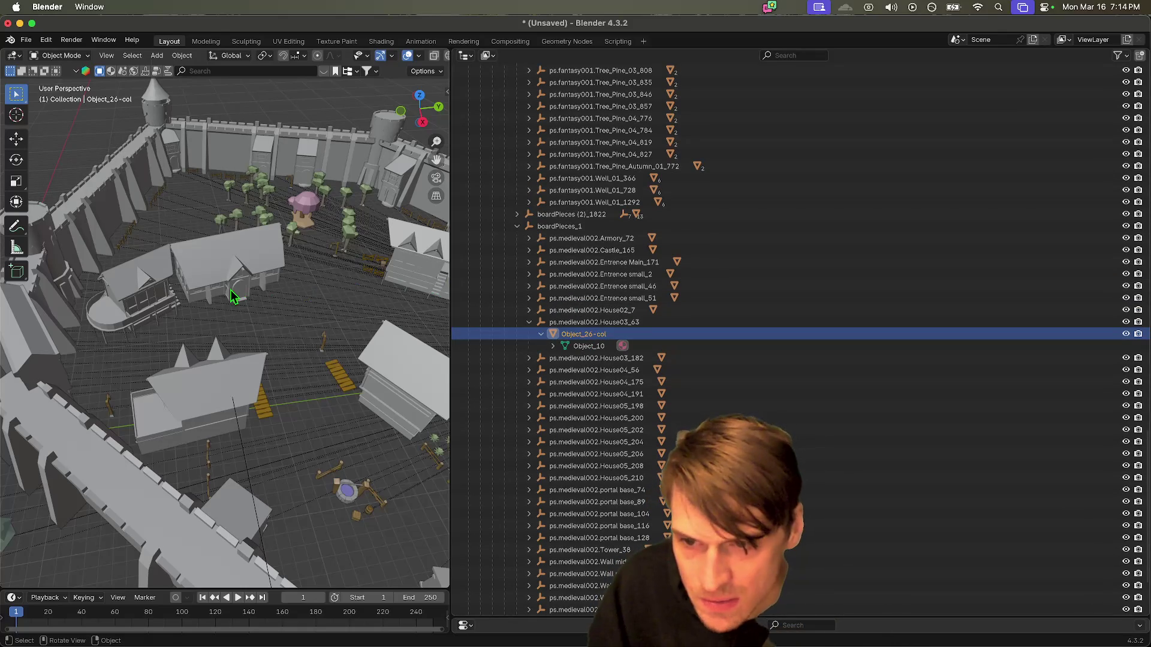
Step: Rename Object_64 under House04_191 to Object_64-col
click(222, 394)
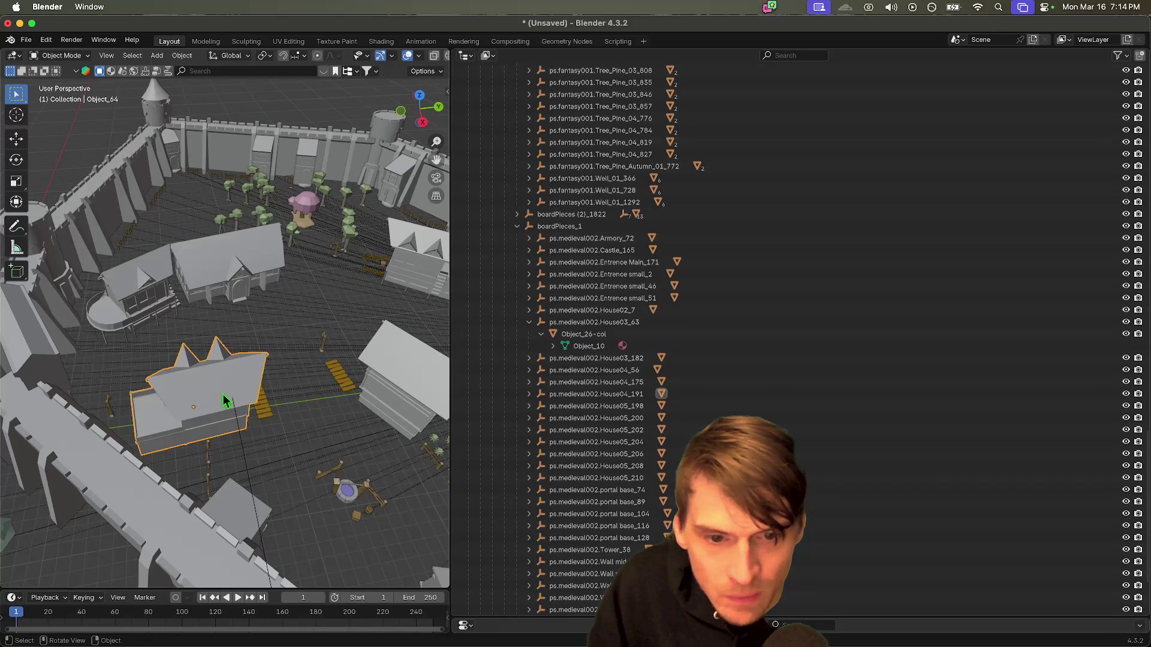
click(528, 393)
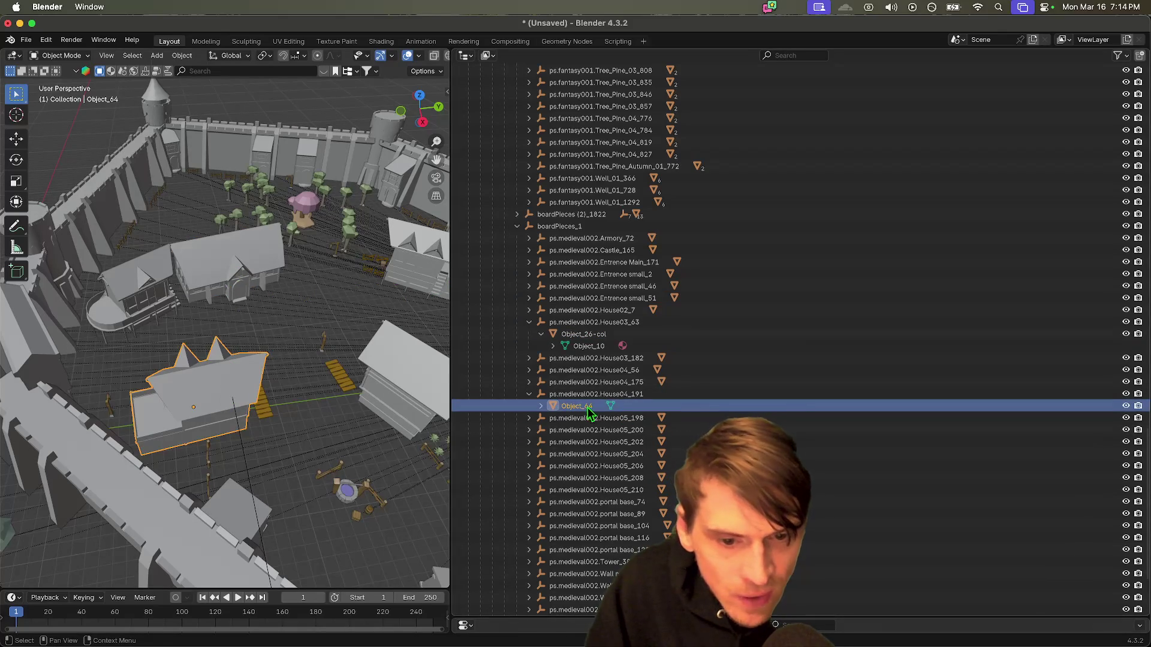
double_click(574, 407)
text(-col)
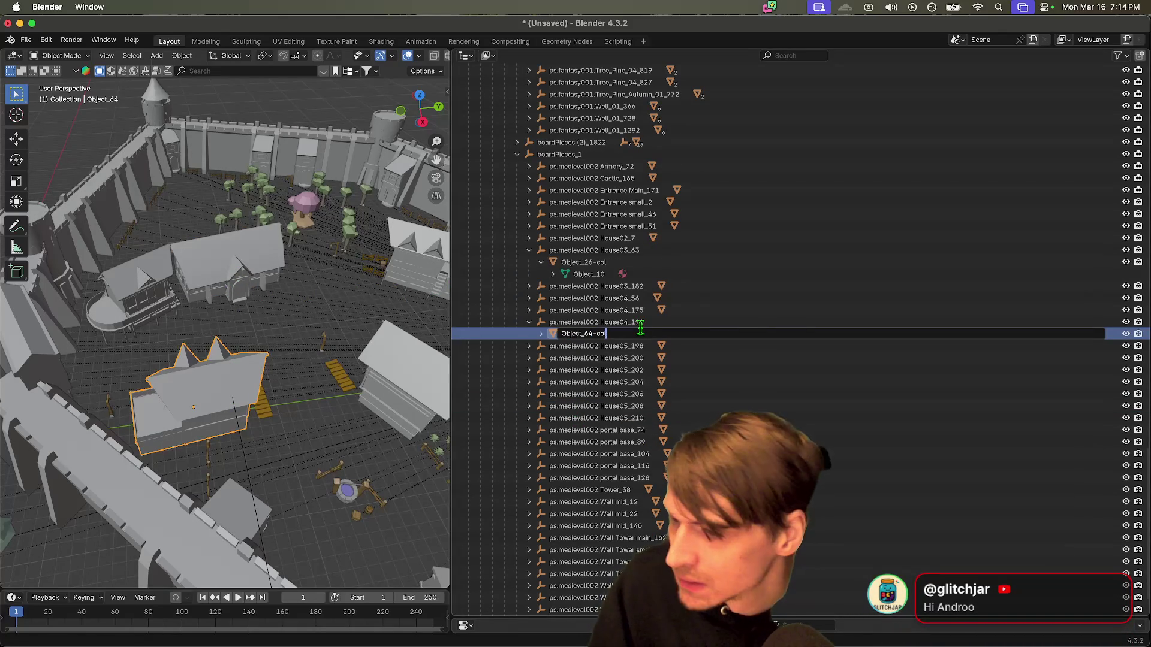
key(Return)
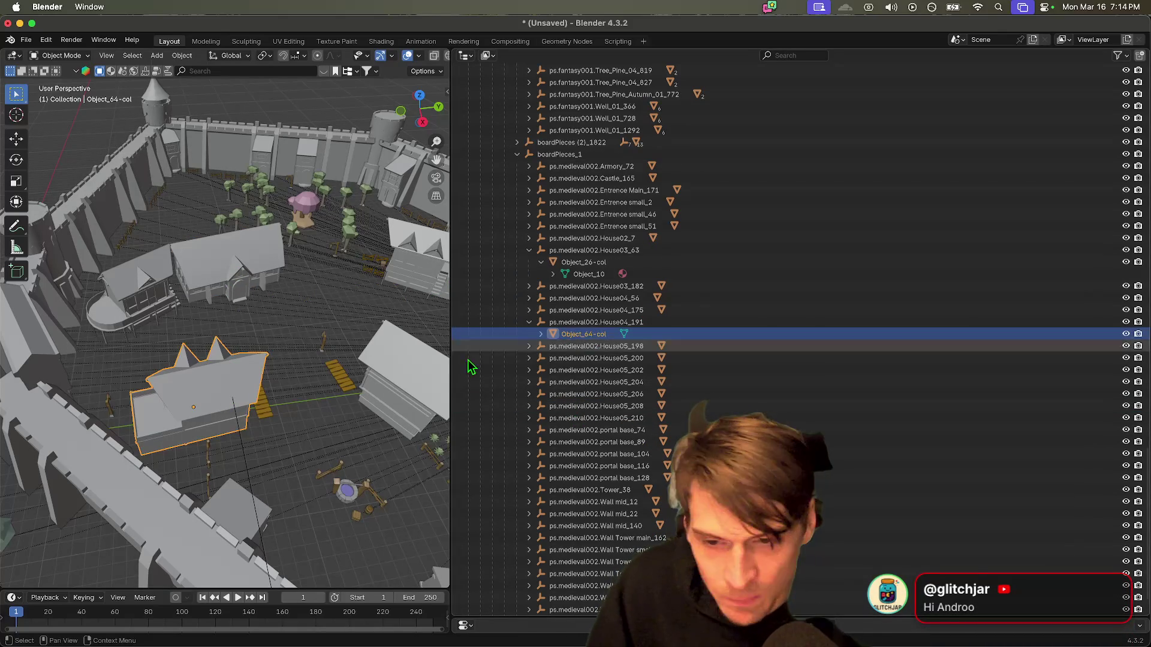
Step: Select the tall house at the right and rename its mesh to Object_60-col
click(411, 370)
scroll(678, 390, down, 1)
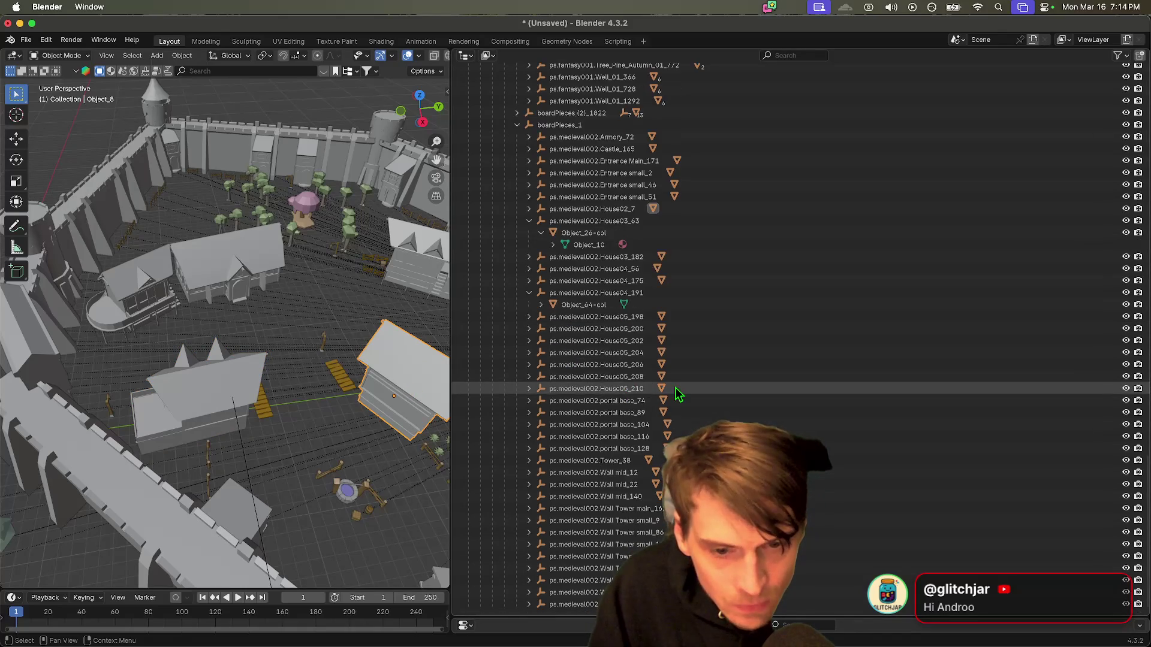
scroll(679, 391, up, 15)
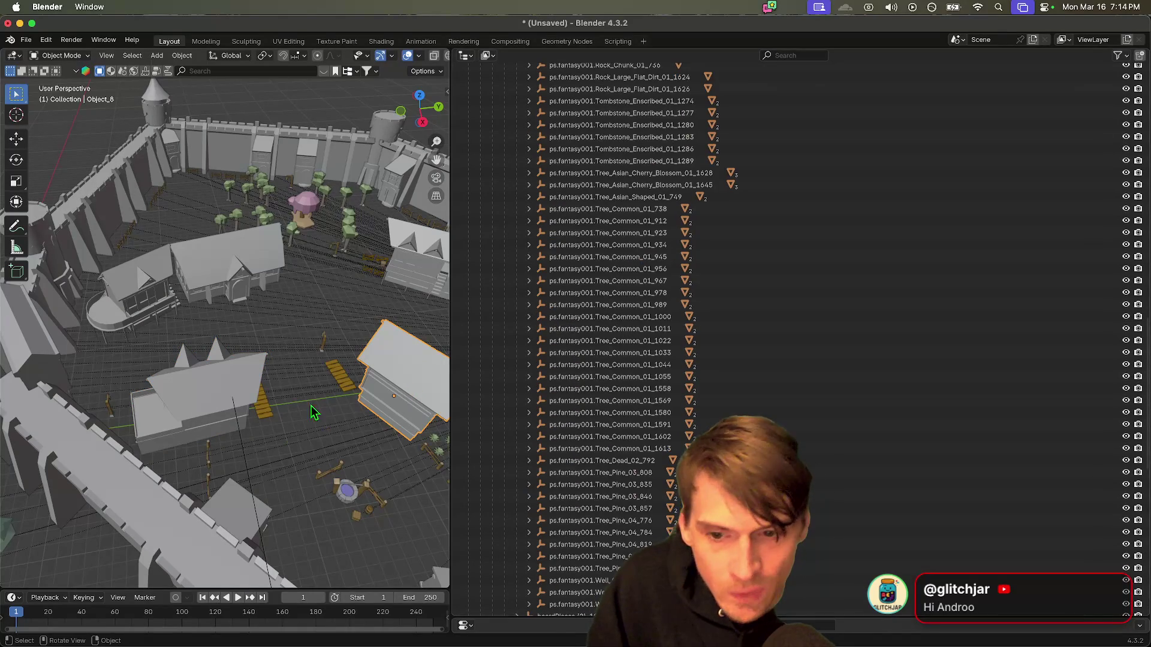
scroll(402, 351, right, 10)
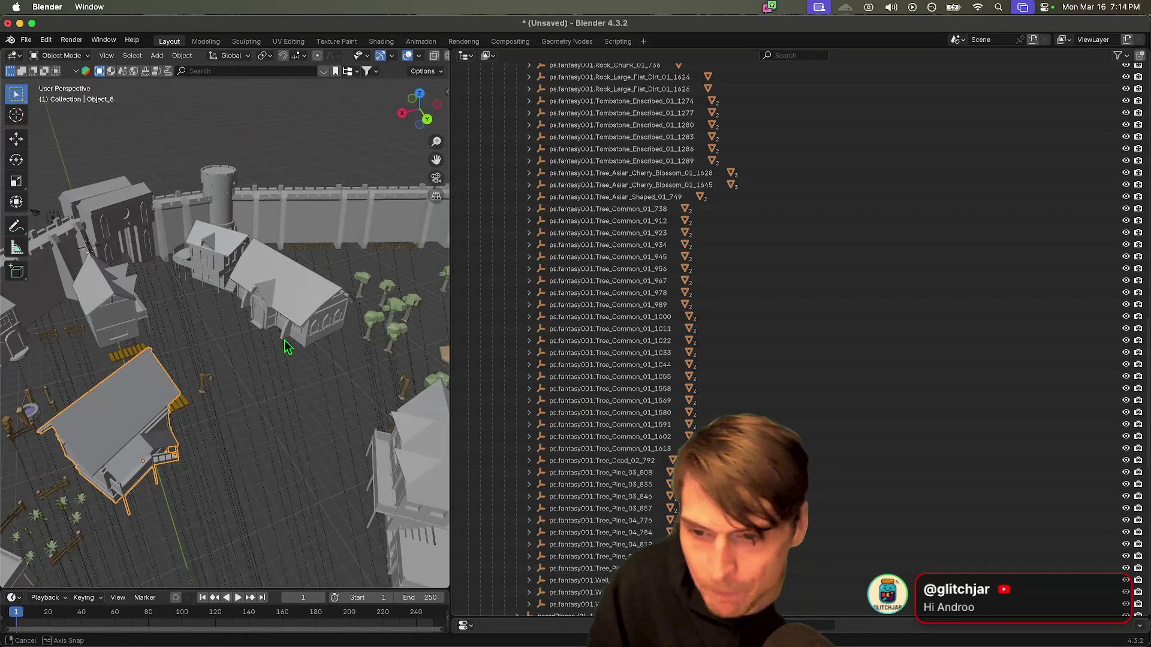
scroll(719, 389, down, 15)
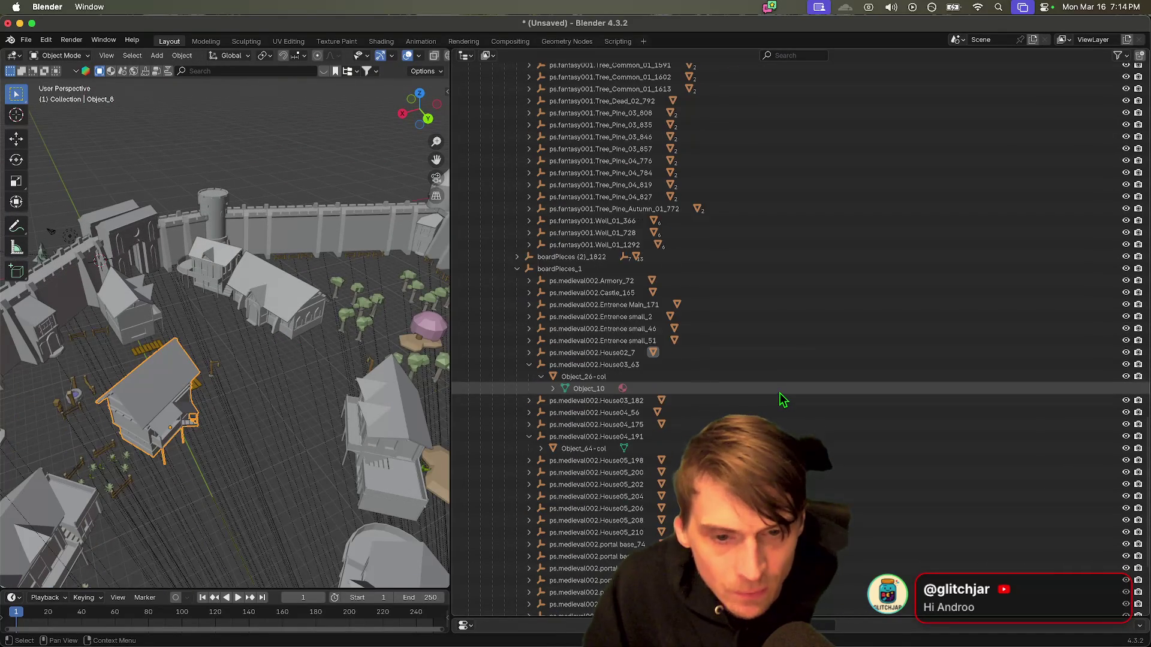
scroll(779, 394, down, 1)
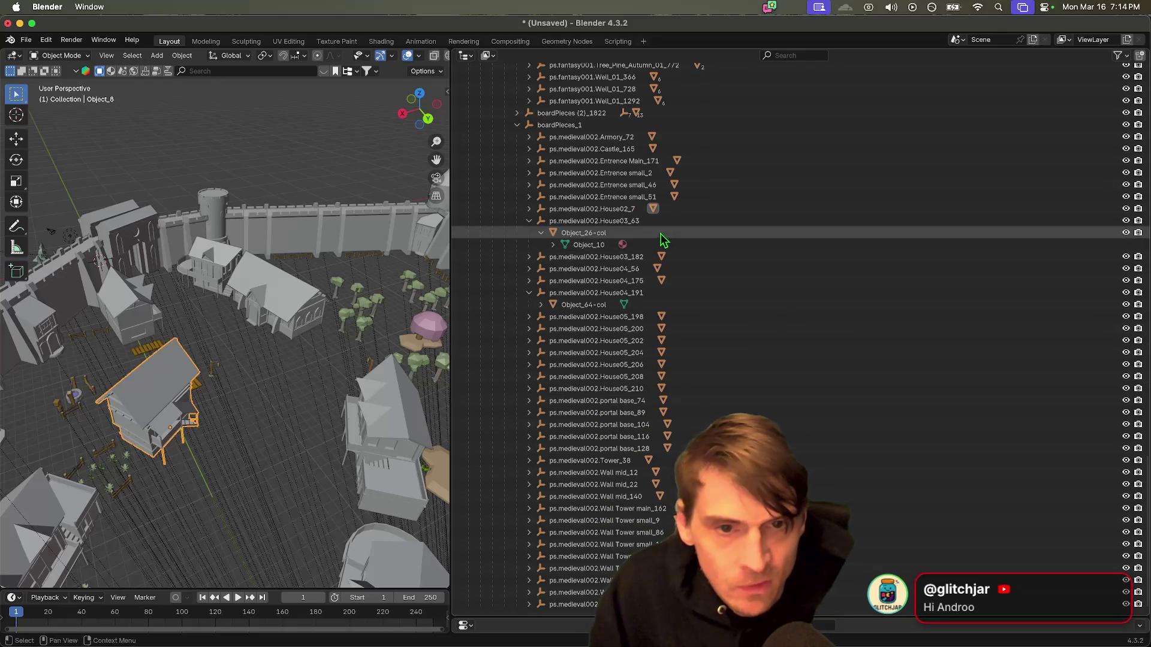
scroll(659, 355, up, 15)
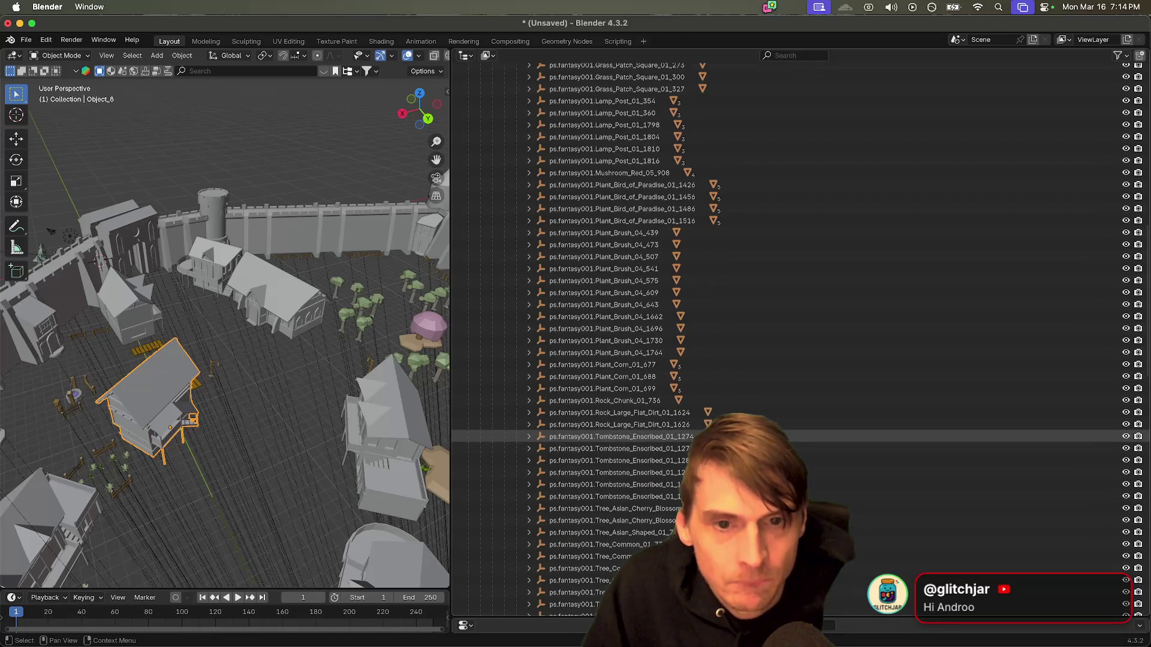
scroll(599, 436, down, 15)
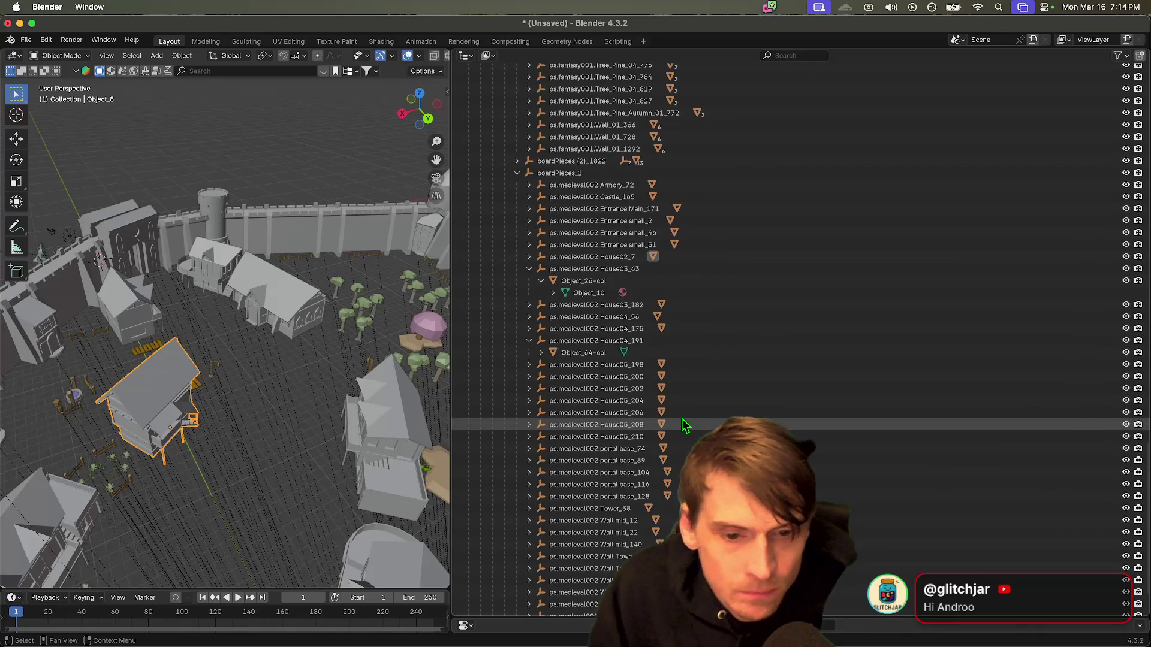
click(387, 420)
scroll(582, 389, up, 5)
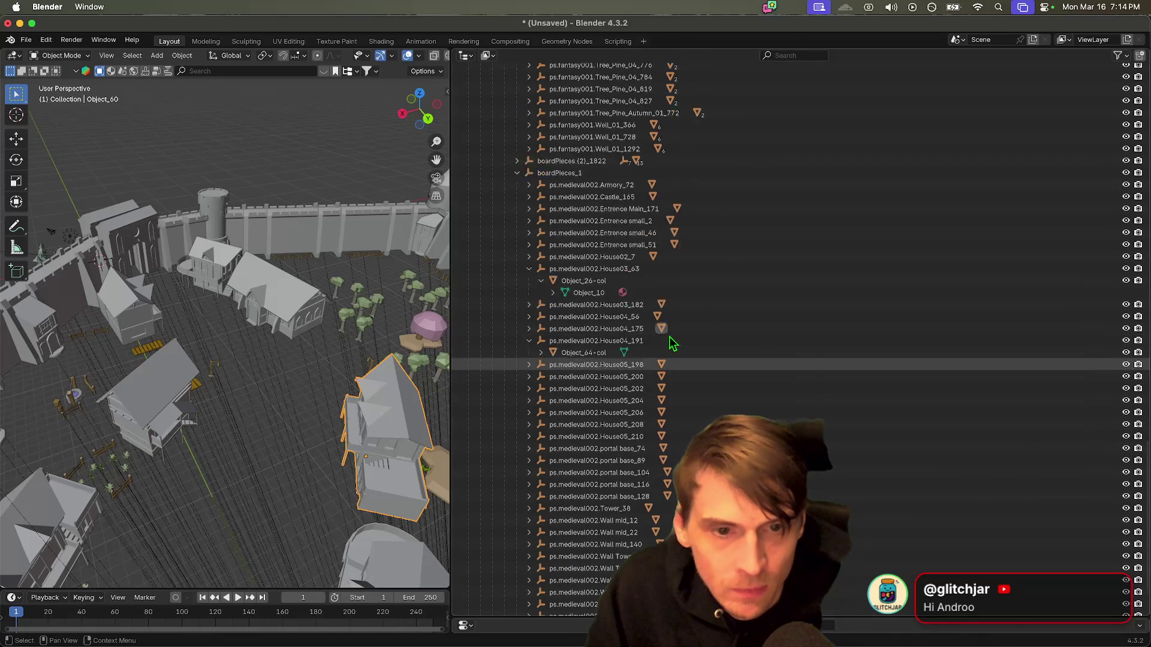
key(period)
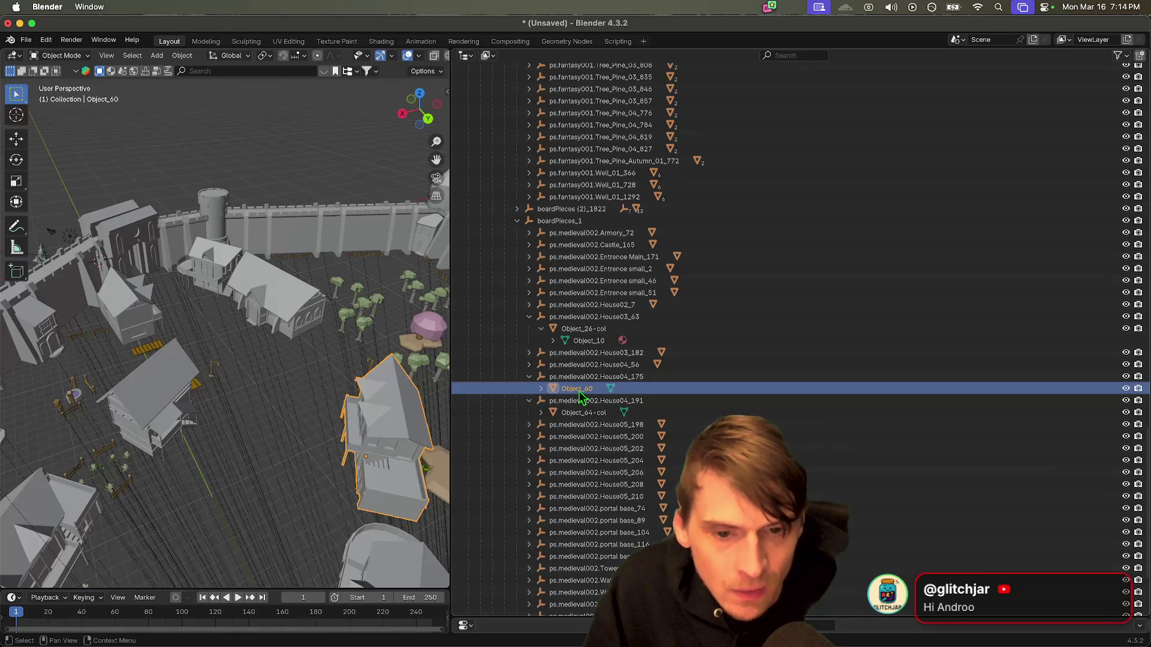
key(F2)
text(-col)
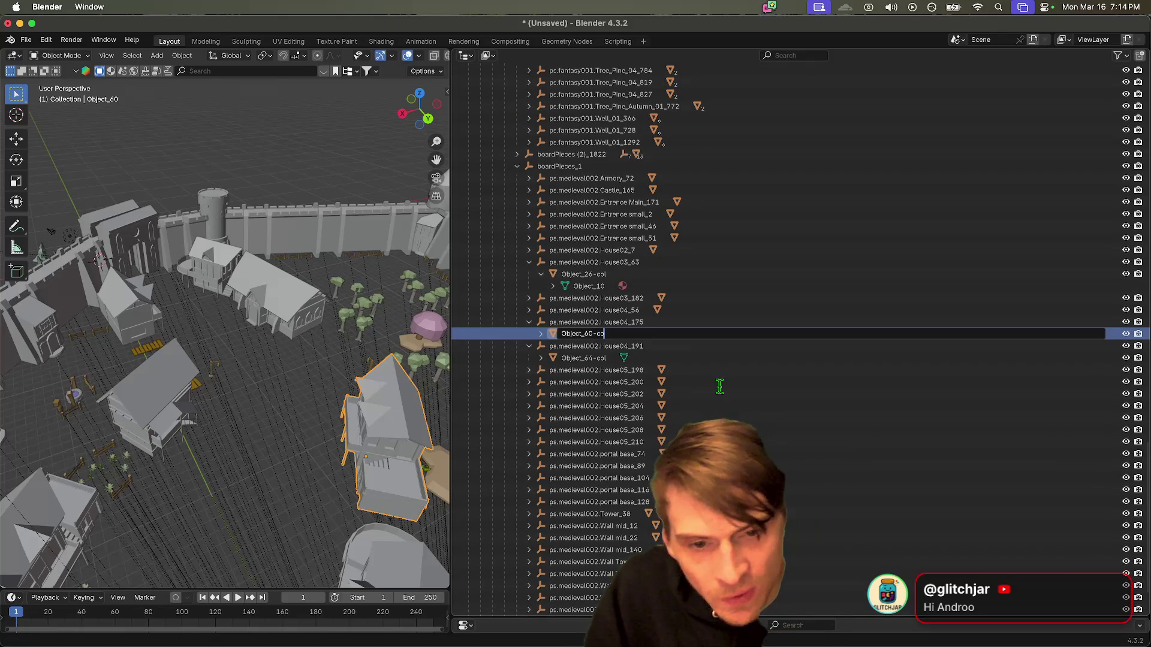
key(Return)
Step: Rename Object_66 and Object_68 under House05_198/200 to Object_66-col and Object_68-col
click(529, 370)
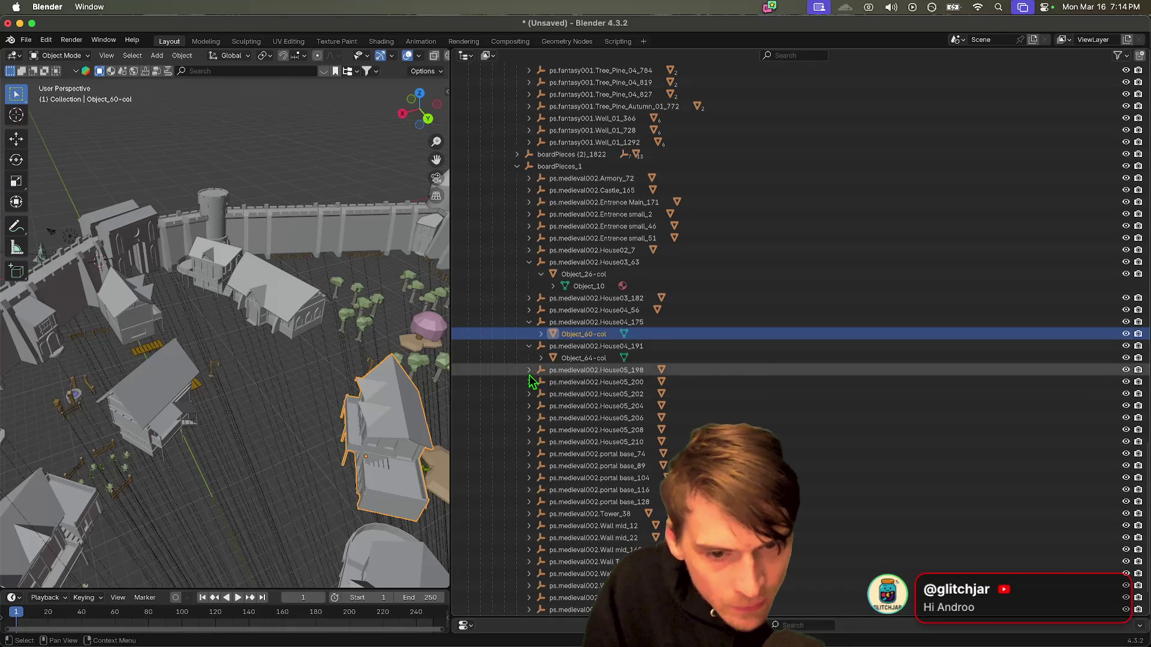
click(578, 385)
key(period)
key(F2)
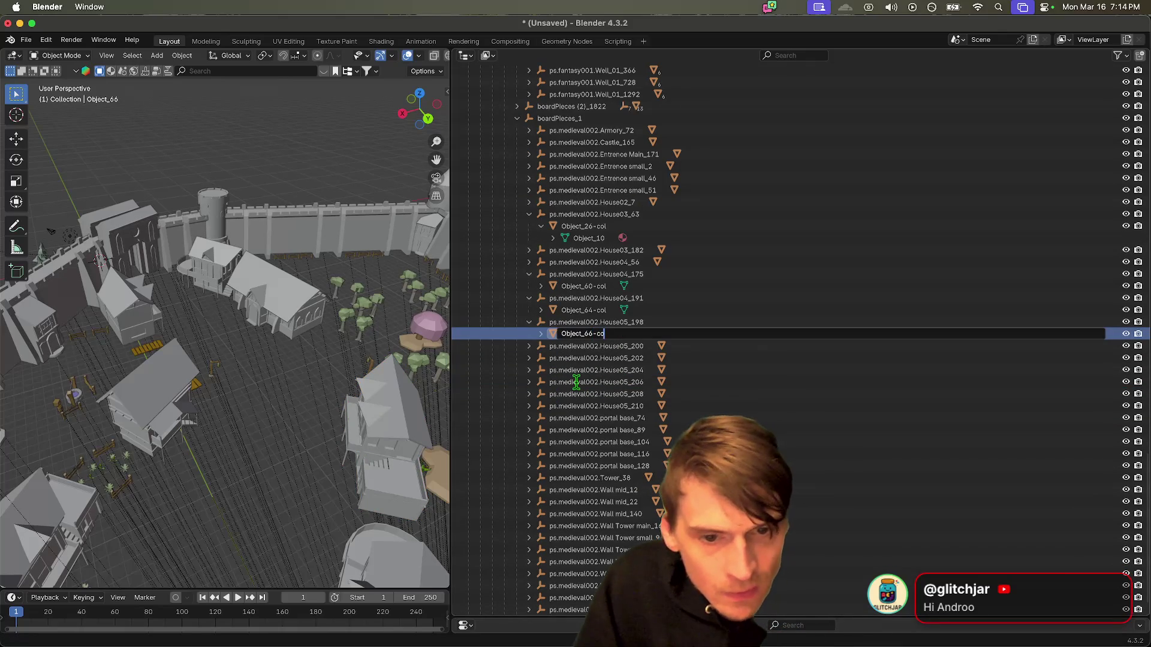
text(ol)
key(Return)
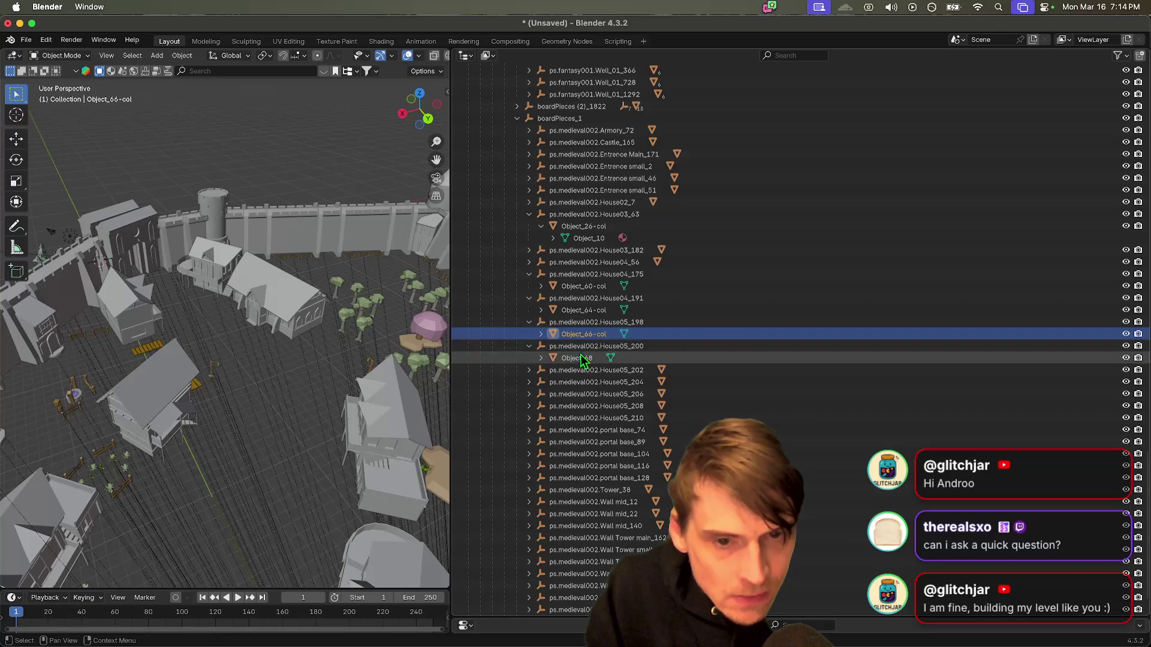
click(577, 358)
key(period)
key(F2)
text(-col)
key(Return)
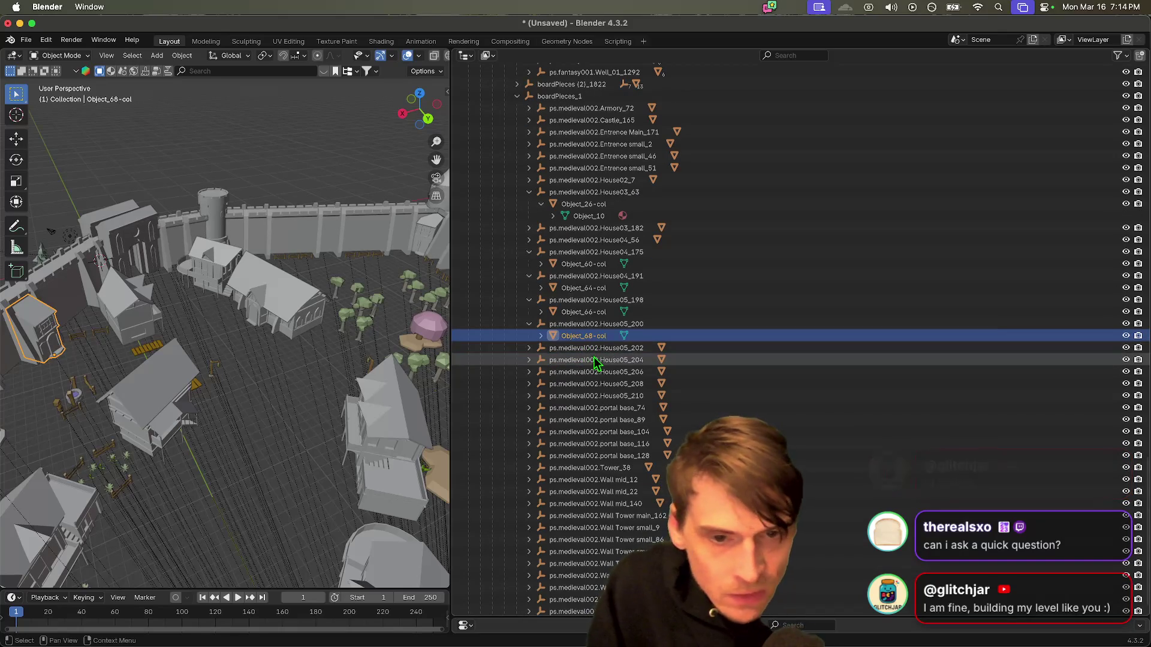
Step: Rename Object_70 under House05_202 to Object_70-col, leaving the house's own name unchanged
click(575, 348)
key(F2)
key(Escape)
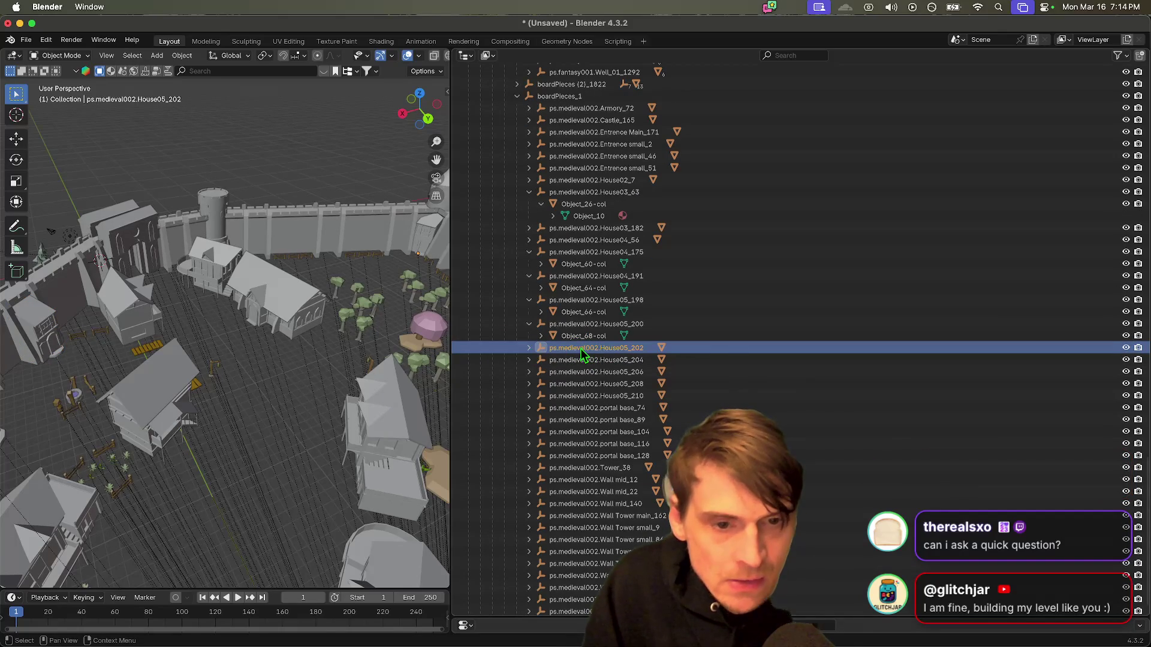
click(528, 348)
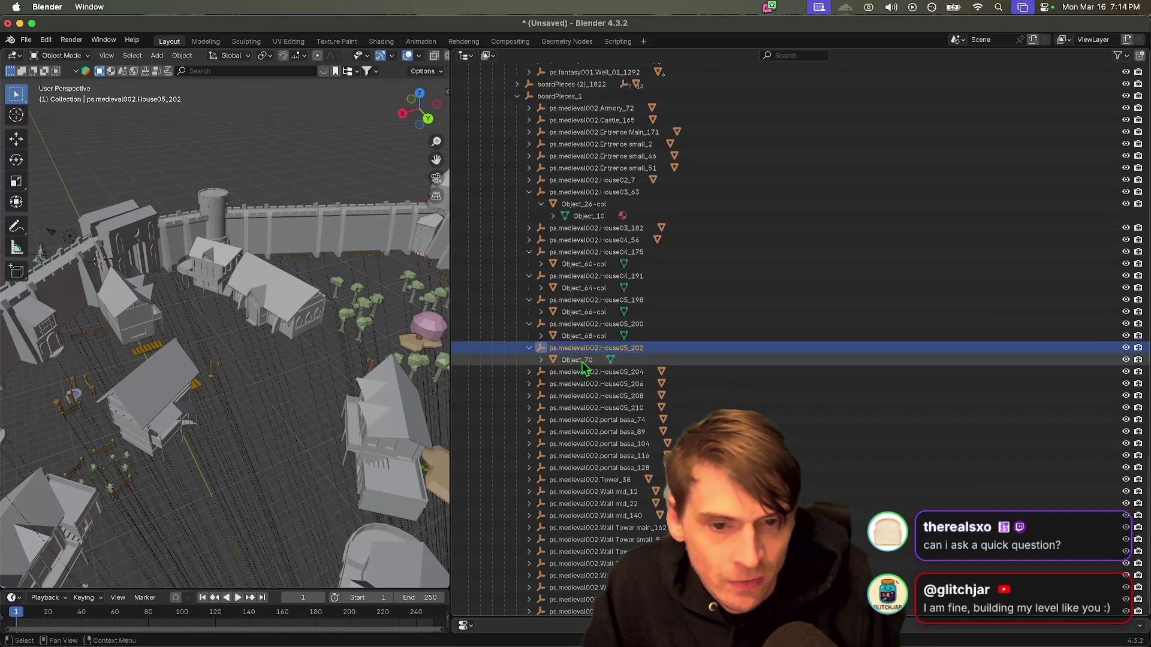
click(581, 359)
key(period)
key(F2)
text(-col)
key(Return)
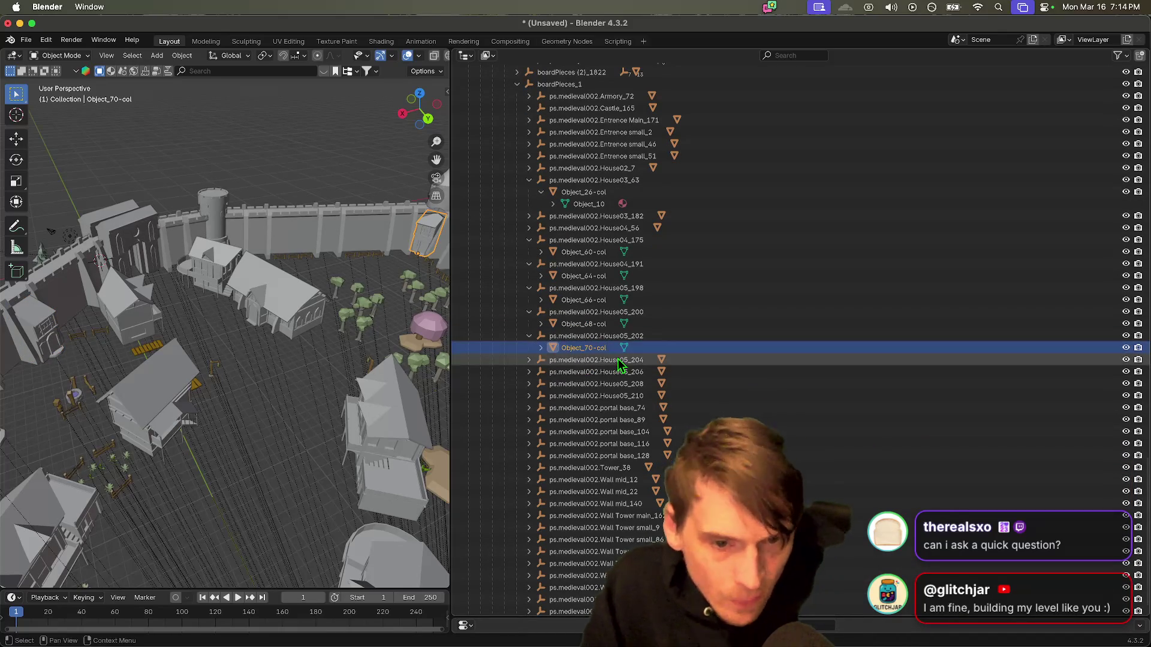
Step: Rename Object_72 under House05_204 to Object_72-col
click(528, 359)
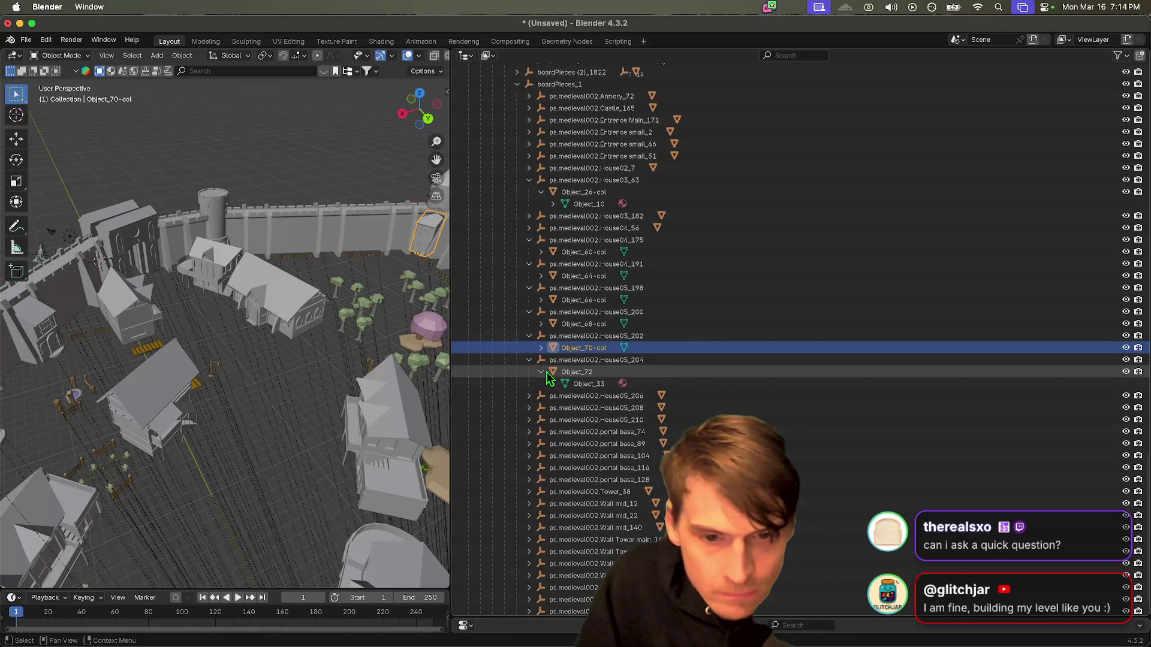
click(556, 372)
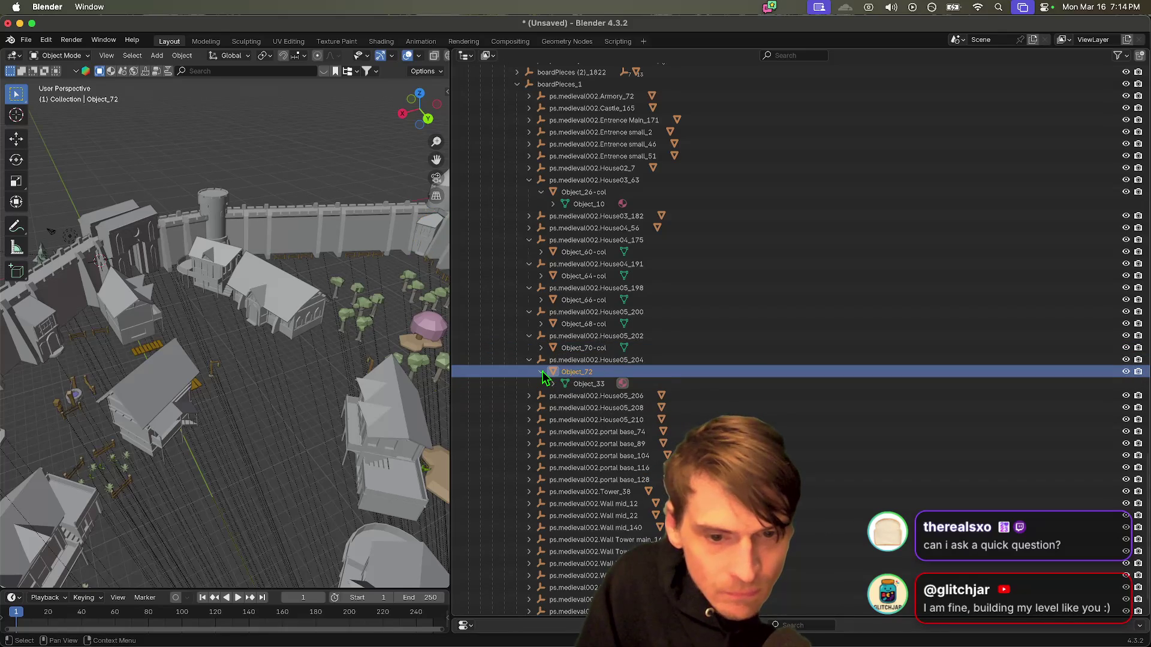
double_click(599, 371)
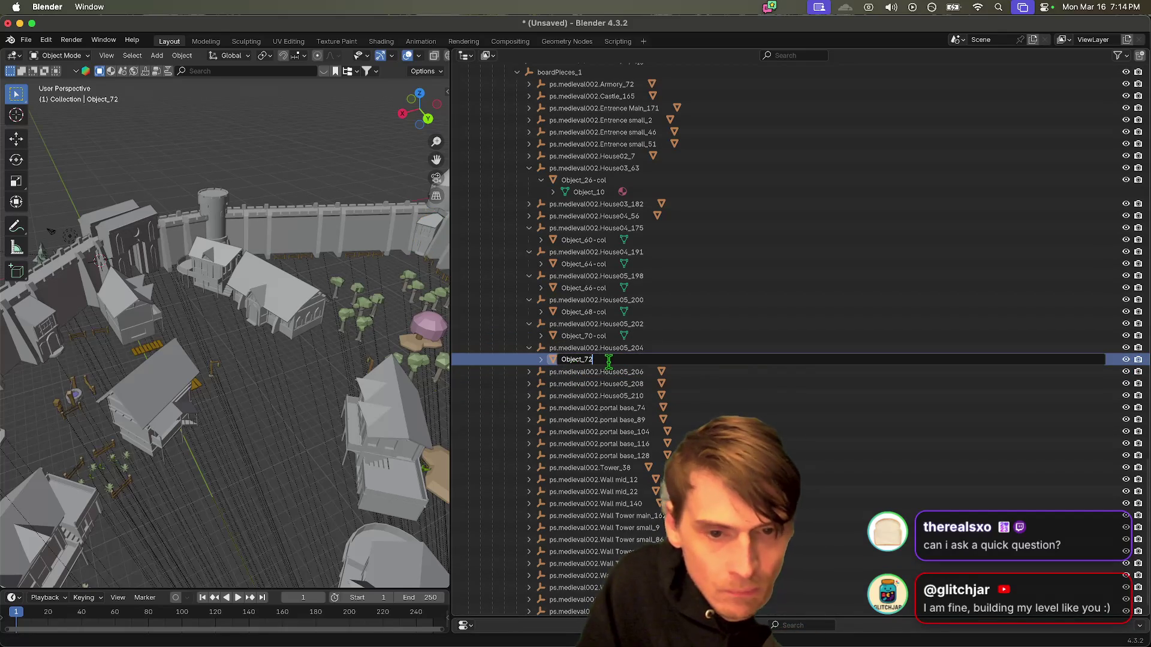
text(-col)
key(Return)
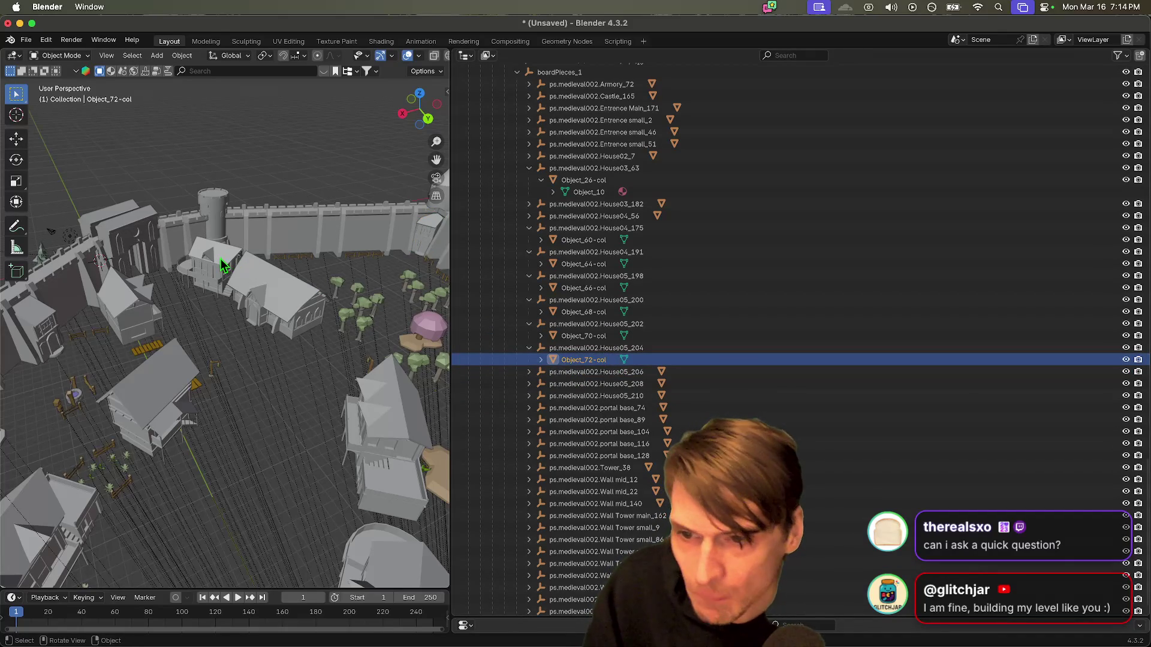
click(221, 258)
scroll(693, 362, up, 3)
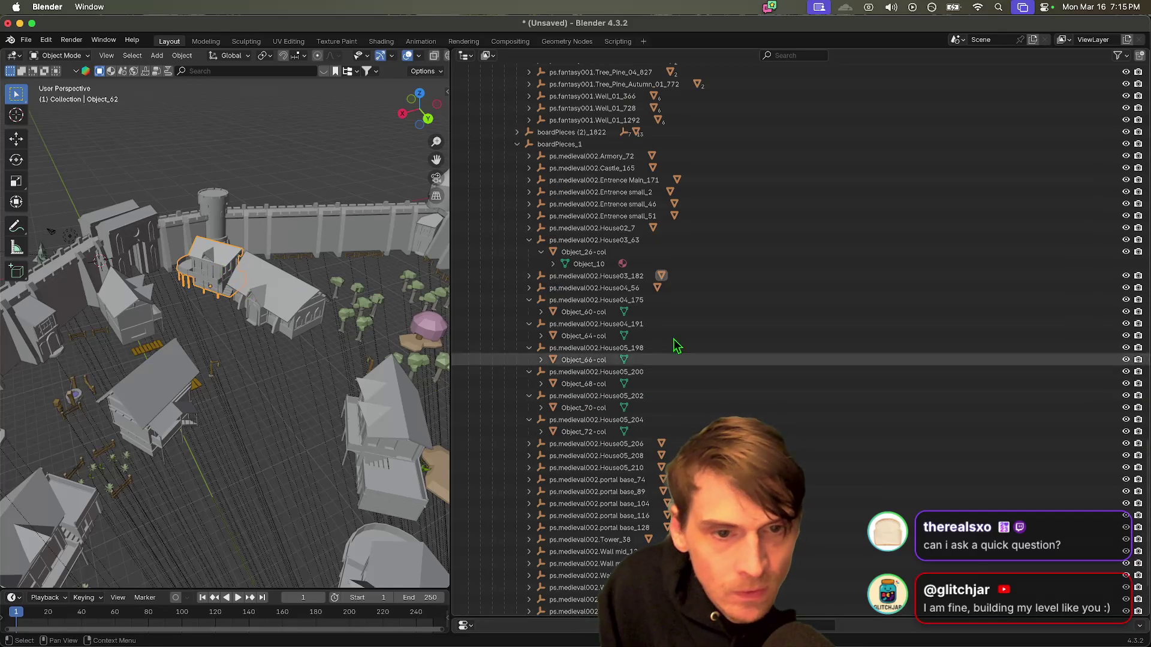
Step: Rename Object_62 under House03_182 to Object_62-col
click(529, 276)
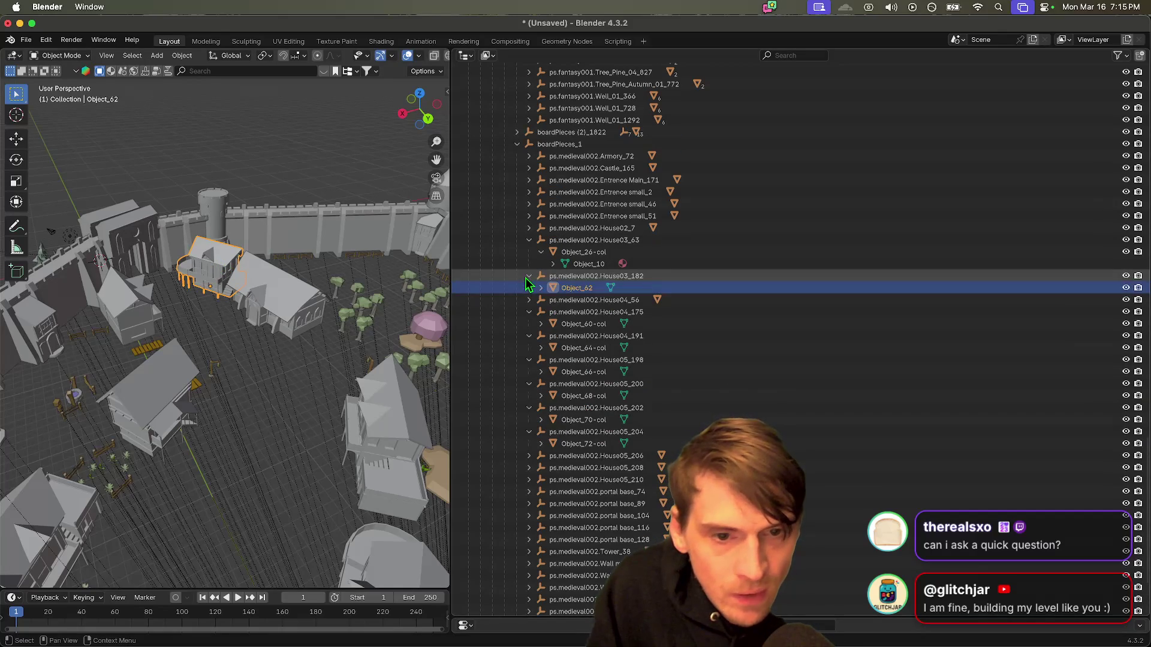
double_click(583, 288)
scroll(585, 288, up, 2)
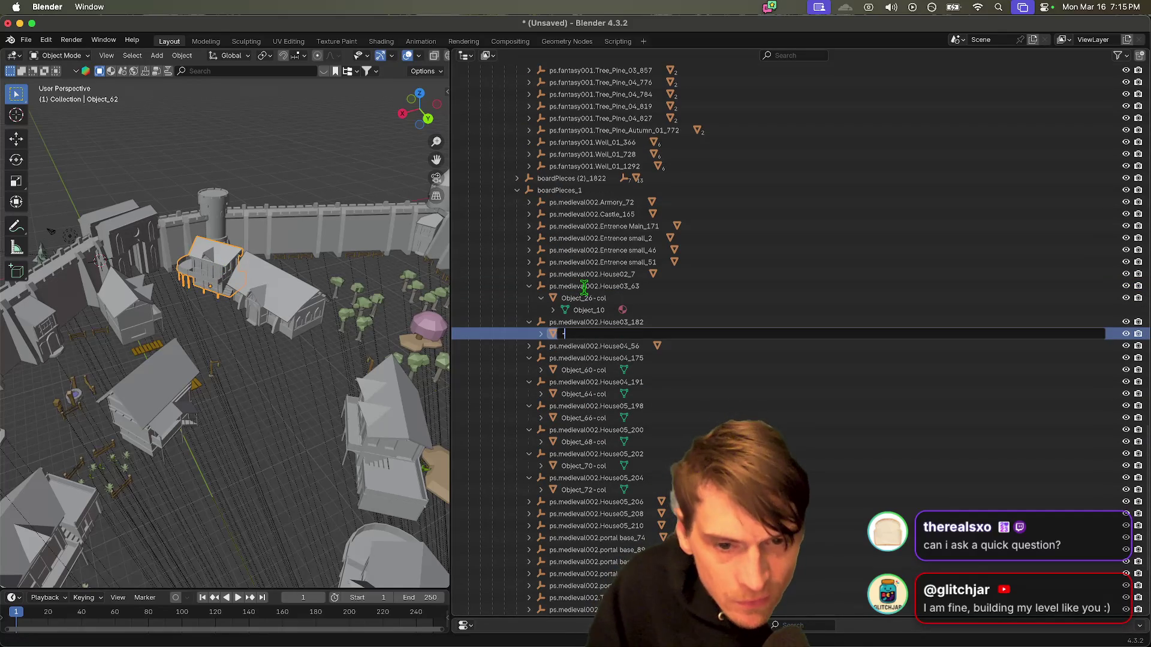
text(Object_62-col)
key(Return)
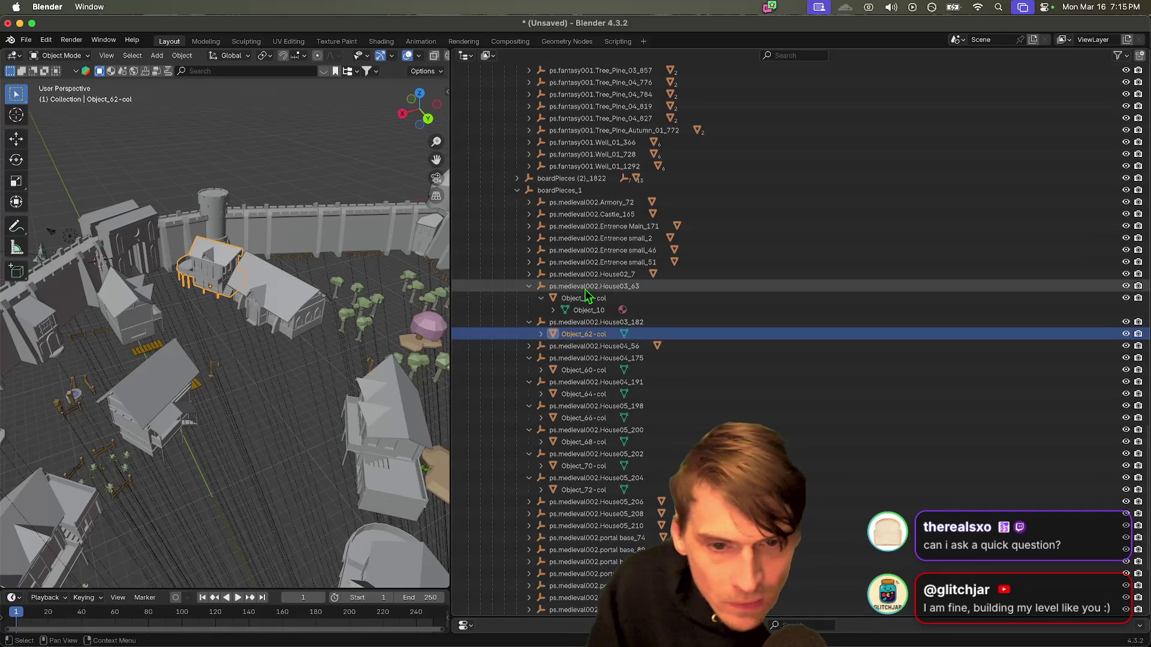
scroll(539, 389, down, 3)
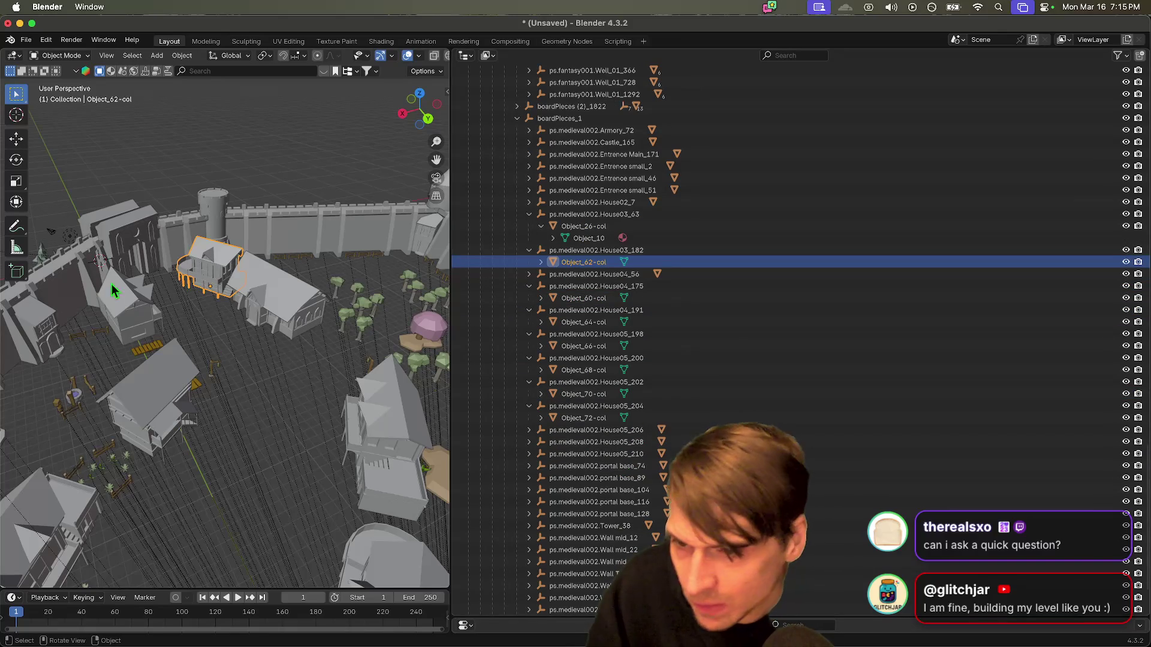
click(582, 322)
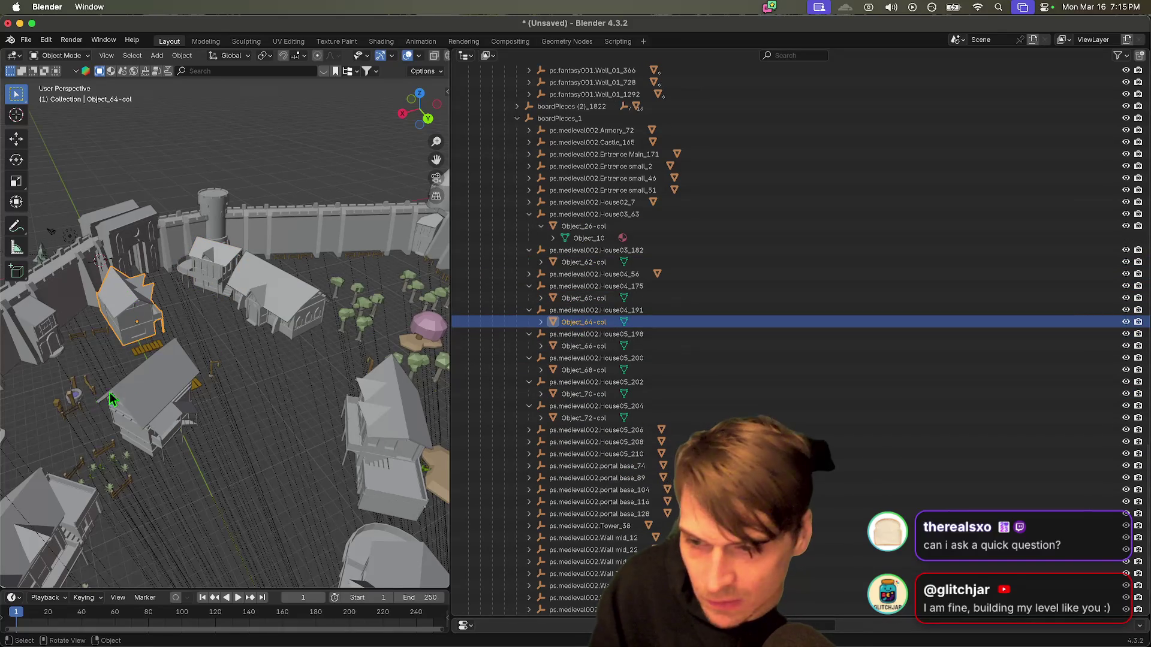
Step: Rename Object_8 under House02_7 to Object_8-col
click(161, 394)
scroll(629, 354, up, 1)
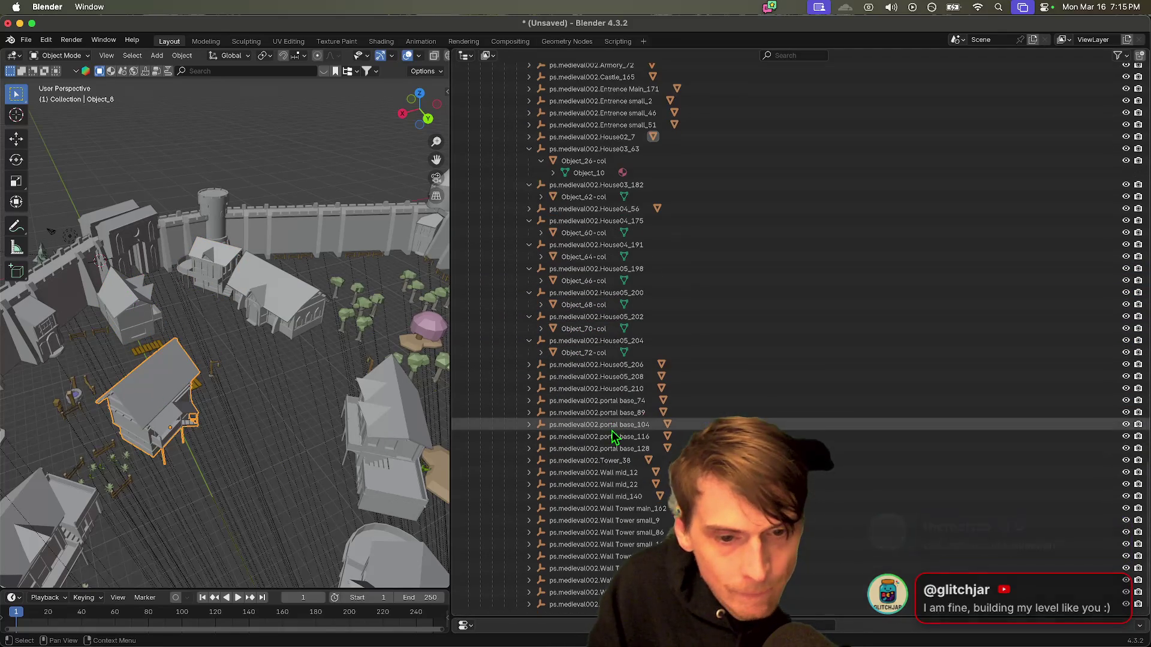
click(529, 208)
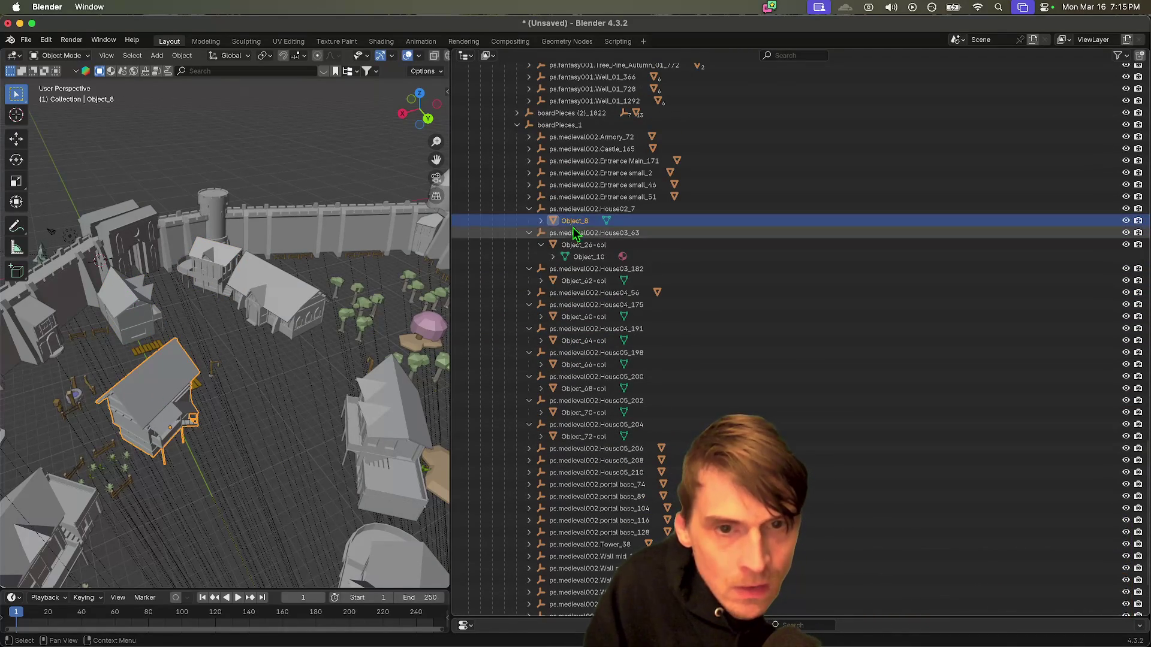
double_click(574, 220)
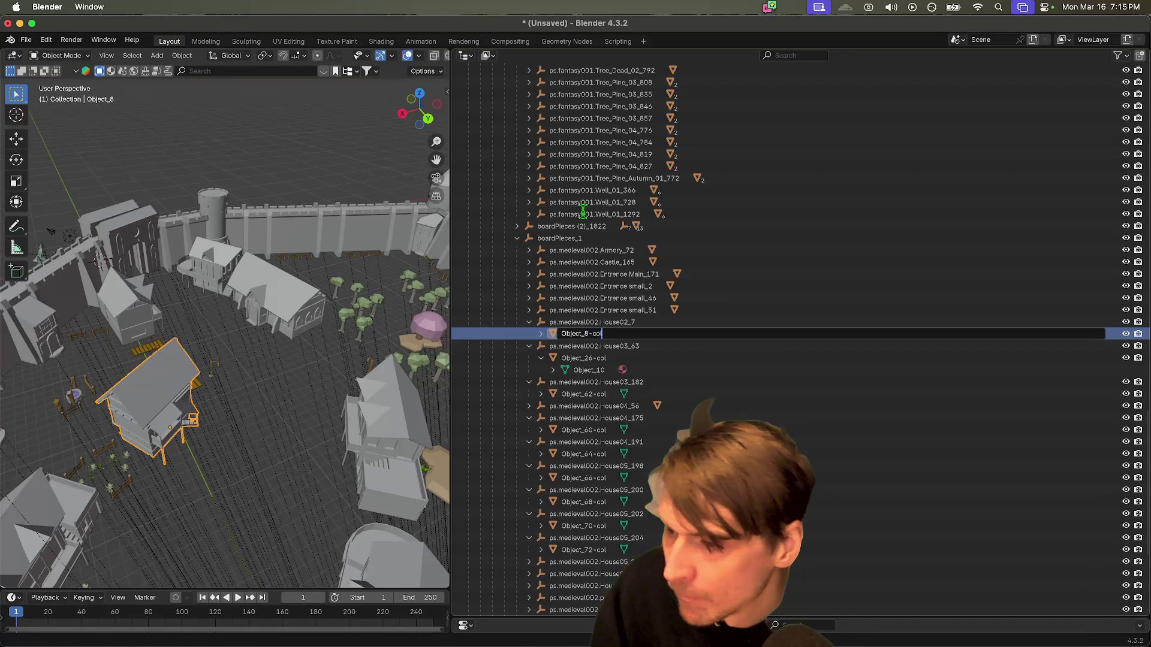
text(l)
key(Return)
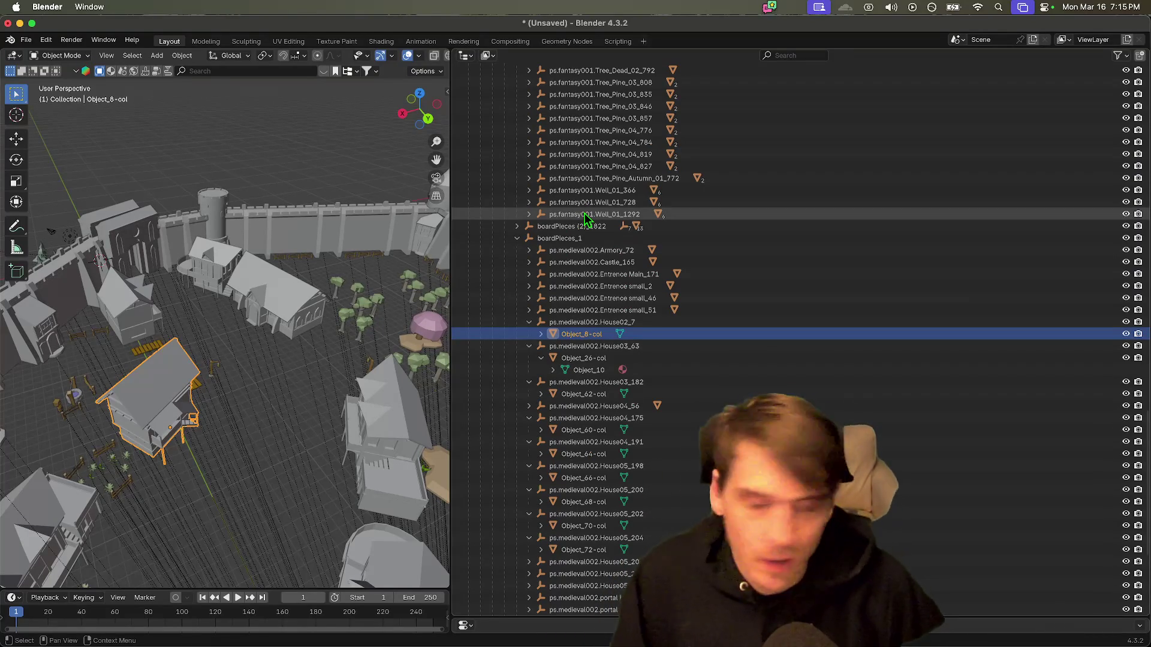
key(super+s)
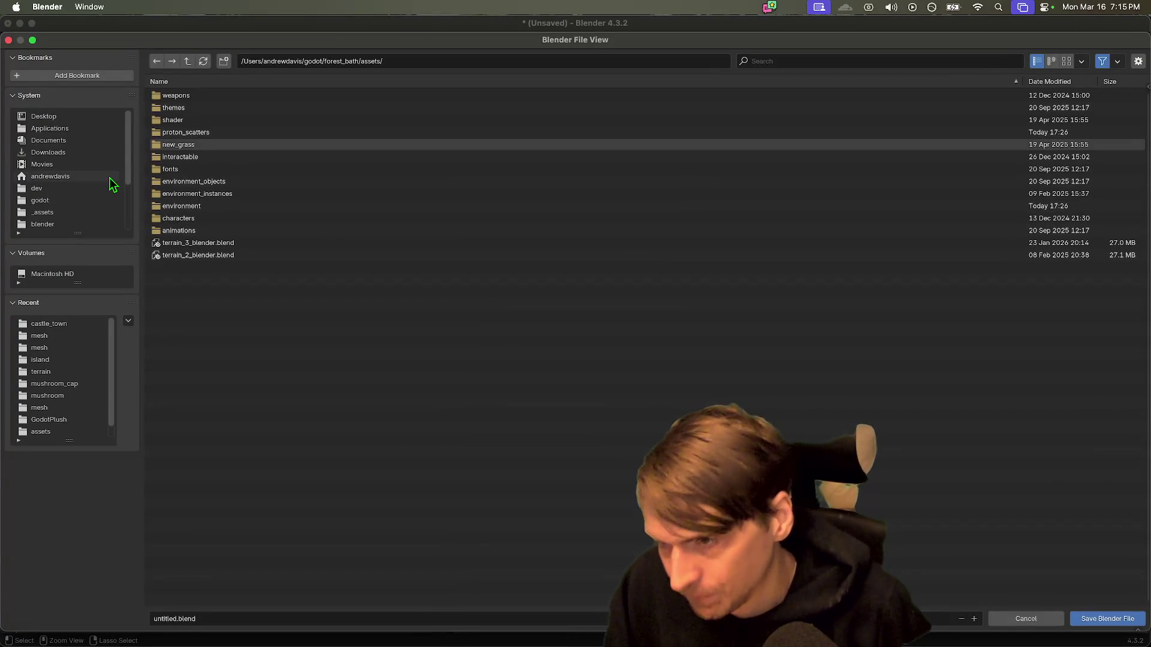
Step: Save the scene over castle_edited.blend in _assets/environment/castle_town
click(89, 141)
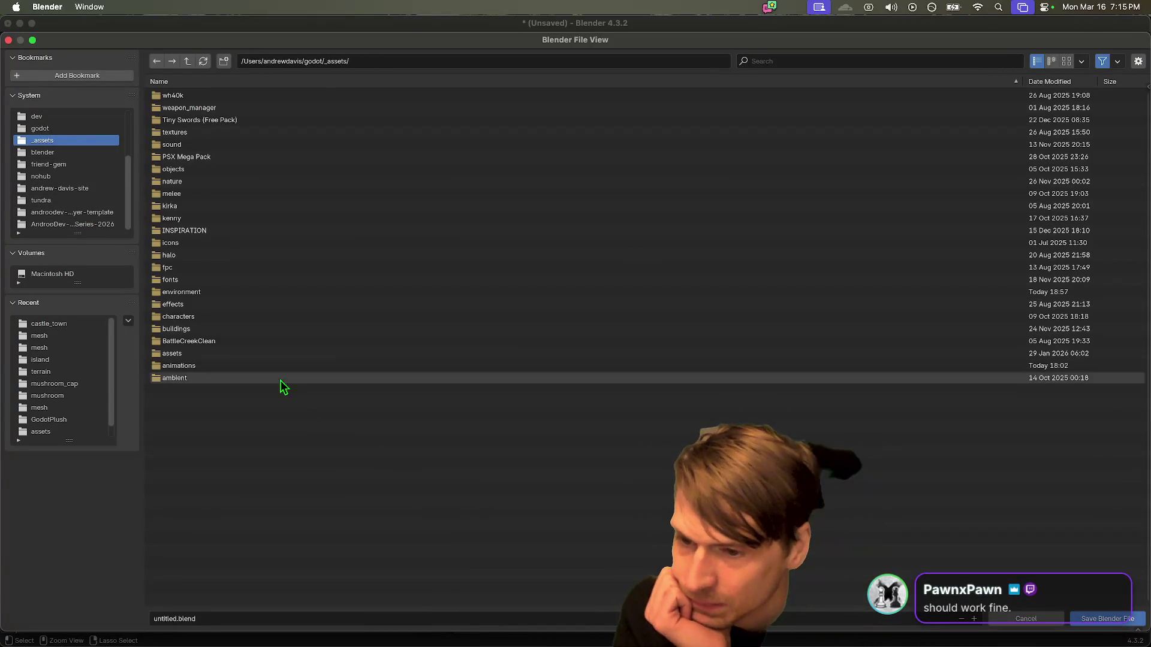
double_click(266, 354)
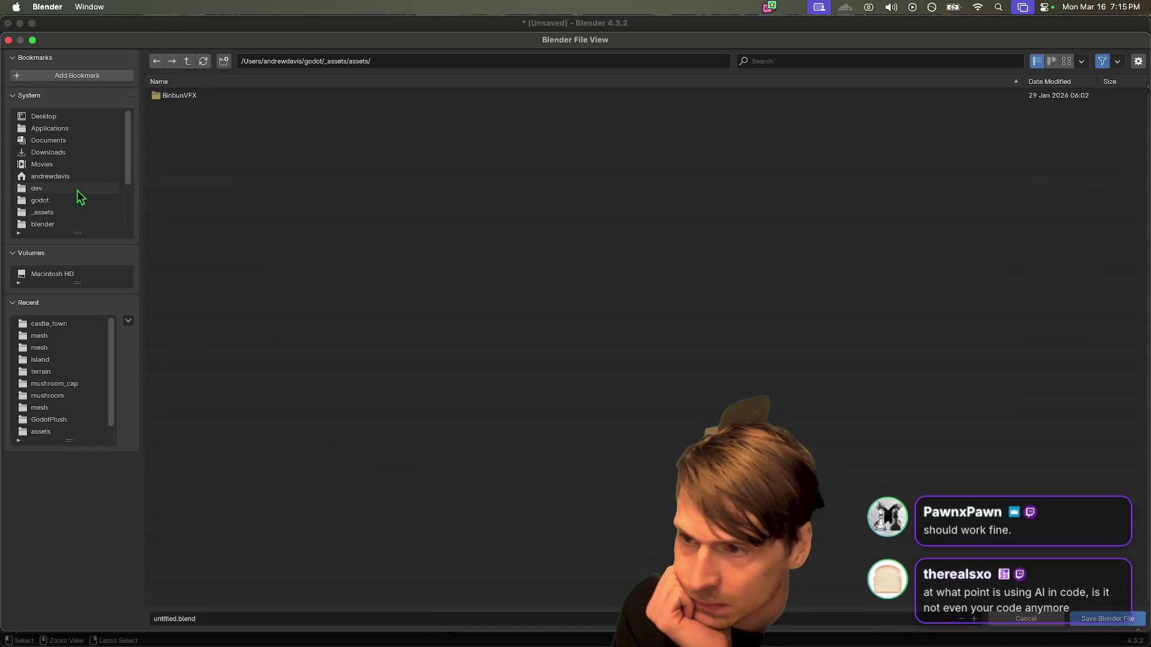
click(70, 213)
double_click(219, 298)
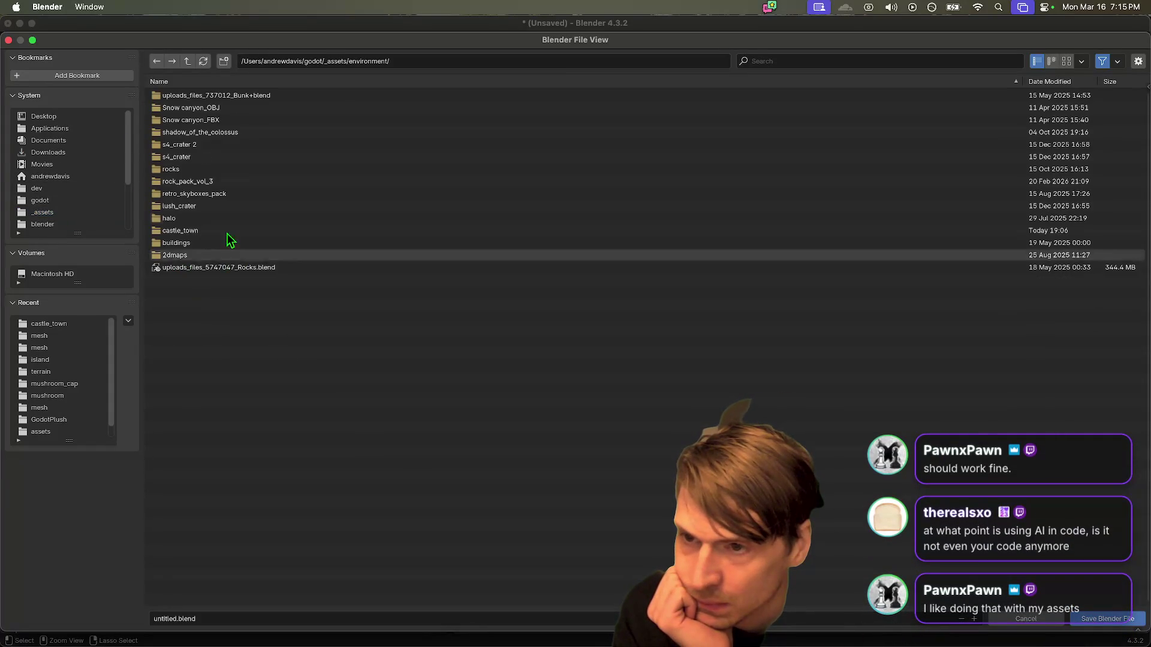
double_click(181, 231)
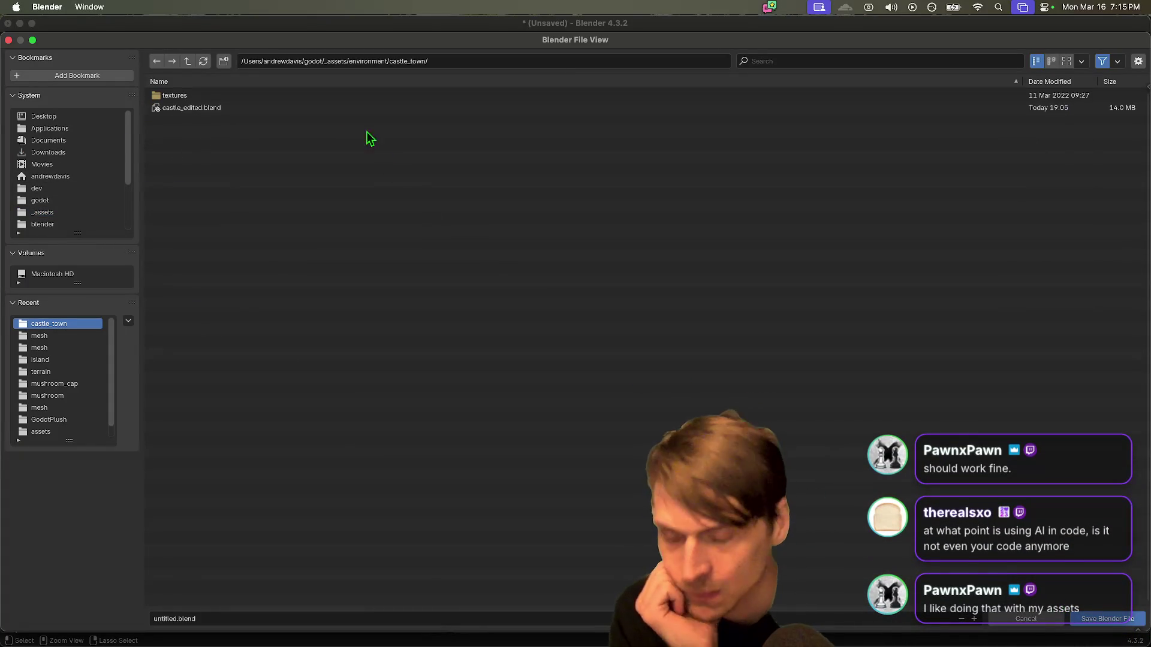
click(316, 108)
click(1136, 621)
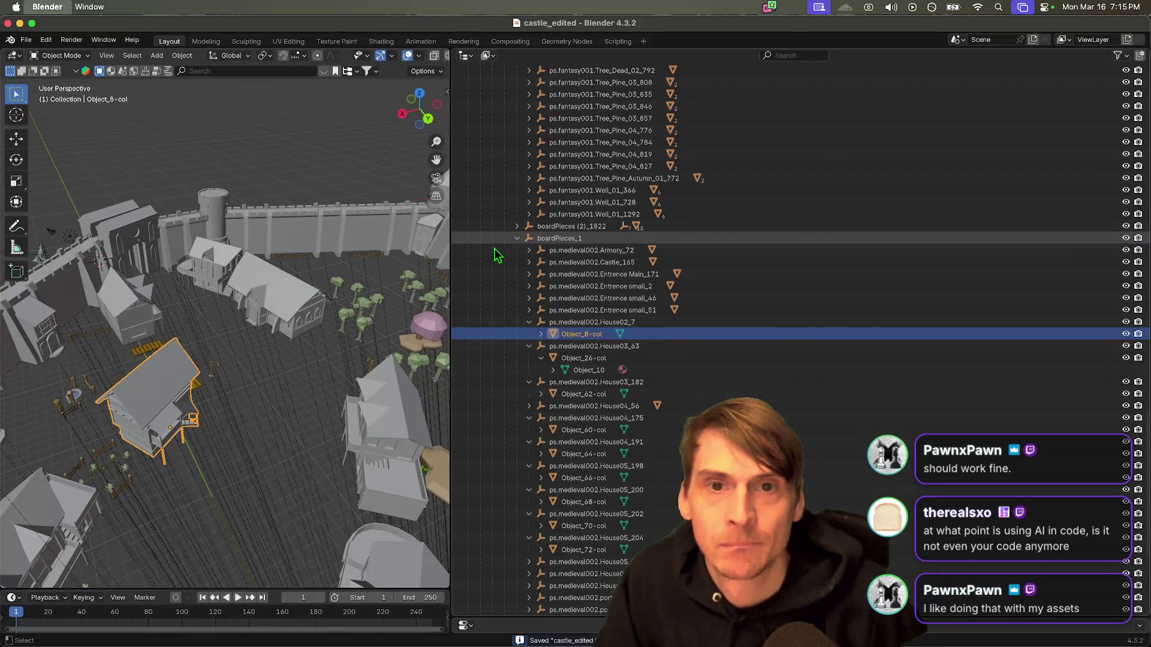
Step: Switch to the Godot suffix docs in Firefox, then launch Blender from the Applications stack
key(super+Tab)
mouse_move(593, 602)
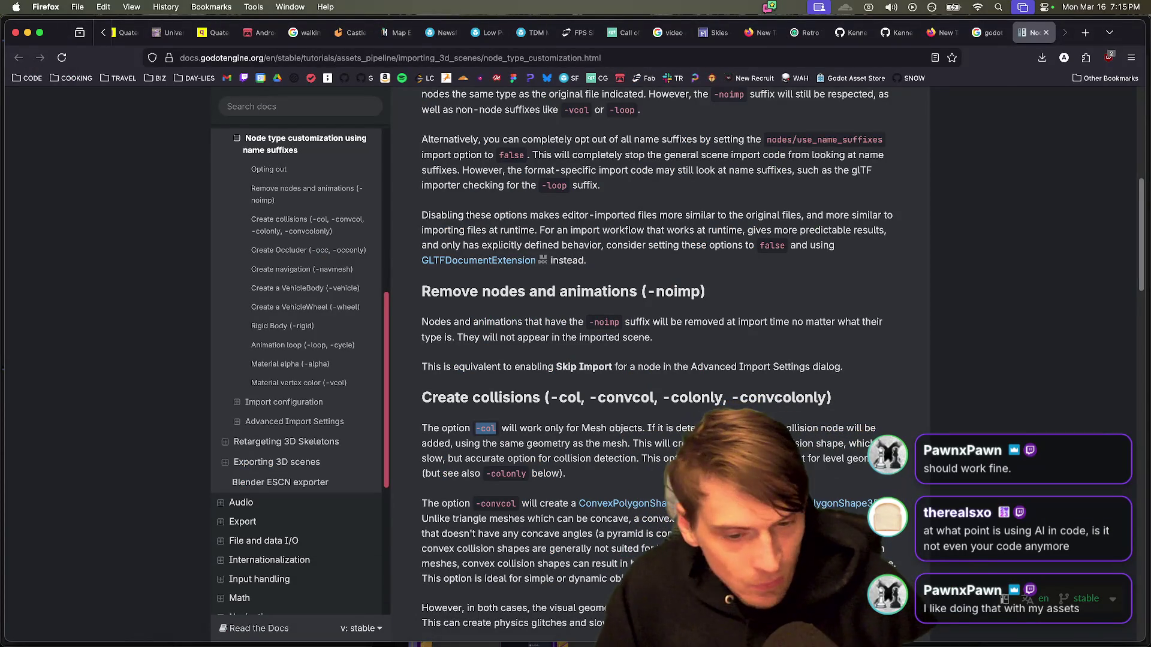
mouse_move(635, 644)
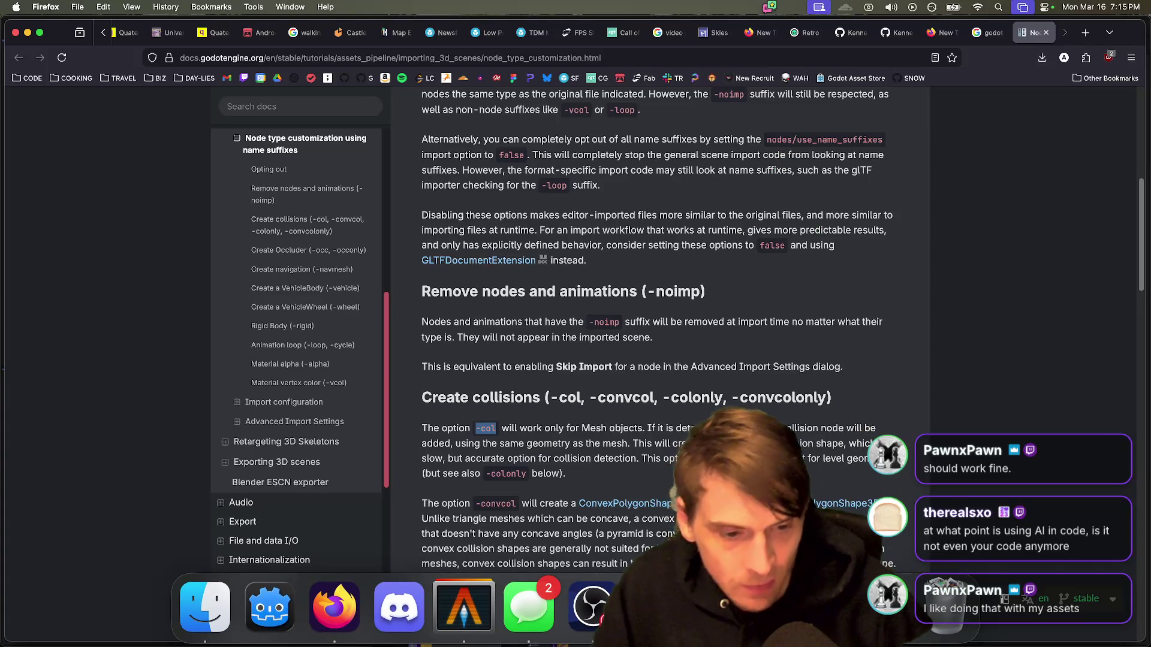
click(881, 607)
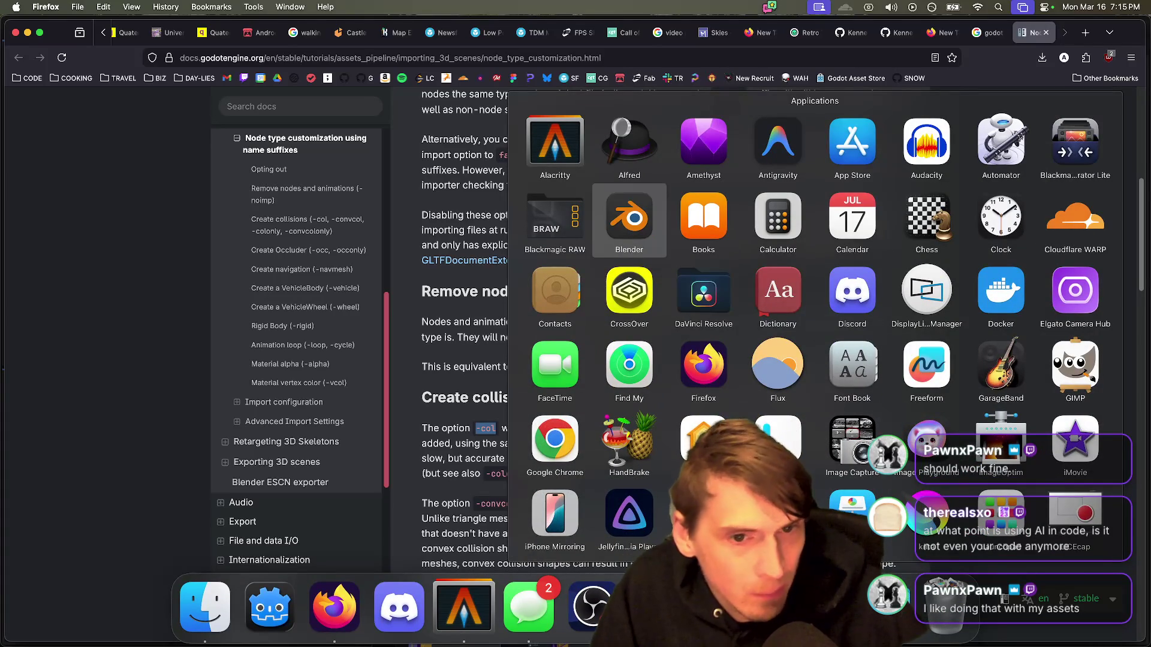
key(Return)
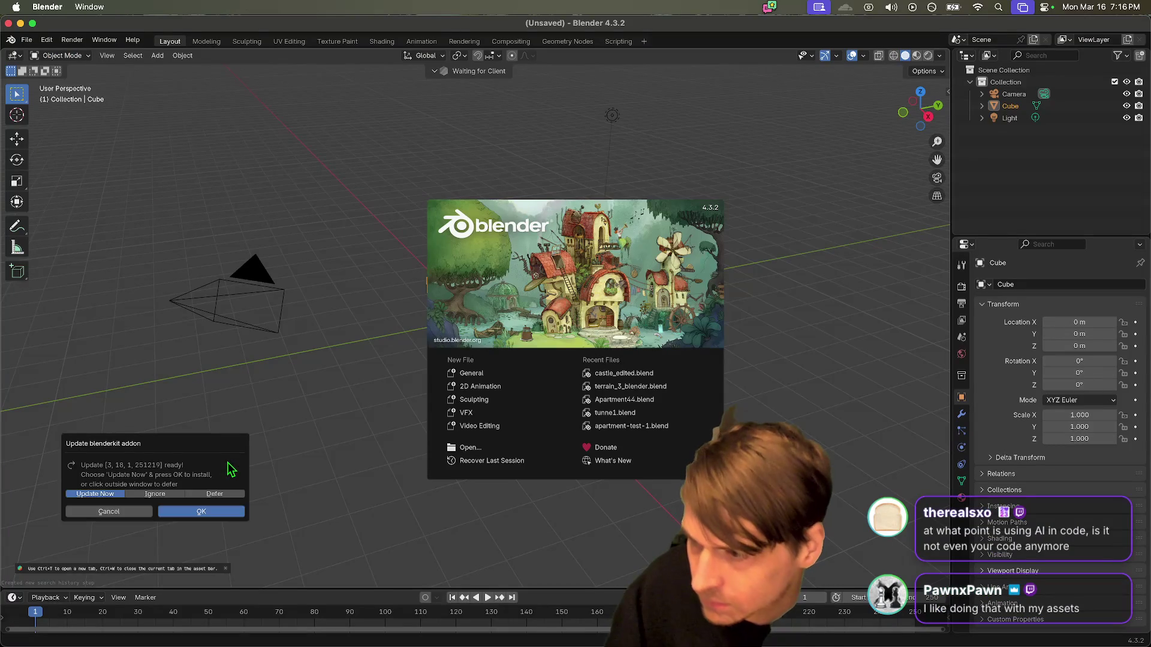
Step: Postpone the BlenderKit add-on update and close the Blender splash screen
click(360, 359)
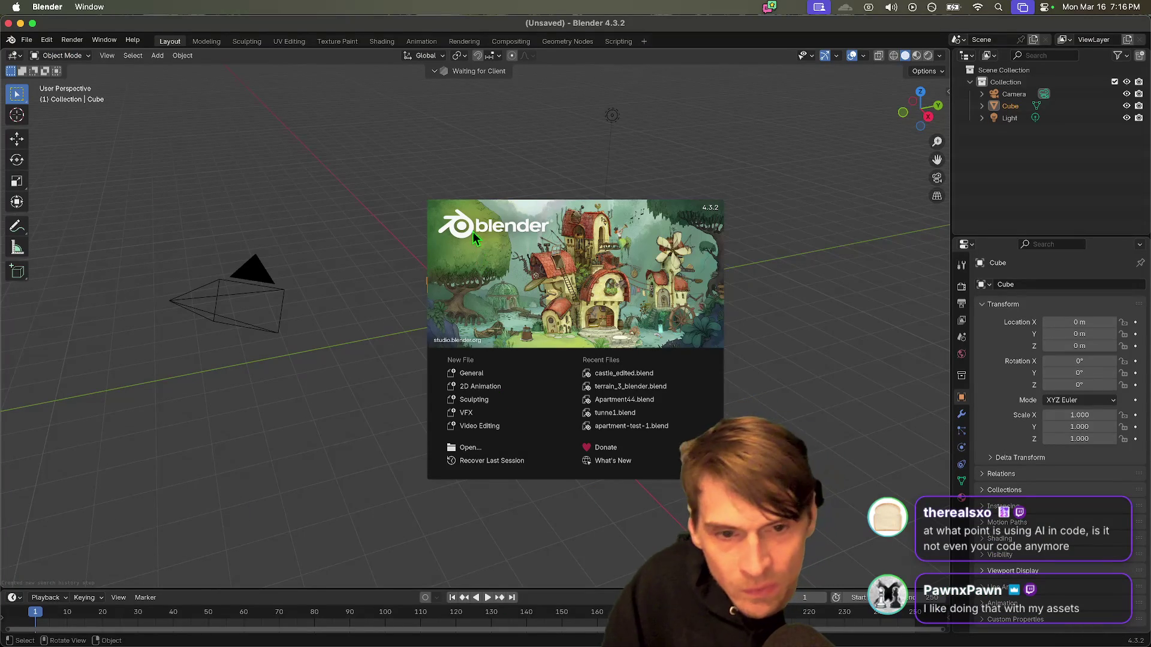
click(16, 48)
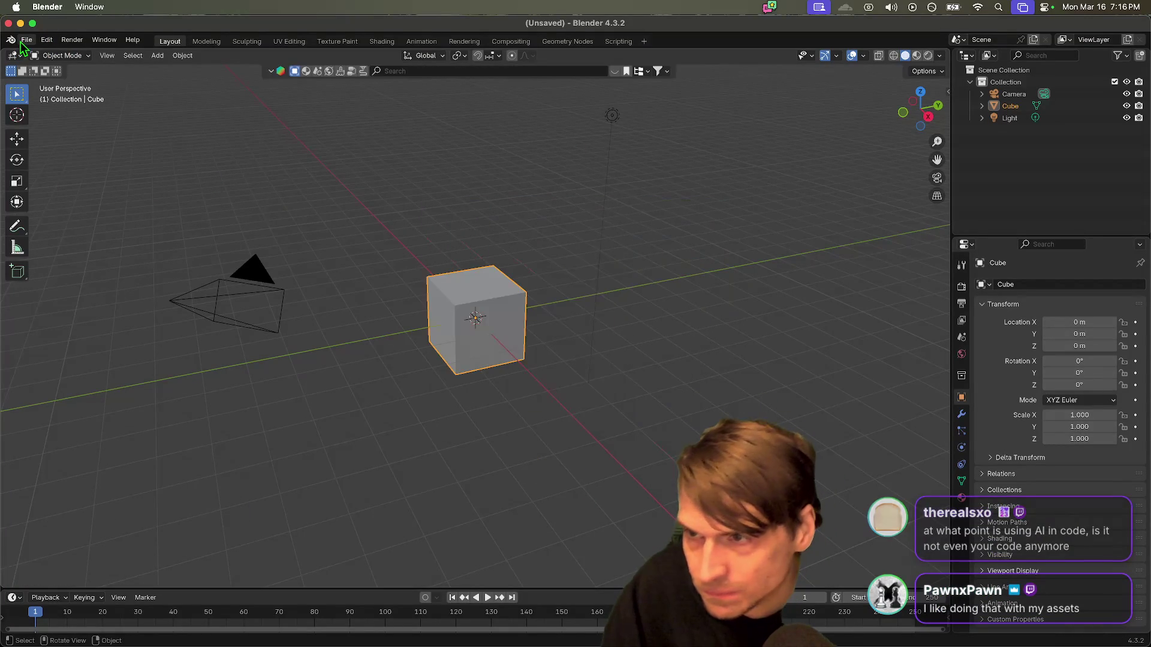
click(26, 41)
click(24, 41)
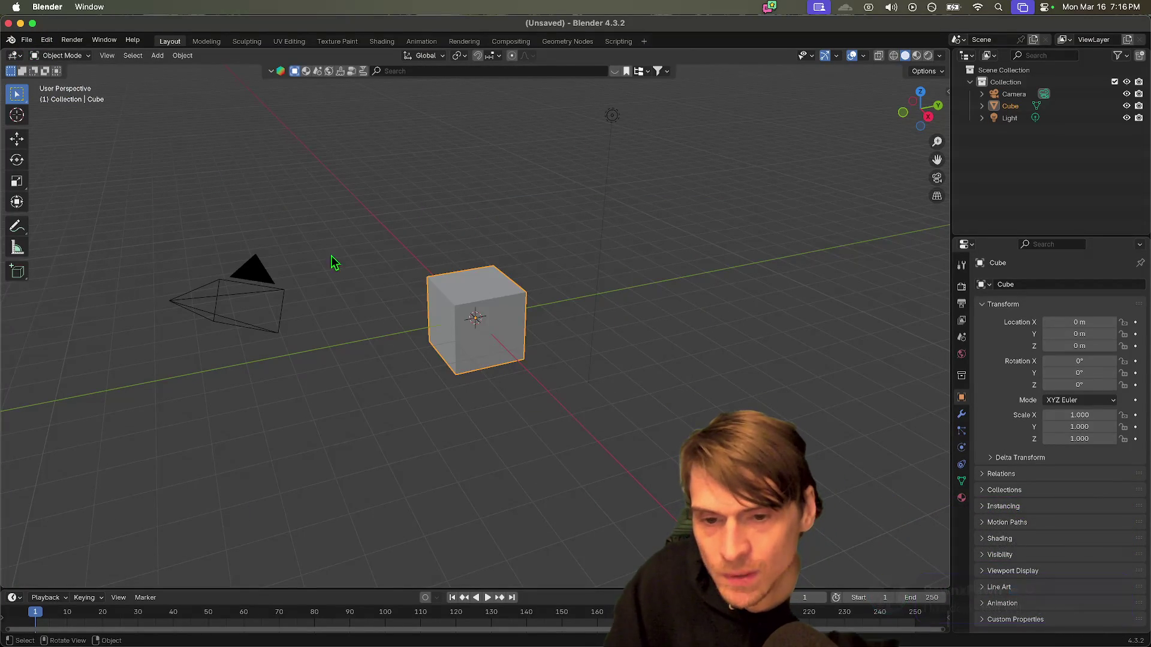
Step: Delete the default cube, leaving only the camera and light
click(443, 308)
key(x)
click(419, 293)
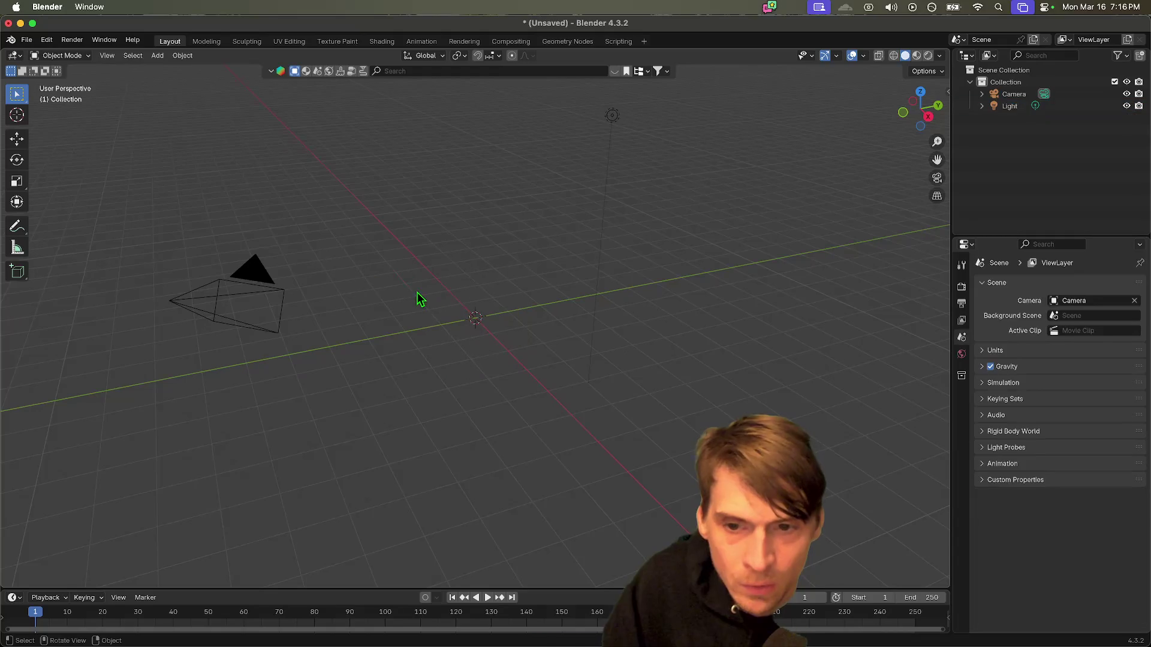
Step: Show the File > Import list of formats
click(31, 39)
click(31, 39)
click(31, 39)
mouse_move(58, 210)
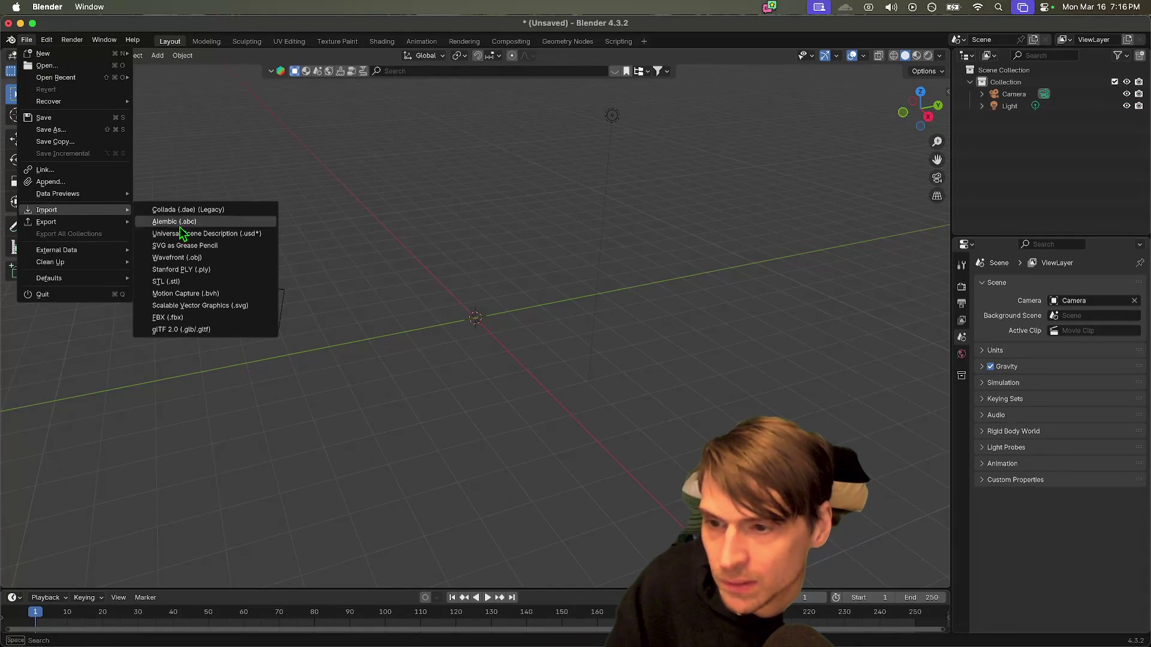
Step: Browse the _assets and dev folders in the glTF 2.0 import browser, then cancel without importing
click(209, 330)
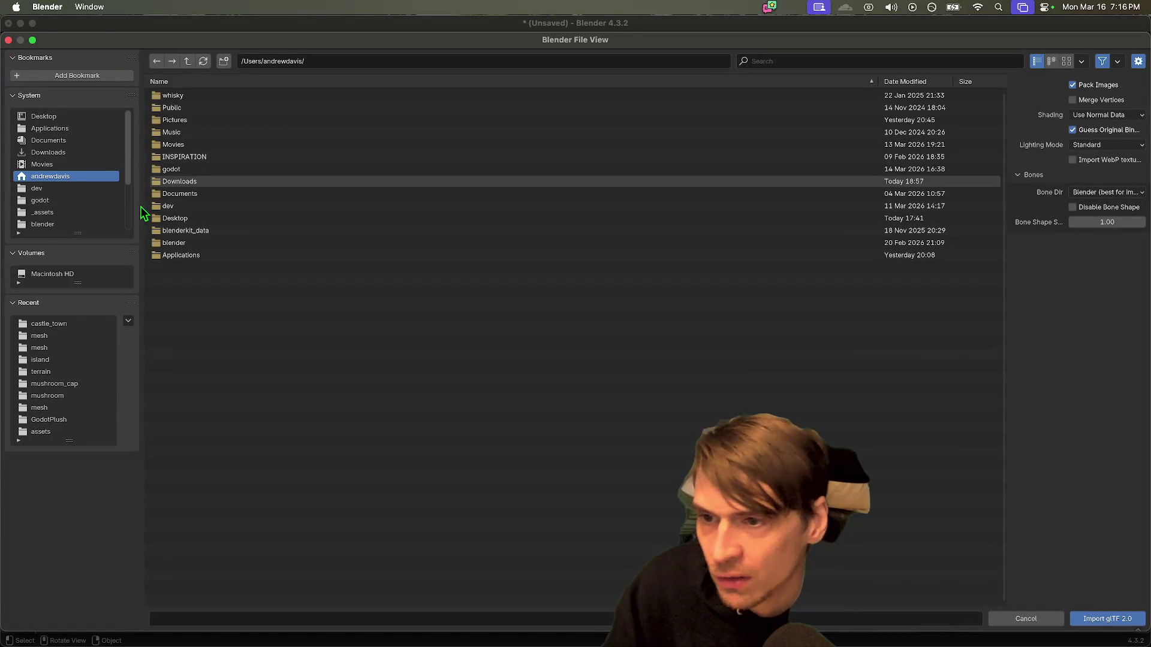
mouse_move(142, 207)
mouse_down()
mouse_move(127, 210)
mouse_move(142, 218)
mouse_up()
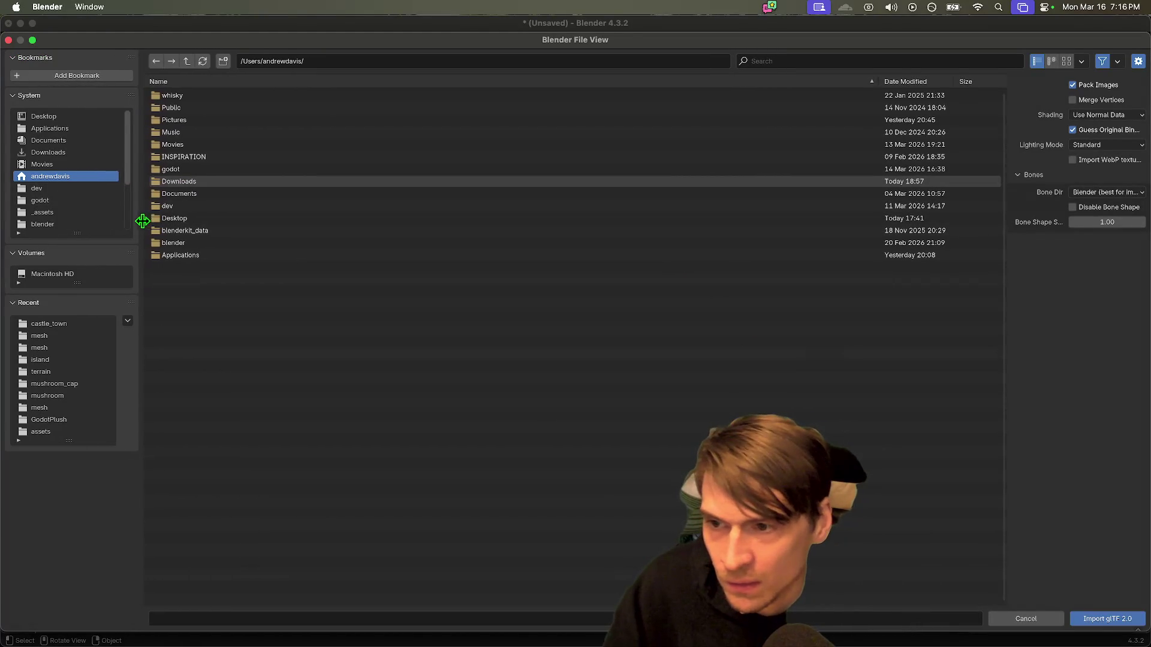
scroll(101, 196, down, 2)
click(98, 189)
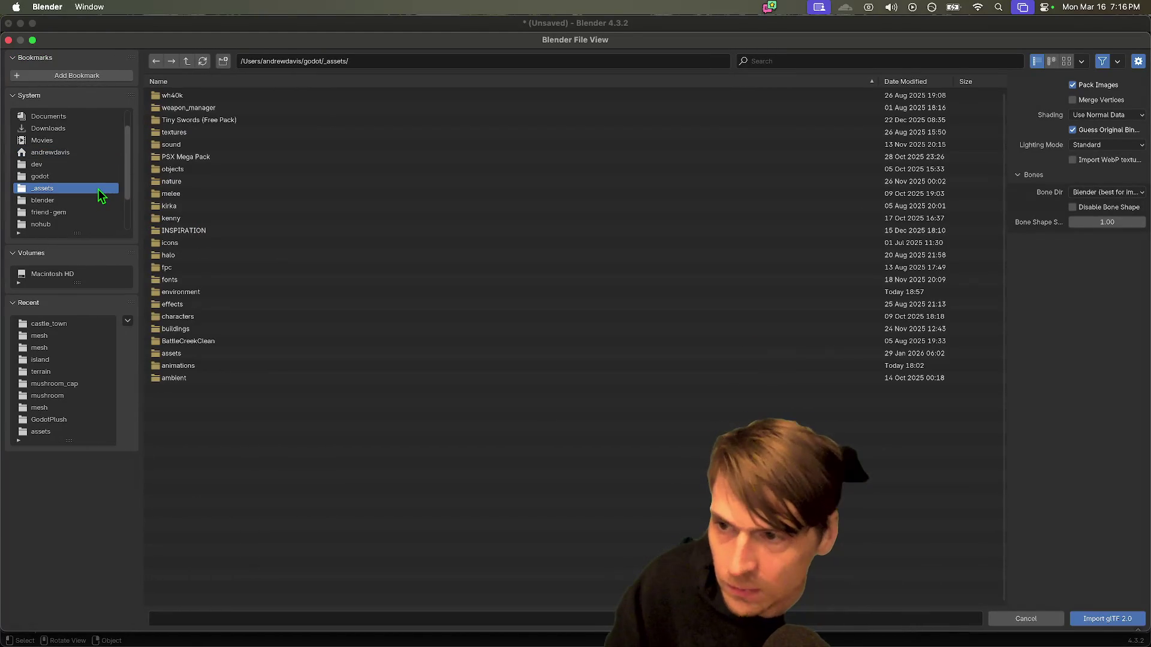
click(92, 170)
click(70, 190)
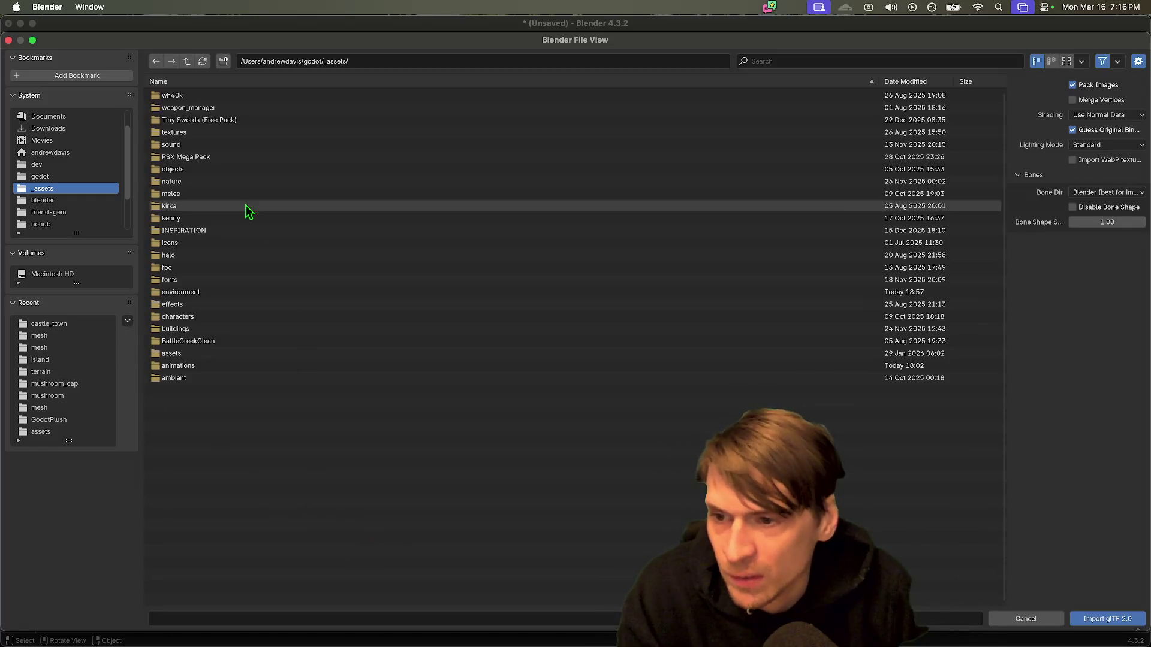
drag(93, 232, 84, 331)
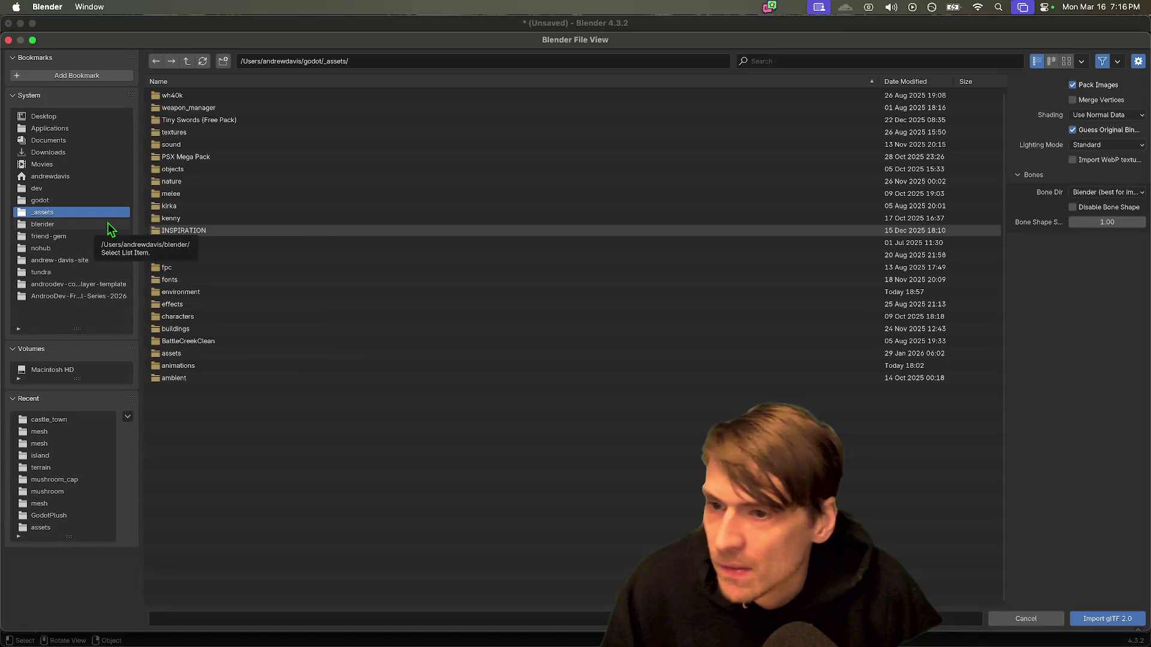
key(Escape)
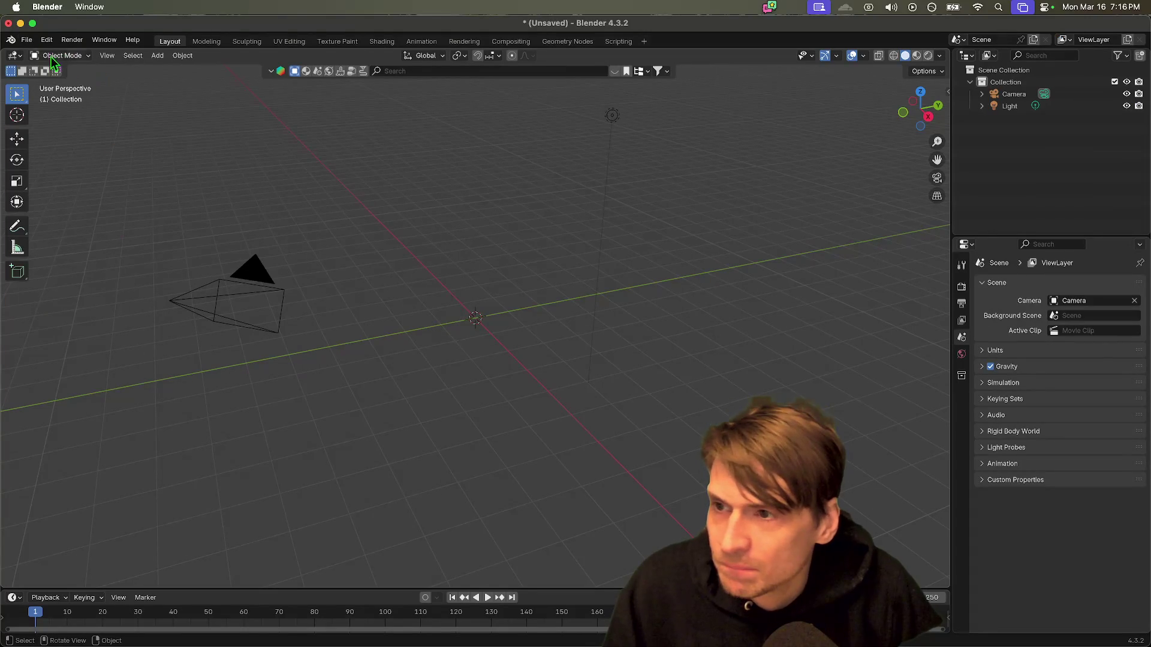
click(27, 40)
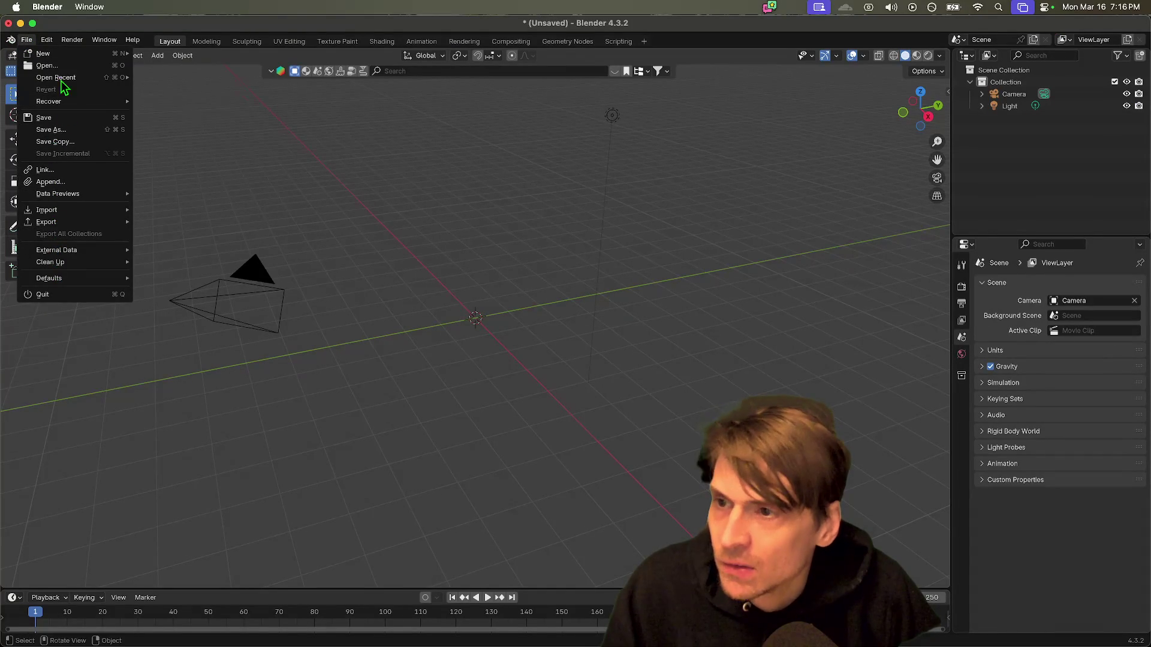
Step: Open castle_edited.blend from recent files, discarding the empty scene
mouse_move(61, 76)
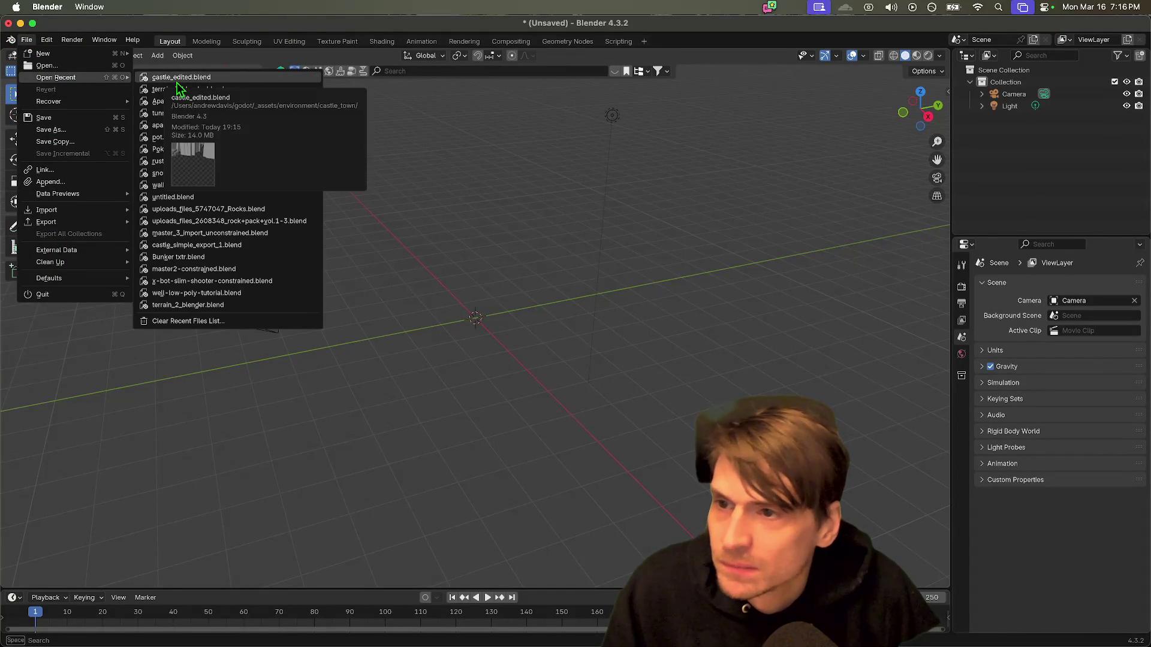
click(178, 78)
click(542, 361)
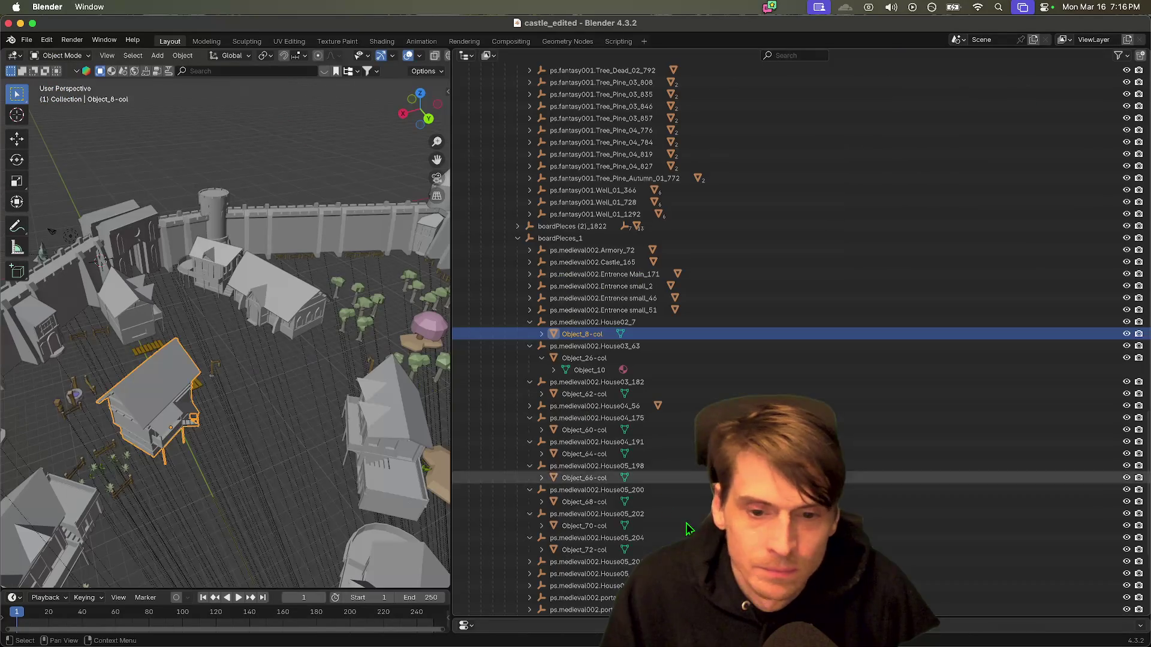
Step: Export the castle as glTF 2.0 over castle_edited.glb, leaving Object_8-col deselected
scroll(232, 343, up, 5)
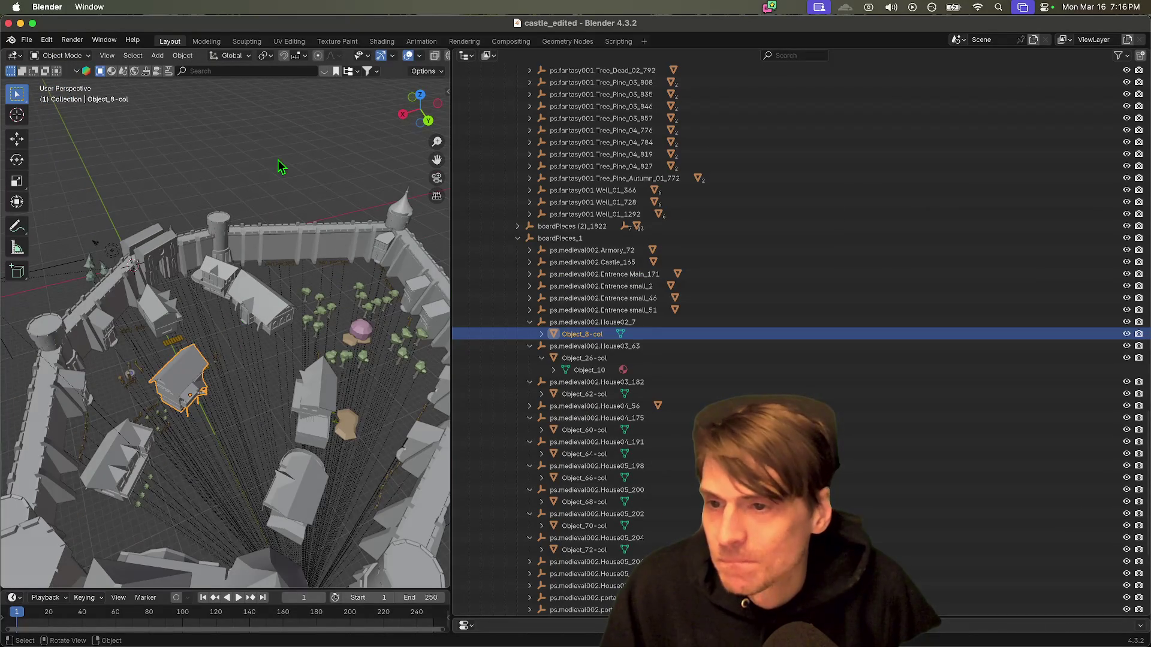
click(280, 166)
click(26, 41)
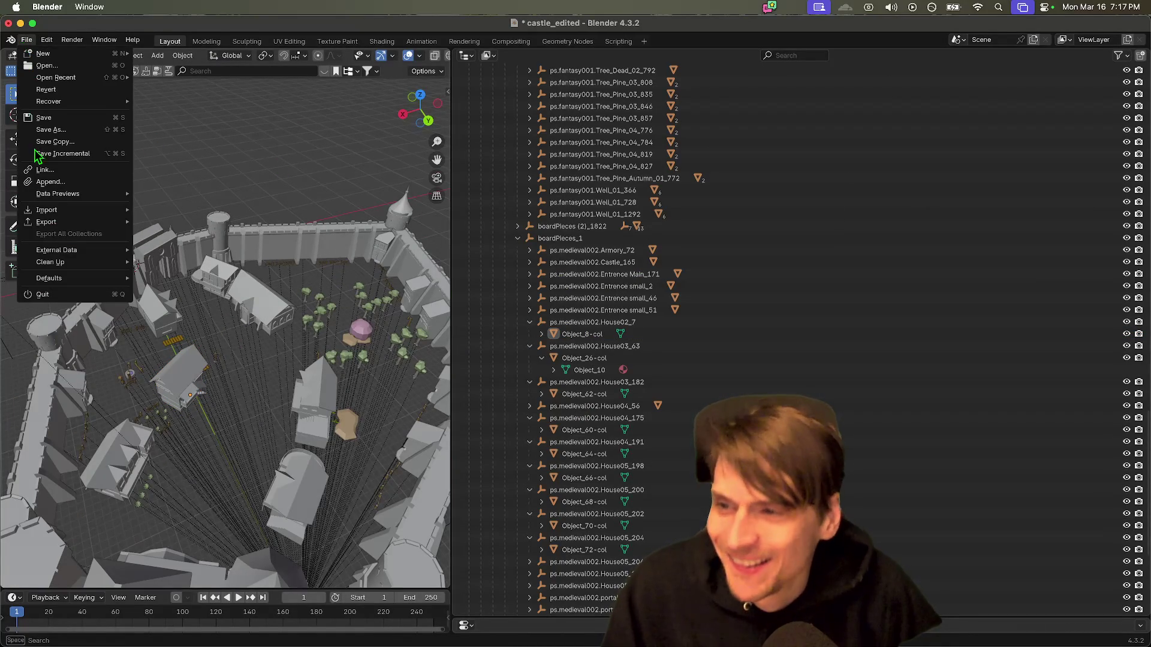
mouse_move(49, 222)
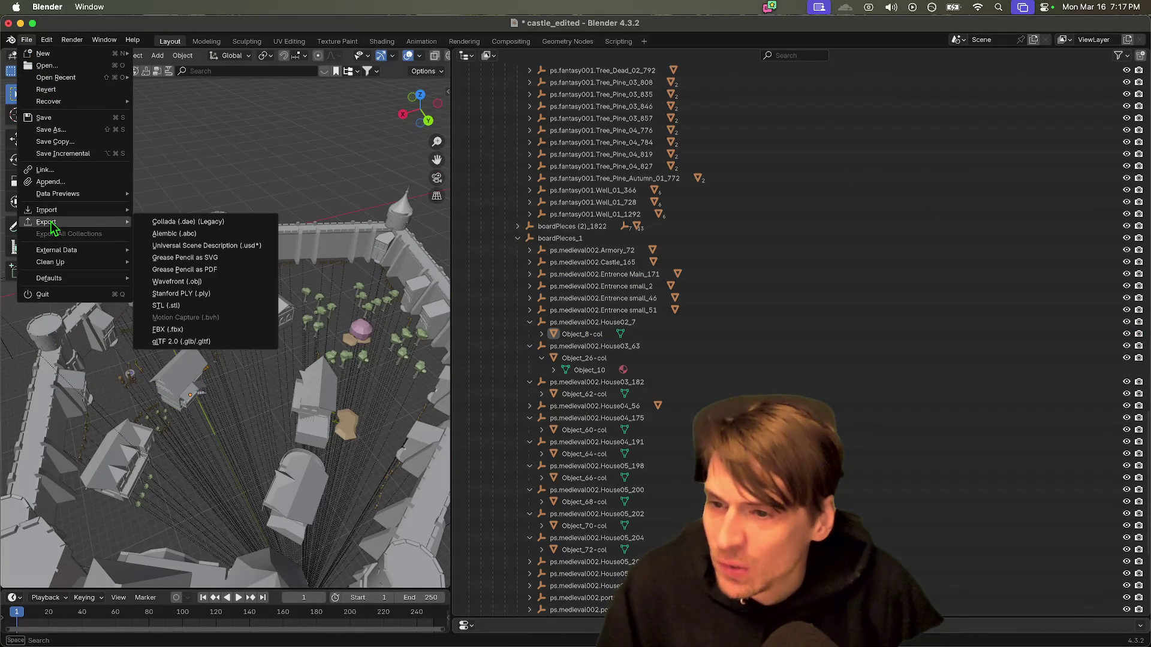
click(207, 343)
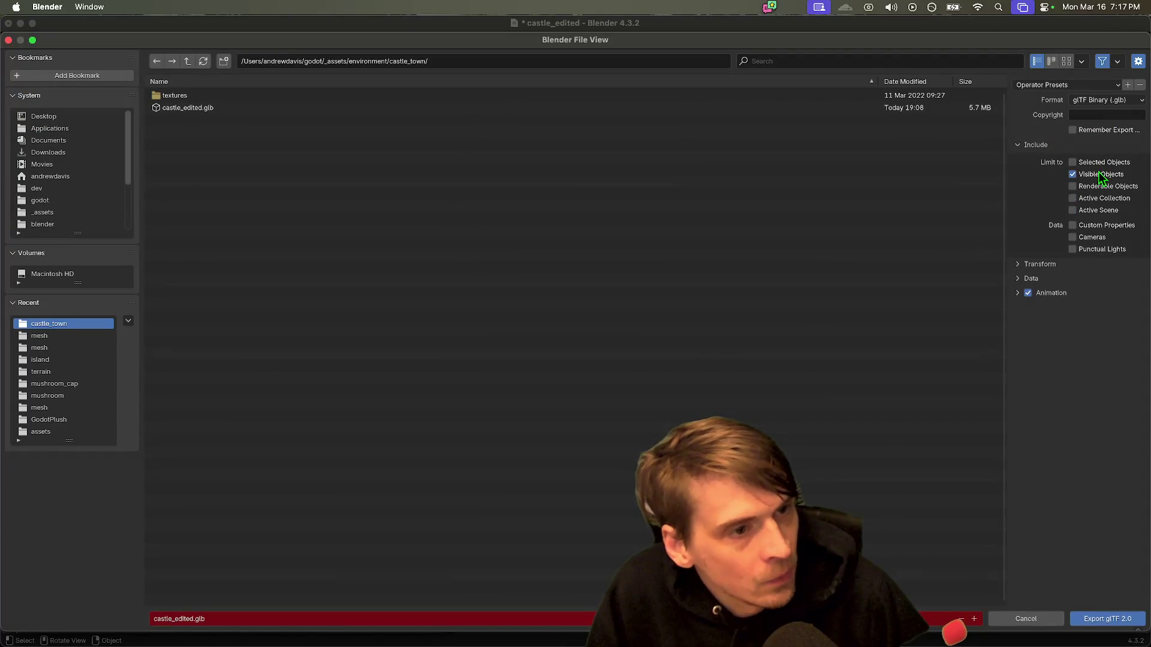
click(308, 108)
click(1108, 619)
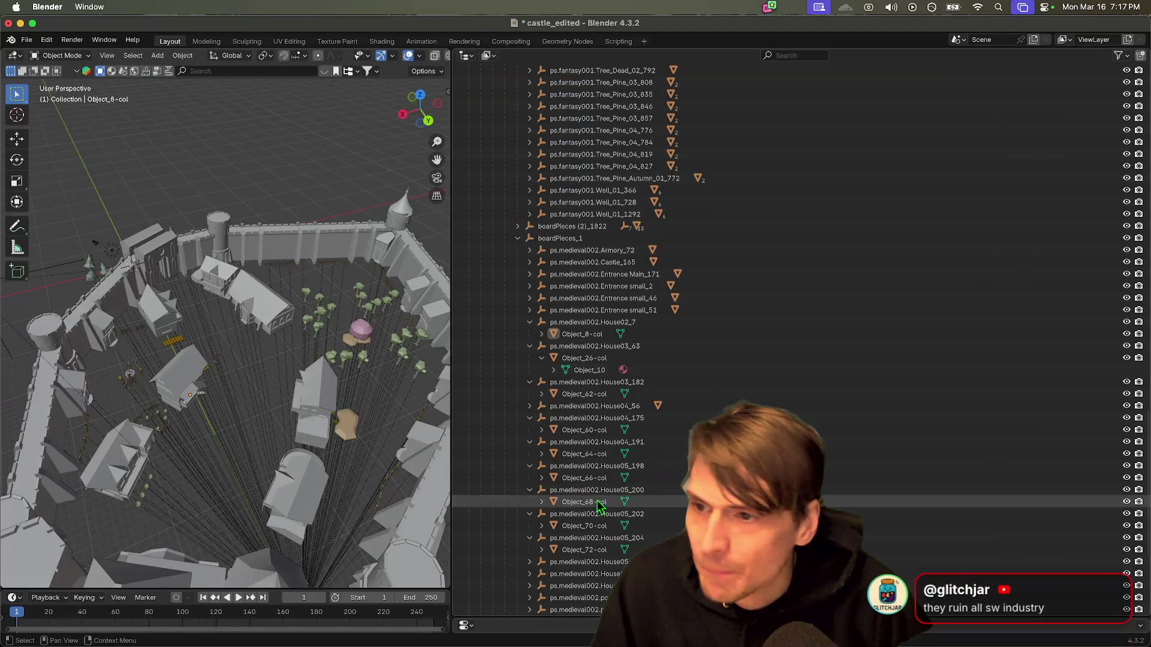
mouse_move(154, 628)
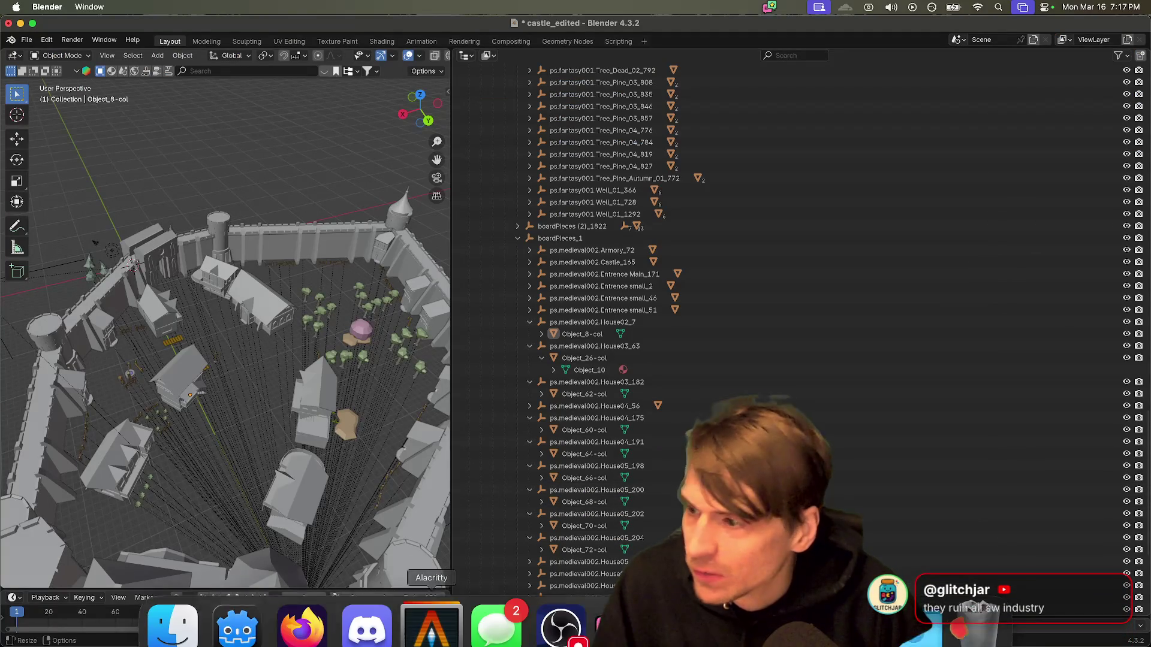
click(151, 617)
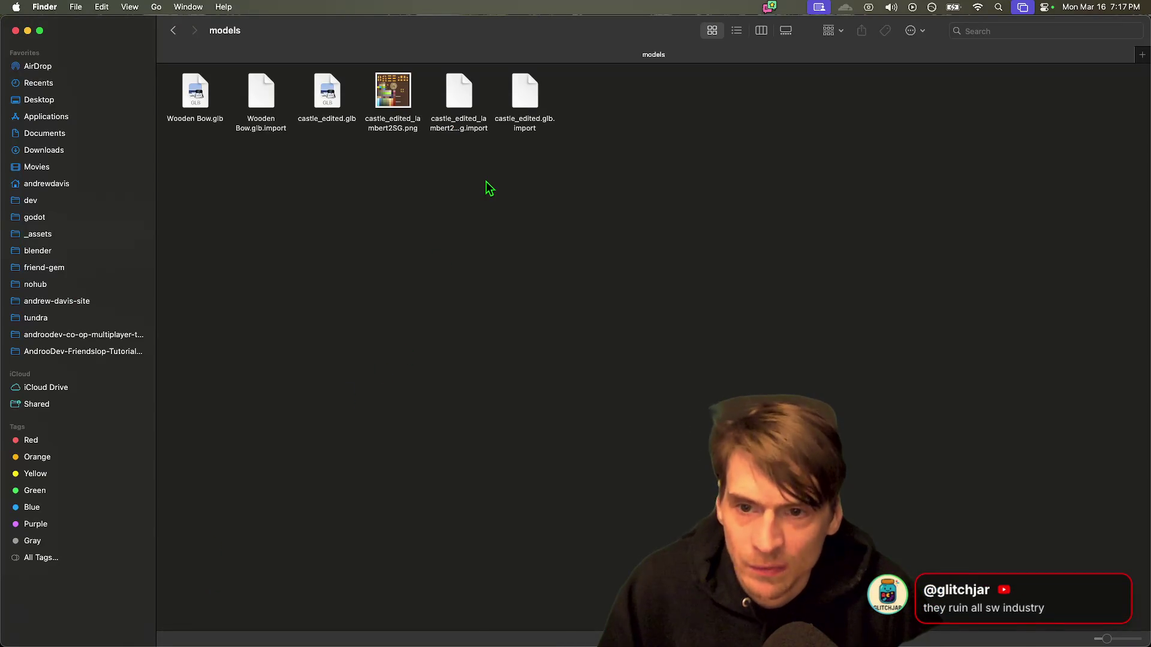
Step: Check the new castle_edited.glb in the castle_town folder
key(super+w)
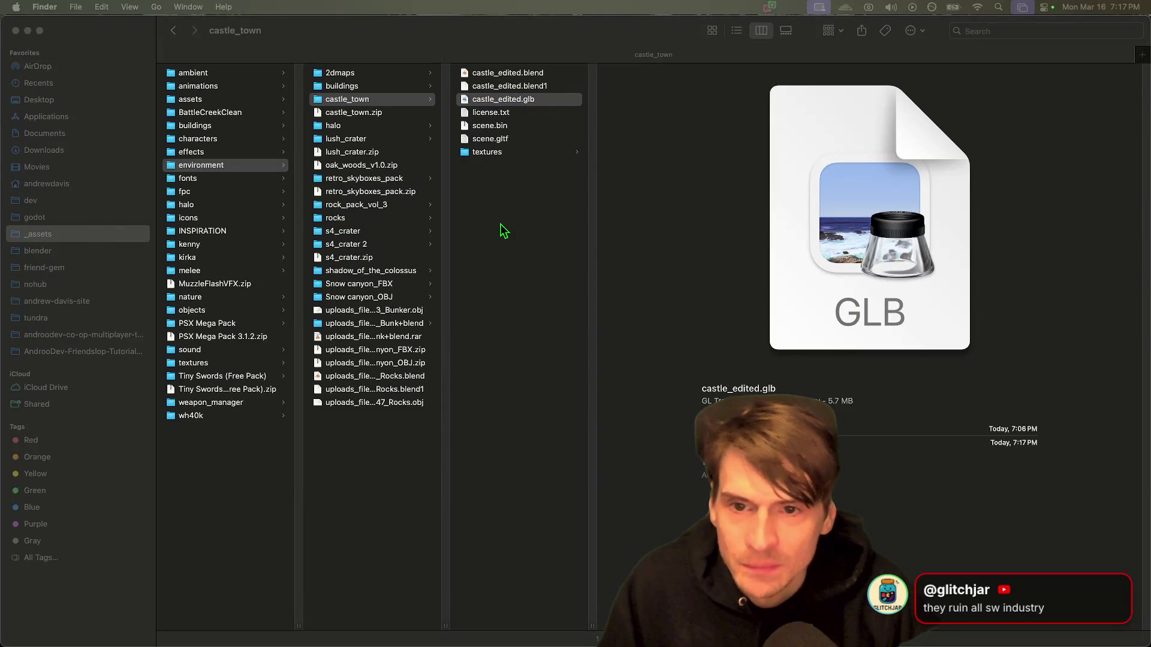
click(527, 85)
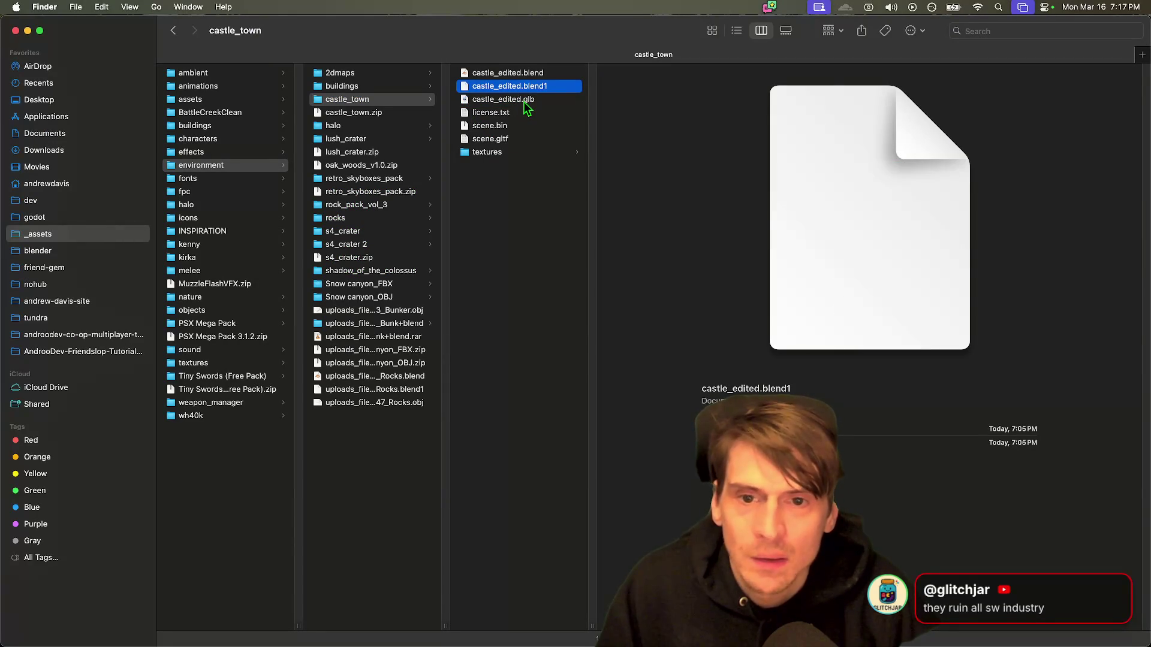
double_click(523, 100)
key(Return)
key(Up)
key(Up)
key(Down)
key(Down)
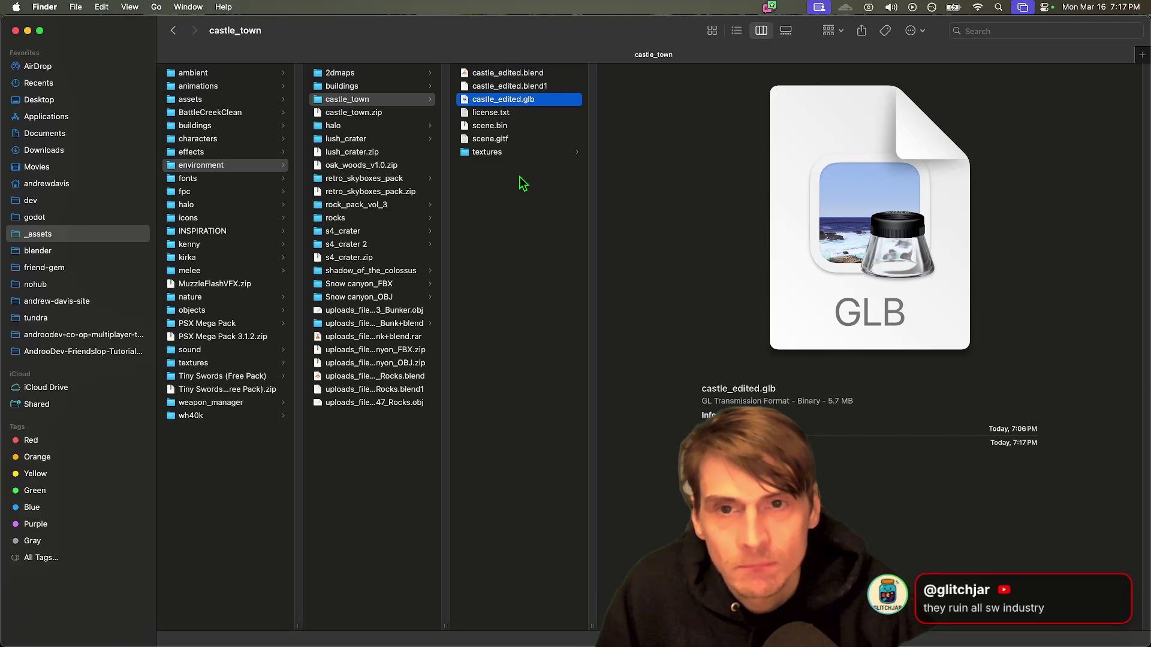
Step: Delete the four old castle_edited files from the models folder
key(super+grave)
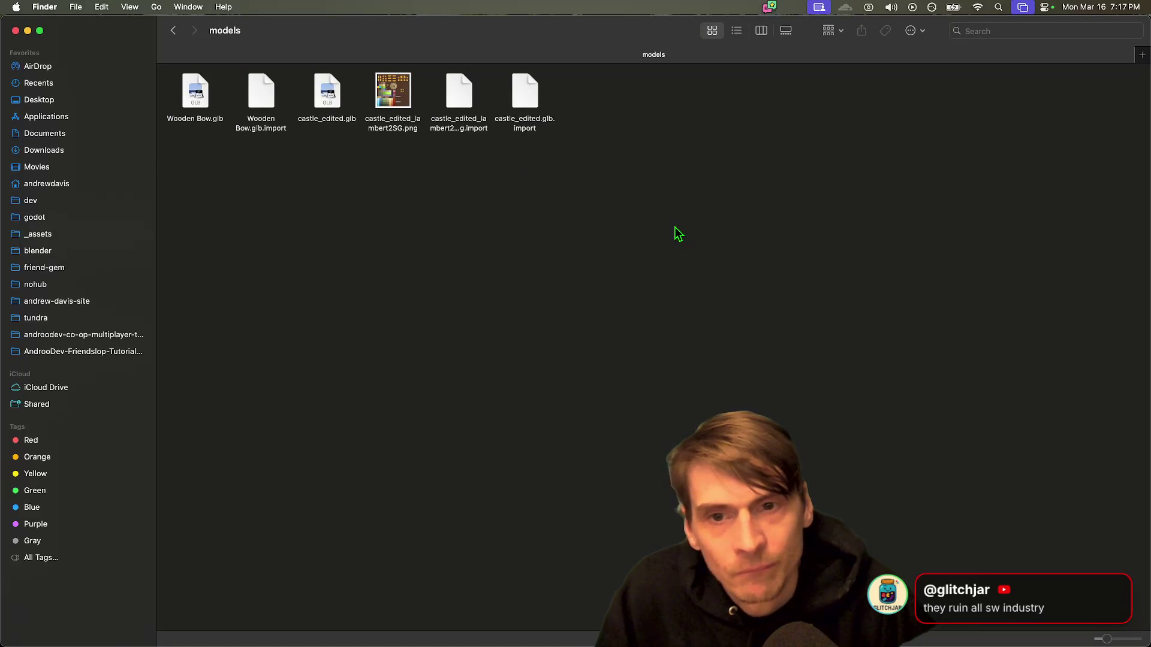
mouse_move(551, 227)
mouse_down()
mouse_move(351, 149)
mouse_move(334, 107)
mouse_up()
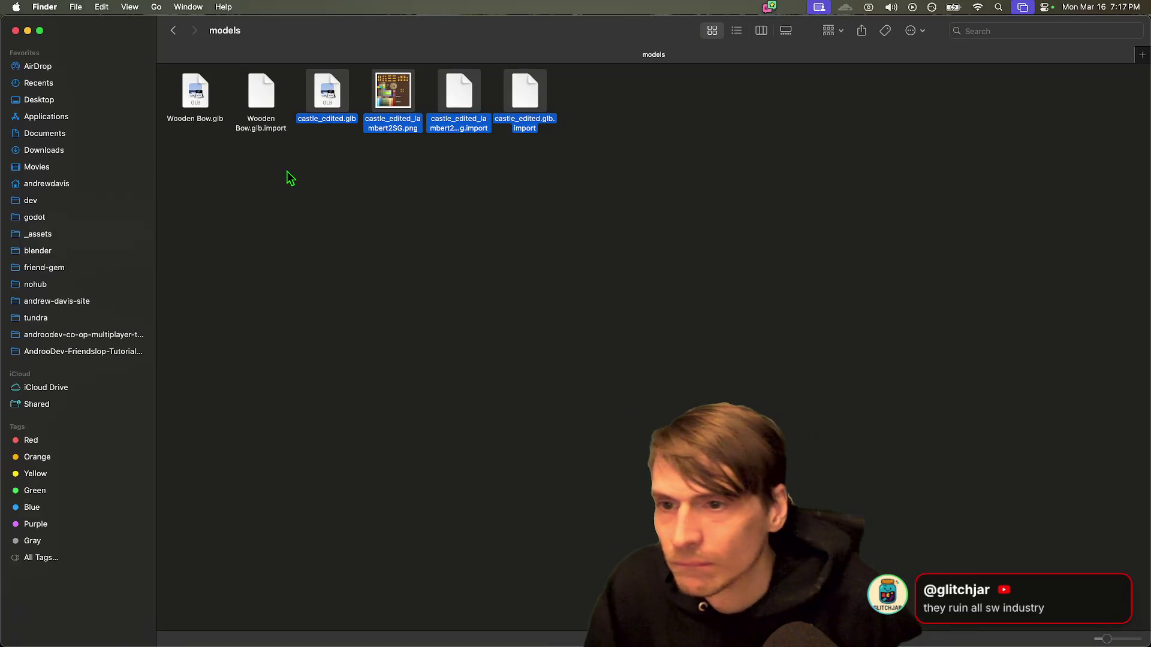
key(super+BackSpace)
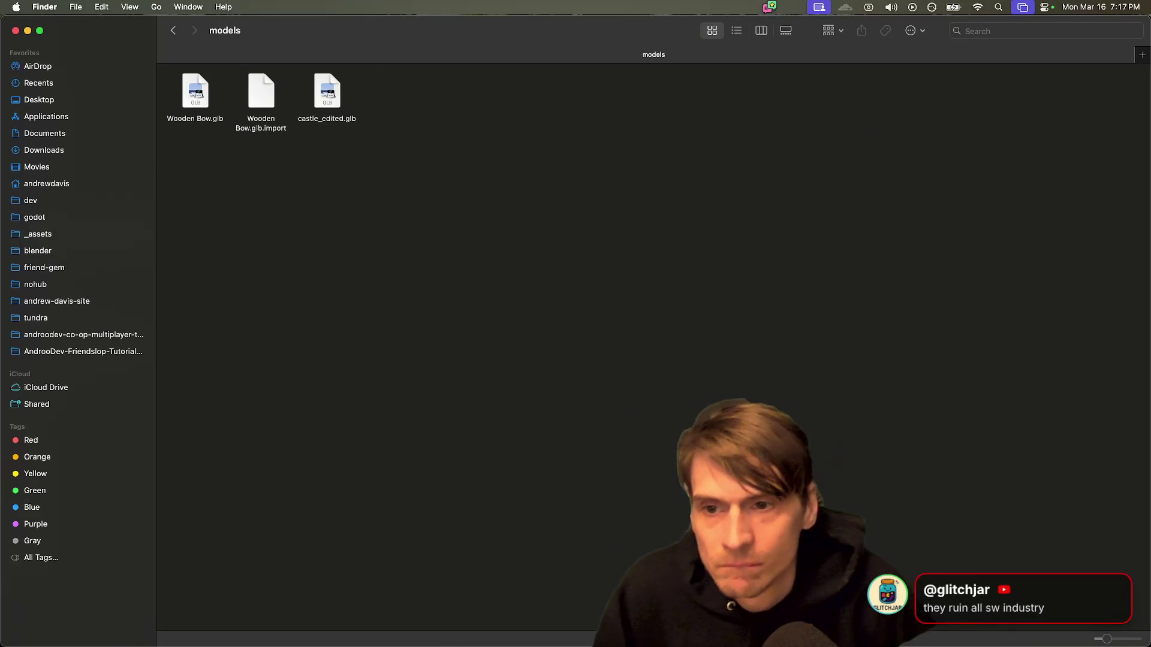
mouse_move(502, 625)
key(super+Tab)
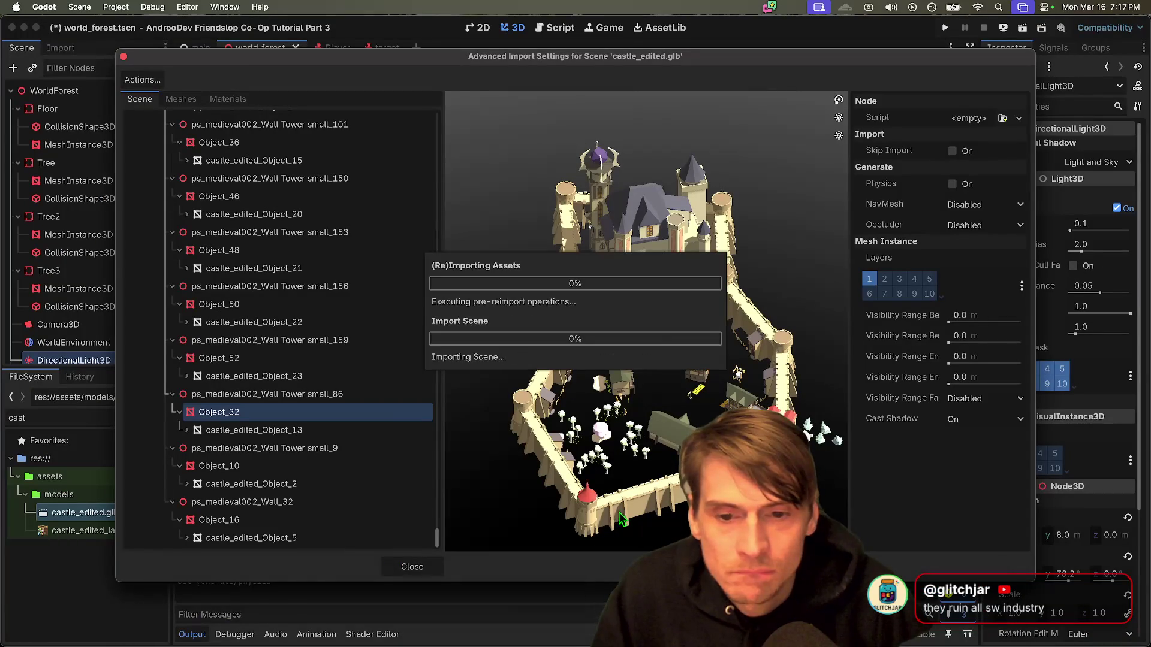
Step: Inspect castle_edited.glb's import tree, previewing the Object_13 tower mesh and Wall Tower small_9 node
click(412, 567)
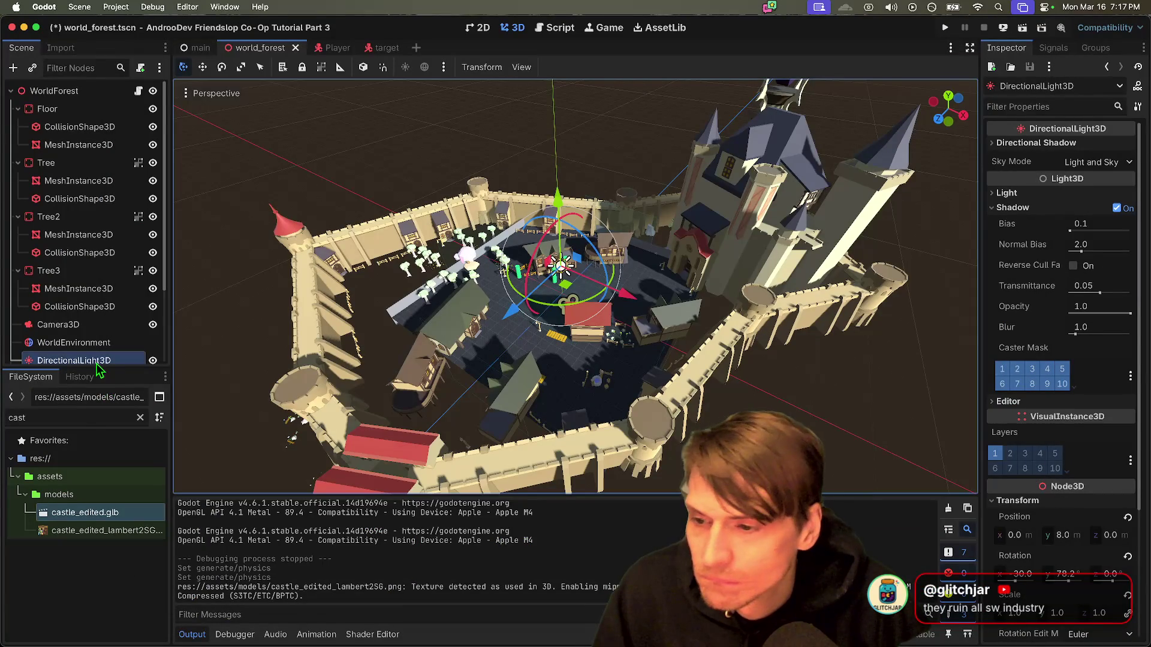
double_click(91, 515)
drag(716, 359, 715, 408)
scroll(689, 402, up, 5)
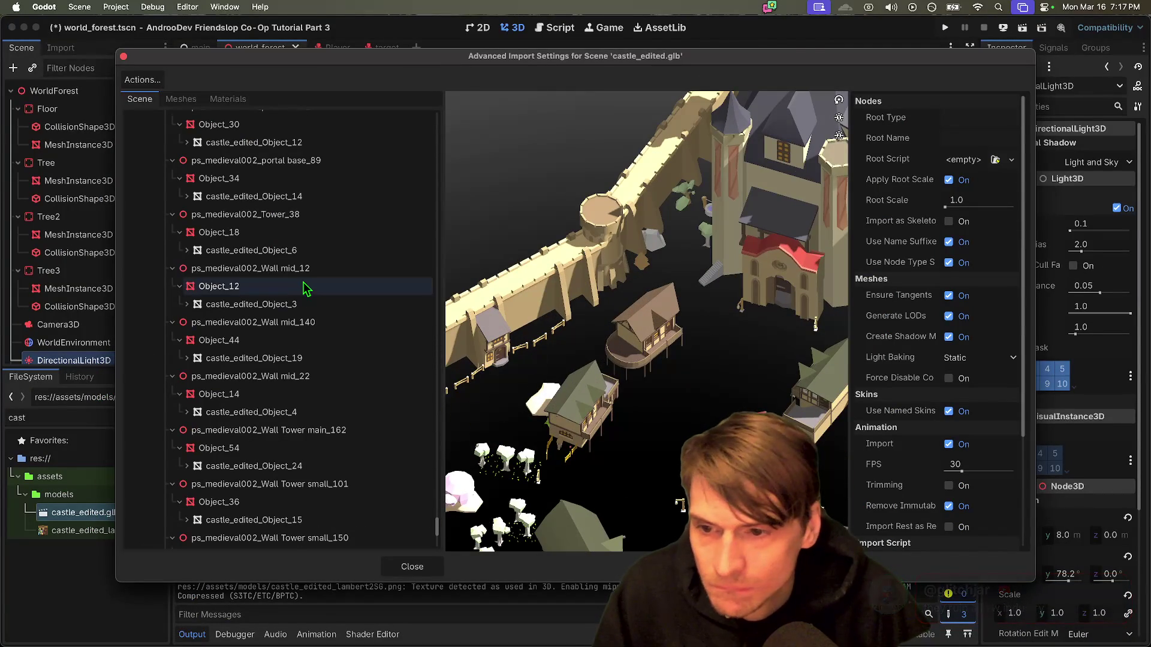
scroll(240, 180, down, 4)
scroll(224, 128, down, 10)
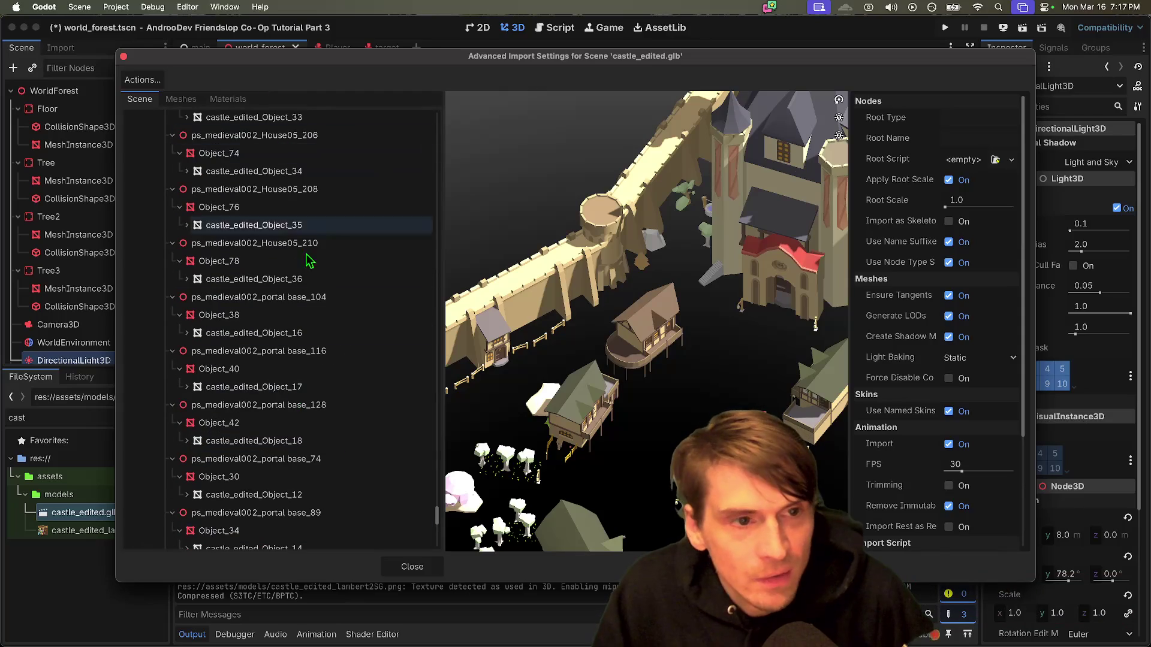
scroll(228, 311, down, 5)
click(258, 430)
click(264, 448)
Step: Run the project in debug instances and create a game session in the first window
key(Escape)
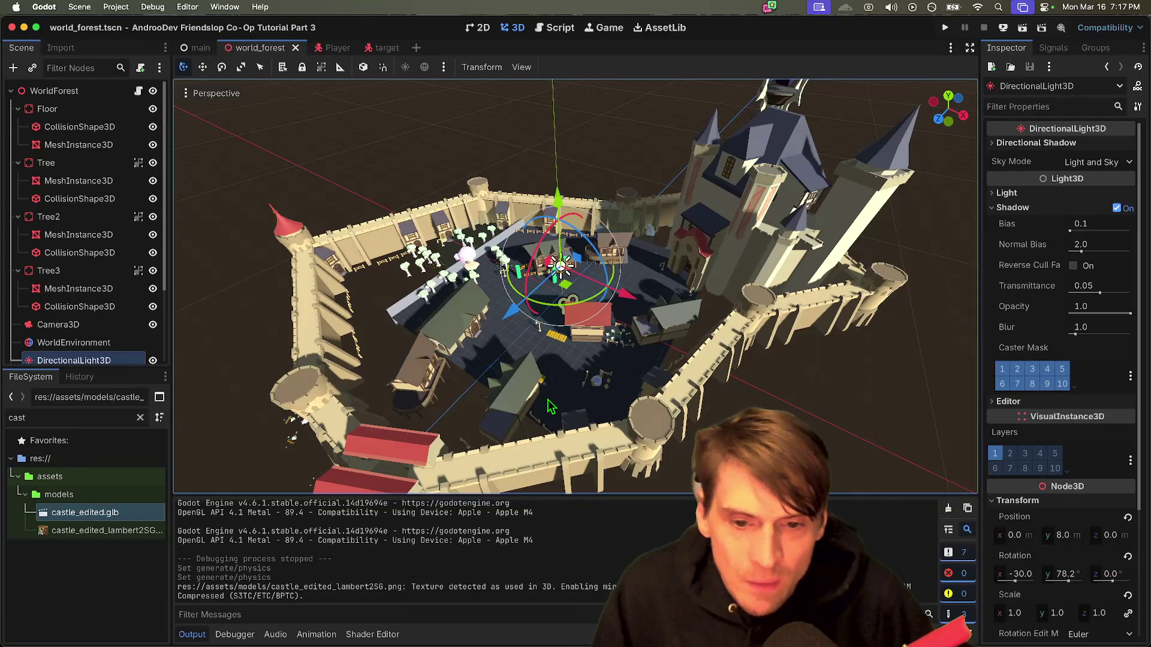
key(super+b)
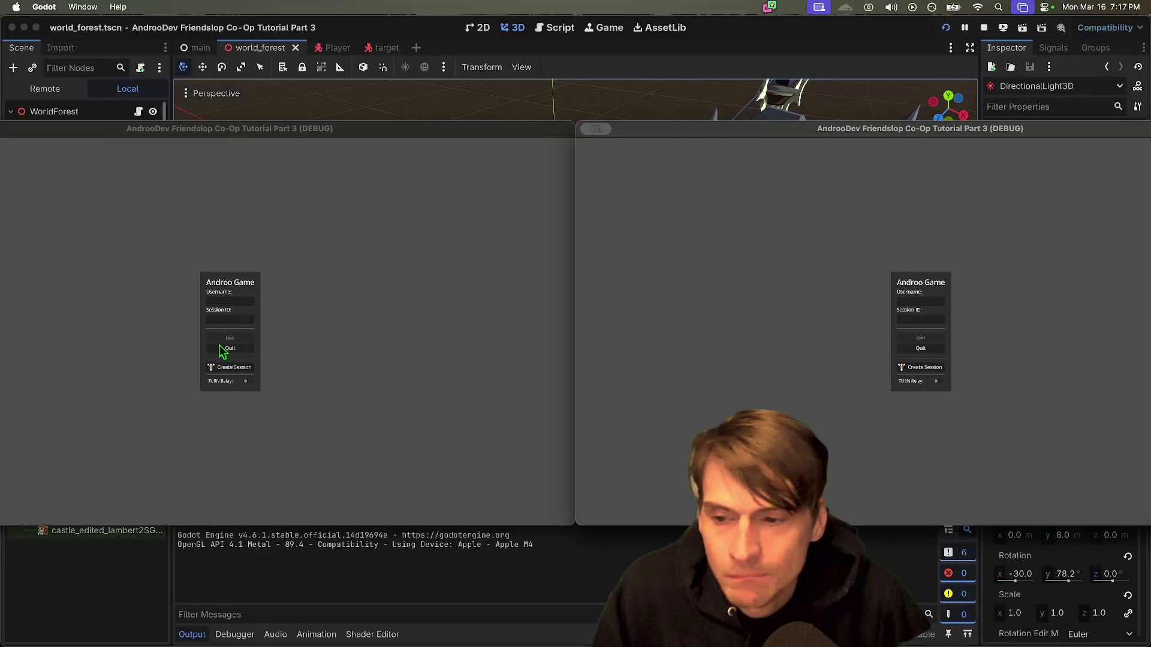
click(236, 369)
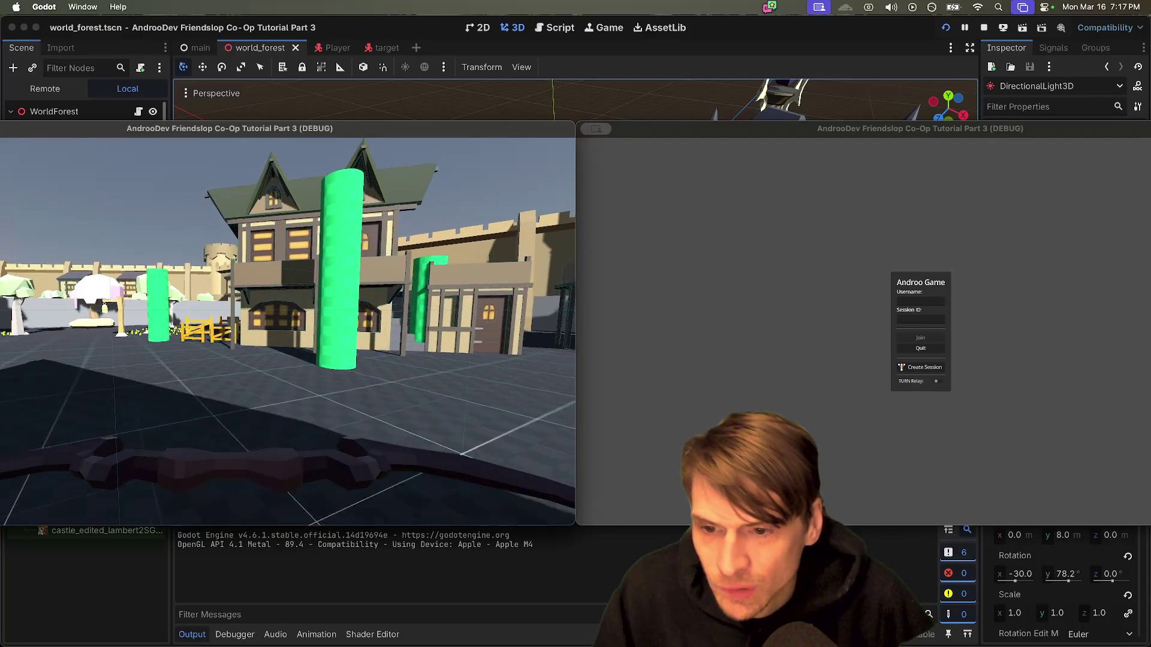
Step: Walk the first player around the courtyard, along the building wall and up to the timber houses
key(w)
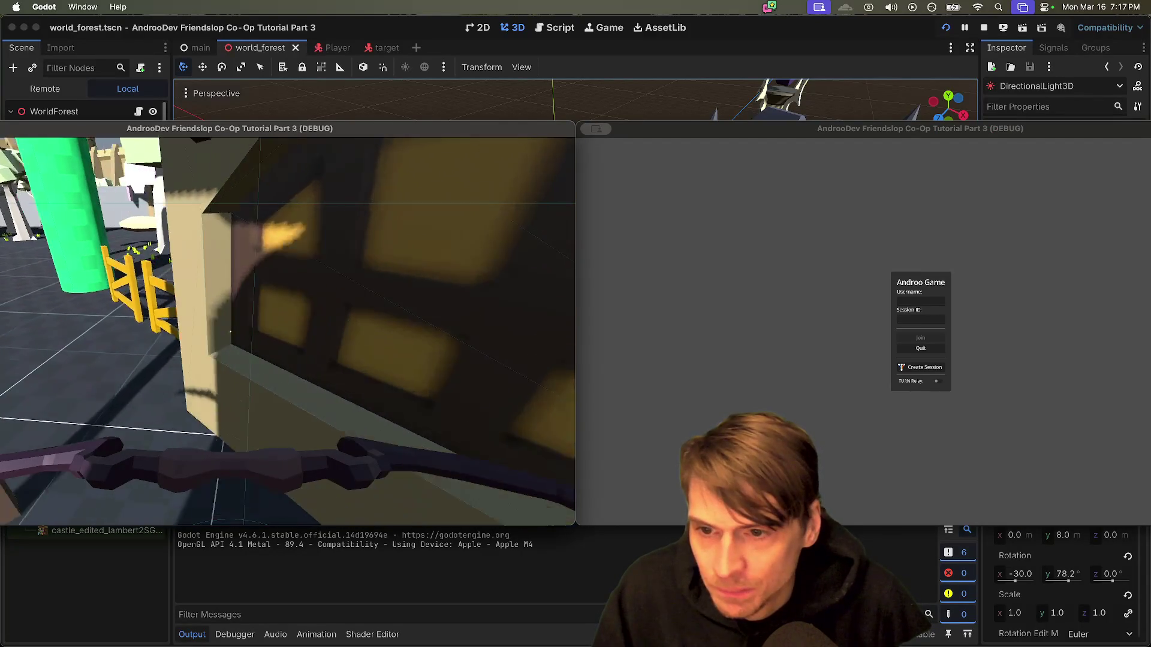
key(s)
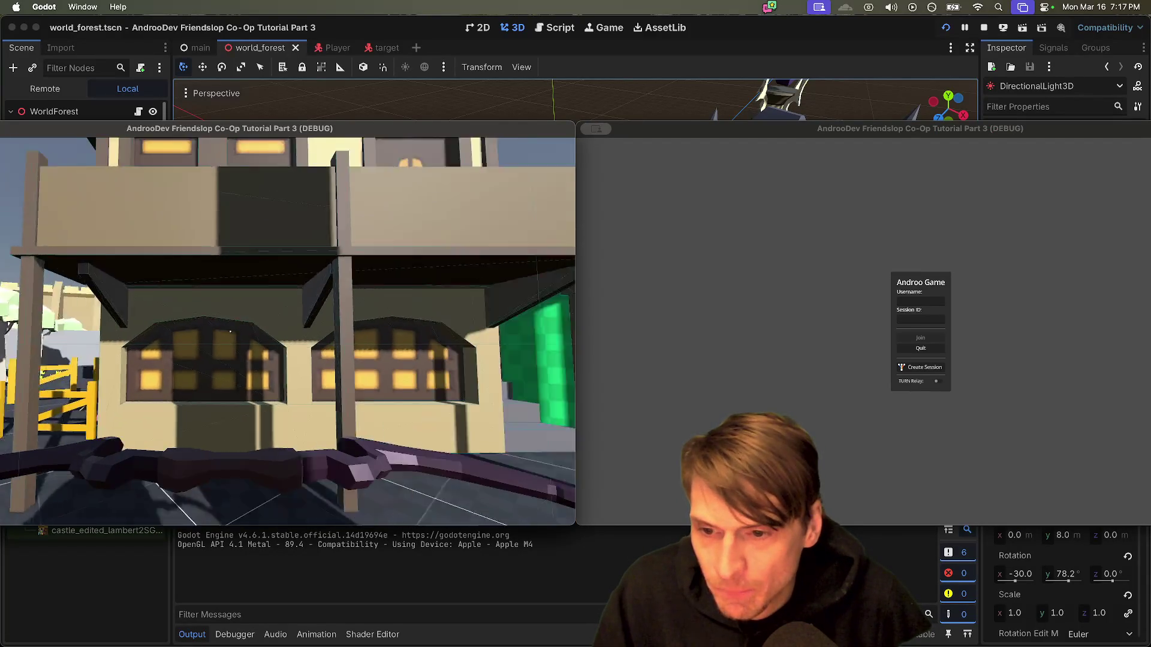
key(a)
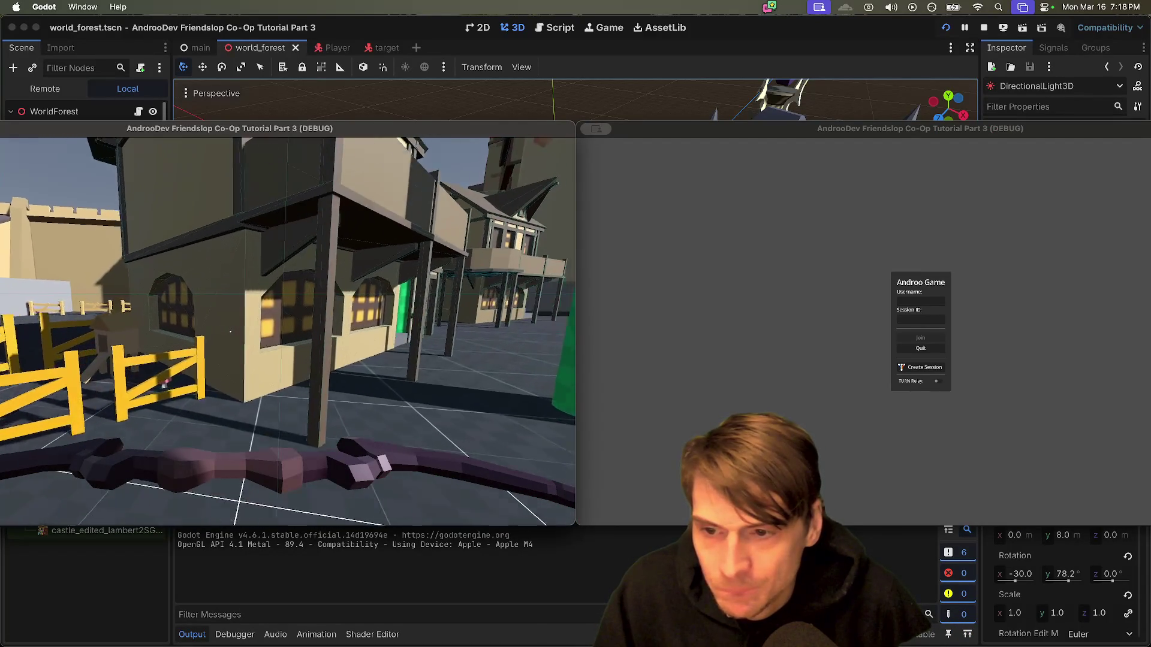
key(s)
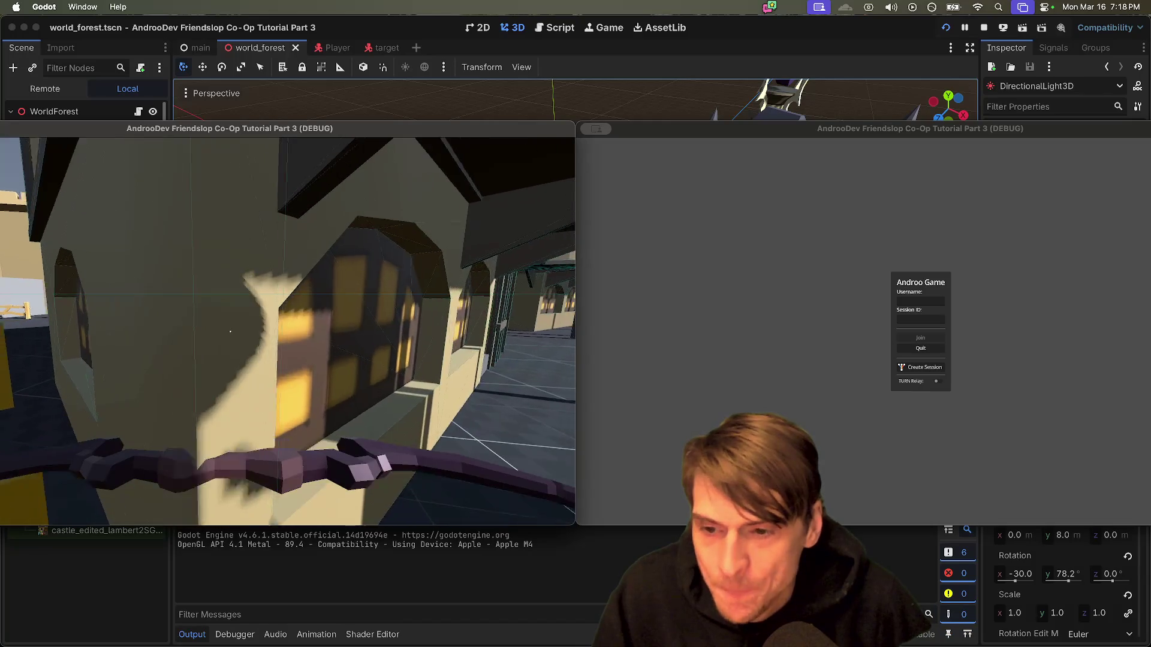
key(w)
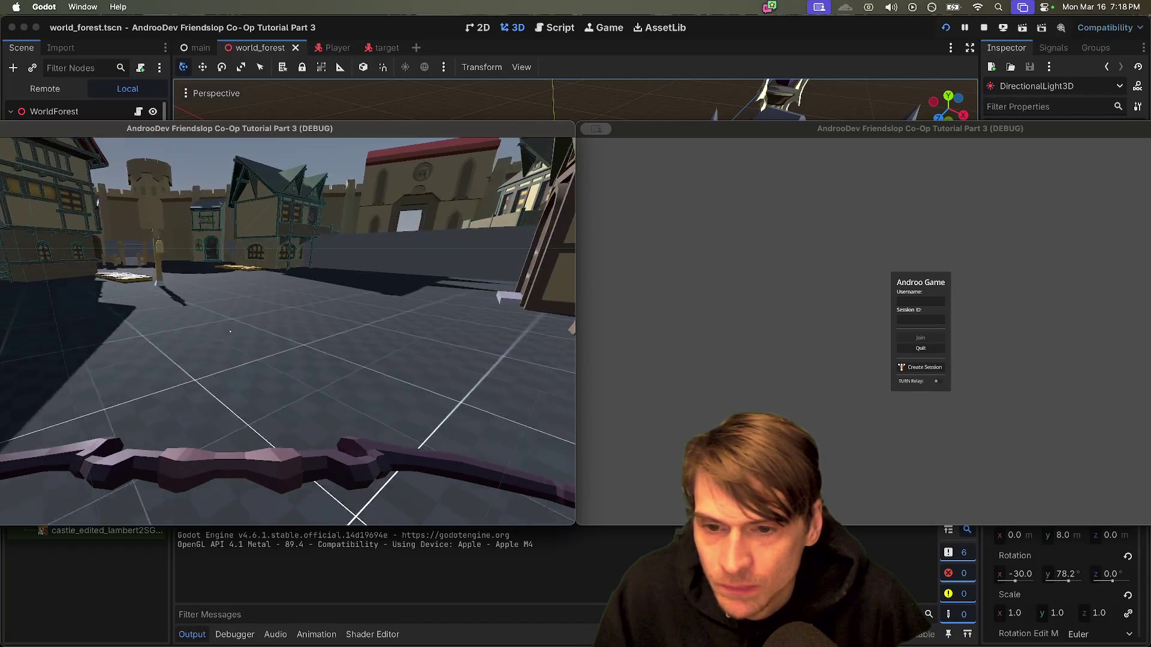
key(w)
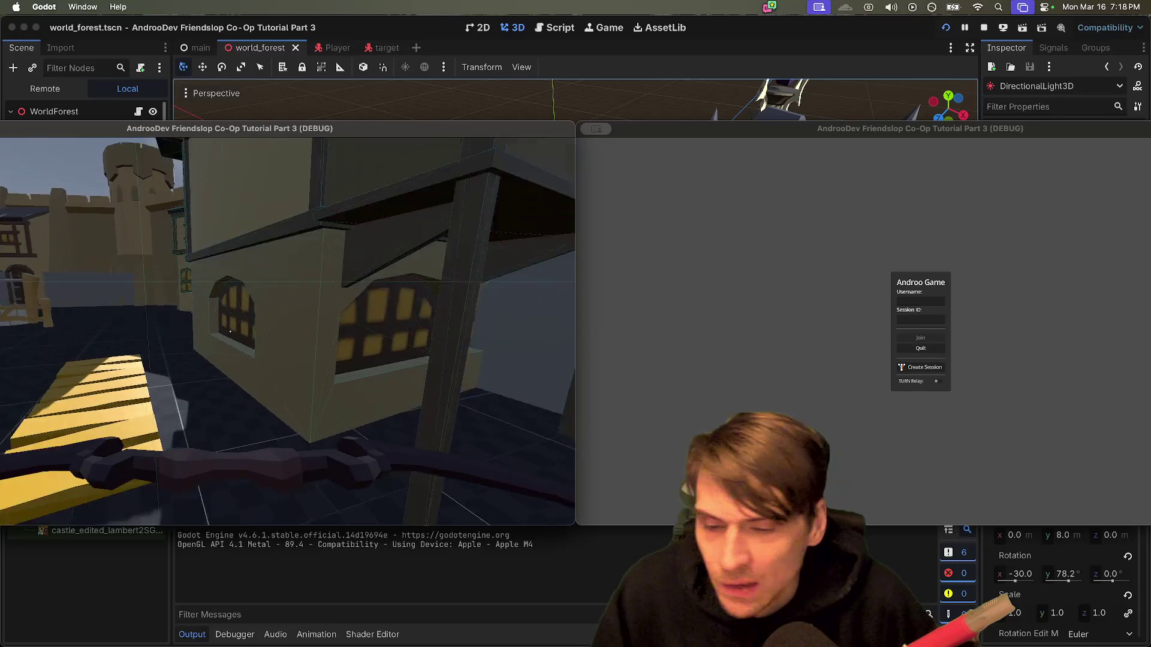
key(s)
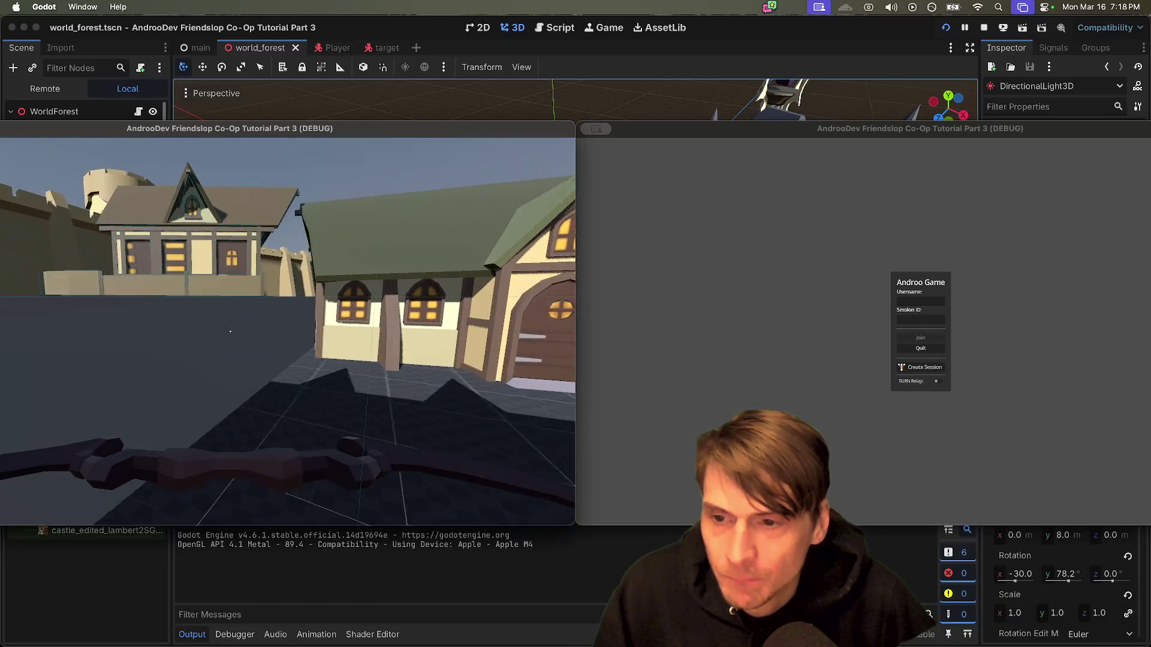
key(w)
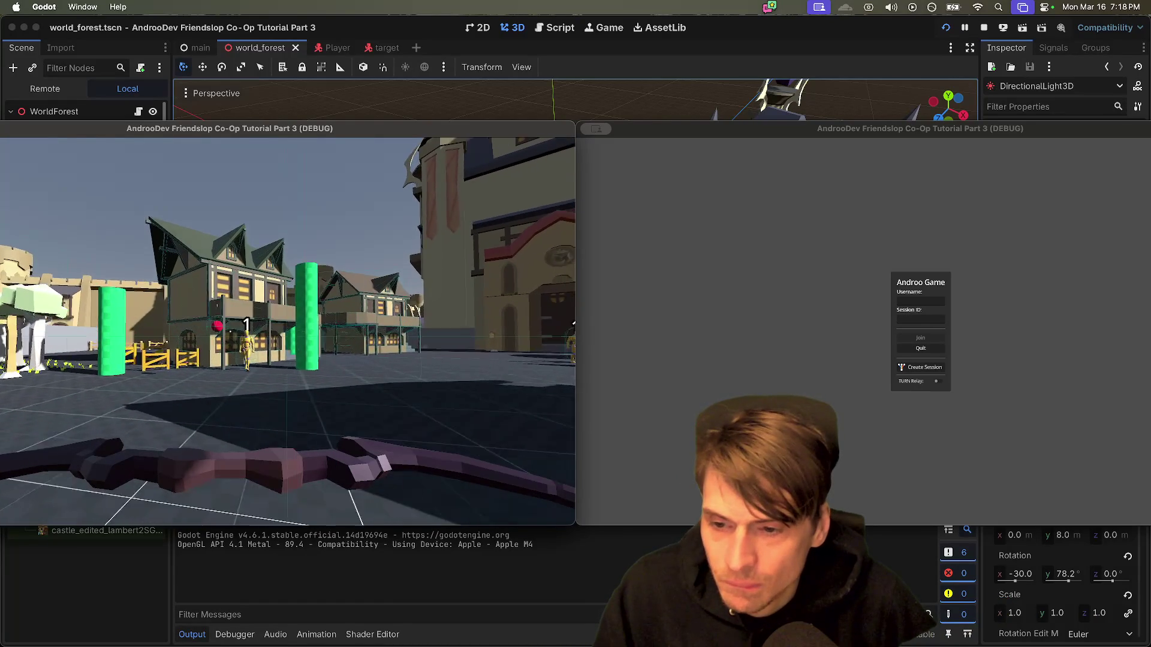
key(w)
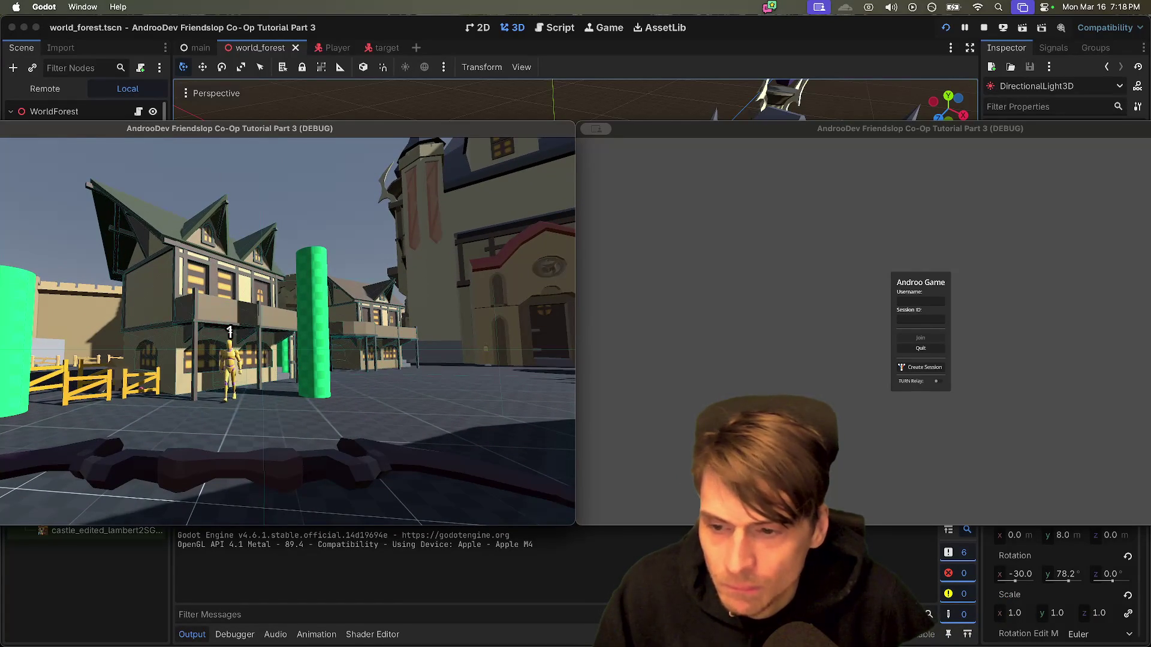
key(w)
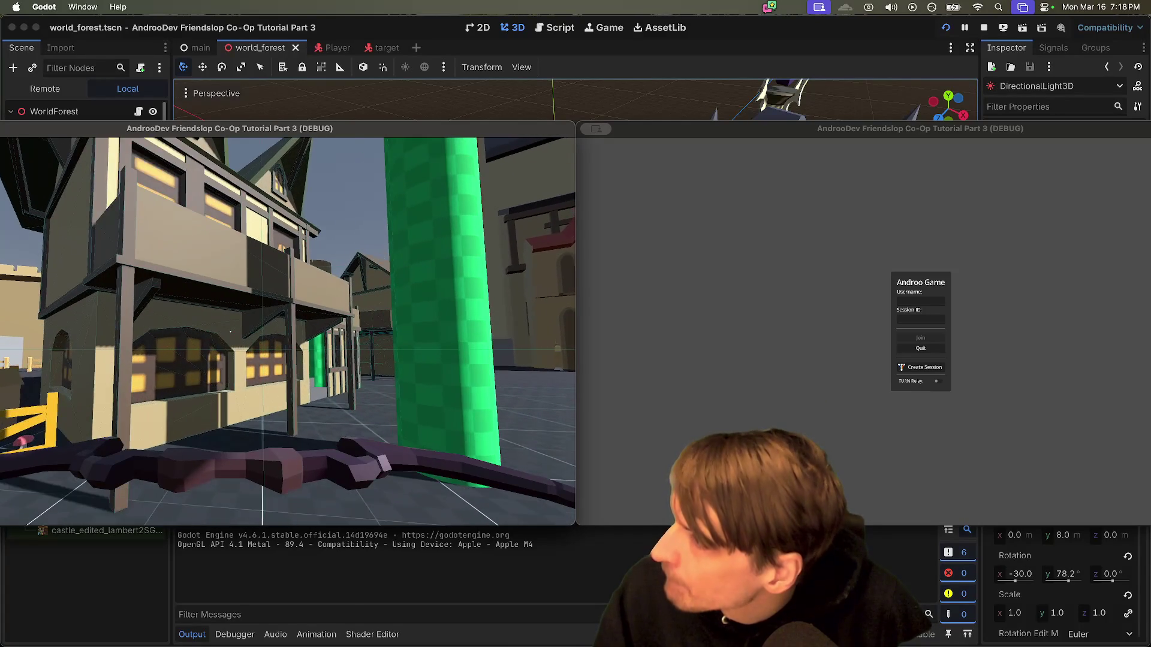
Step: Enter the game with the second player and cast a fireball toward the castle
mouse_move(1005, 343)
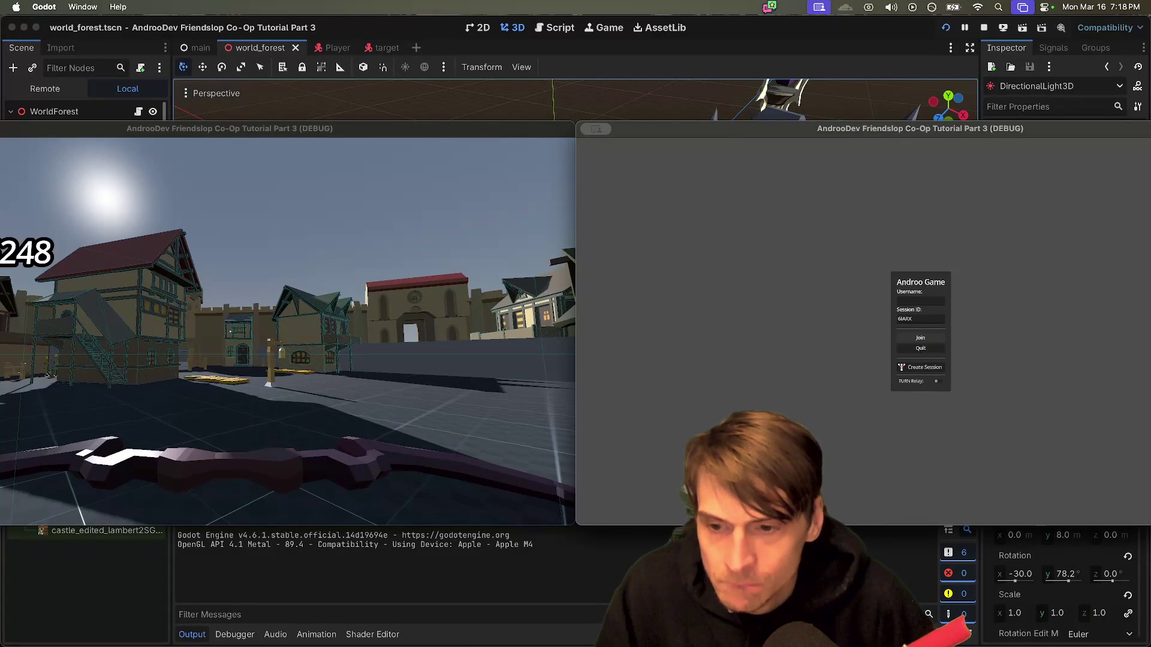
key(Tab)
key(w)
mouse_move(921, 332)
mouse_move(863, 331)
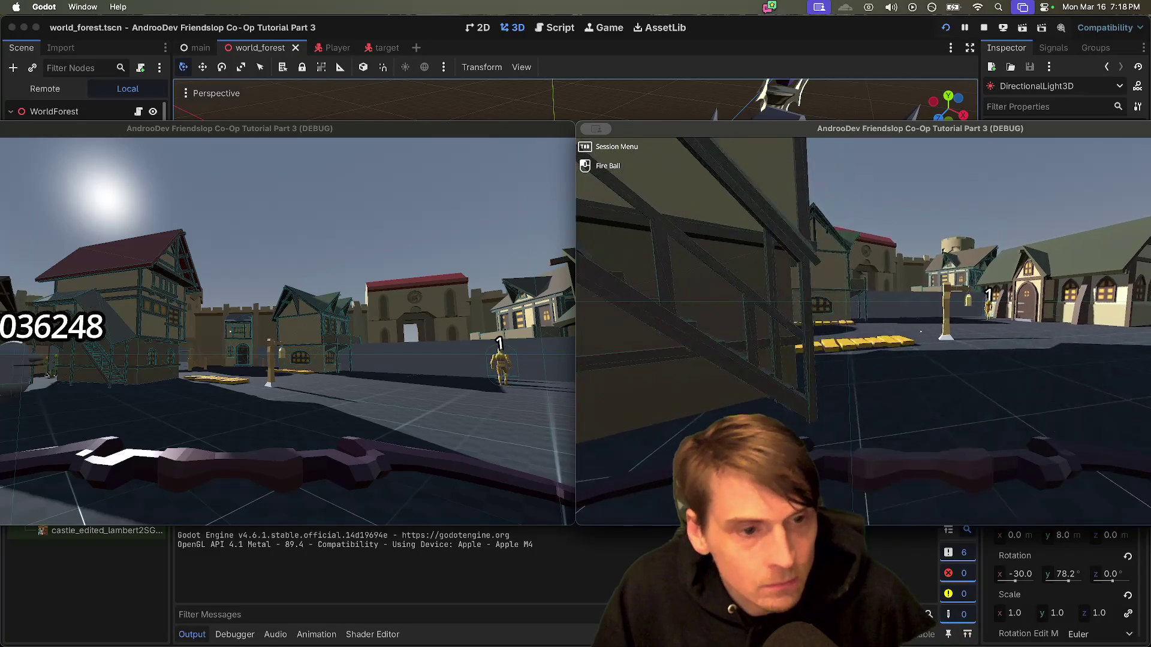
key(w)
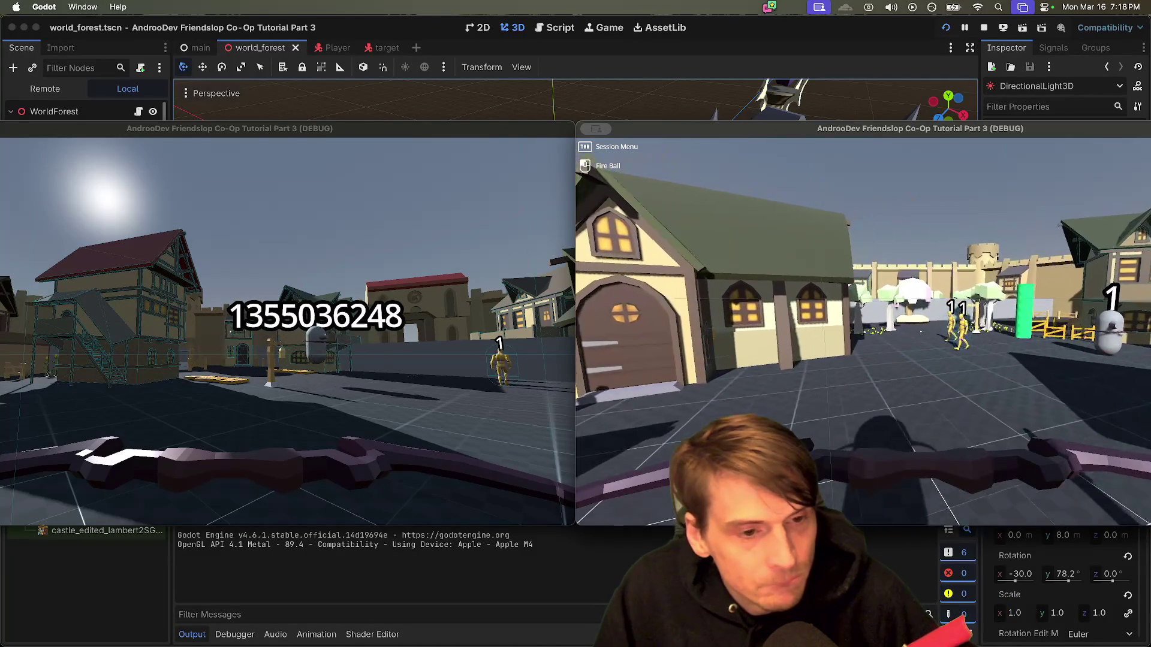
click(863, 332)
Step: Walk the second player to the castle door and across the square, then stop the game
key(w)
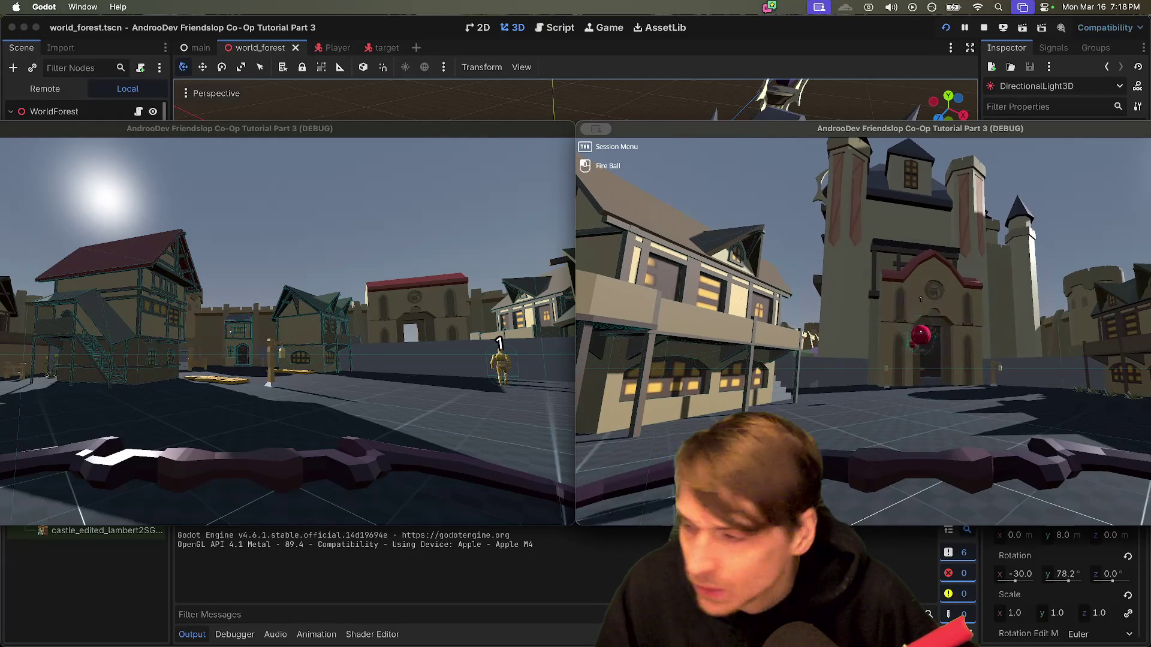
key(w)
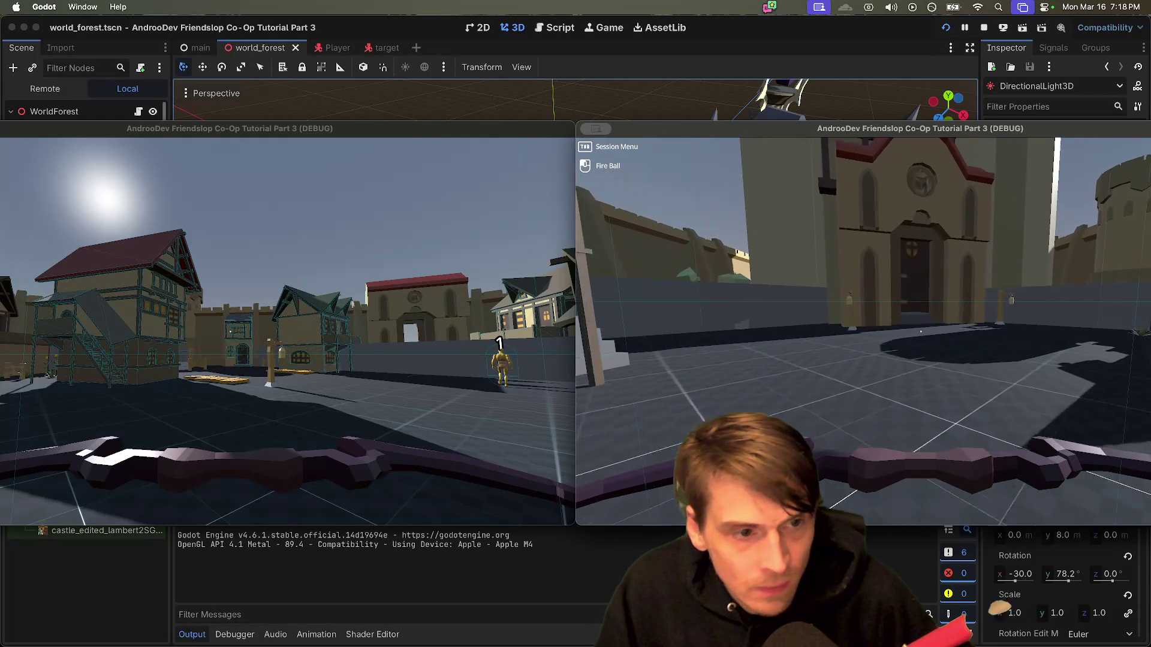
mouse_move(920, 331)
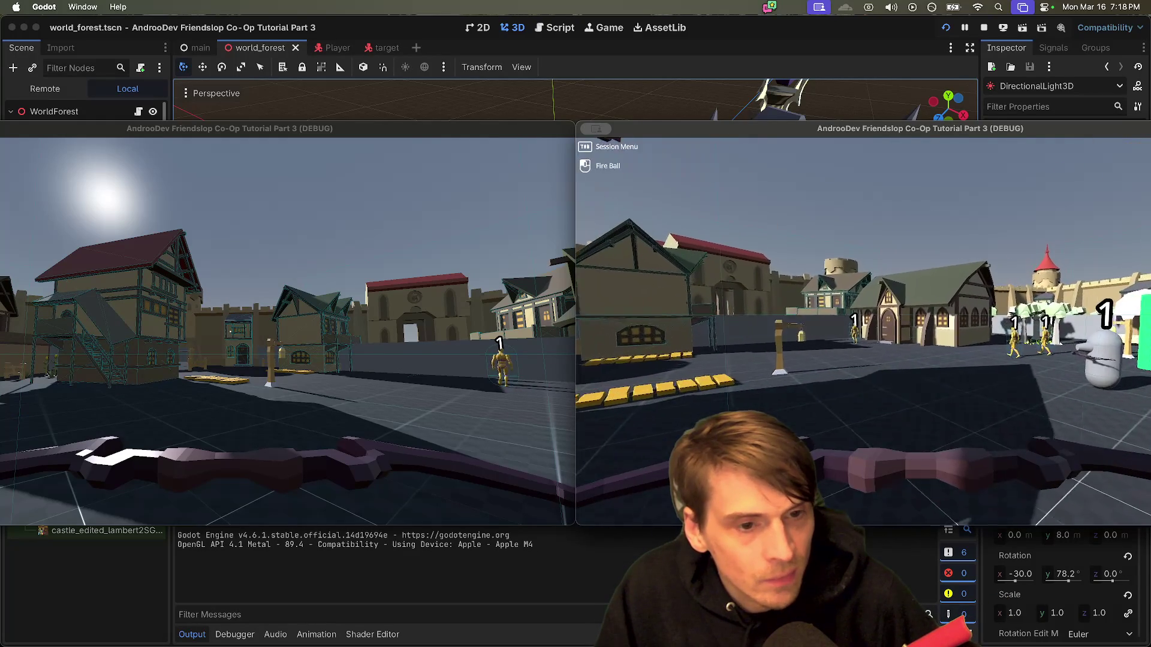
key(w)
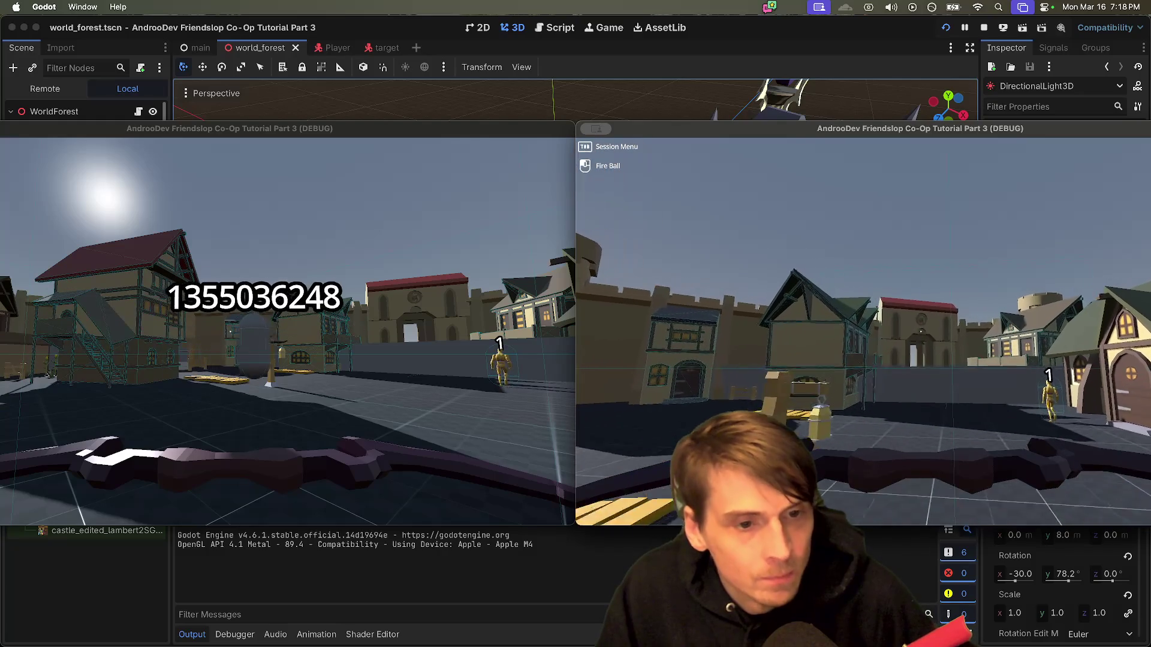
key(w)
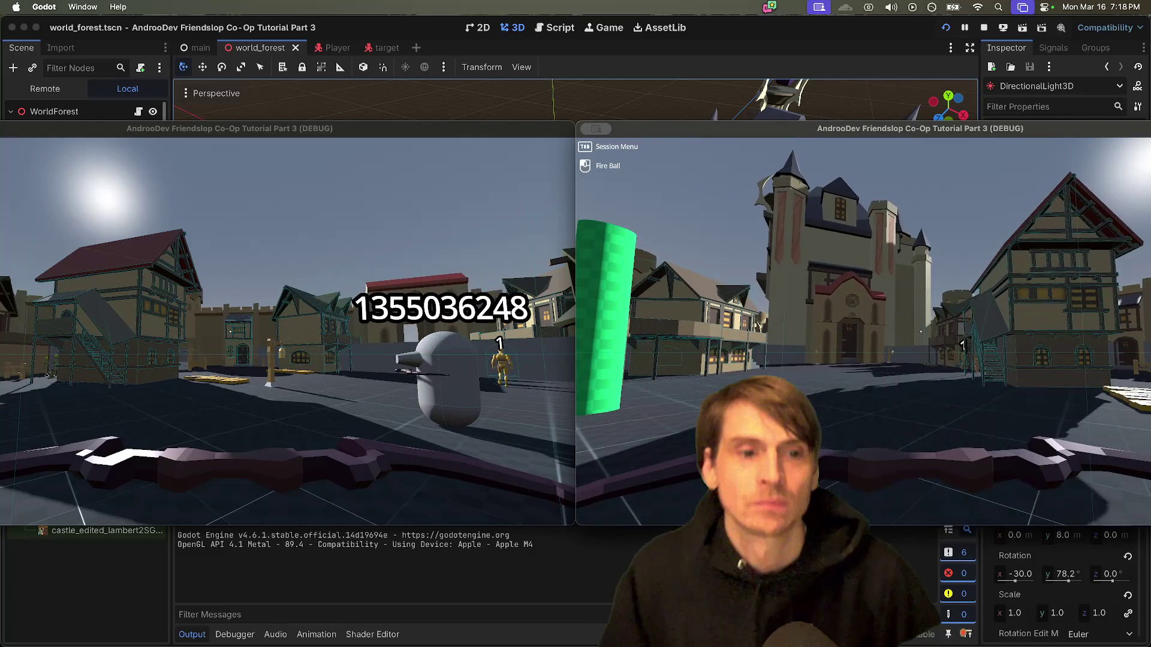
key(super+q)
key(super+q)
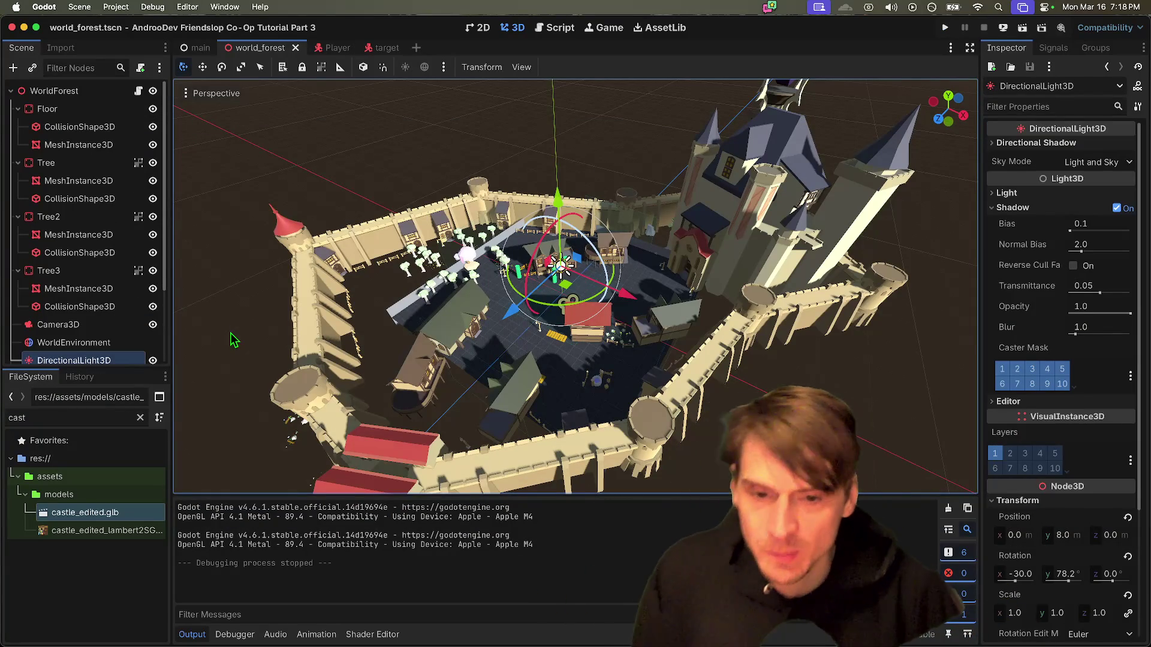
Step: Check the Godot docs in Firefox, then return to the editor's castle view
key(super+Tab)
key(Tab)
key(Tab)
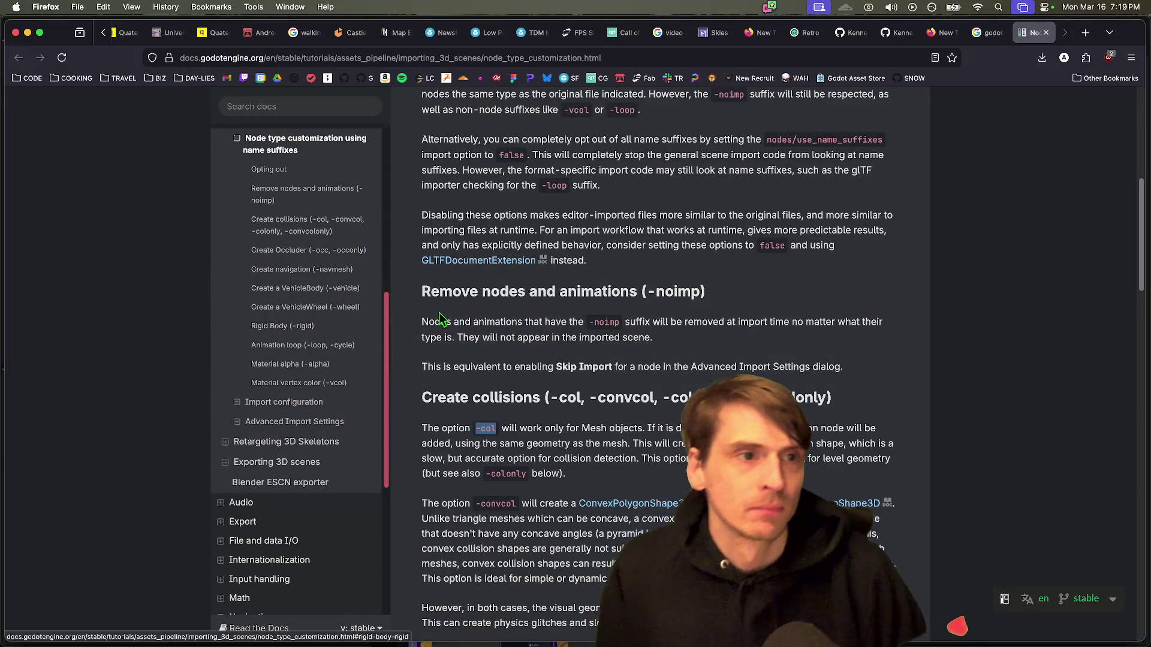
key(super+Tab)
scroll(471, 321, up, 10)
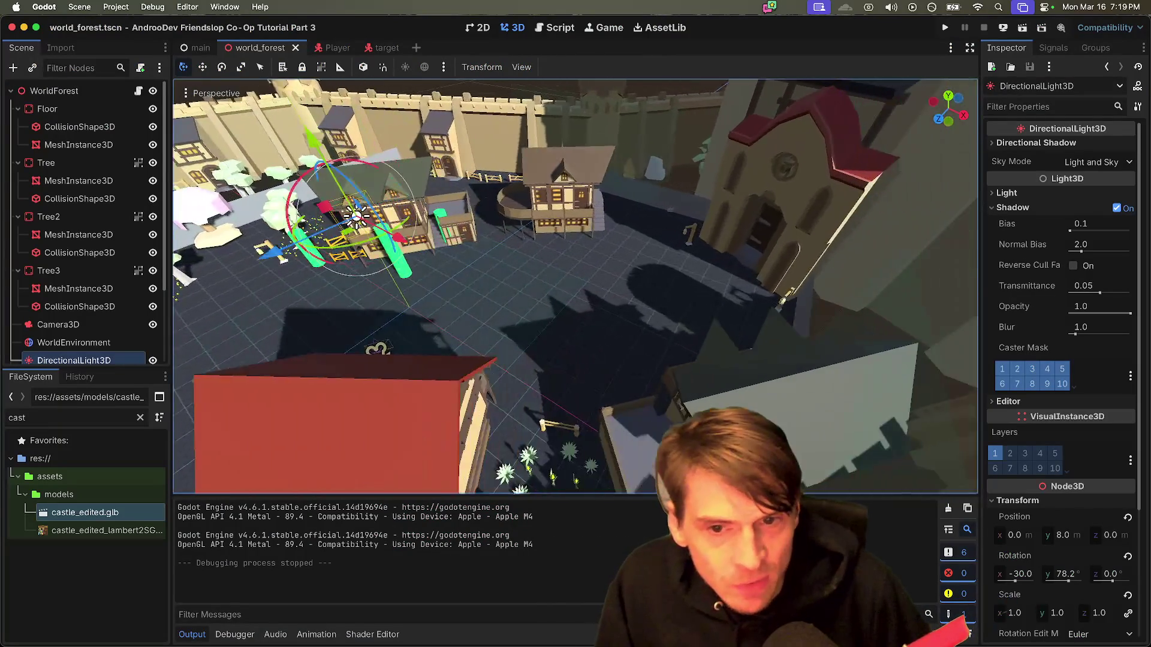
scroll(471, 320, down, 10)
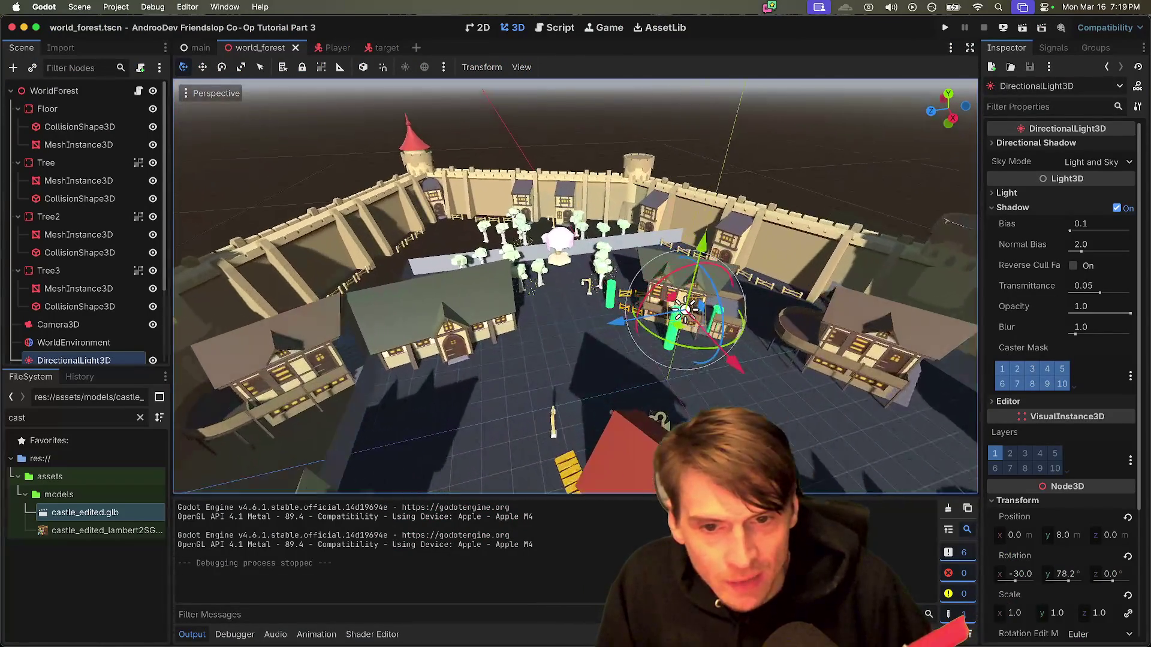
scroll(575, 288, up, 5)
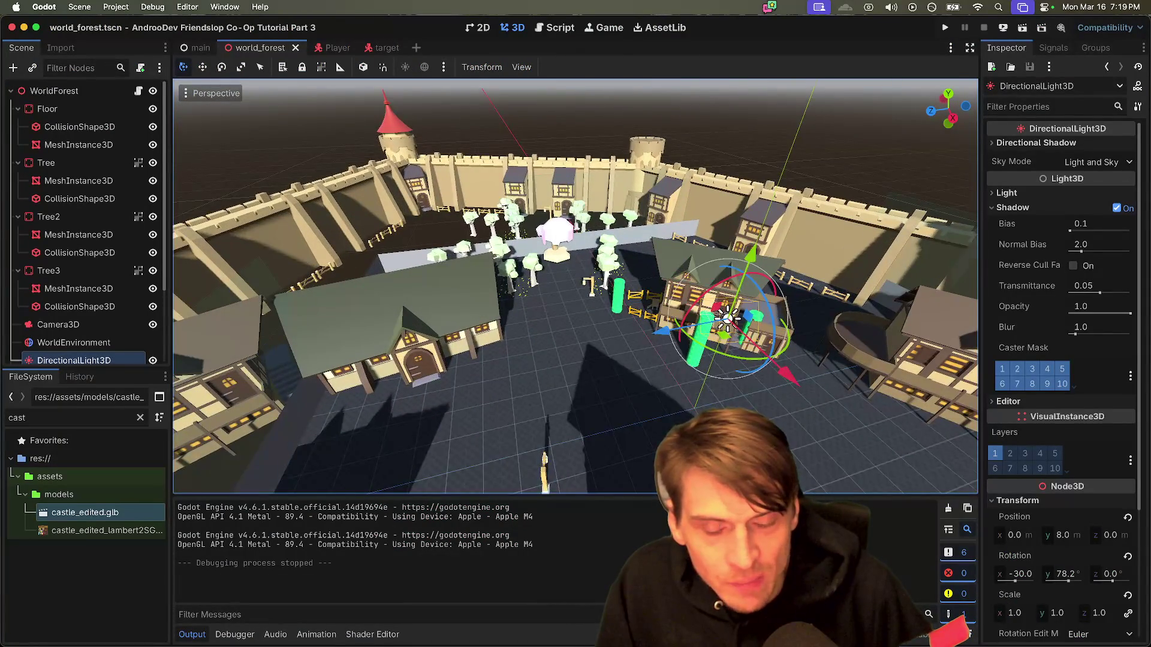
scroll(576, 288, left, 10)
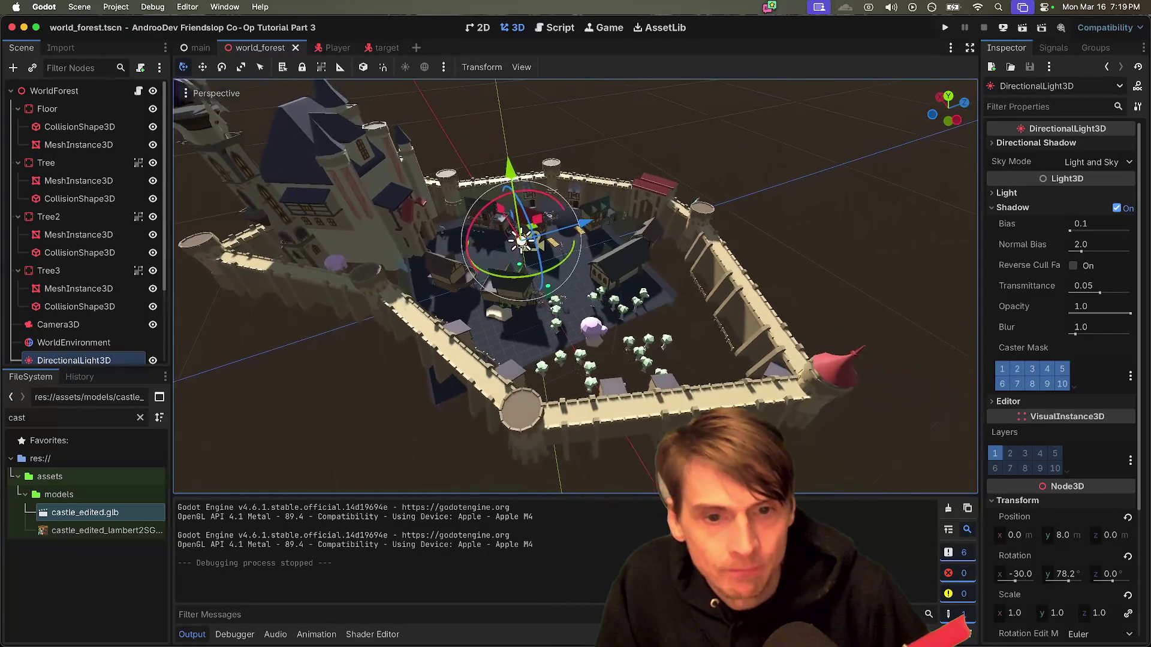
Step: Orbit the 3D viewport around the castle town's houses, walls and trees
scroll(575, 287, up, 2)
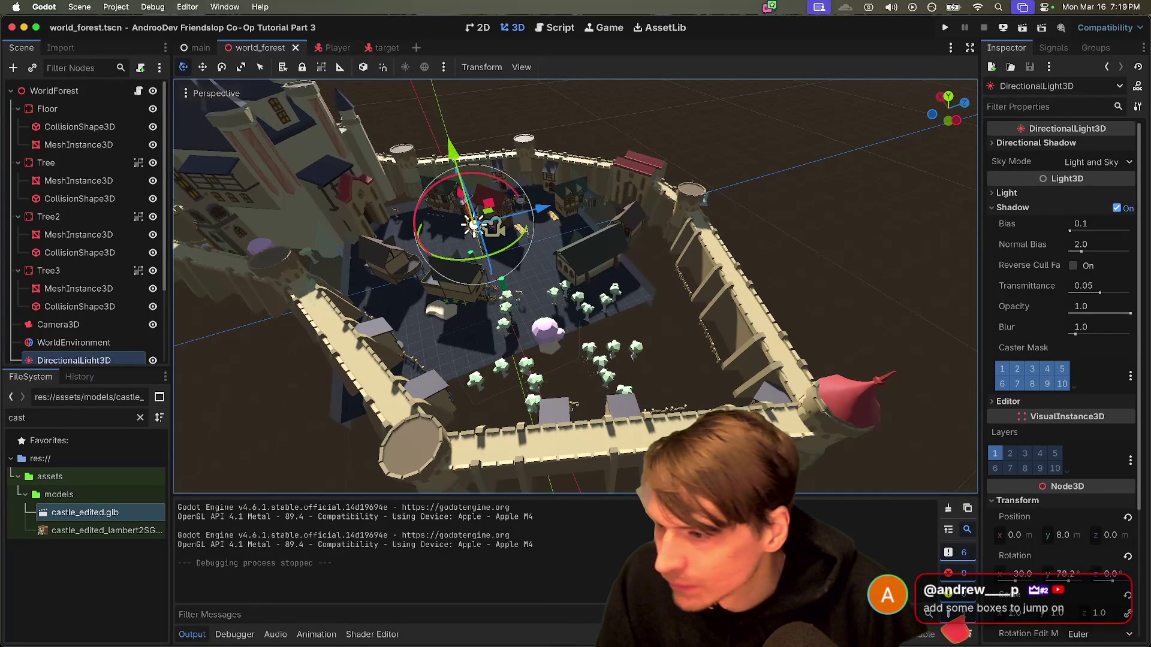
scroll(575, 288, up, 5)
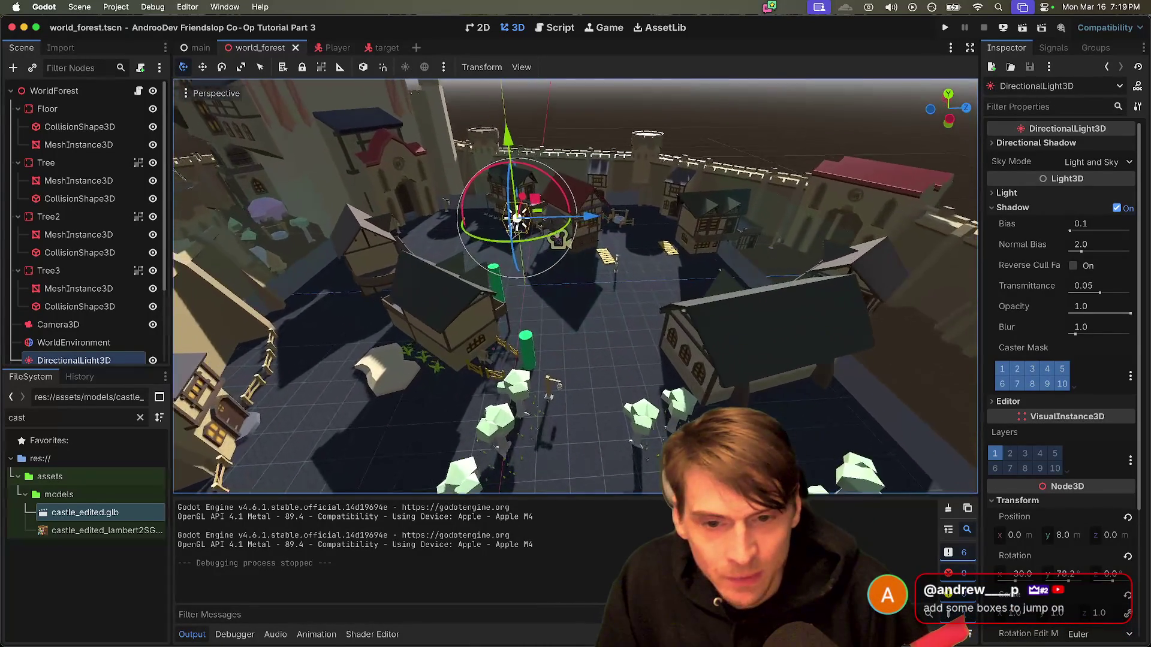
scroll(576, 287, up, 5)
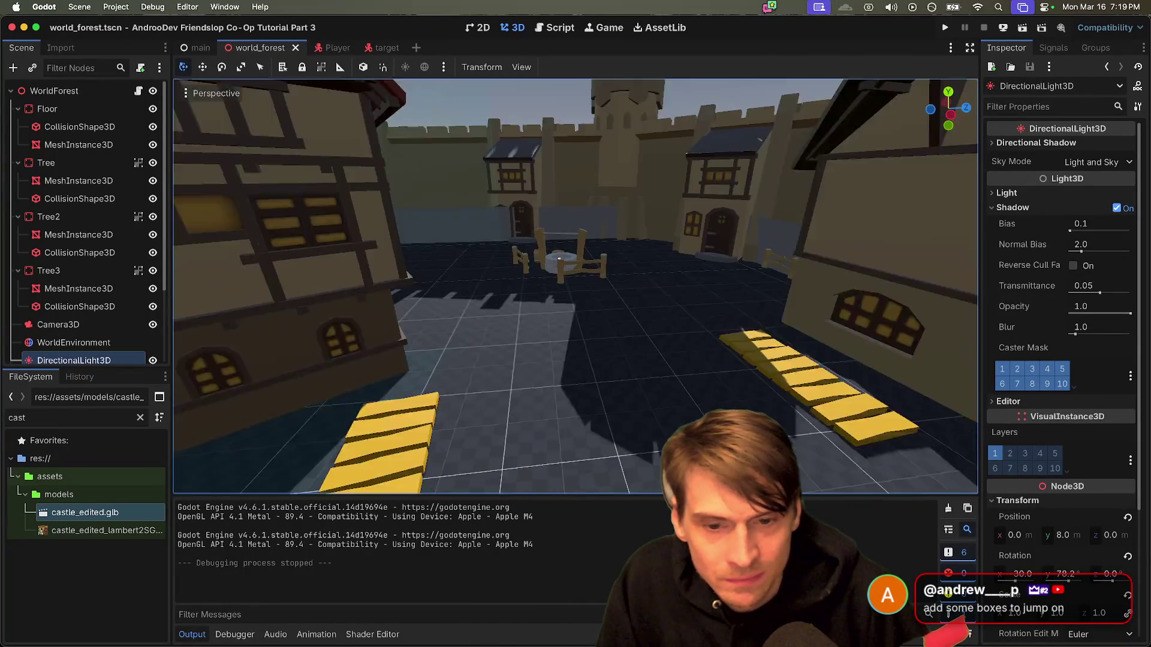
scroll(576, 288, down, 6)
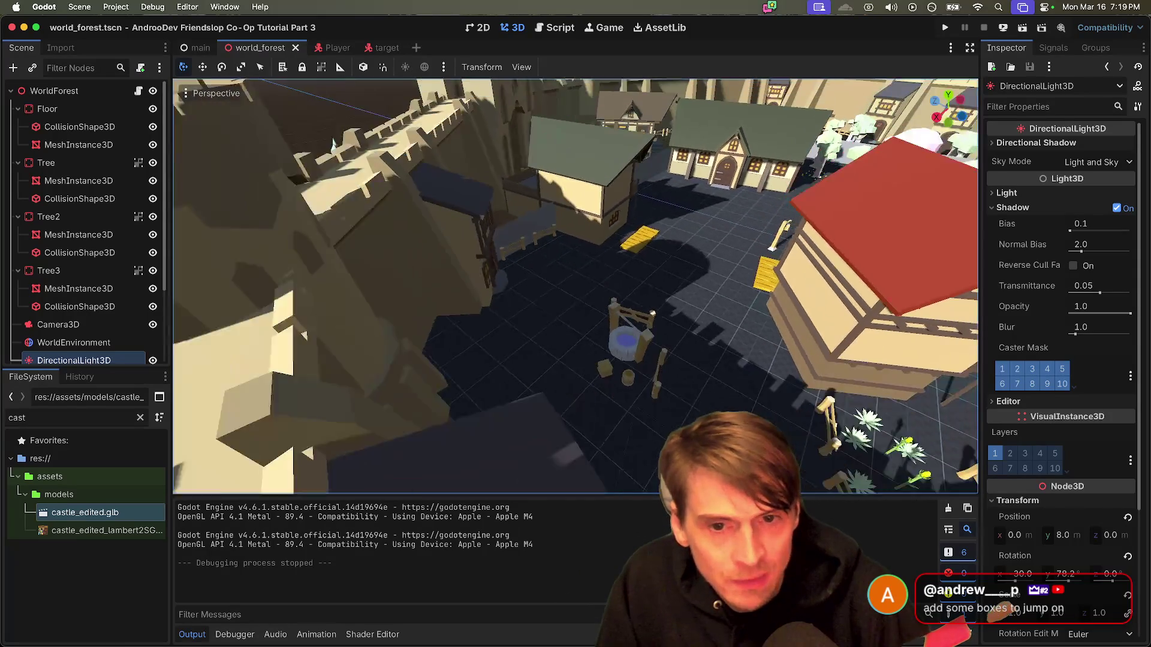
scroll(576, 288, left, 10)
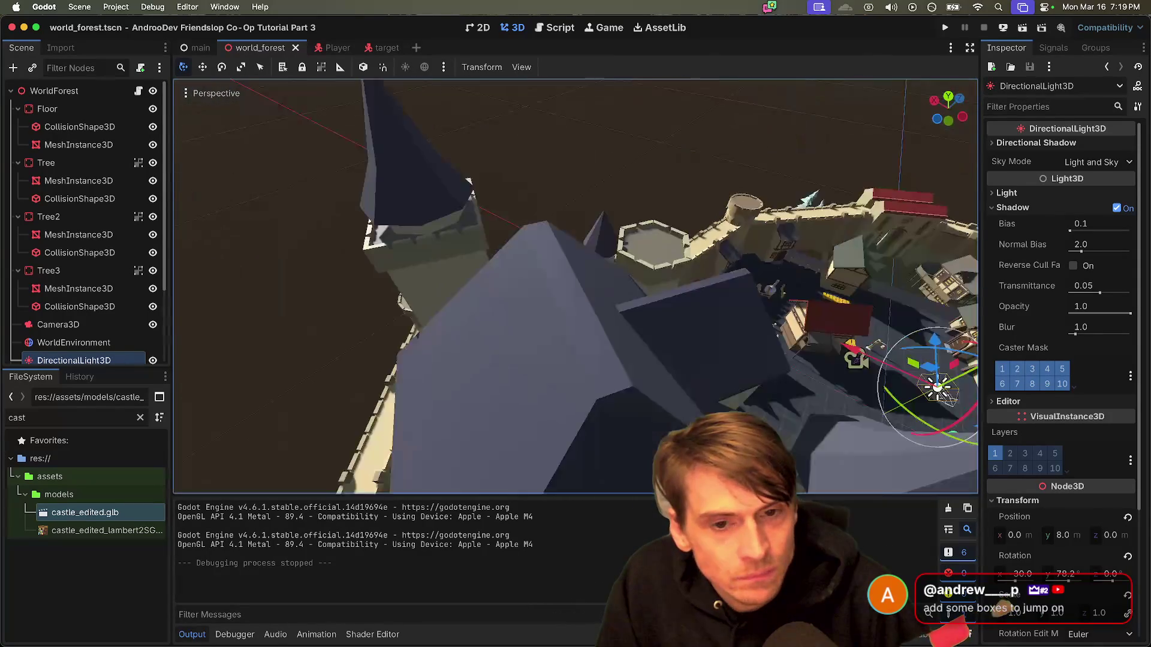
scroll(575, 288, up, 5)
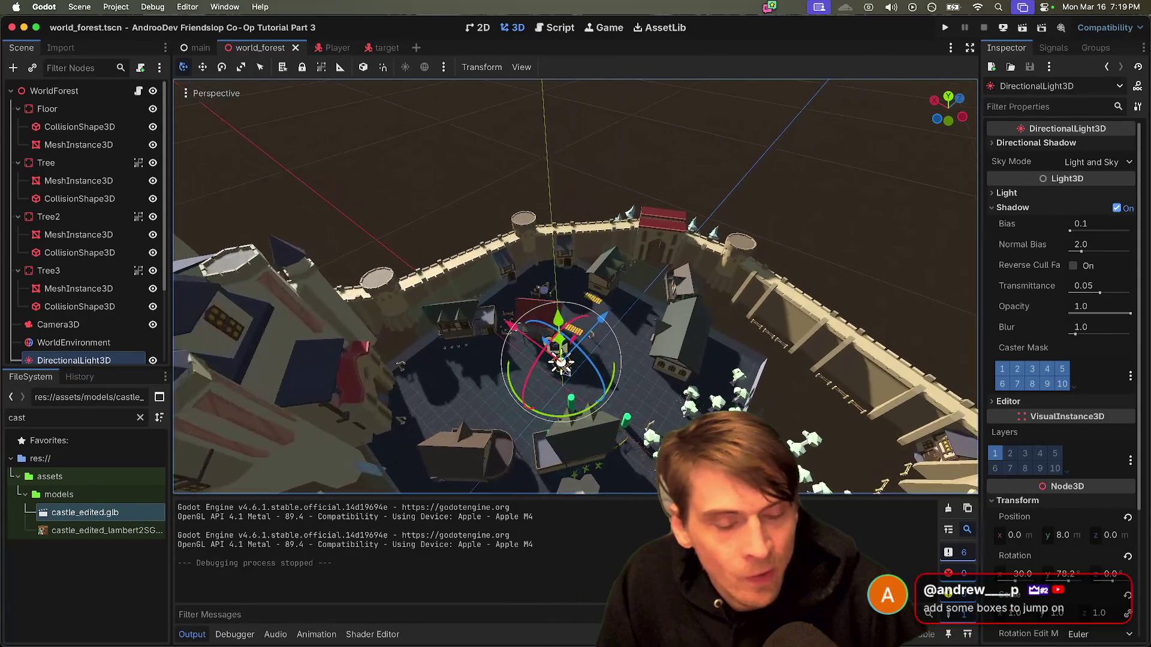
scroll(576, 287, up, 5)
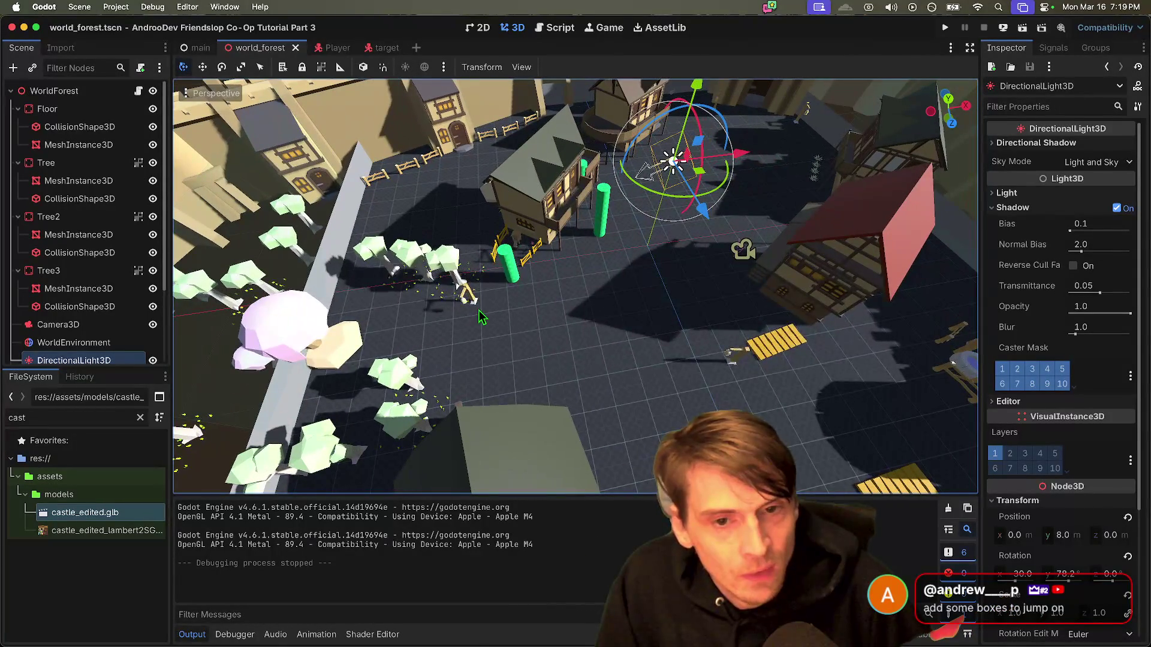
key(super+Tab)
key(super+Tab)
key(super+Tab)
key(super+Tab)
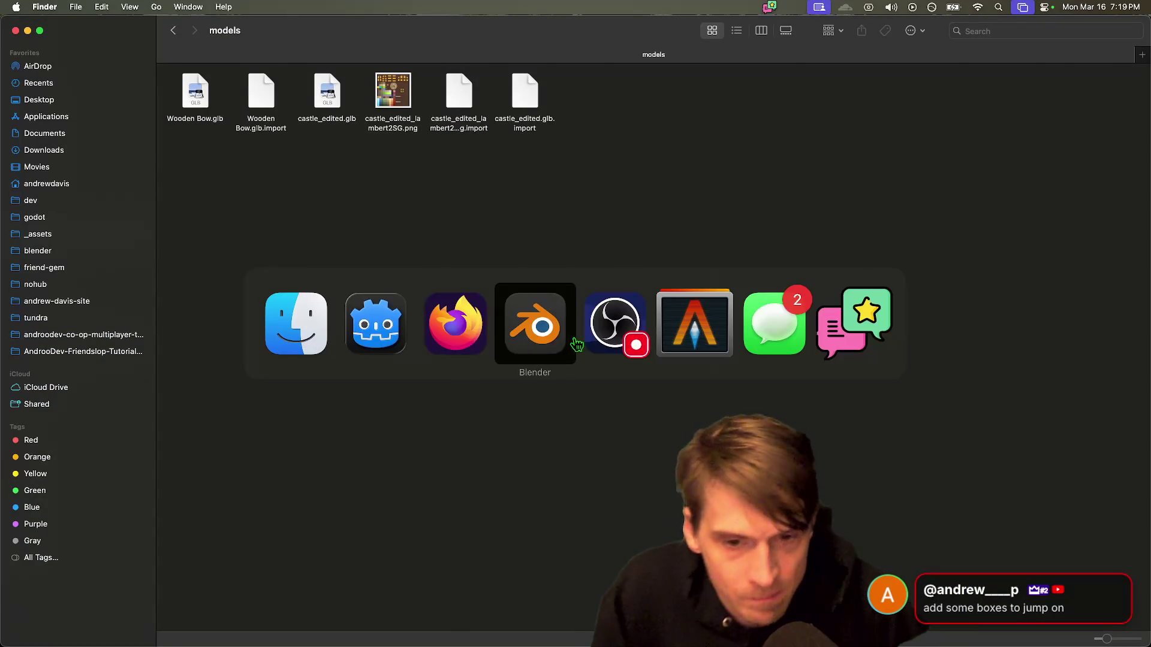
Step: Widen the 3D viewport by dragging the outliner border to the right
right_click(308, 328)
key(Escape)
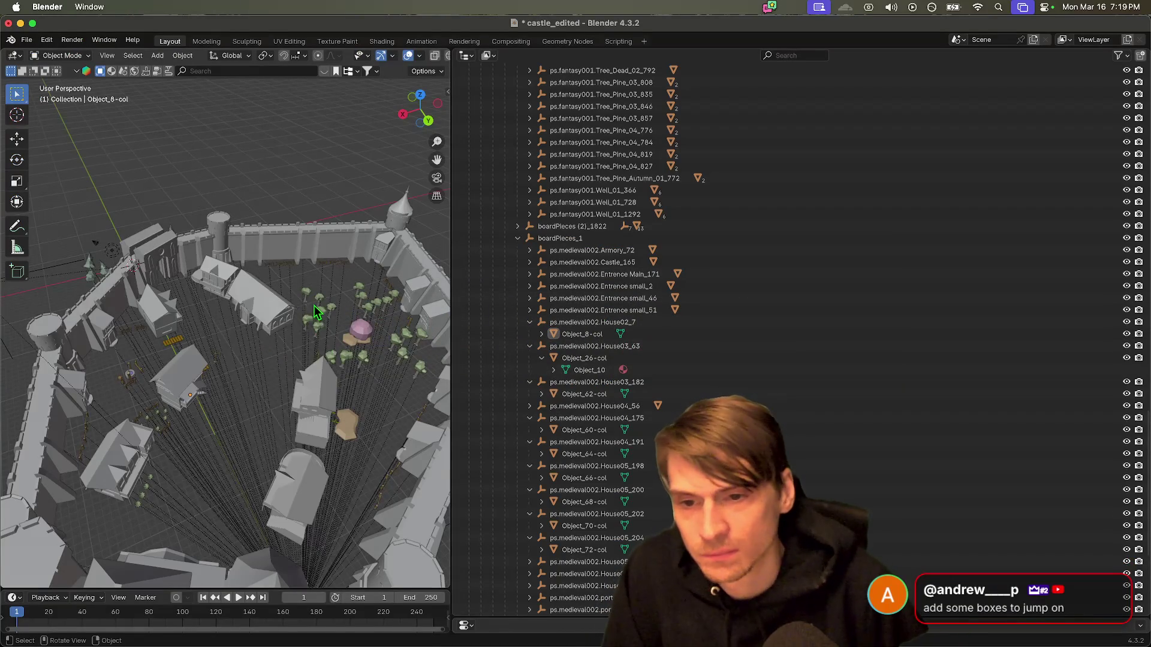
scroll(271, 312, left, 5)
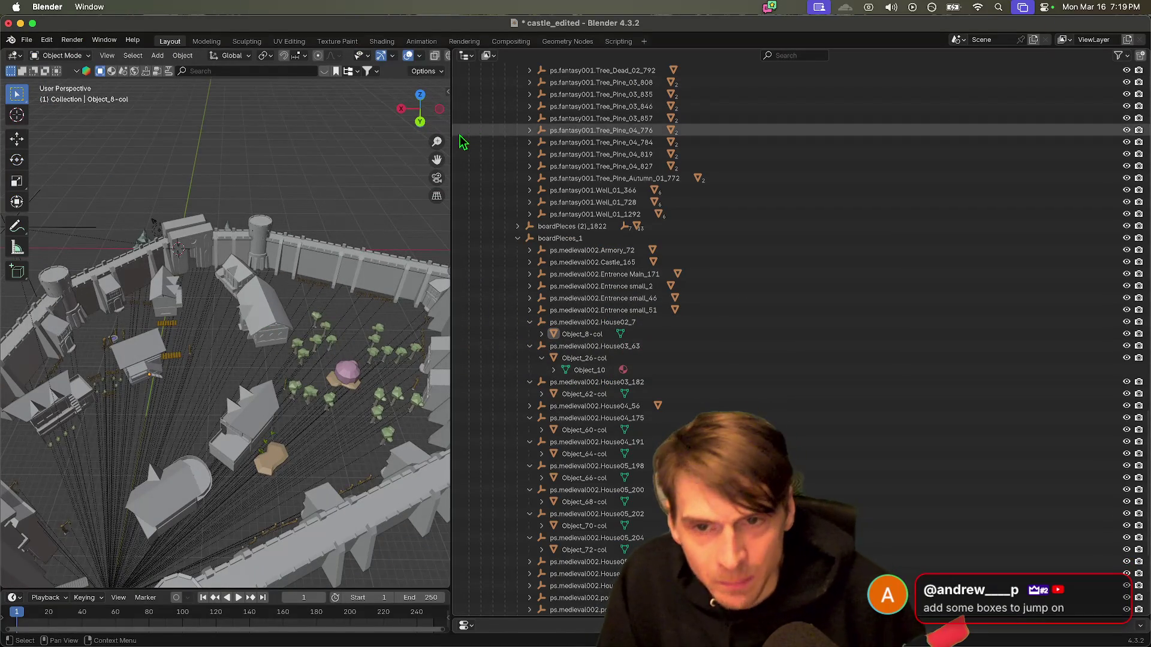
mouse_move(451, 143)
mouse_down()
mouse_move(535, 157)
mouse_move(823, 158)
mouse_up()
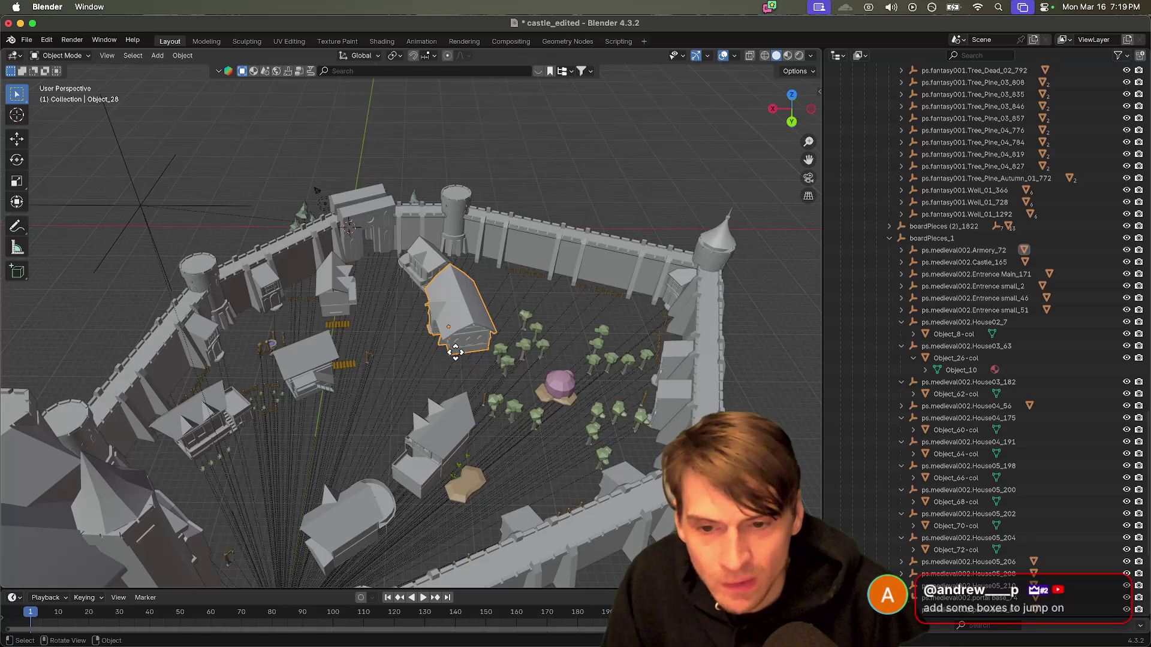
Step: Move the house right beside the courtyard trees and orbit to an eye-level view
key(g)
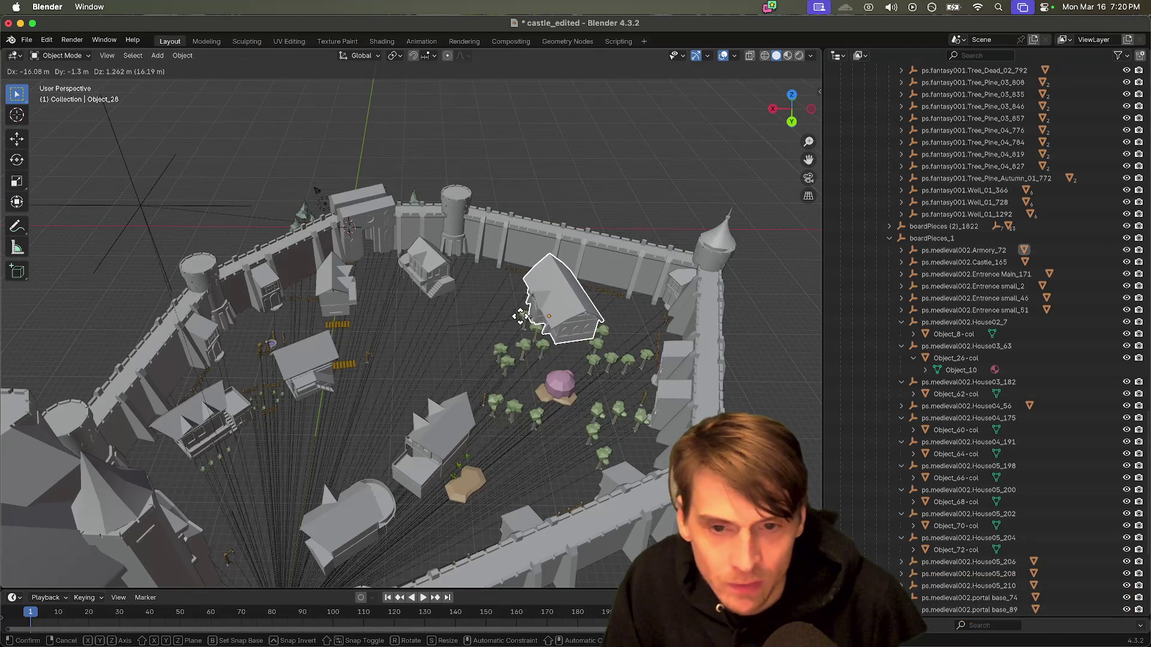
key(Escape)
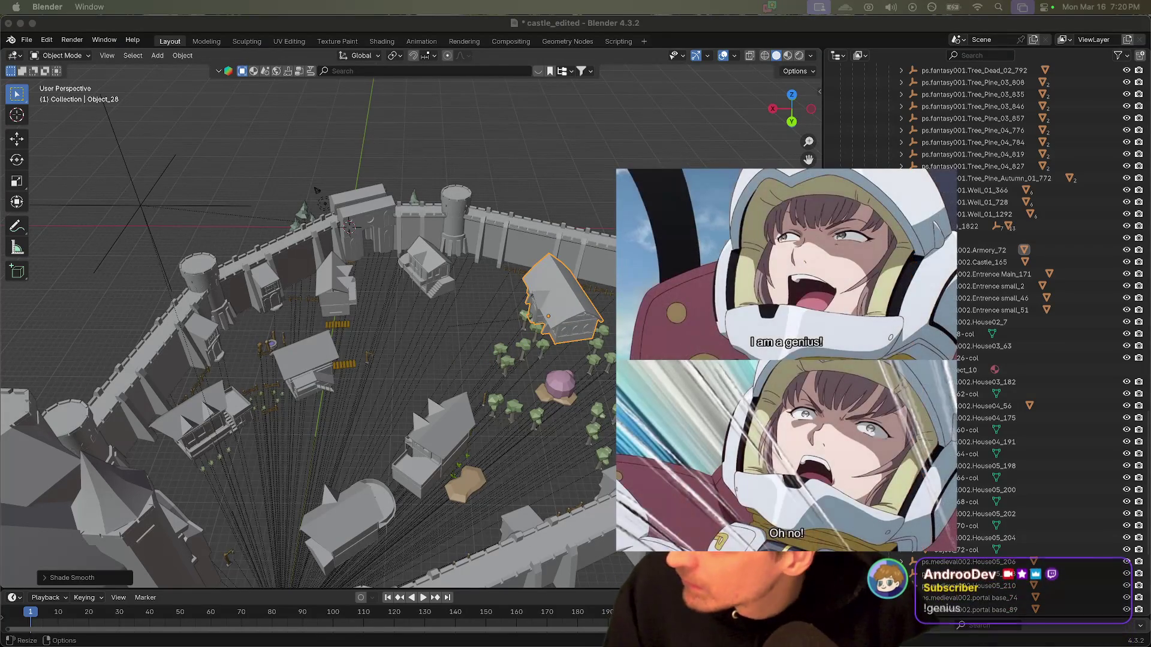
mouse_move(297, 398)
mouse_down()
mouse_move(473, 385)
mouse_move(597, 293)
mouse_move(568, 275)
mouse_move(609, 280)
mouse_move(650, 252)
mouse_move(634, 238)
mouse_up()
scroll(608, 280, down, 10)
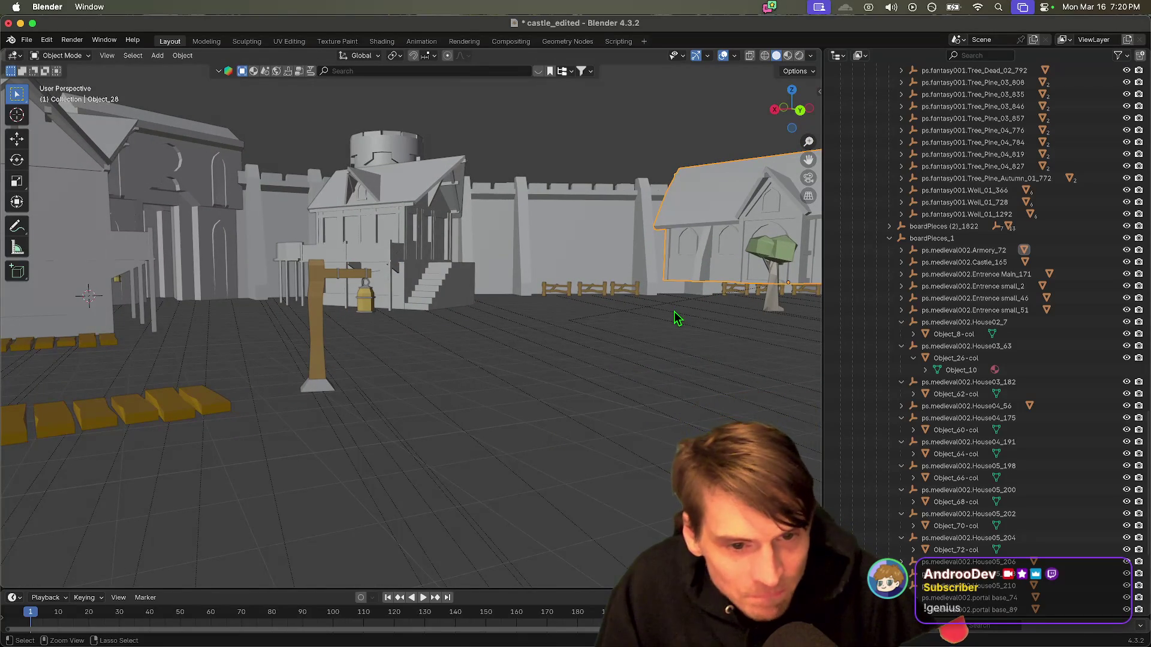
Step: Frame the house Object_28 and drop it at a new spot
key(ctrl+z)
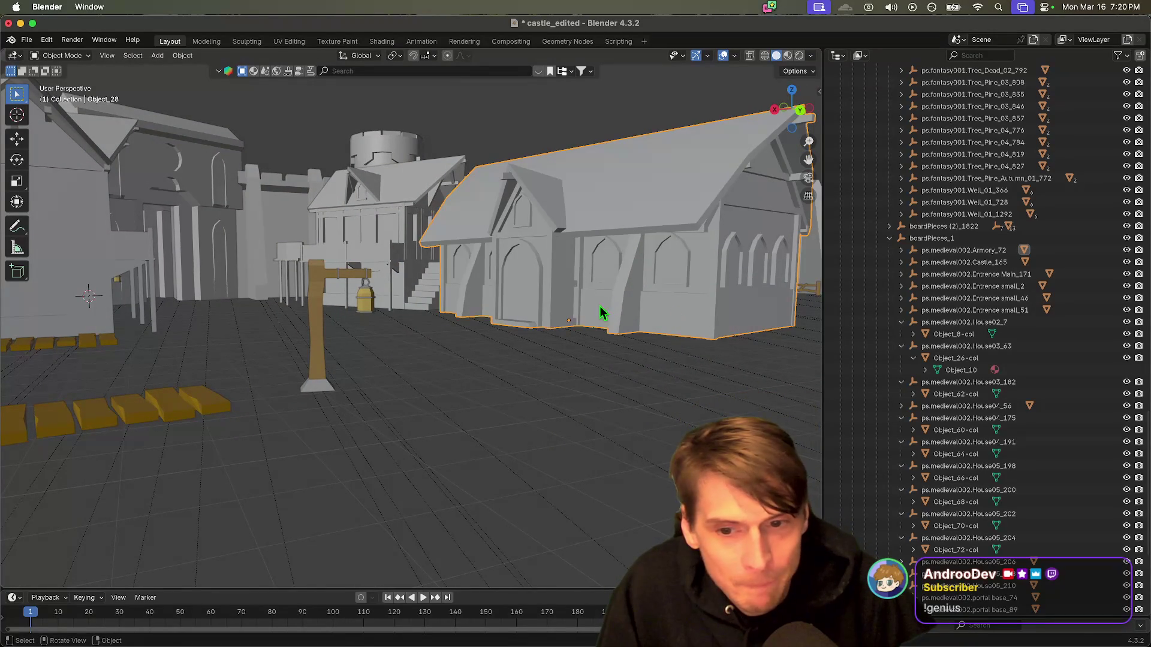
scroll(599, 311, up, 5)
key(g)
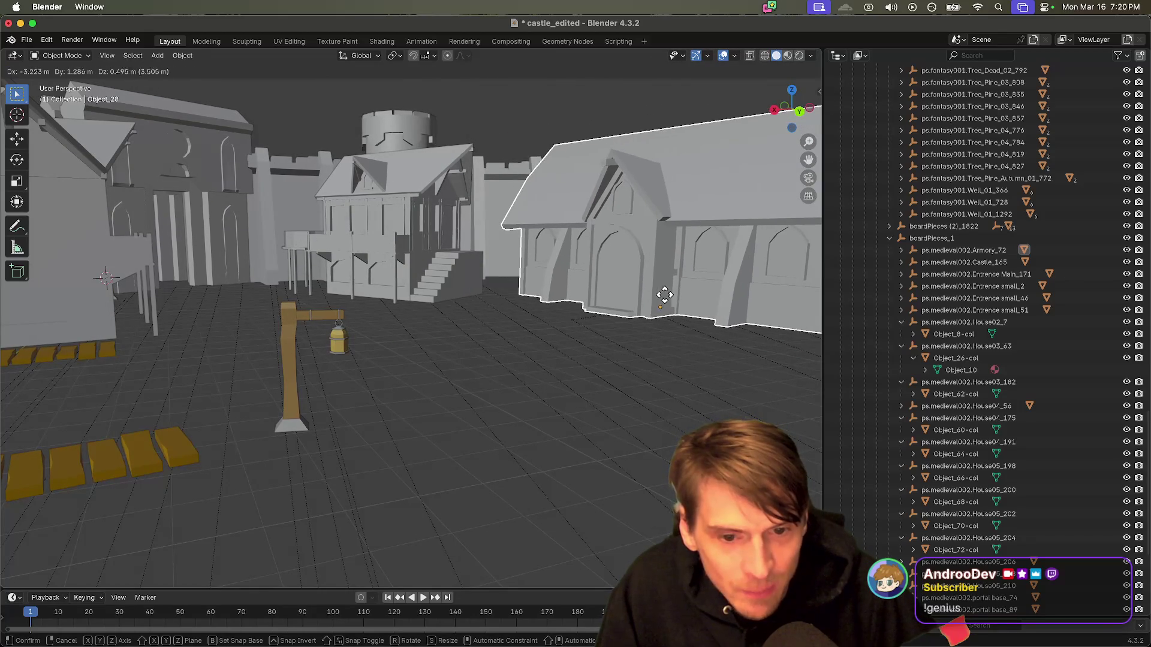
click(621, 282)
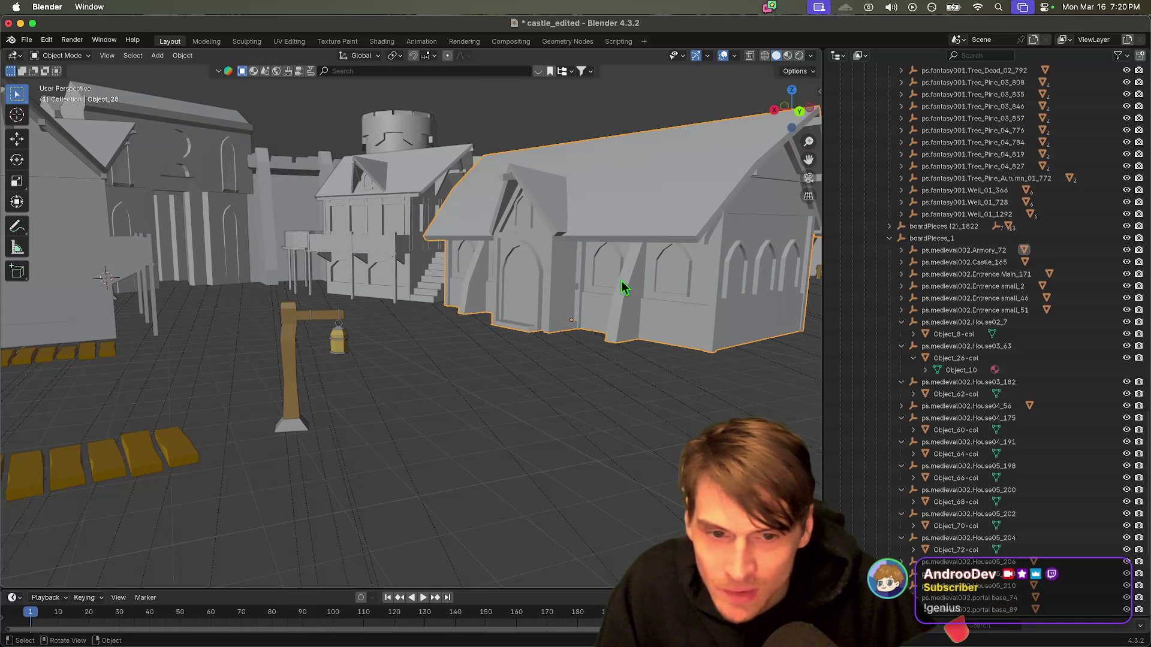
scroll(621, 281, up, 5)
scroll(504, 339, down, 3)
Step: Shift the house along the X axis to sit near the courtyard trees
key(g)
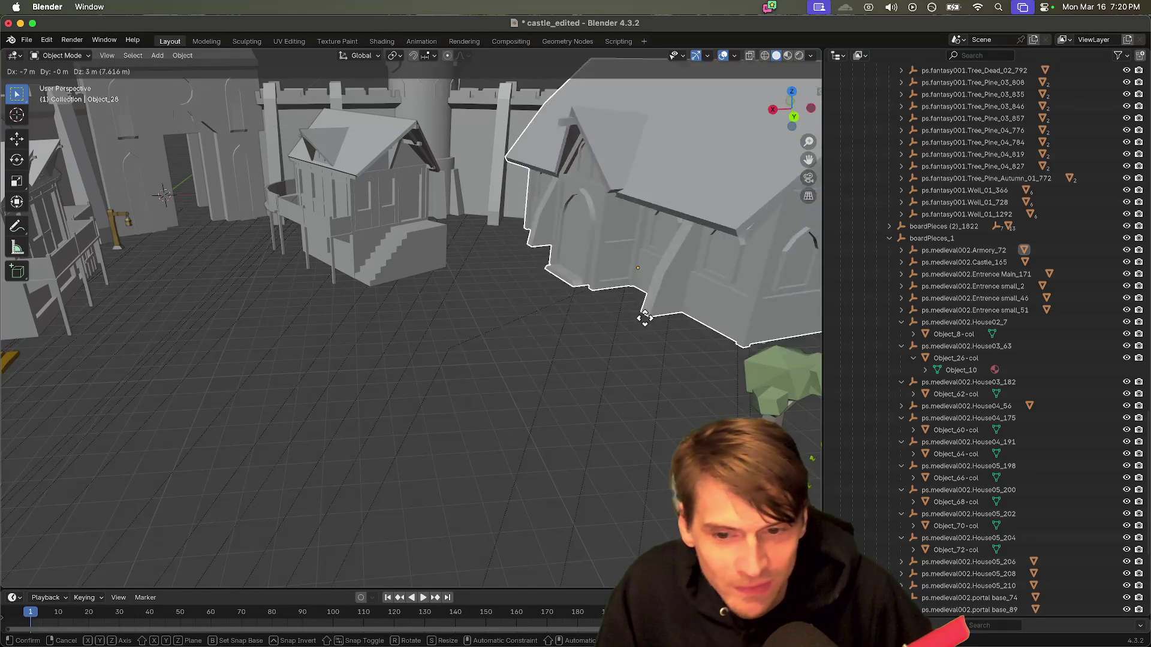
key(z)
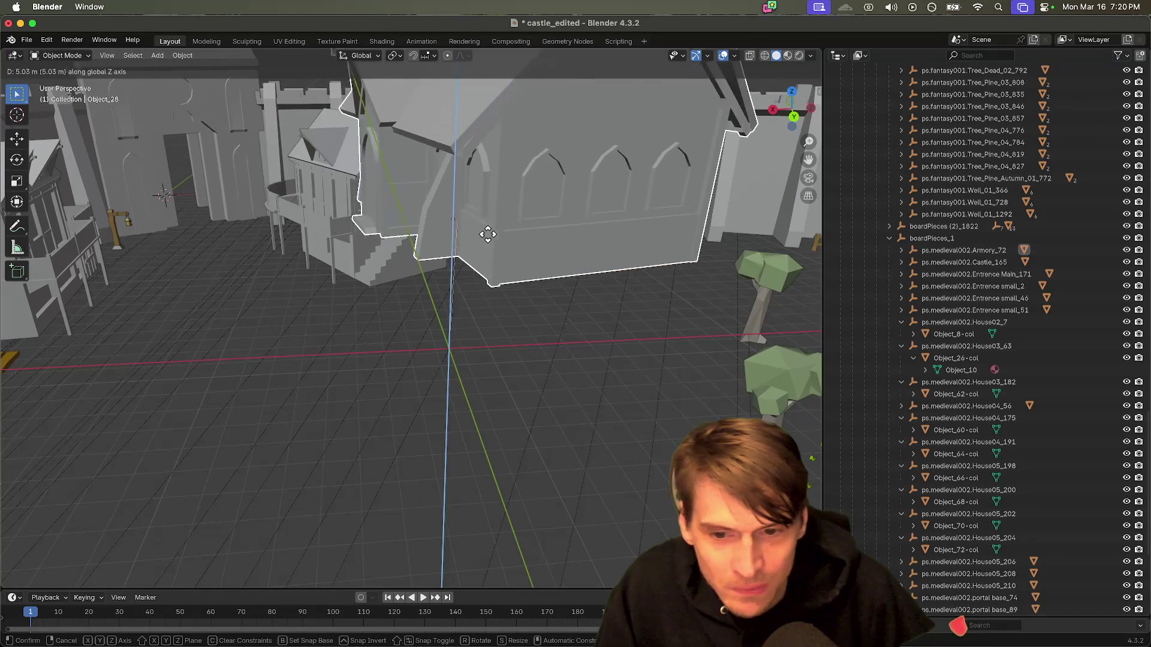
key(x)
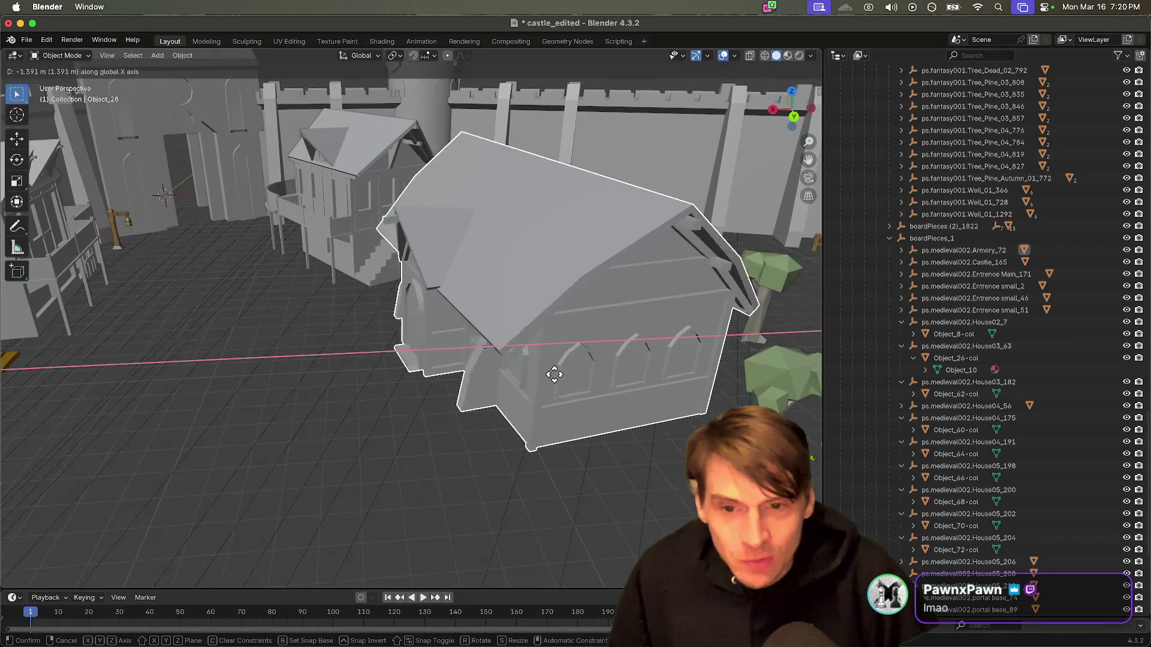
click(615, 359)
scroll(418, 401, down, 5)
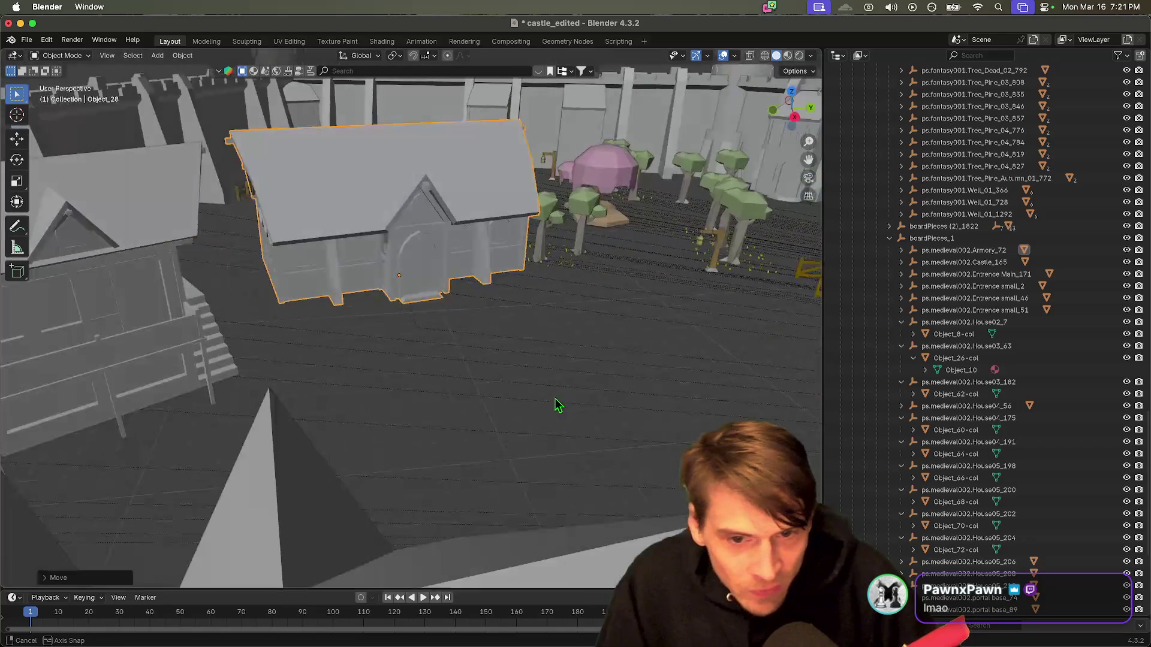
mouse_move(620, 384)
mouse_down()
mouse_move(599, 424)
mouse_move(611, 467)
mouse_move(660, 354)
mouse_move(630, 327)
mouse_move(599, 357)
mouse_move(699, 316)
mouse_move(606, 337)
mouse_move(403, 326)
mouse_move(506, 287)
mouse_move(452, 380)
mouse_up()
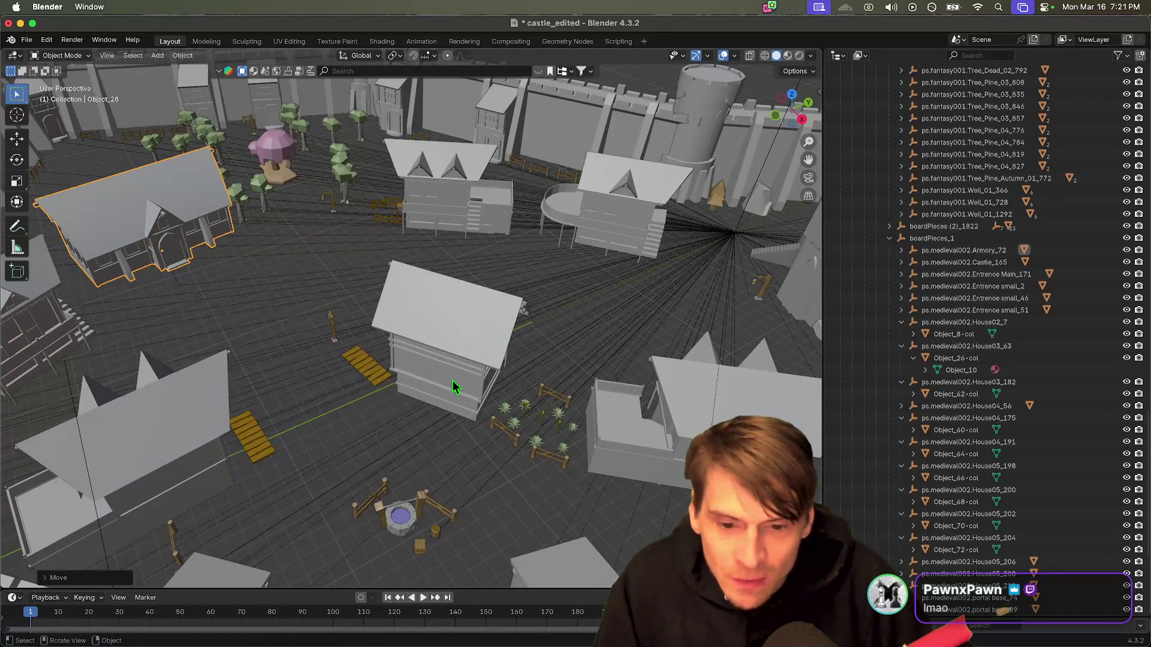
Step: Select and delete the stray rock patch Object_431
click(452, 380)
mouse_move(601, 344)
mouse_down()
mouse_move(511, 336)
mouse_move(491, 372)
mouse_move(362, 359)
mouse_move(314, 329)
mouse_move(313, 346)
mouse_move(257, 334)
mouse_move(431, 357)
mouse_move(418, 414)
mouse_move(406, 347)
mouse_move(424, 347)
mouse_move(496, 498)
mouse_move(519, 381)
mouse_move(570, 363)
mouse_move(608, 384)
mouse_move(599, 367)
mouse_move(505, 391)
mouse_up()
click(353, 404)
mouse_move(354, 405)
mouse_down()
mouse_move(455, 386)
mouse_move(386, 383)
mouse_up()
click(225, 332)
mouse_move(229, 419)
mouse_down()
mouse_move(358, 402)
mouse_move(363, 436)
mouse_move(519, 437)
mouse_up()
click(504, 429)
Step: Orbit around the castle, reselect house Object_8-col and save castle_edited.blend
scroll(501, 433, down, 5)
scroll(495, 437, down, 5)
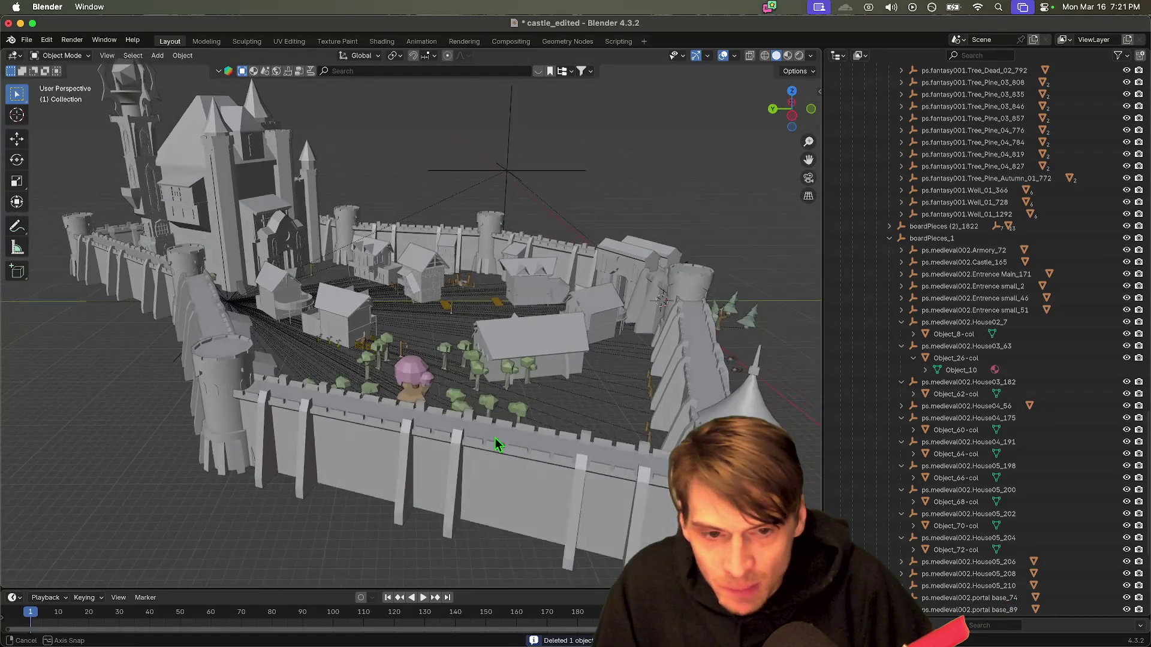
drag(495, 437, 481, 468)
scroll(391, 446, up, 3)
mouse_move(424, 443)
mouse_down()
mouse_move(457, 432)
mouse_move(444, 457)
mouse_move(257, 451)
mouse_up()
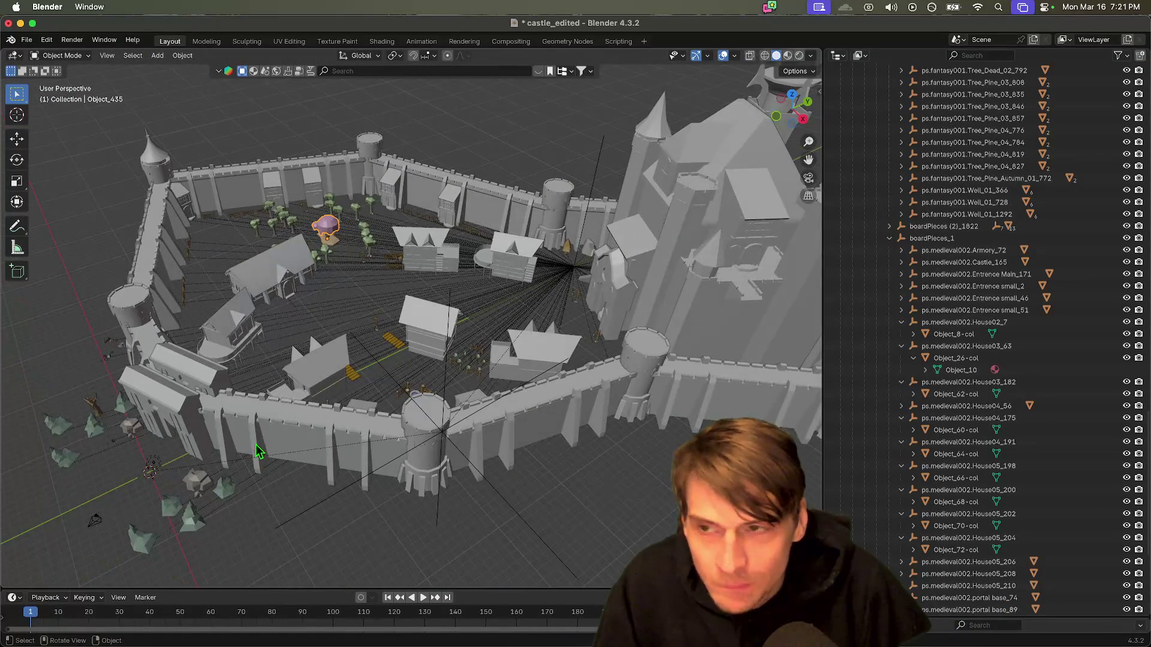
click(373, 325)
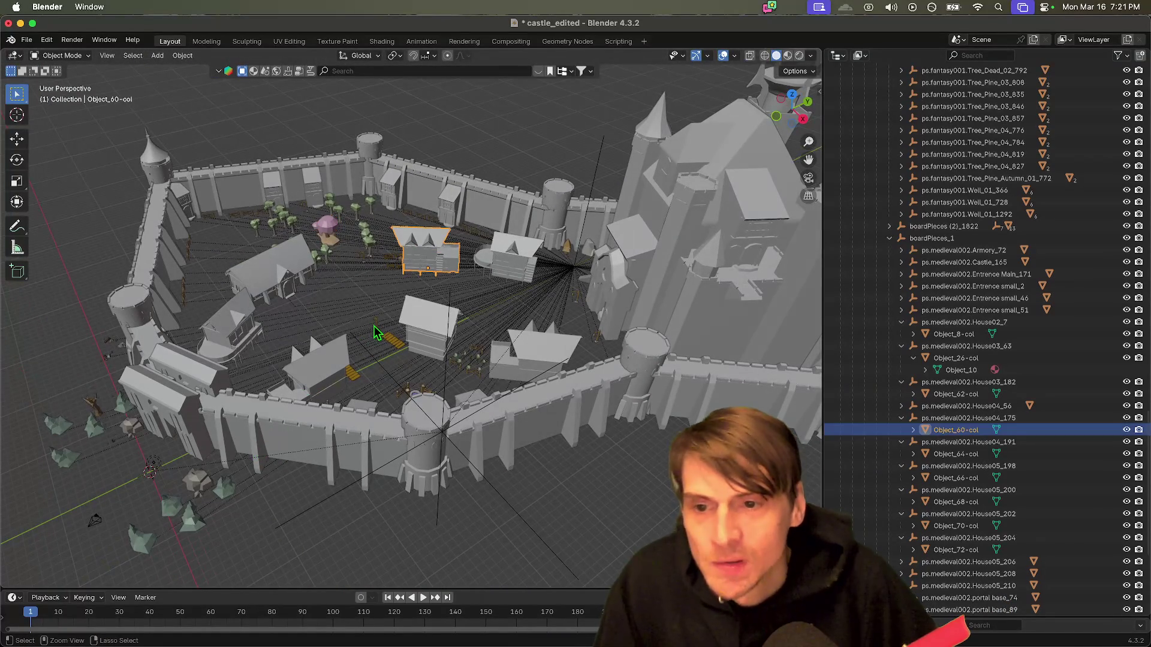
click(387, 370)
click(387, 370)
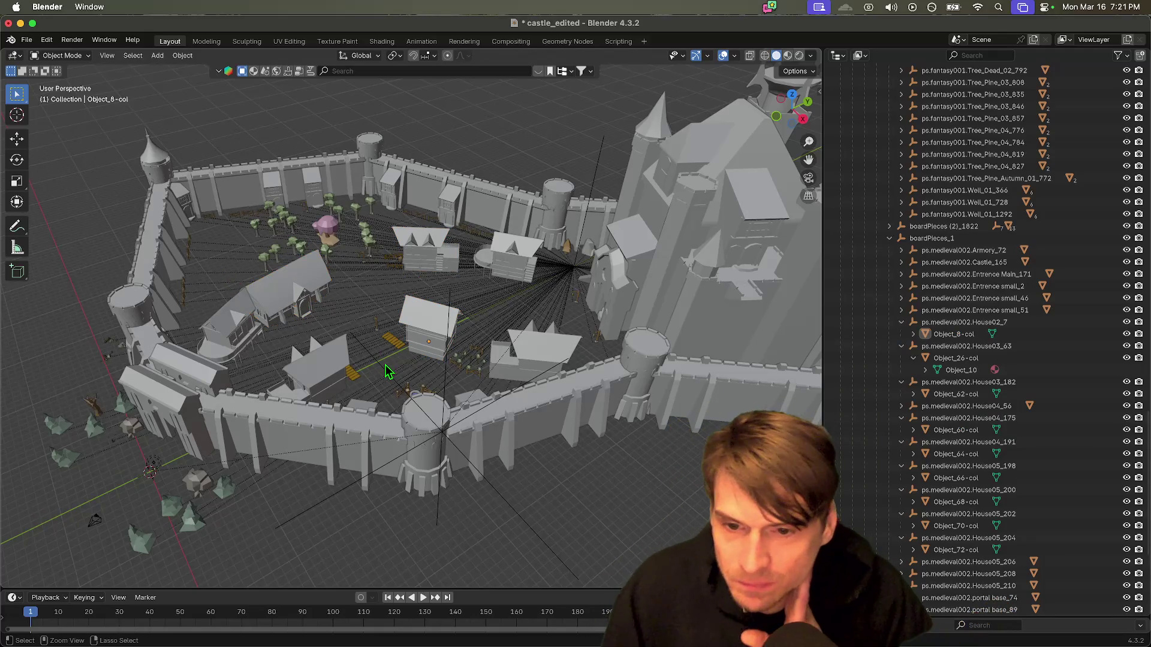
click(387, 371)
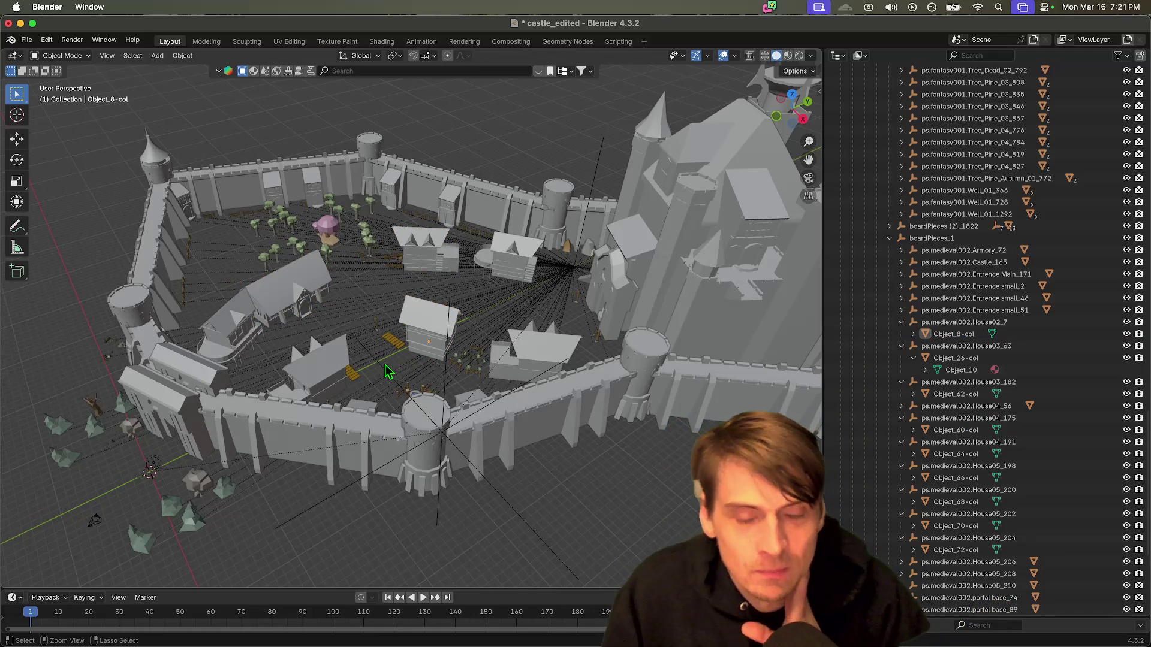
key(ctrl)
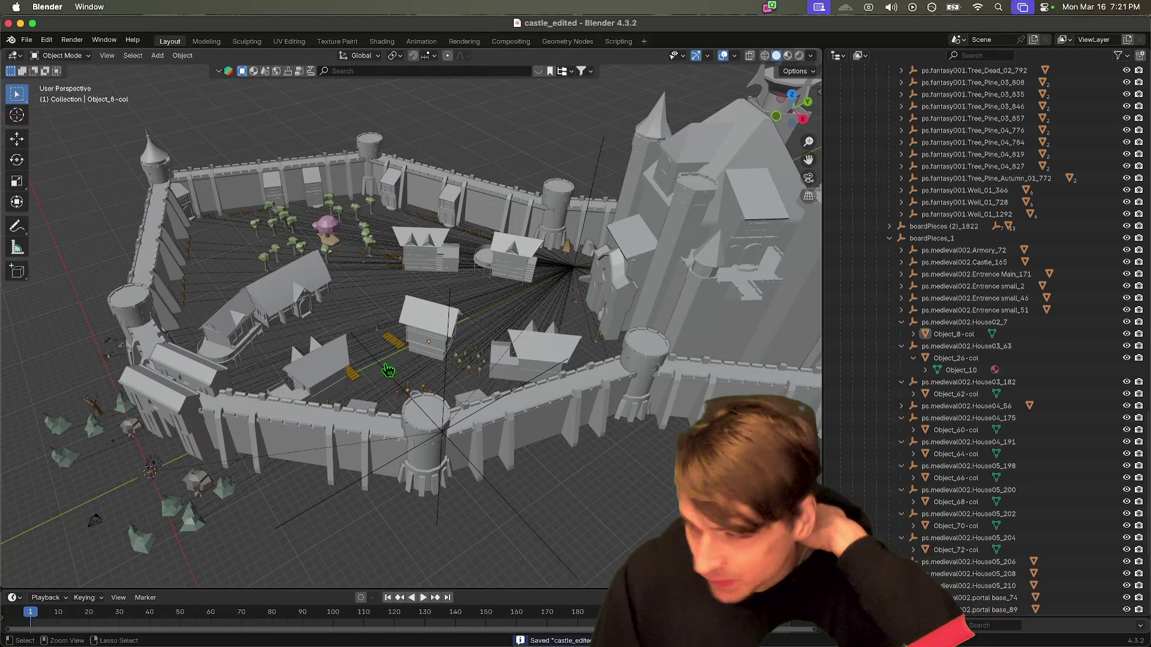
key(super+Tab)
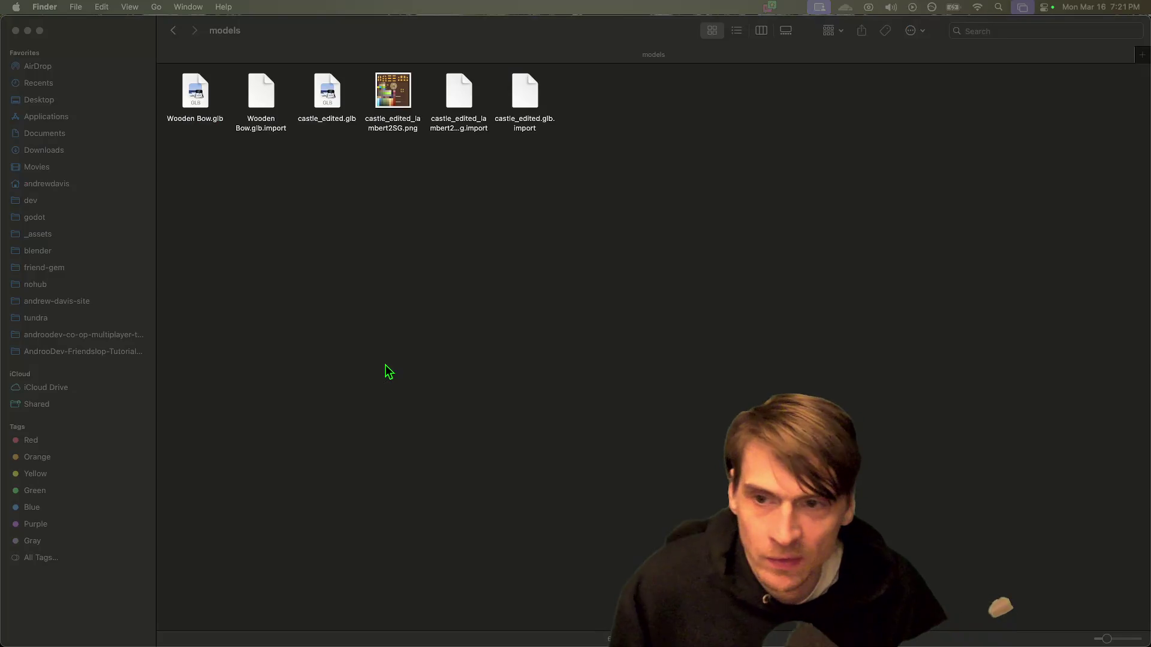
click(270, 607)
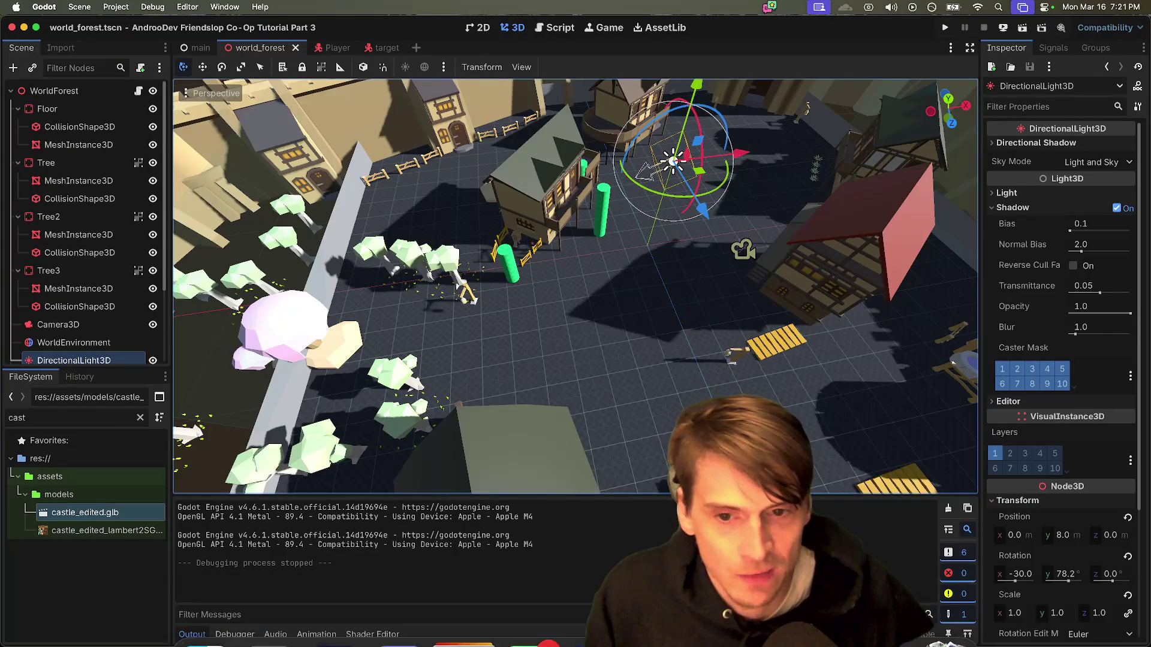
scroll(575, 286, right, 10)
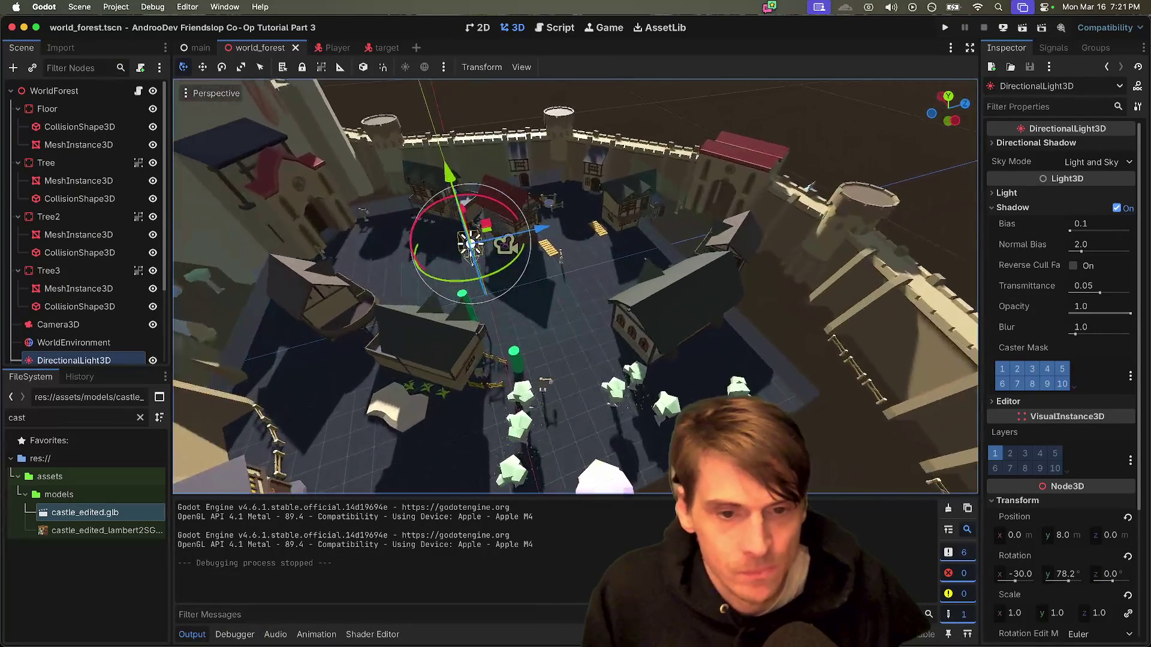
scroll(575, 286, down, 10)
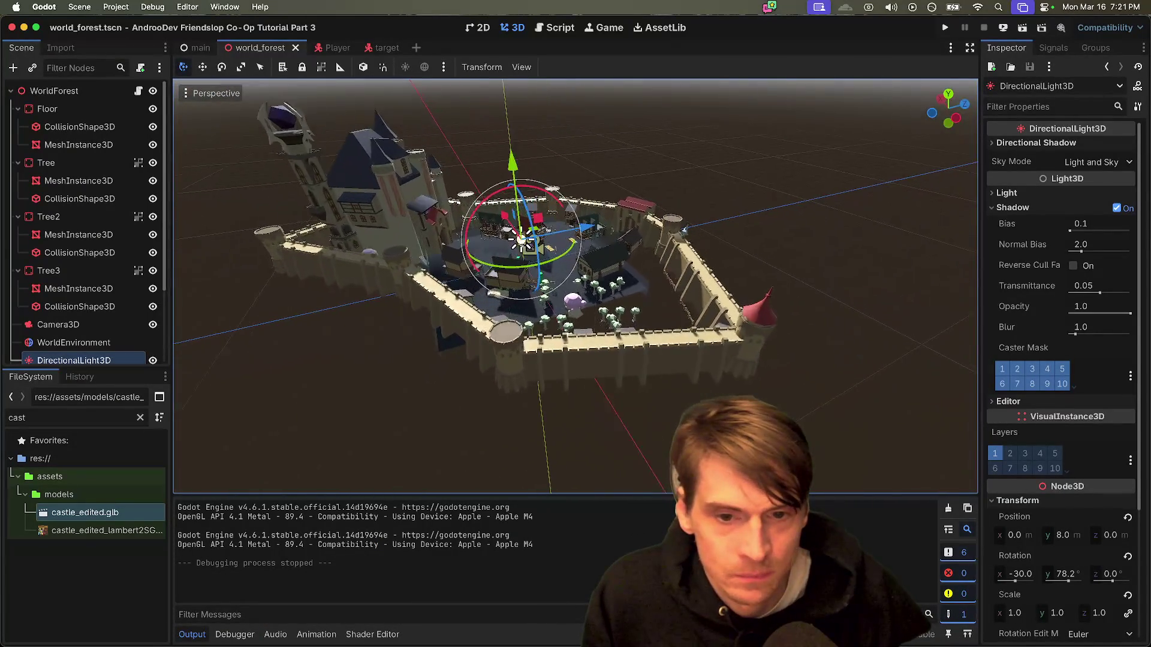
scroll(576, 286, up, 10)
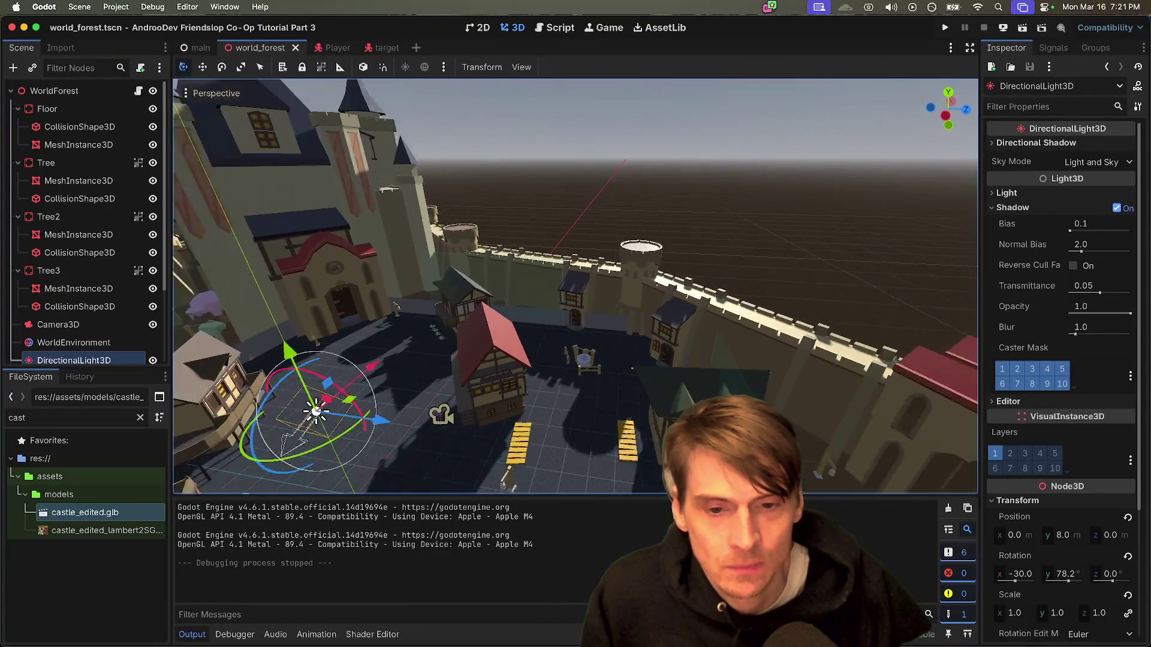
scroll(576, 285, left, 10)
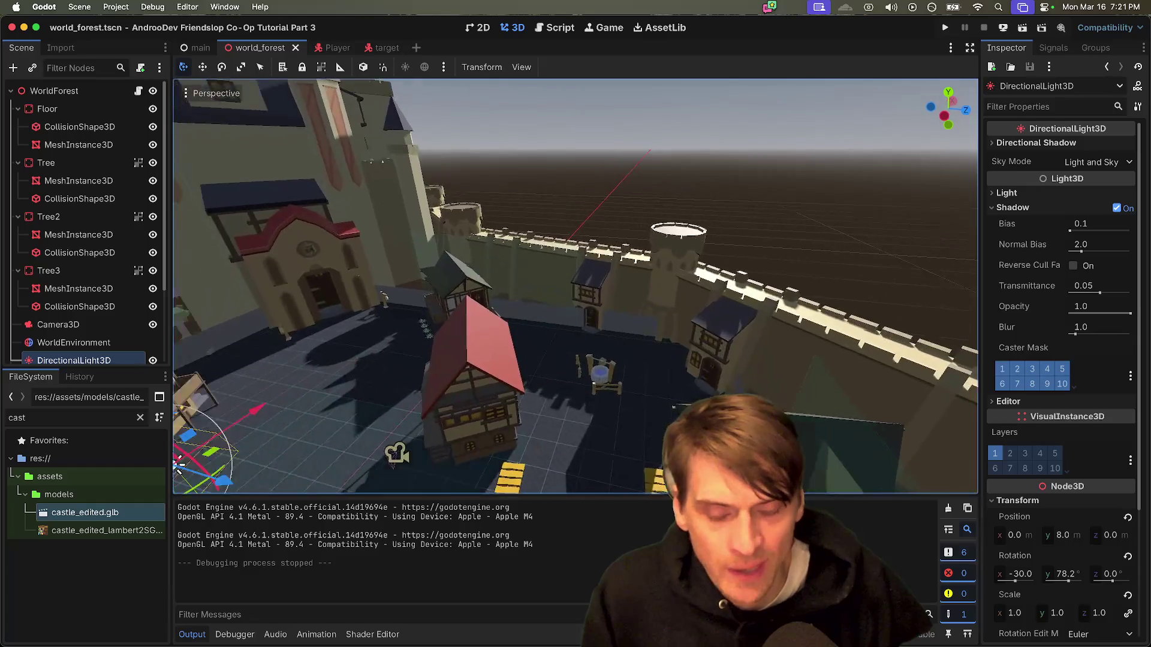
scroll(575, 286, down, 10)
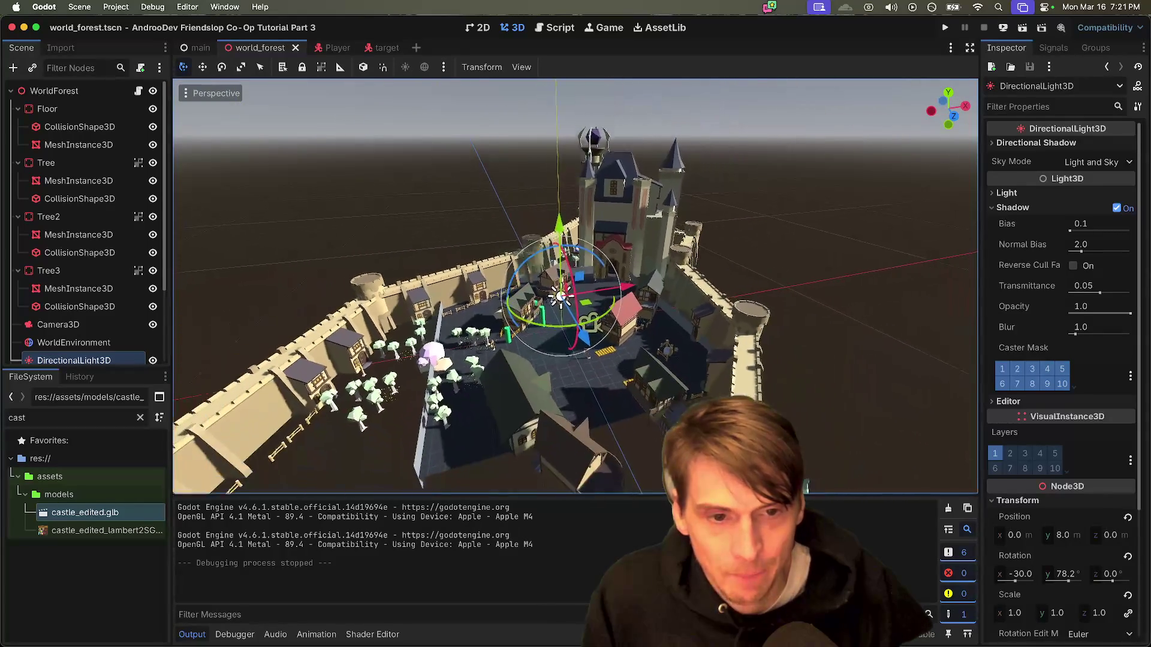
scroll(575, 285, up, 3)
scroll(575, 286, up, 10)
scroll(575, 286, left, 10)
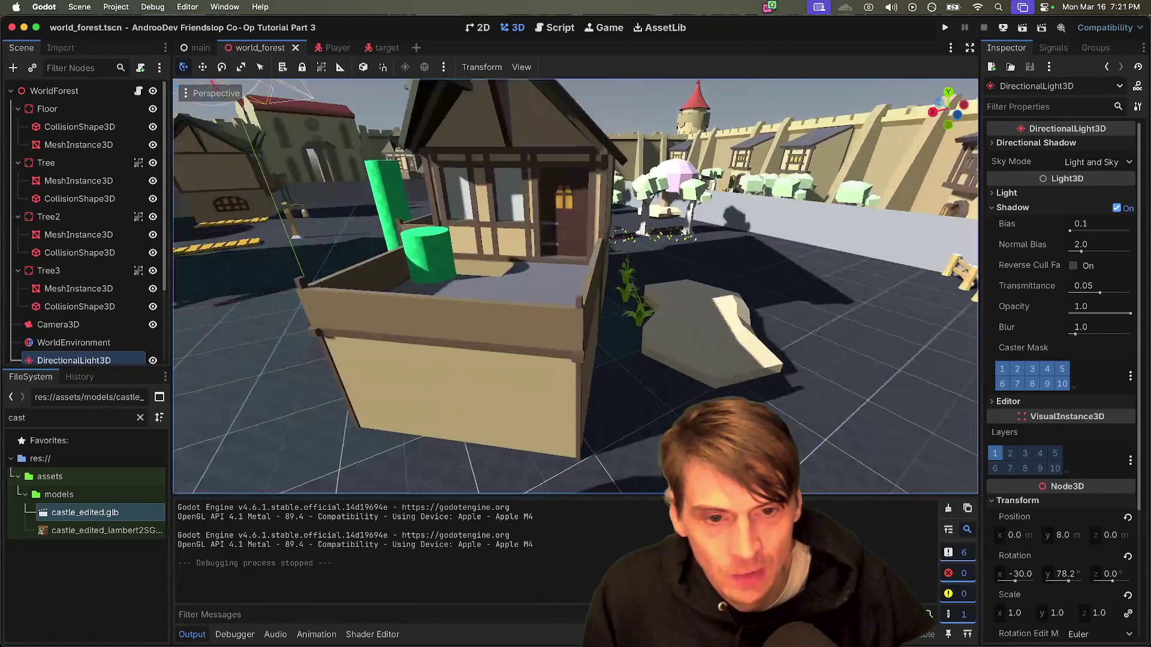
scroll(576, 286, down, 10)
scroll(576, 285, right, 5)
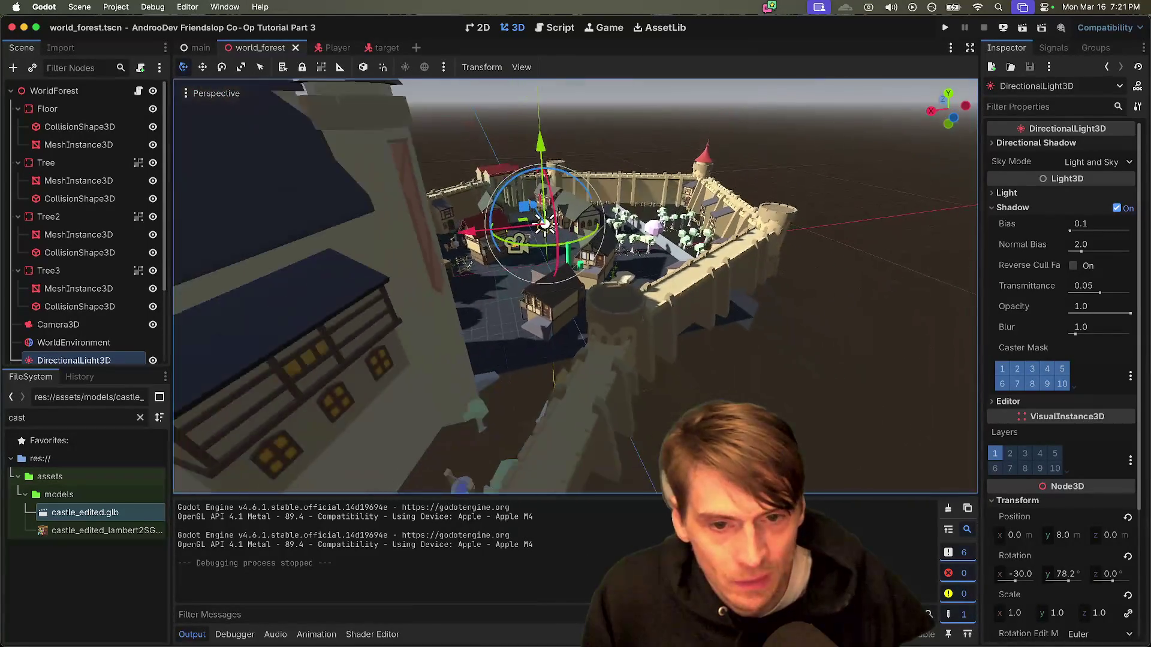
scroll(575, 286, up, 5)
scroll(575, 286, right, 5)
scroll(576, 286, down, 10)
scroll(575, 286, up, 10)
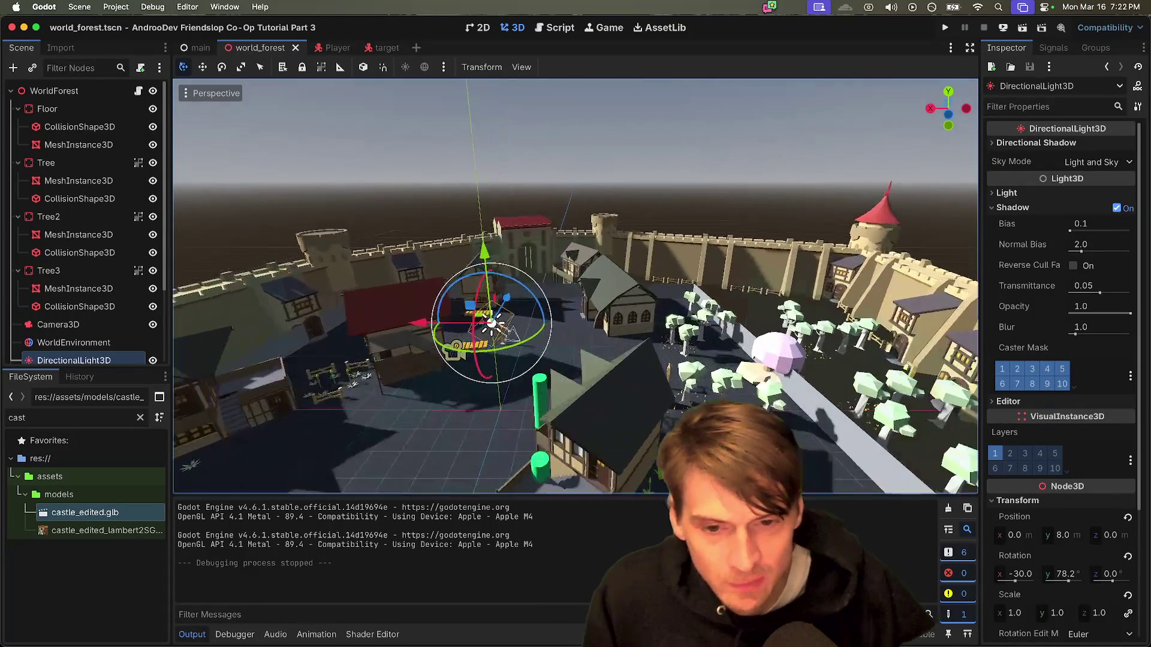
scroll(575, 286, down, 10)
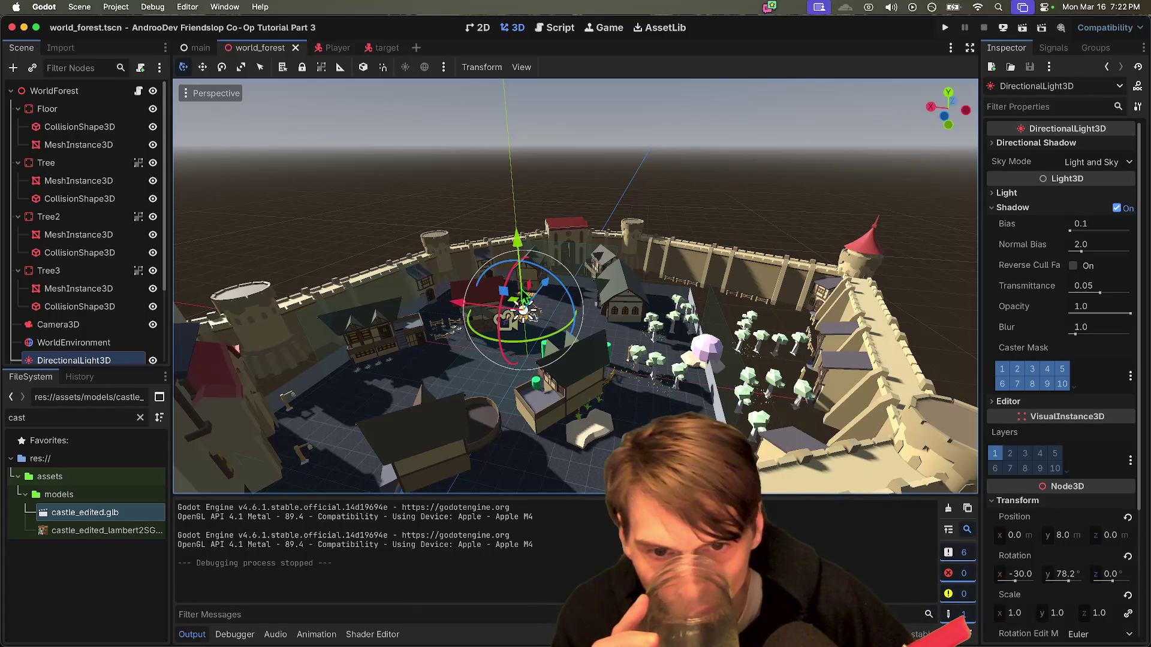
scroll(523, 303, down, 3)
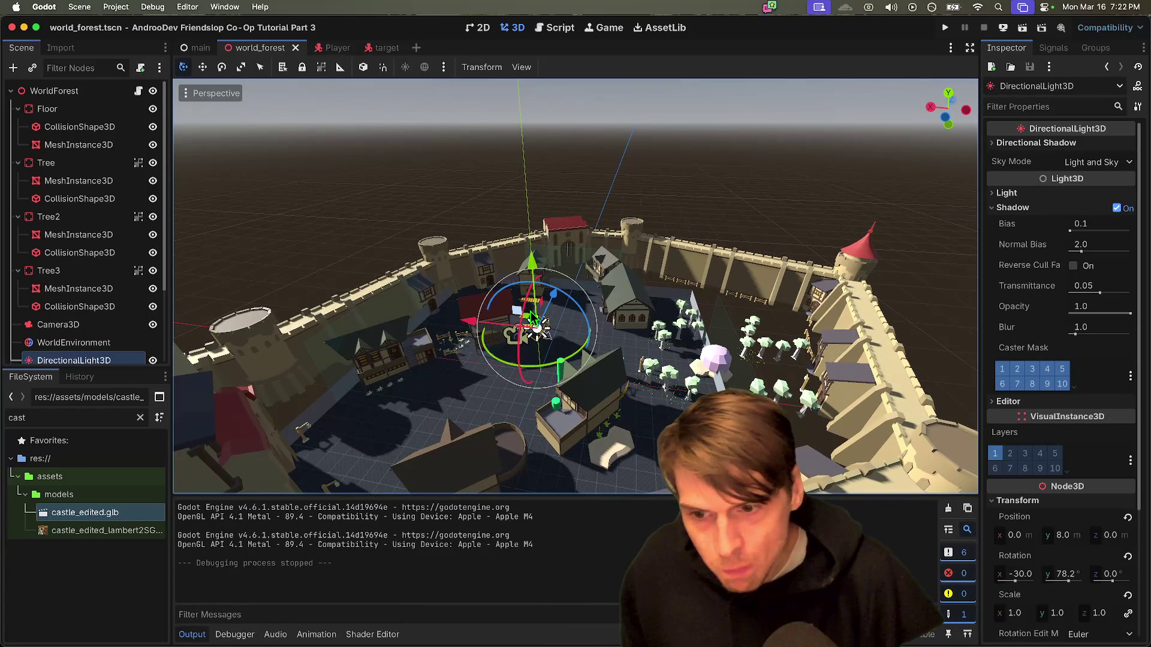
scroll(542, 331, up, 10)
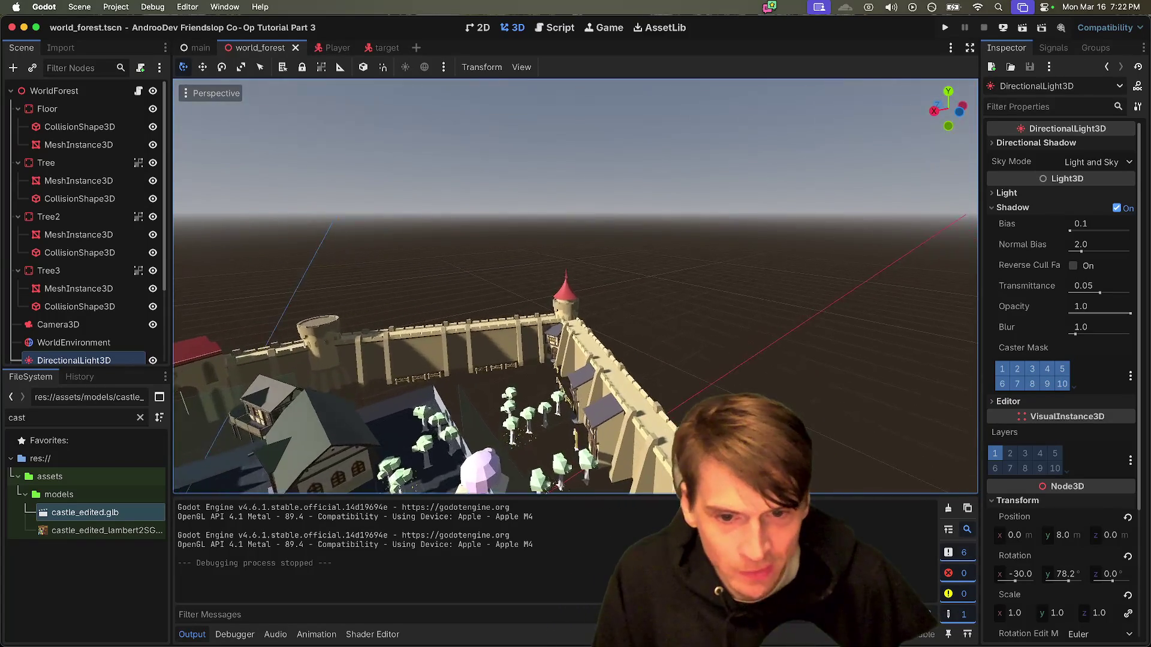
scroll(575, 286, left, 10)
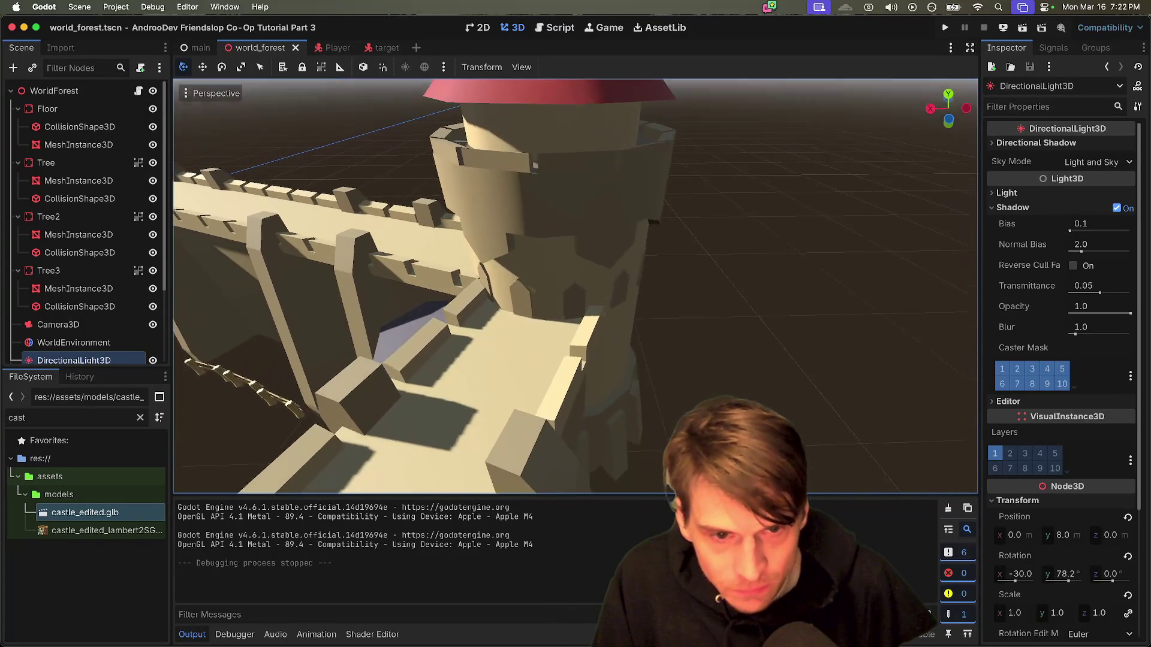
scroll(576, 286, down, 10)
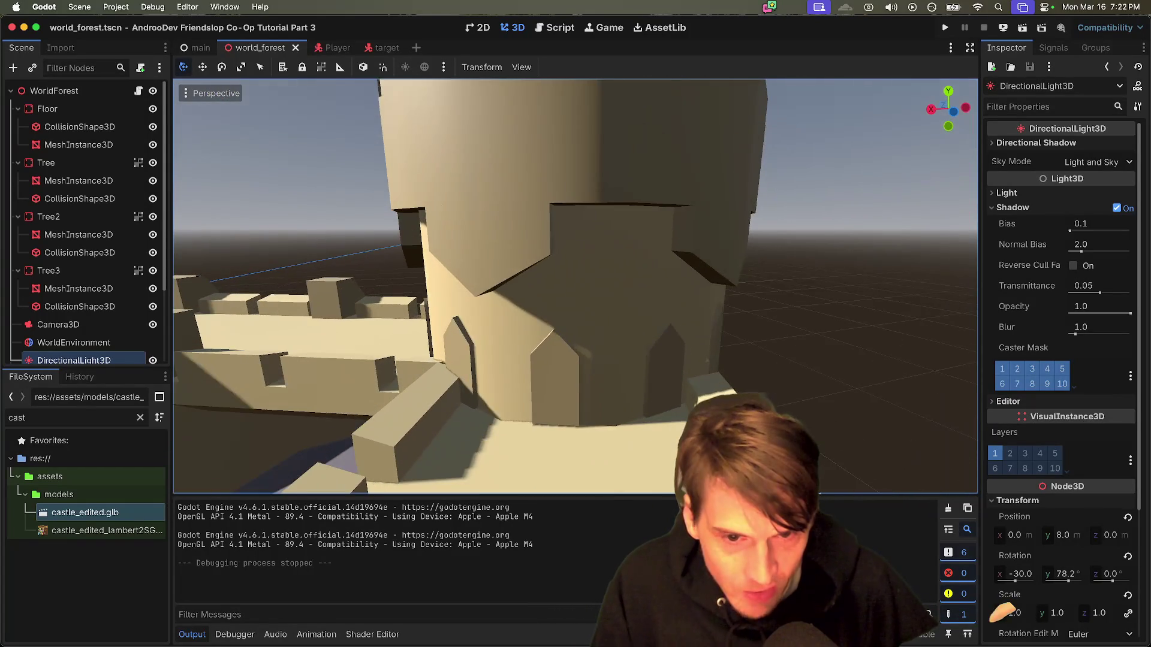
scroll(576, 285, left, 10)
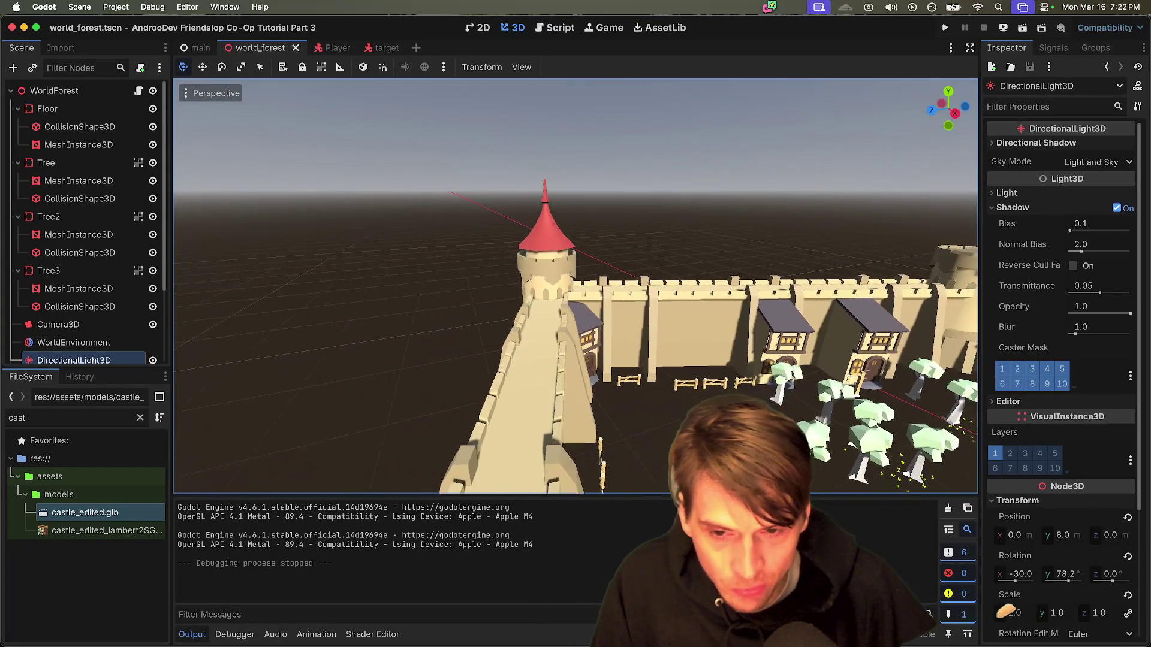
scroll(575, 286, left, 5)
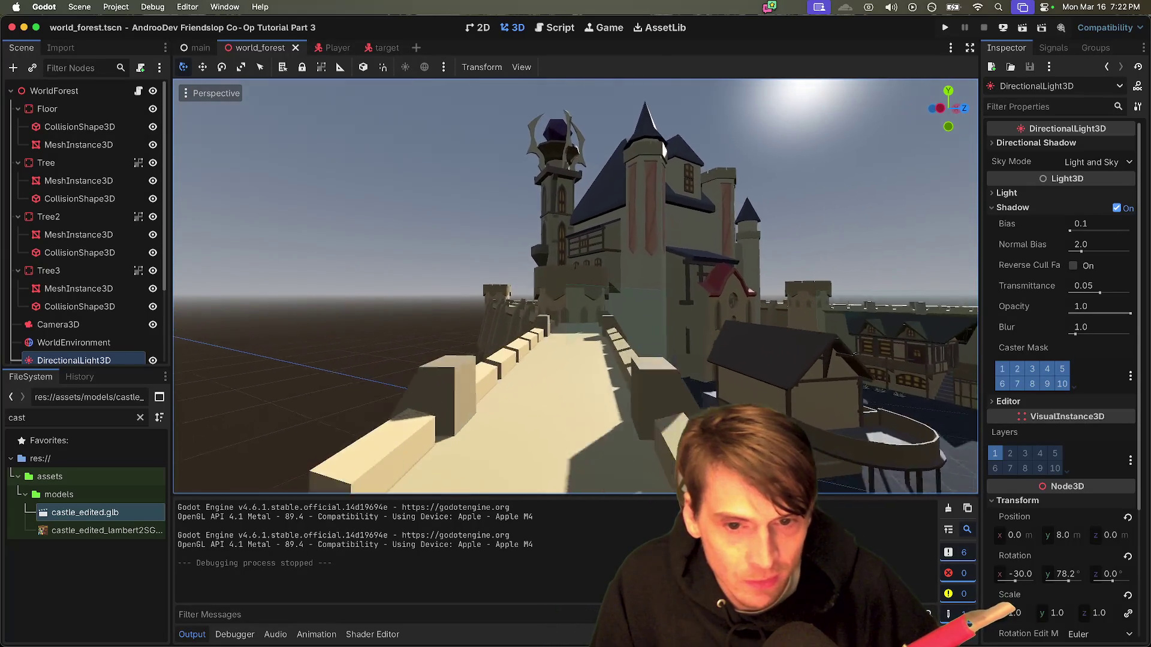
scroll(683, 107, left, 5)
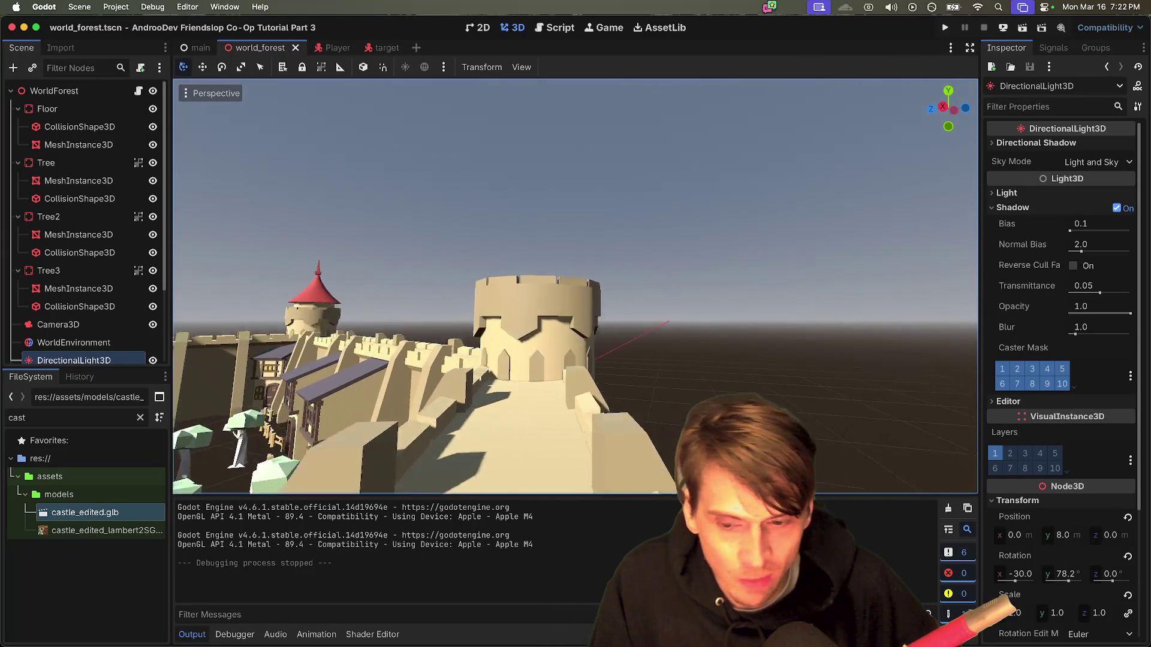
scroll(575, 286, down, 3)
scroll(575, 286, left, 5)
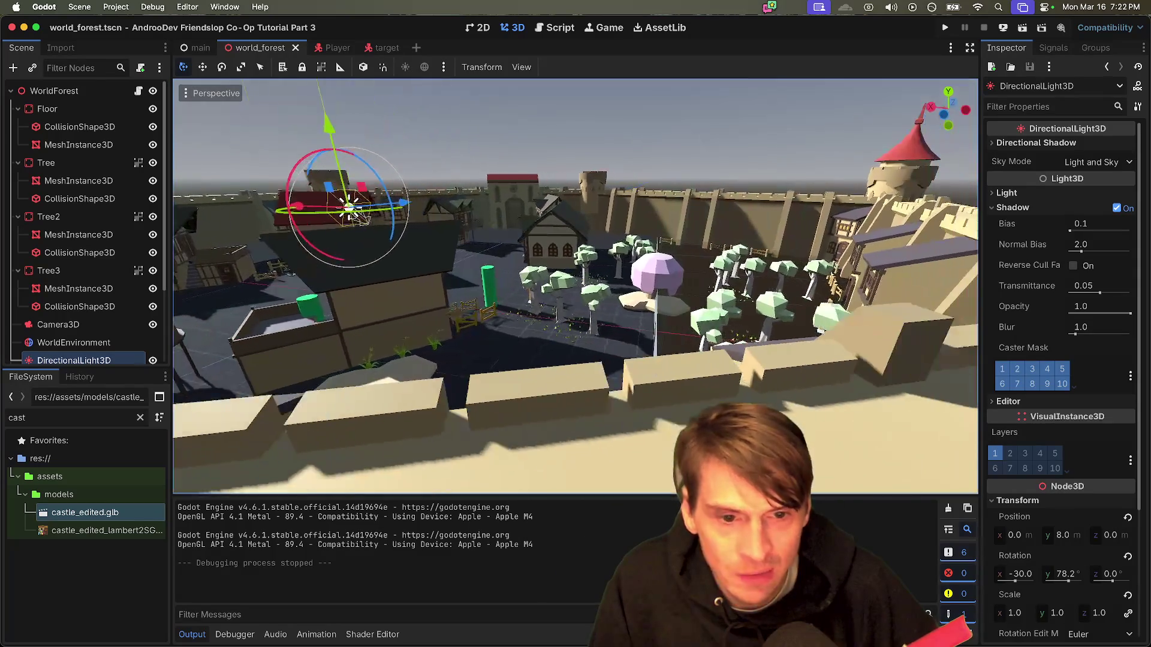
scroll(575, 286, up, 5)
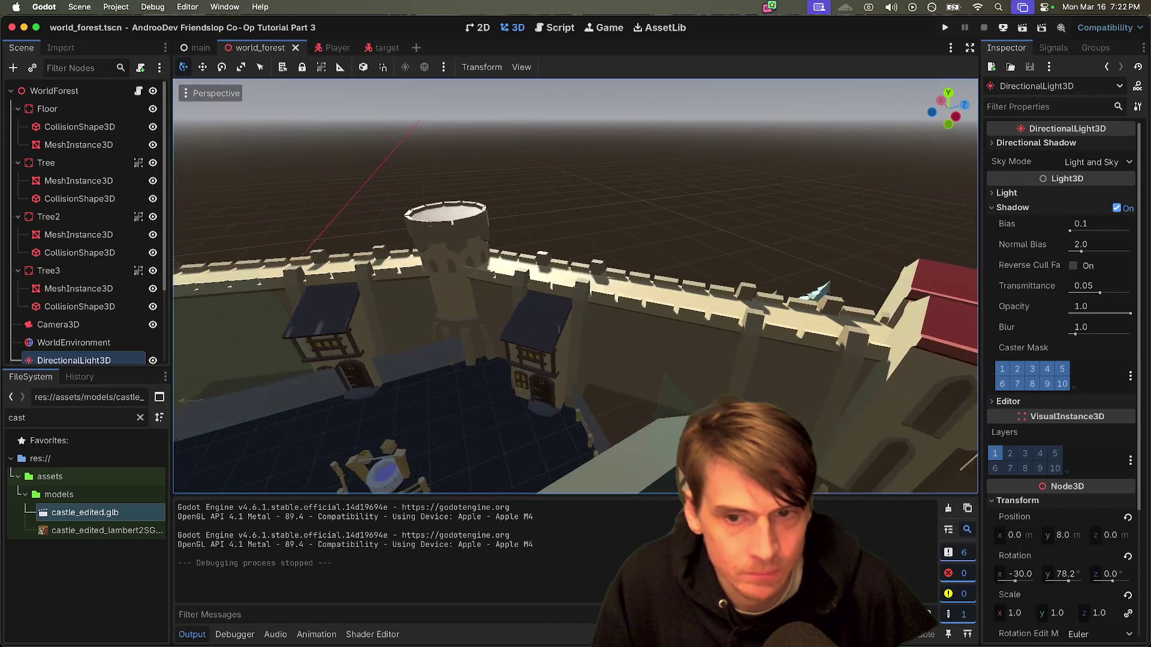
key(w)
key(s)
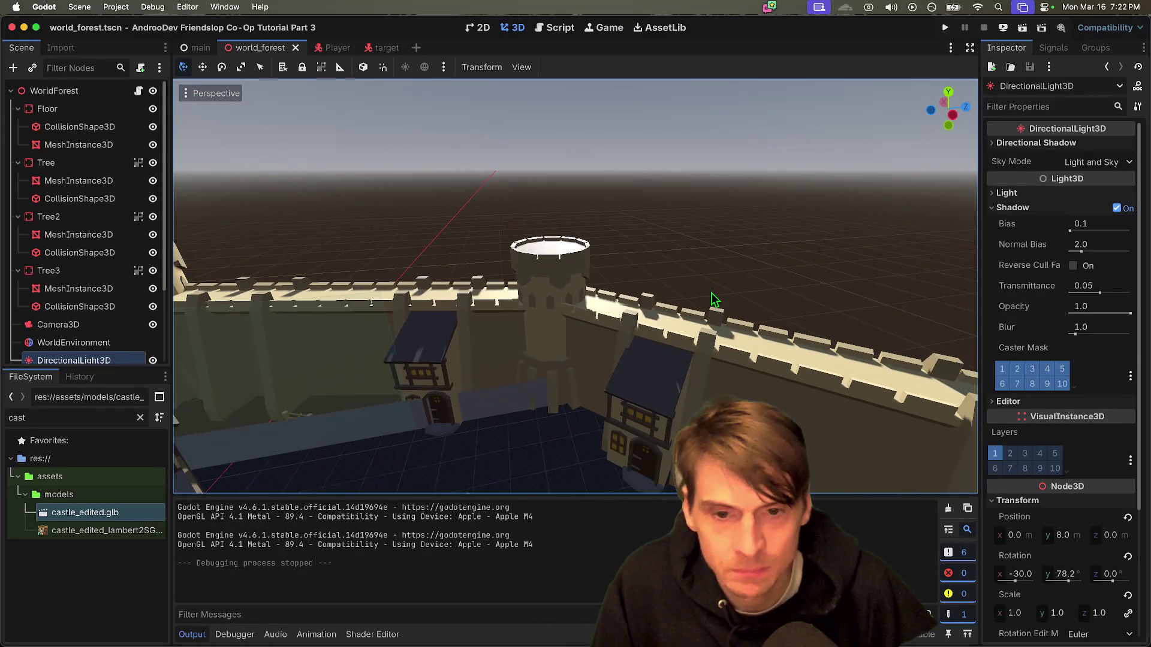
drag(526, 292, 527, 293)
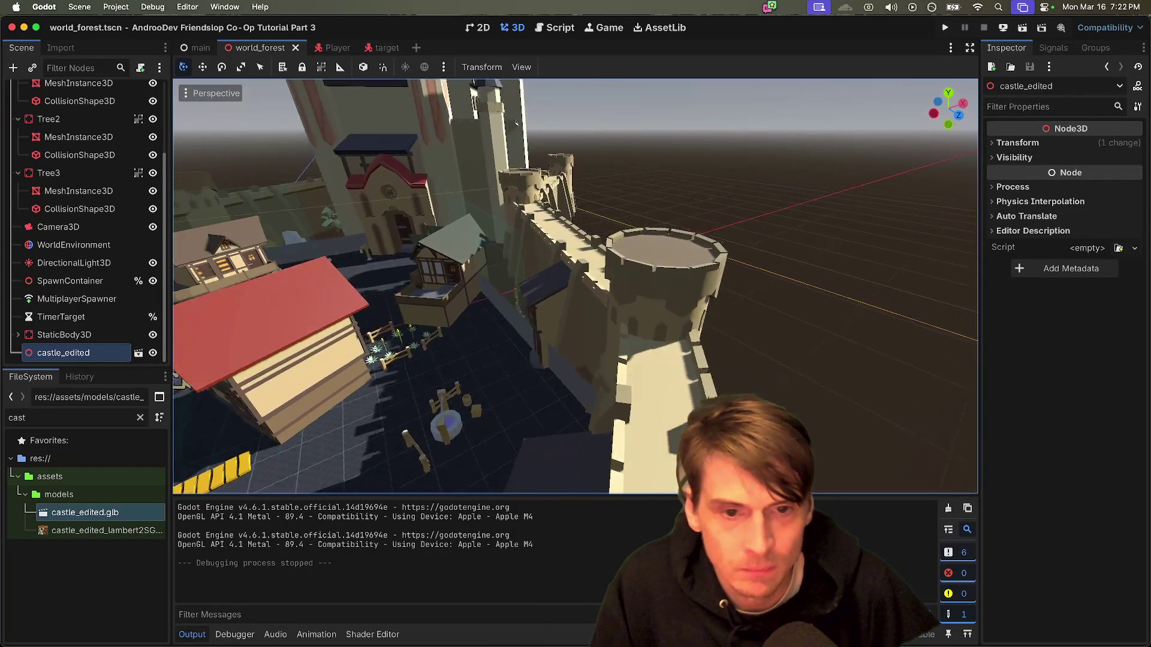
Step: Add a MeshInstance3D child under castle_edited and move it up, away from the origin
key(s)
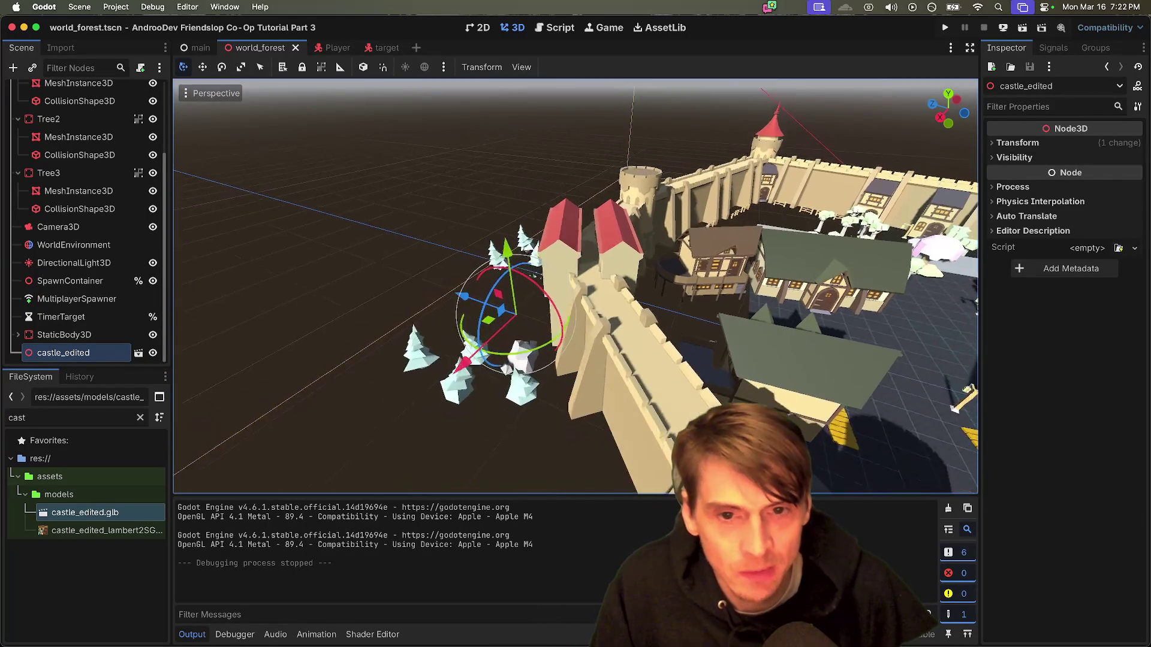
key(w)
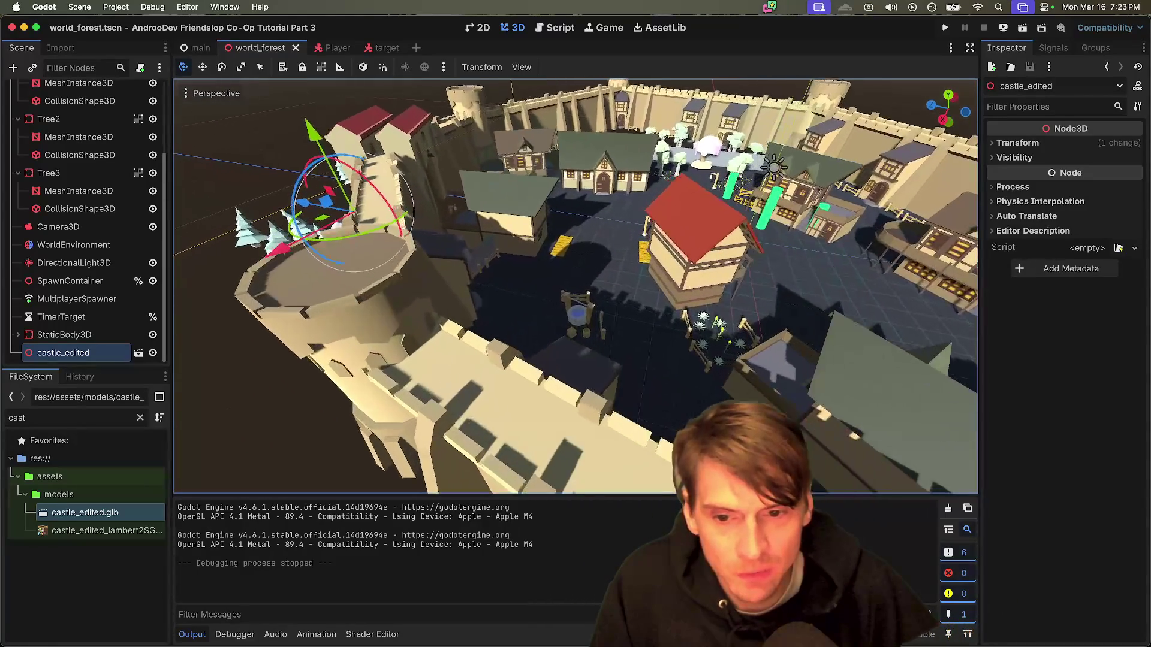
key(s)
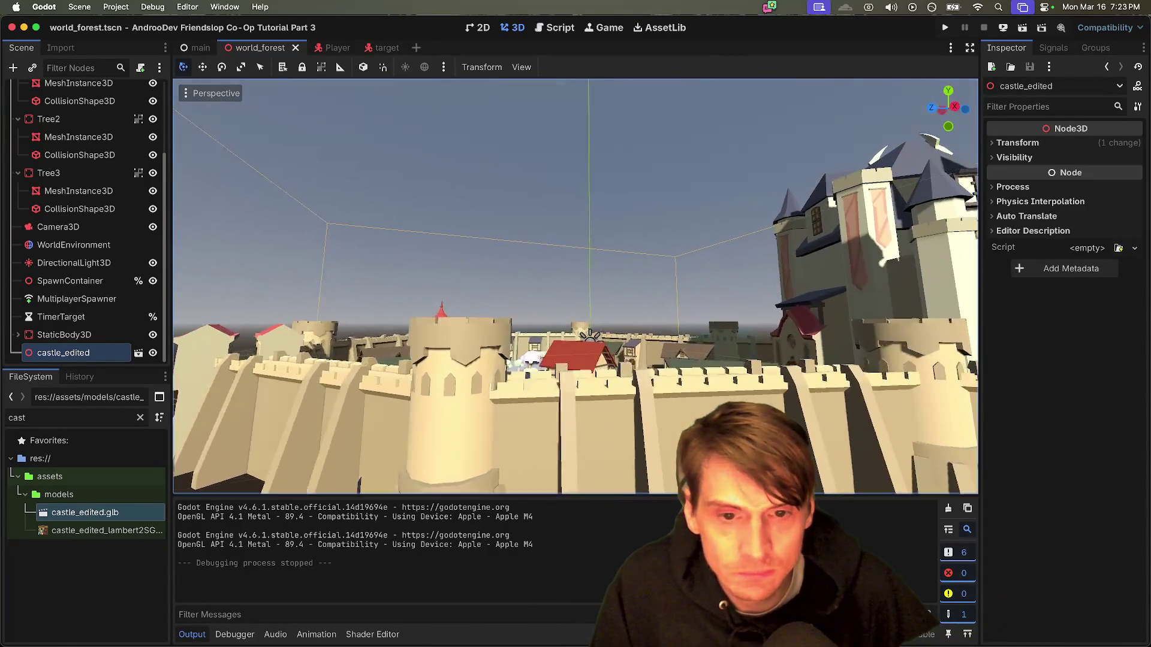
key(s)
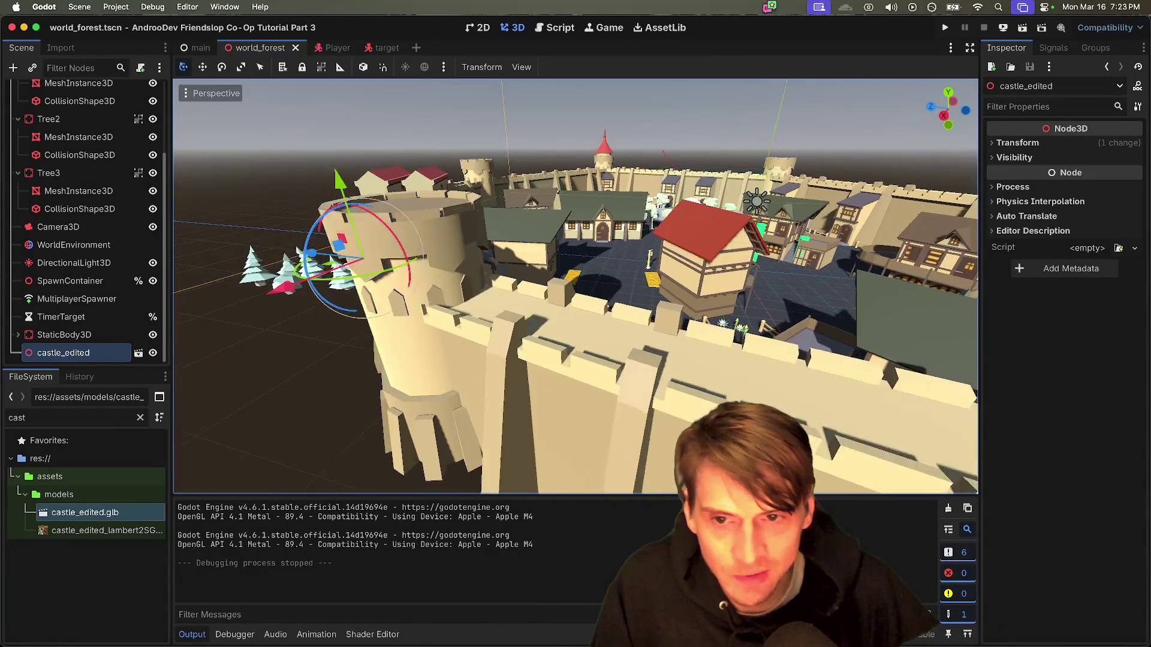
key(super+a)
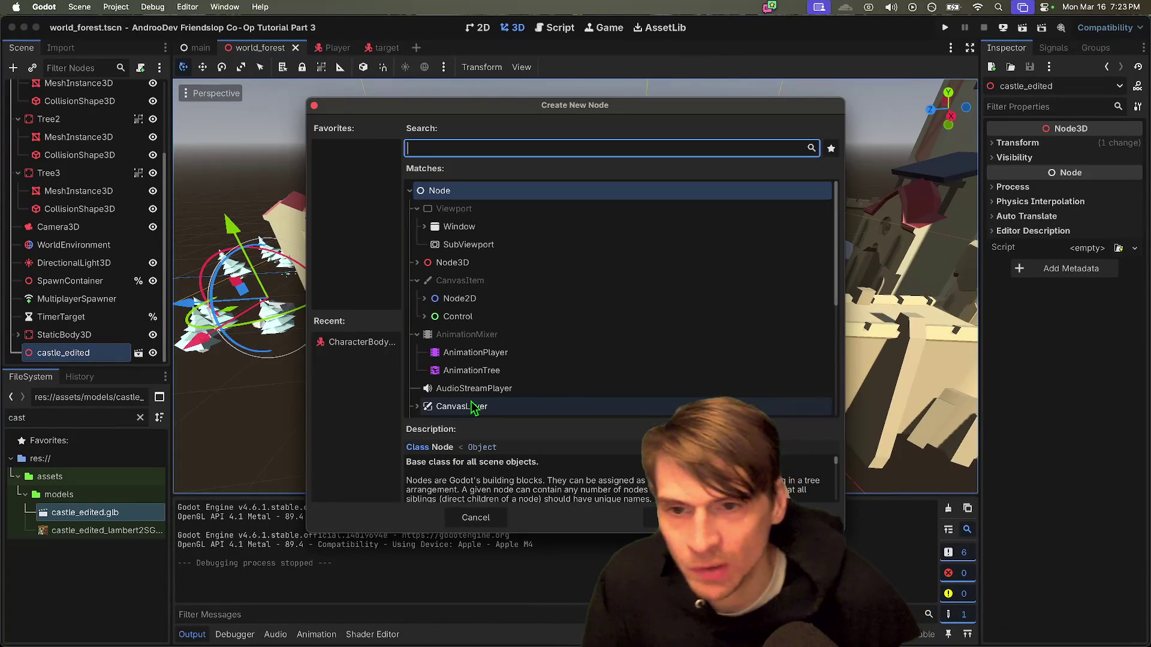
text(meshin)
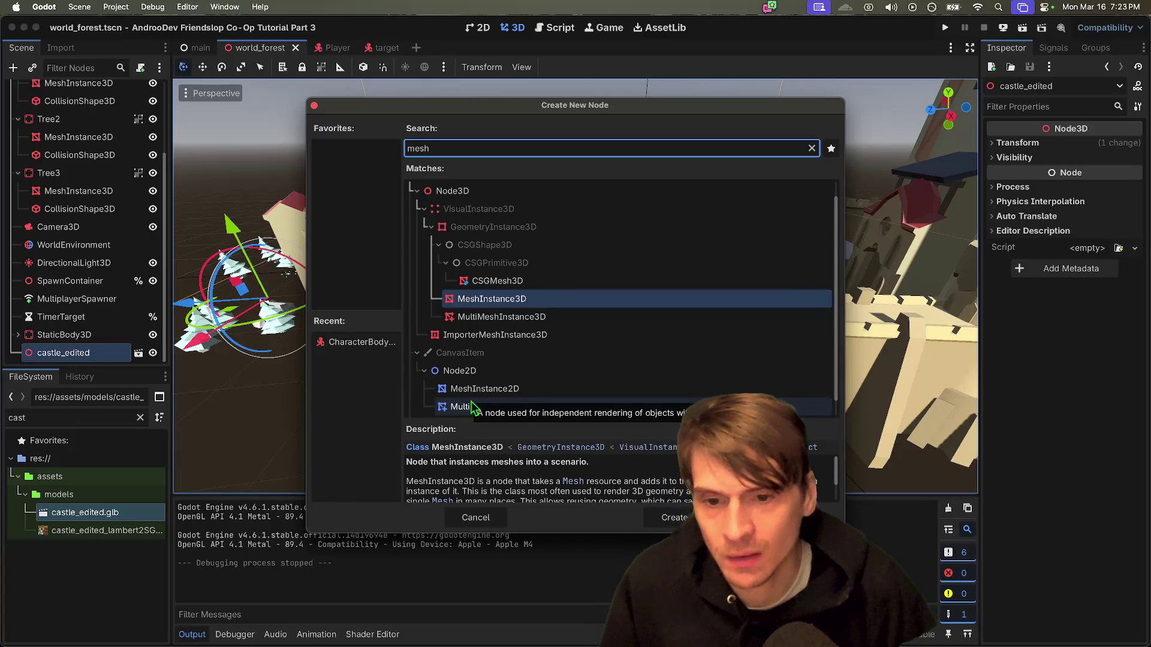
key(Return)
scroll(456, 318, down, 5)
drag(456, 300, 418, 313)
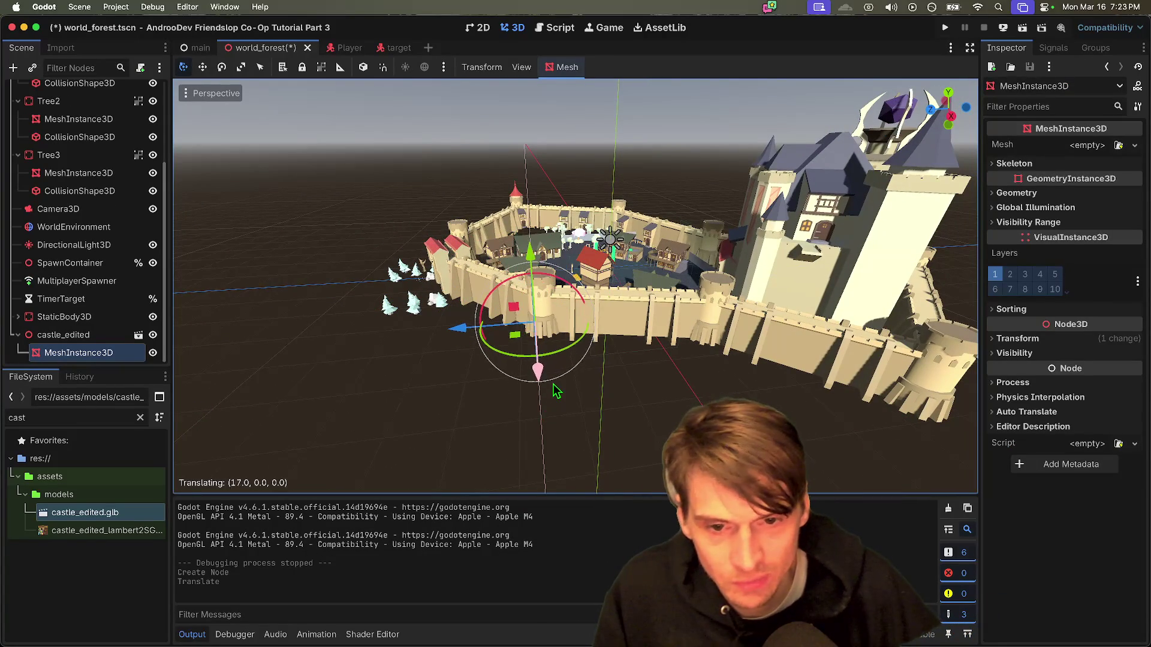
drag(539, 253, 557, 192)
Step: Give the node a new BoxMesh sized 2 × 3 × 6
click(1087, 147)
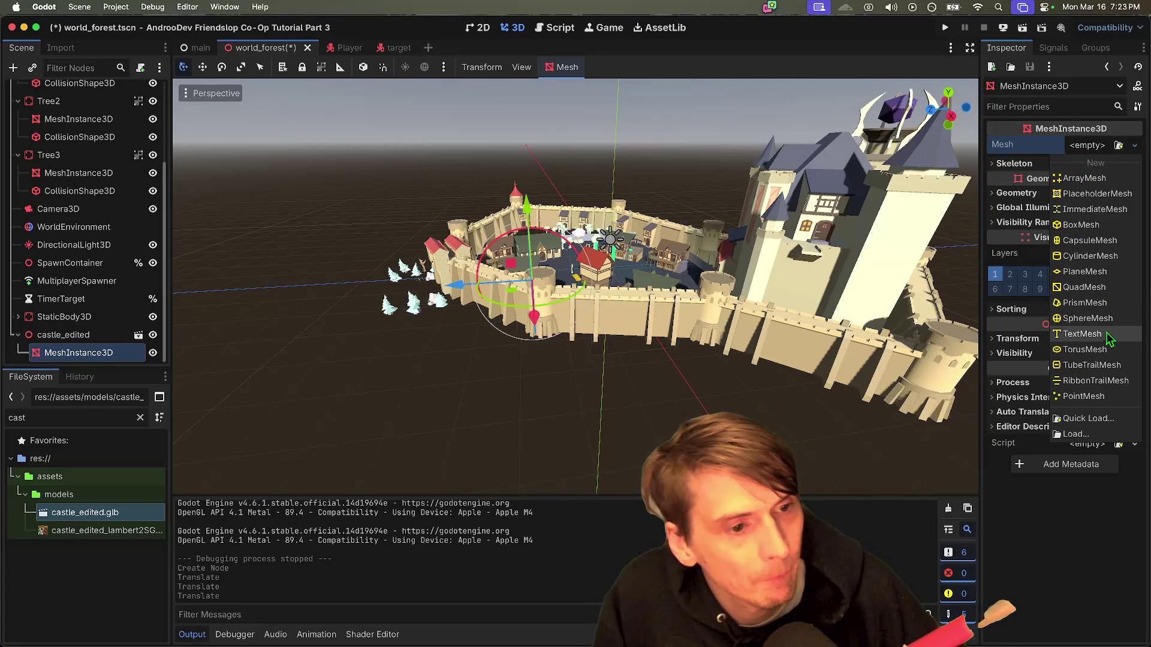
click(1101, 226)
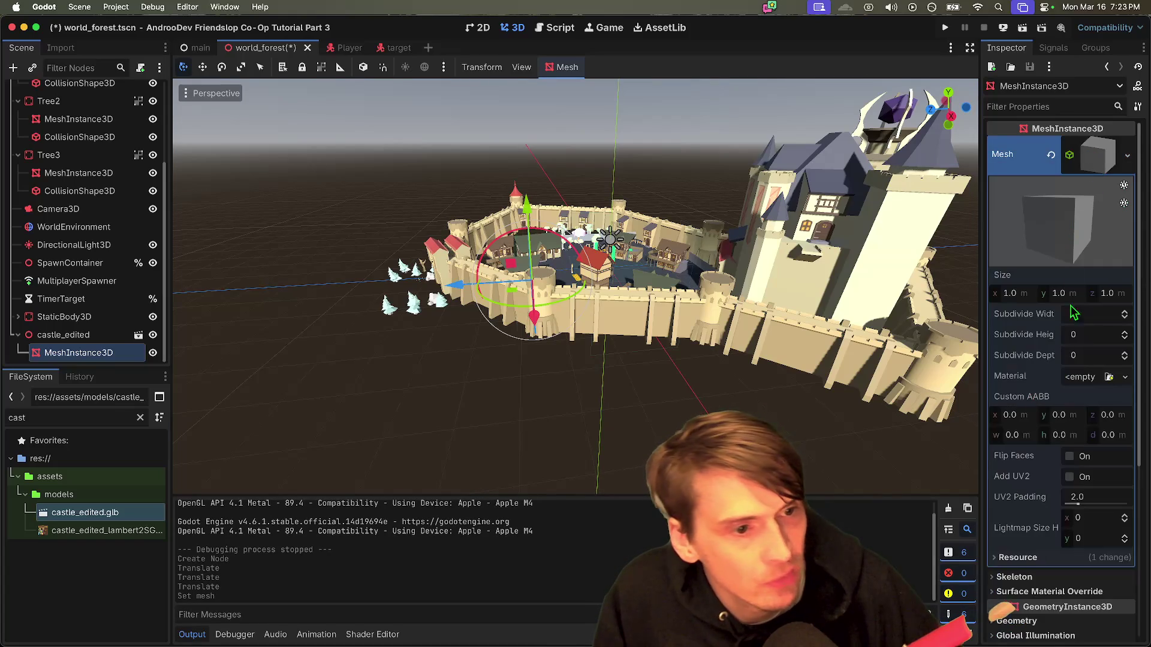
click(1108, 294)
text(3)
key(Return)
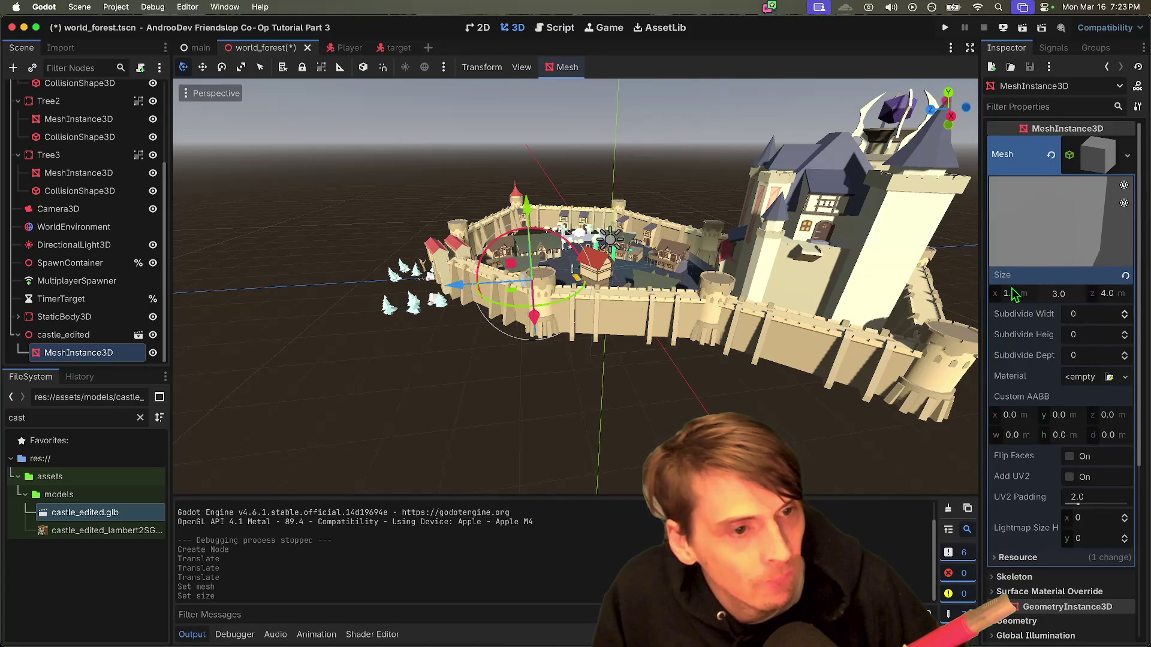
text(2)
key(Return)
text(6)
key(Return)
scroll(576, 286, up, 5)
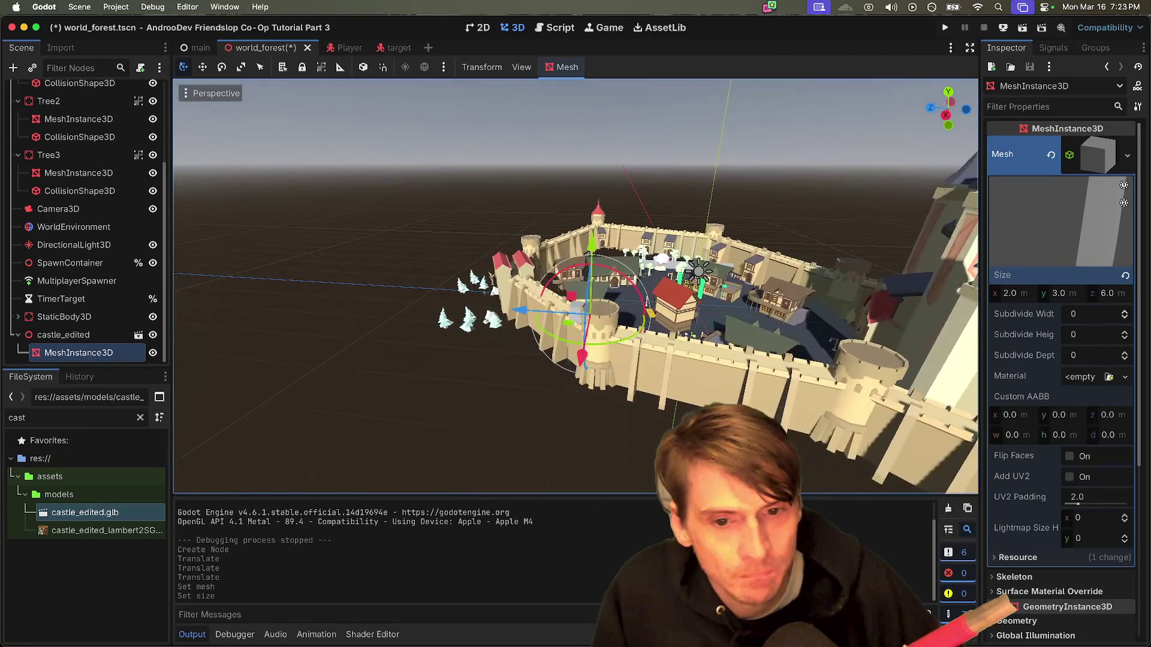
scroll(484, 358, up, 1)
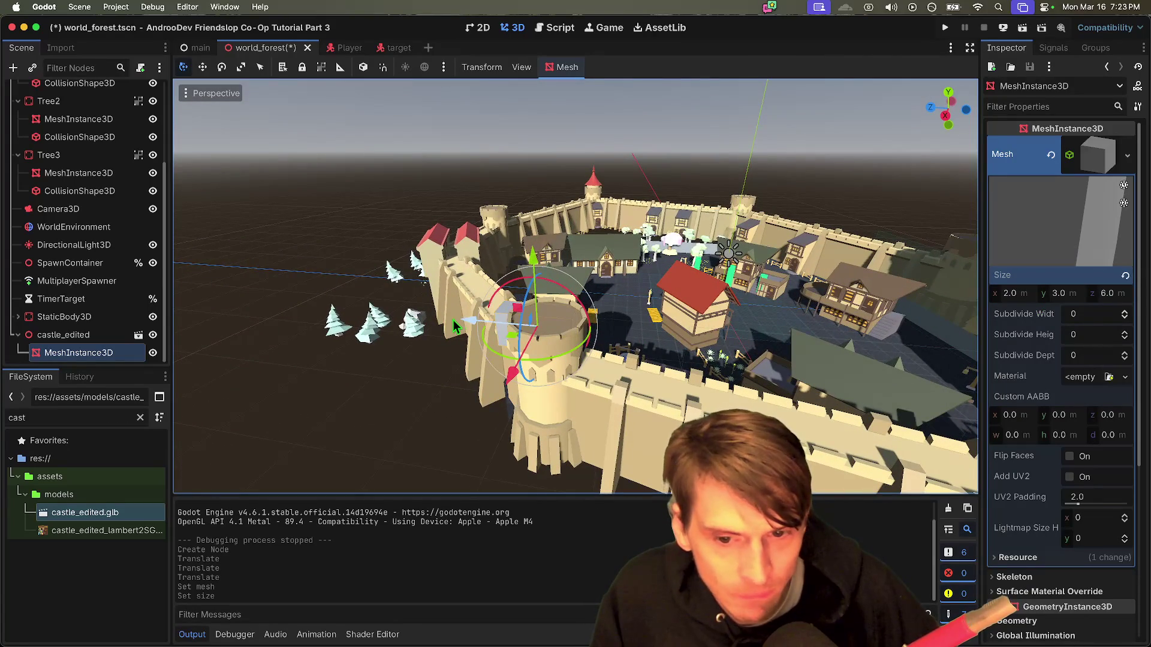
Step: Slide the box toward the wall and tilt it into a sloping ramp
drag(456, 327, 541, 351)
drag(624, 394, 612, 429)
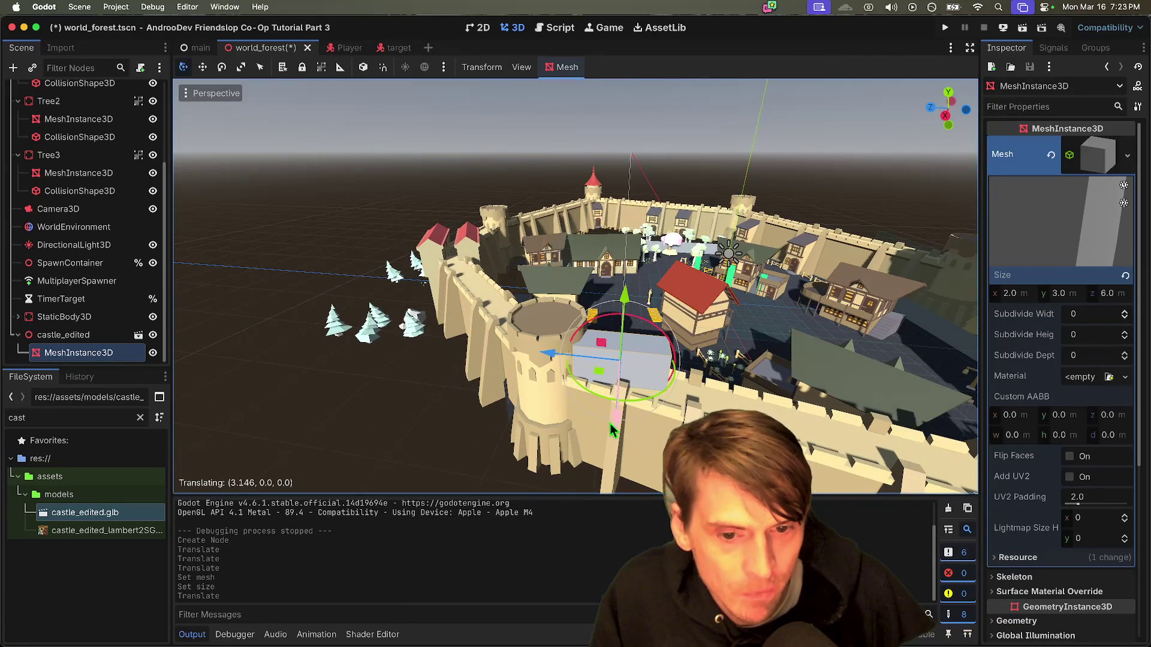
drag(651, 344, 638, 408)
scroll(637, 408, right, 5)
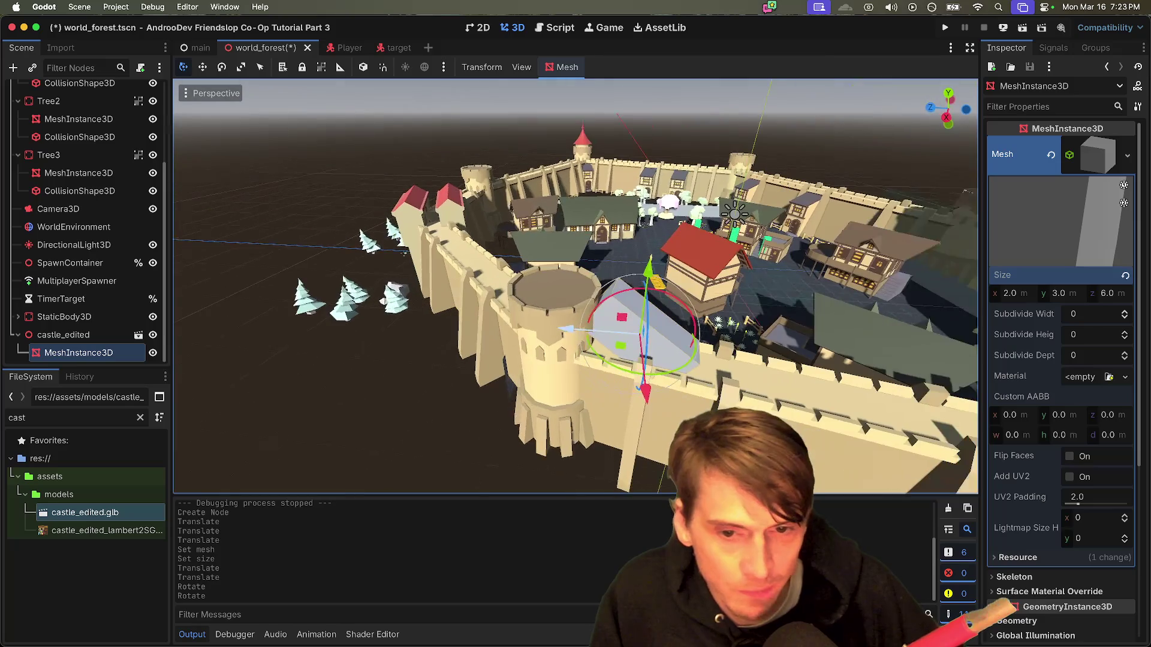
drag(560, 329, 507, 340)
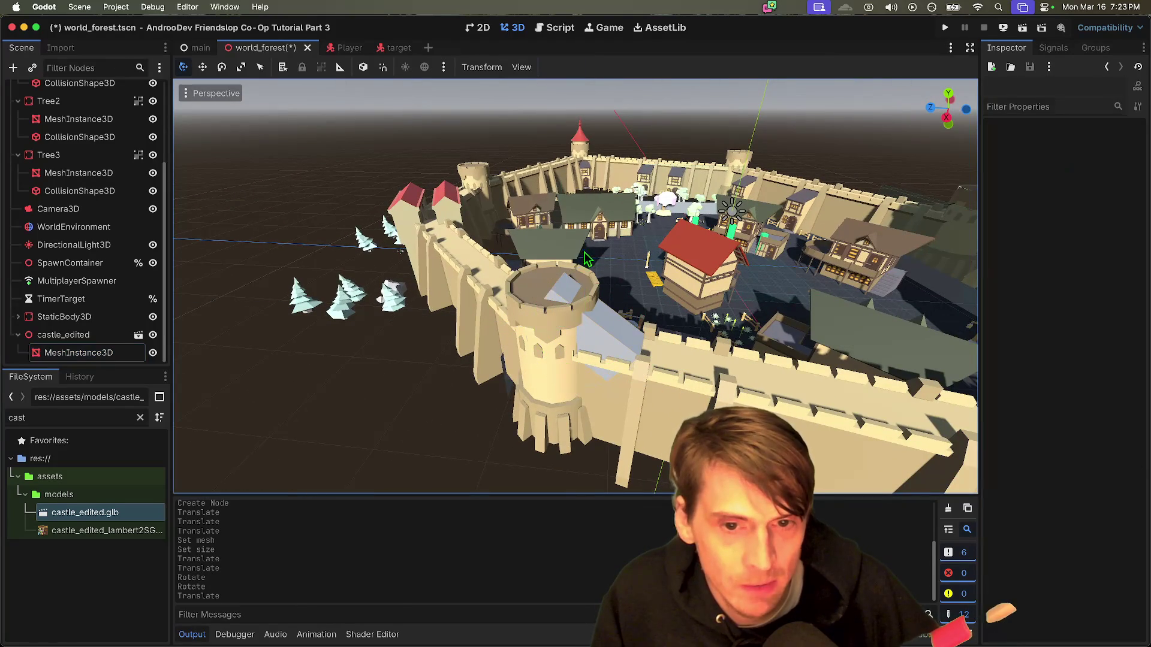
mouse_move(568, 292)
mouse_down()
mouse_move(584, 303)
mouse_move(577, 293)
mouse_up()
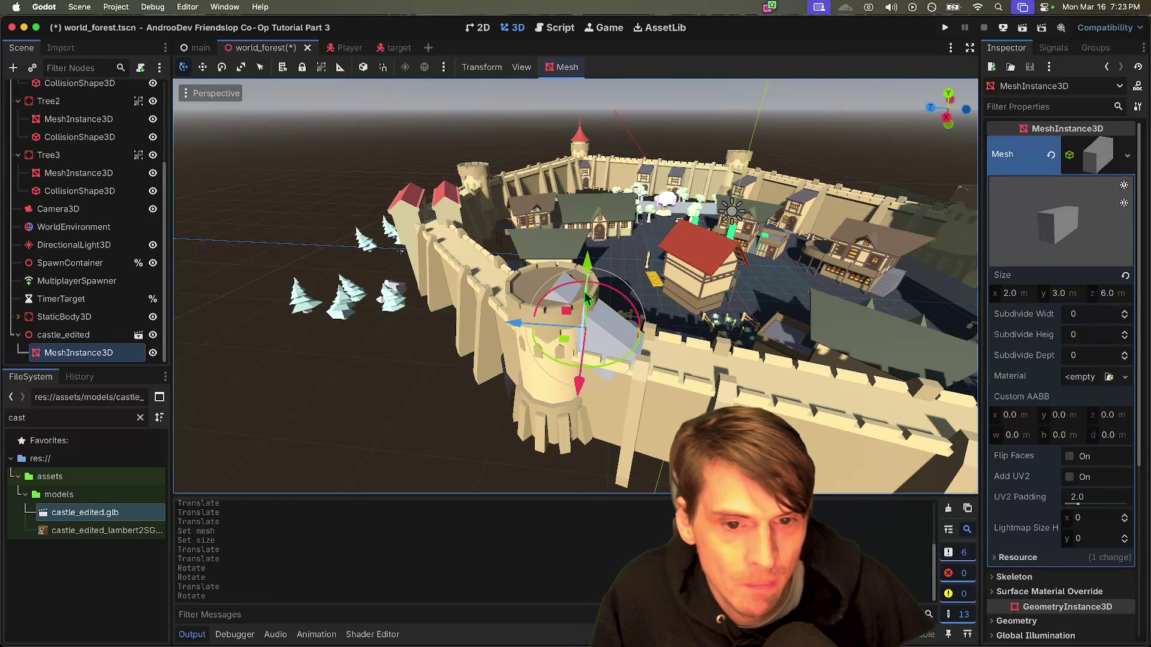
drag(511, 336, 525, 327)
drag(598, 264, 573, 294)
Step: Fine-tune the ramp against the tower, then duplicate it as MeshInstance3D2
scroll(573, 294, up, 10)
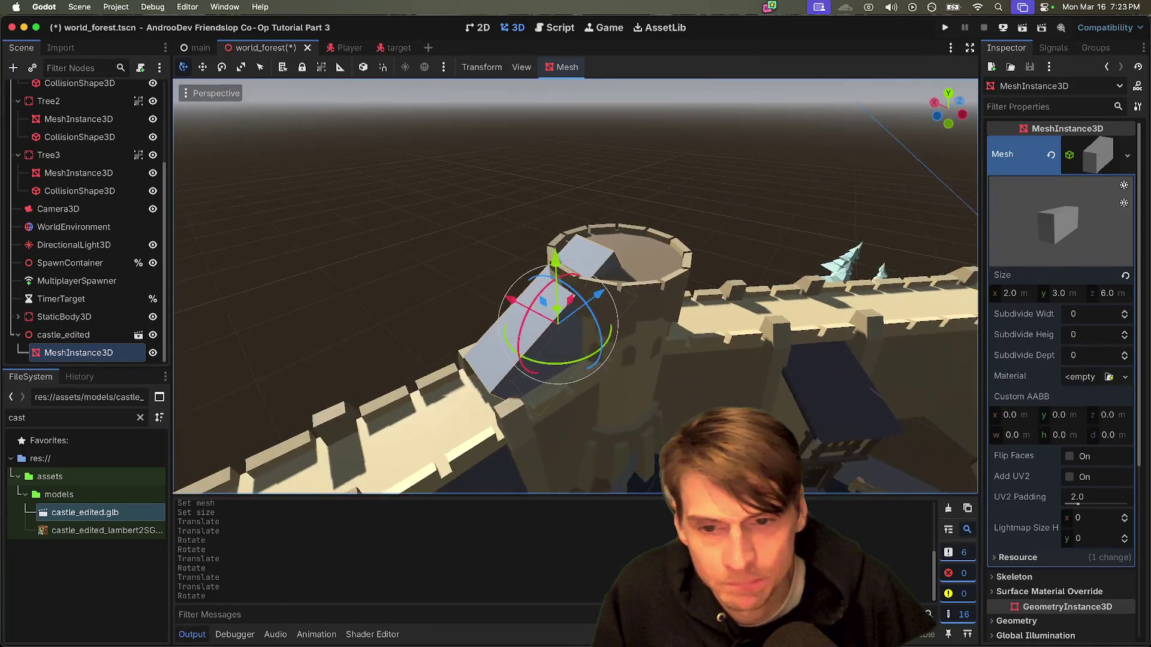
scroll(576, 287, down, 5)
drag(547, 212, 549, 235)
mouse_move(574, 302)
mouse_down()
mouse_move(556, 298)
mouse_move(575, 311)
mouse_move(575, 366)
mouse_move(585, 317)
mouse_up()
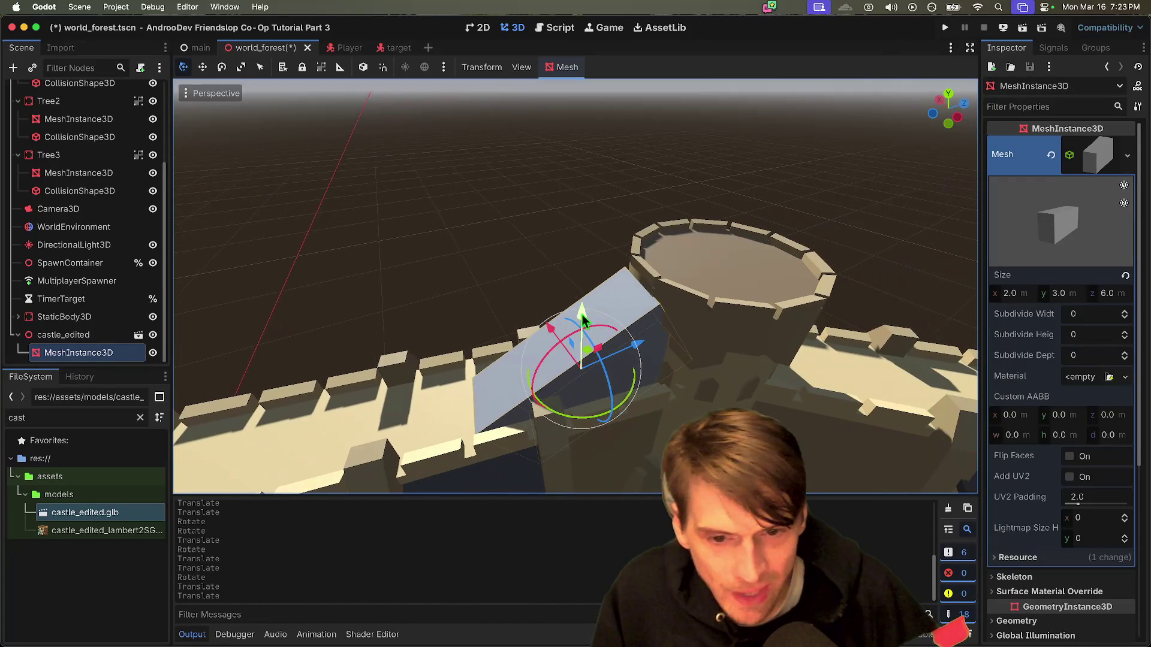
drag(655, 356, 654, 356)
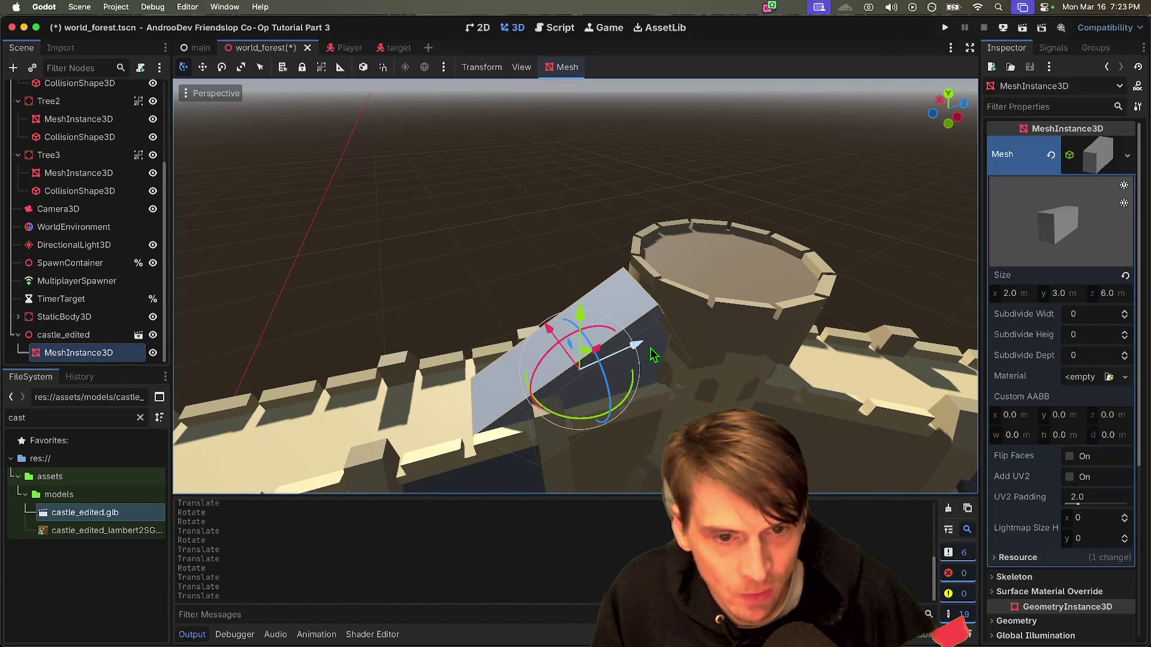
drag(585, 331, 593, 323)
drag(645, 358, 659, 360)
key(Escape)
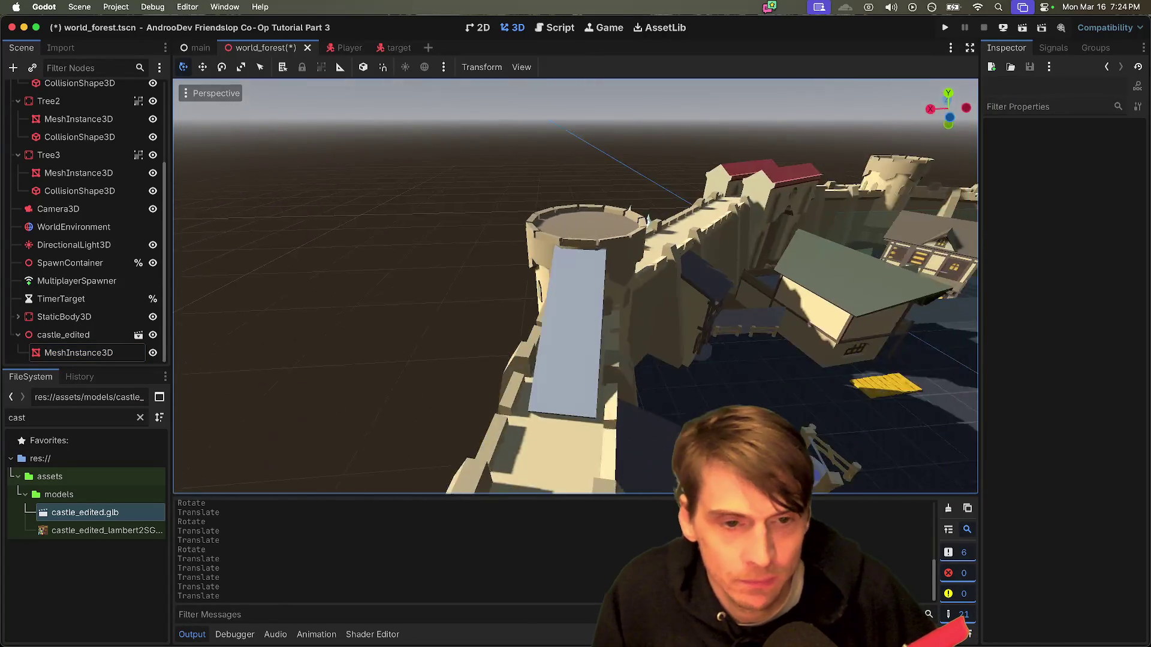
scroll(575, 286, up, 5)
scroll(663, 355, down, 5)
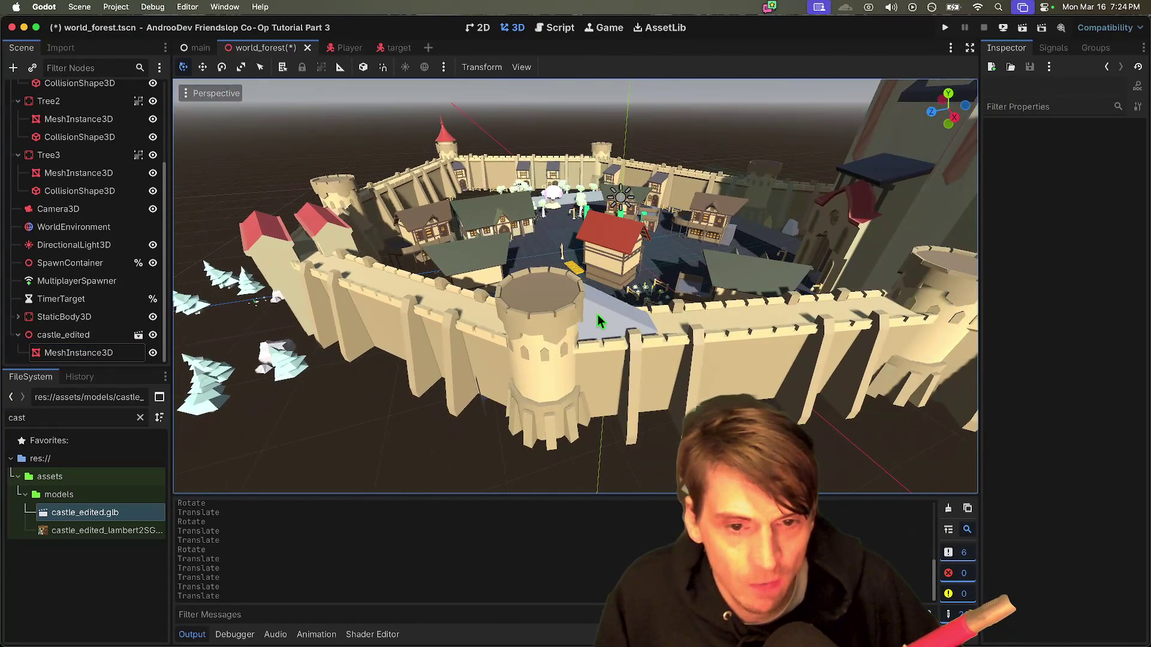
click(597, 320)
key(ctrl+d)
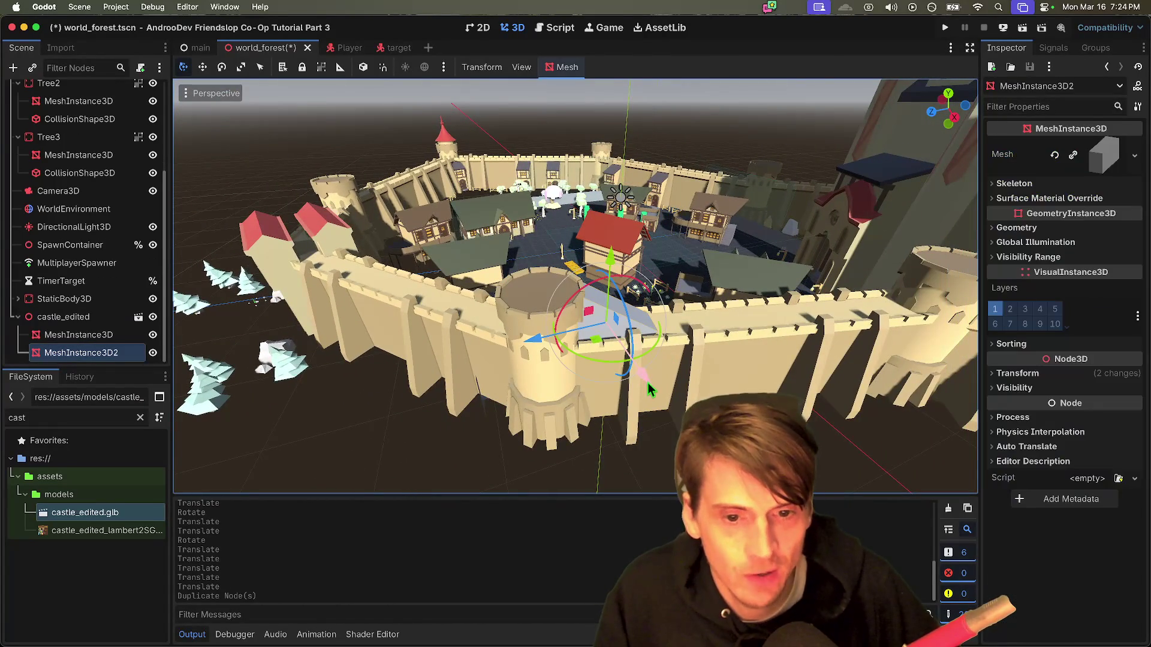
Step: Rotate the duplicate ramp and shift it along X, Z and Y onto the tower's other side
scroll(647, 383, down, 3)
mouse_move(662, 360)
mouse_down()
mouse_move(773, 335)
mouse_move(832, 283)
mouse_up()
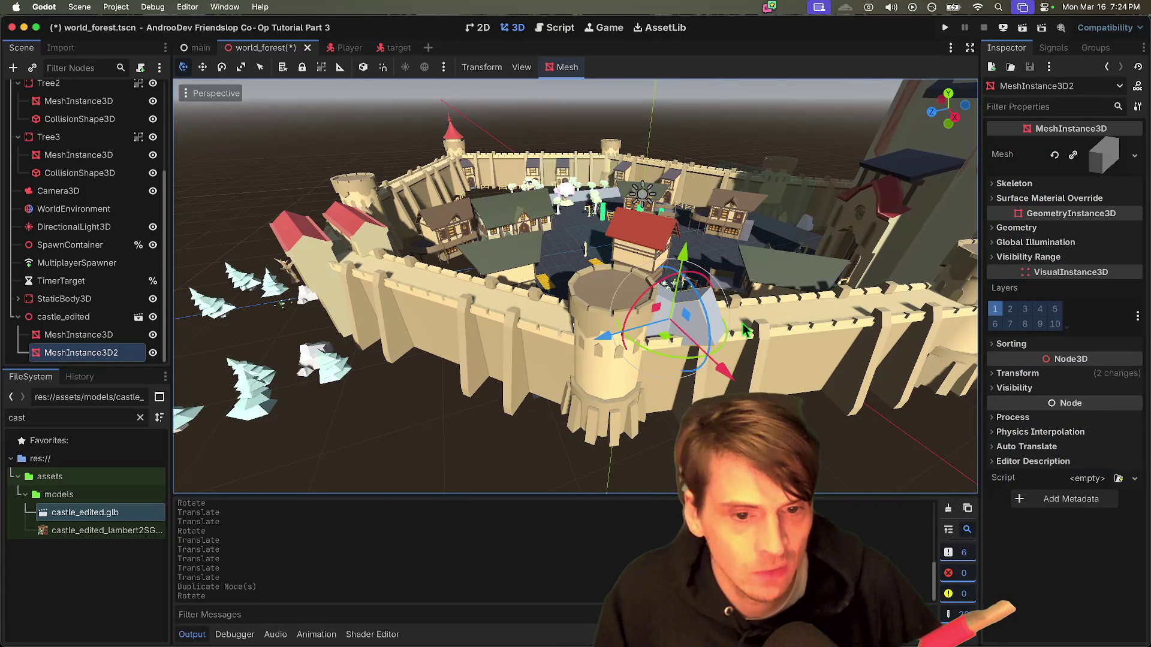
mouse_move(602, 347)
mouse_down()
mouse_move(520, 382)
mouse_move(544, 370)
mouse_move(625, 380)
mouse_up()
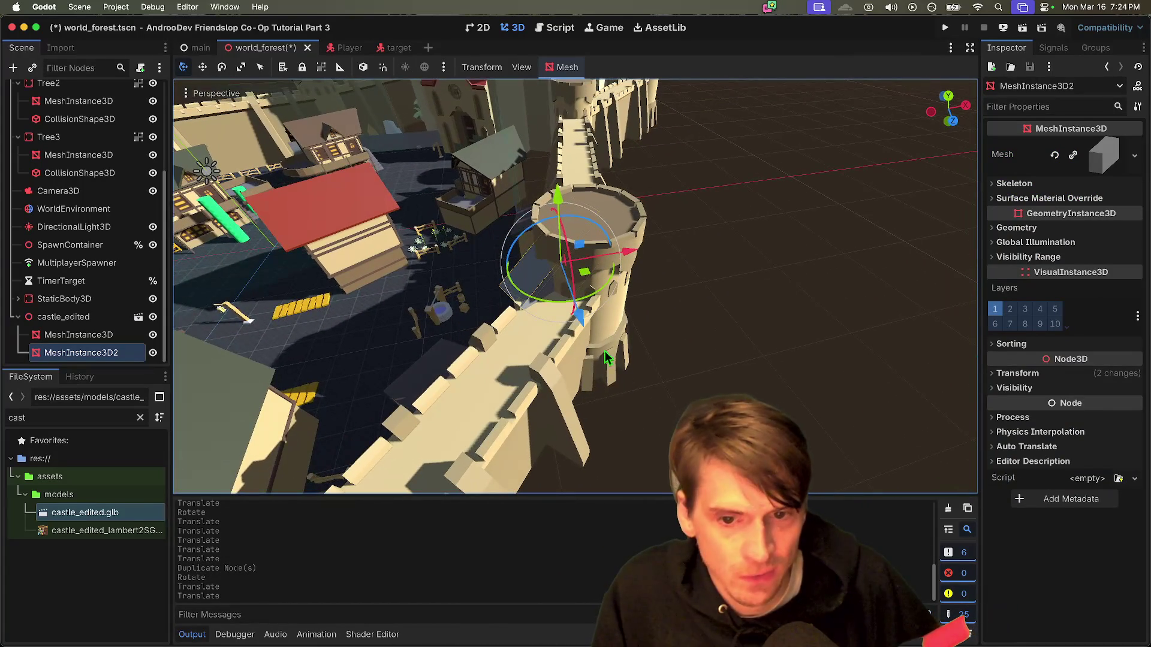
mouse_move(548, 302)
mouse_down()
mouse_move(602, 339)
mouse_move(602, 354)
mouse_up()
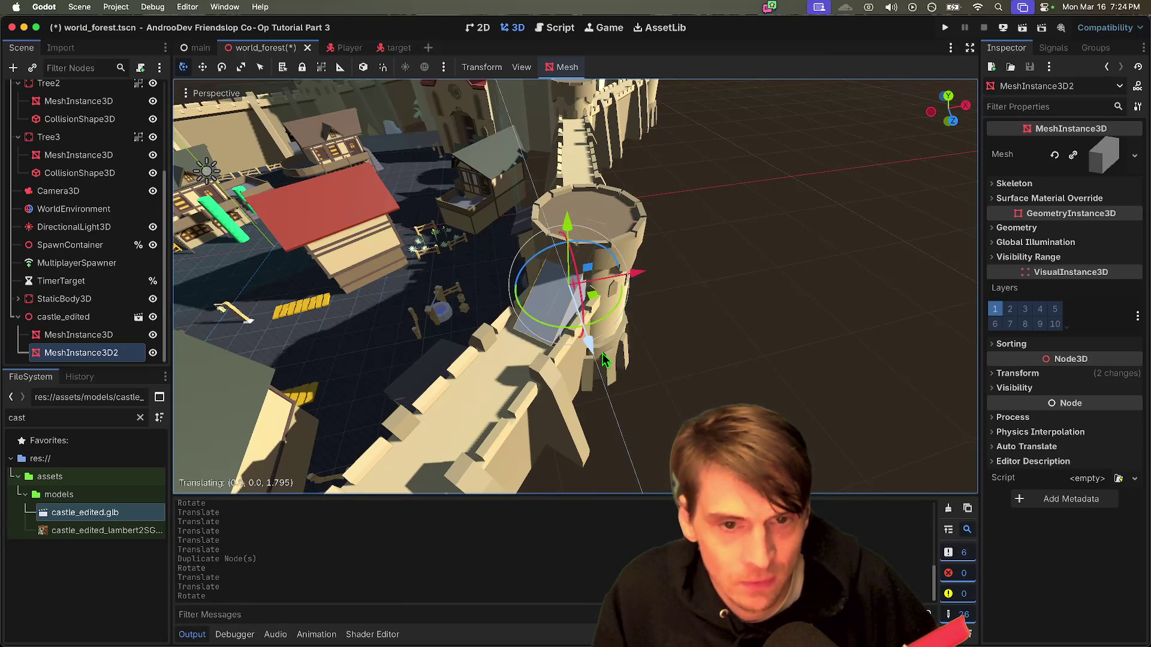
mouse_move(589, 276)
mouse_down()
mouse_move(558, 377)
mouse_move(554, 353)
mouse_move(563, 375)
mouse_up()
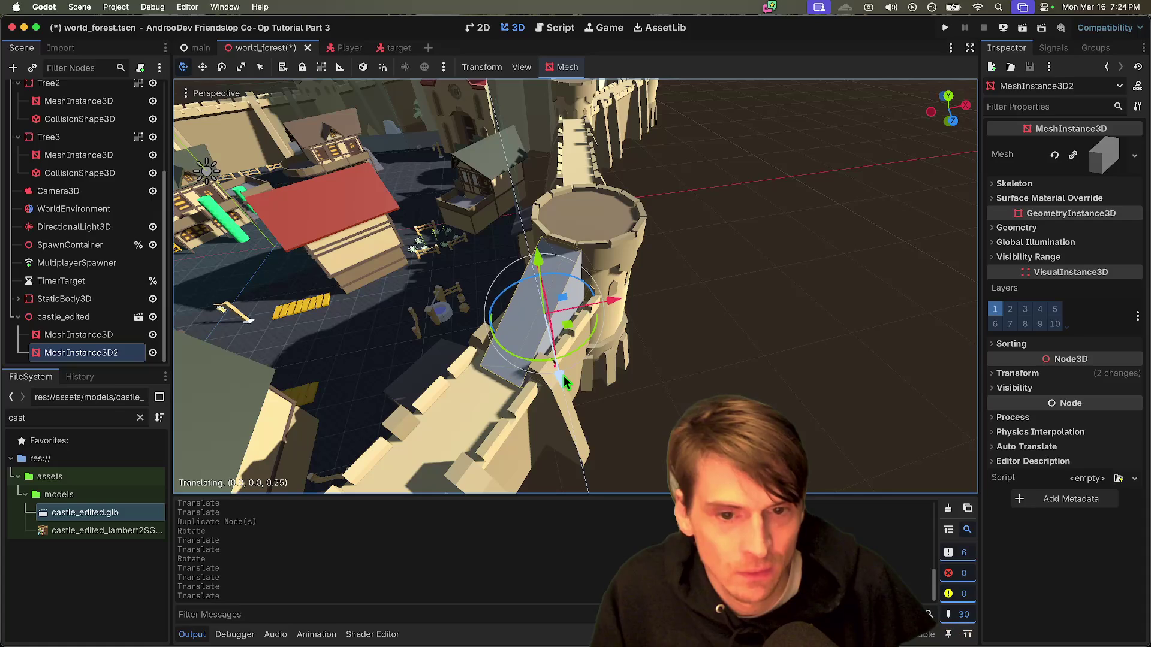
drag(549, 285, 541, 283)
drag(610, 326, 174, 456)
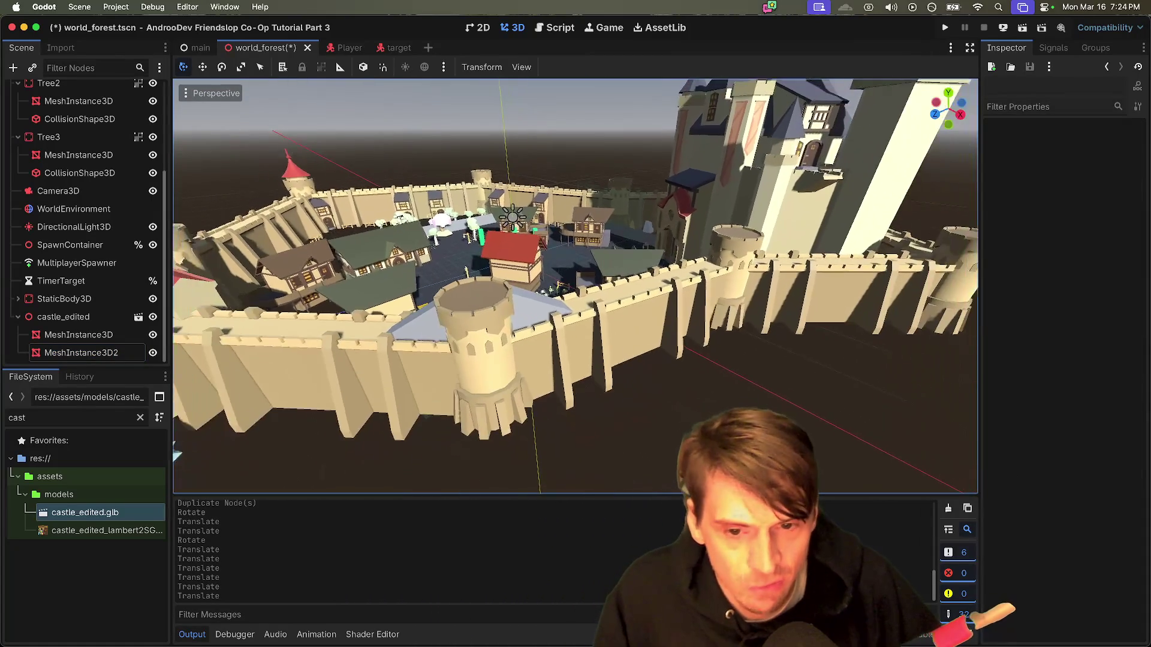
Step: Select the WorldEnvironment node in the Scene dock
scroll(635, 286, down, 5)
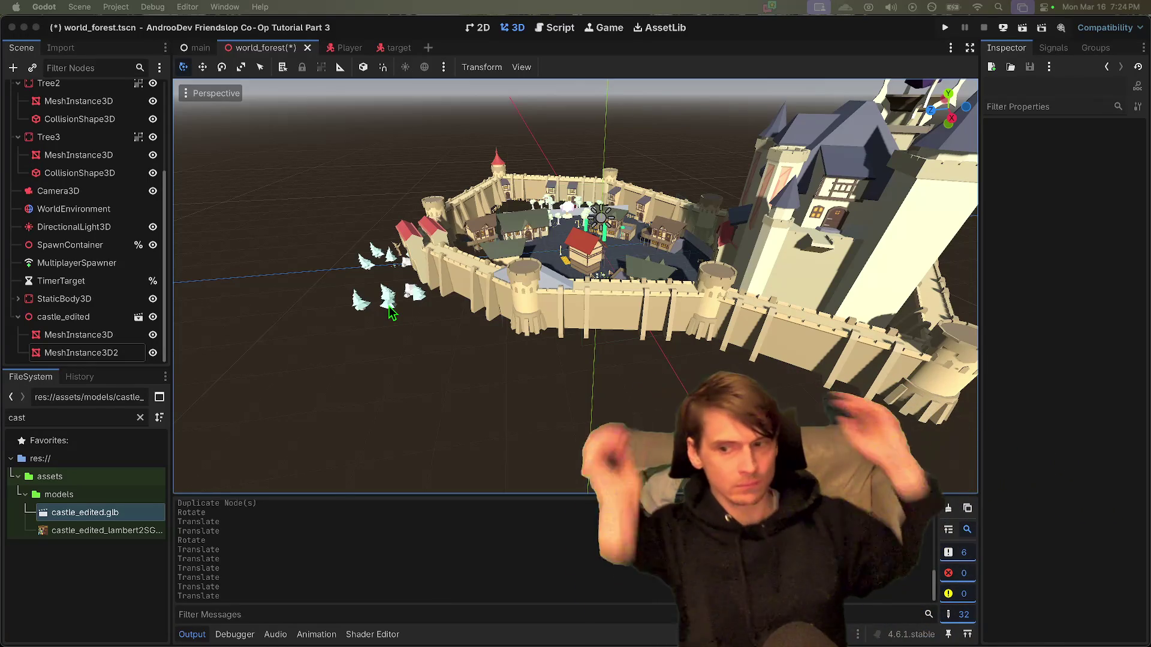
click(128, 209)
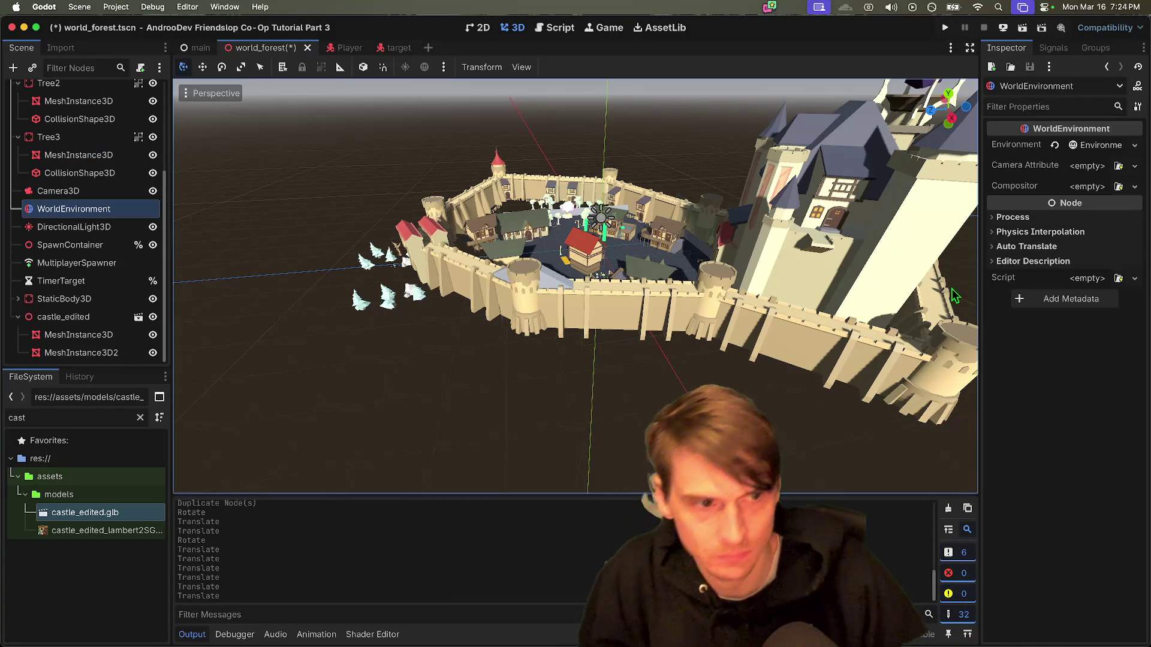
Step: Enable regular fog in Depth mode, leaving volumetric fog off, and preview glow
click(1100, 145)
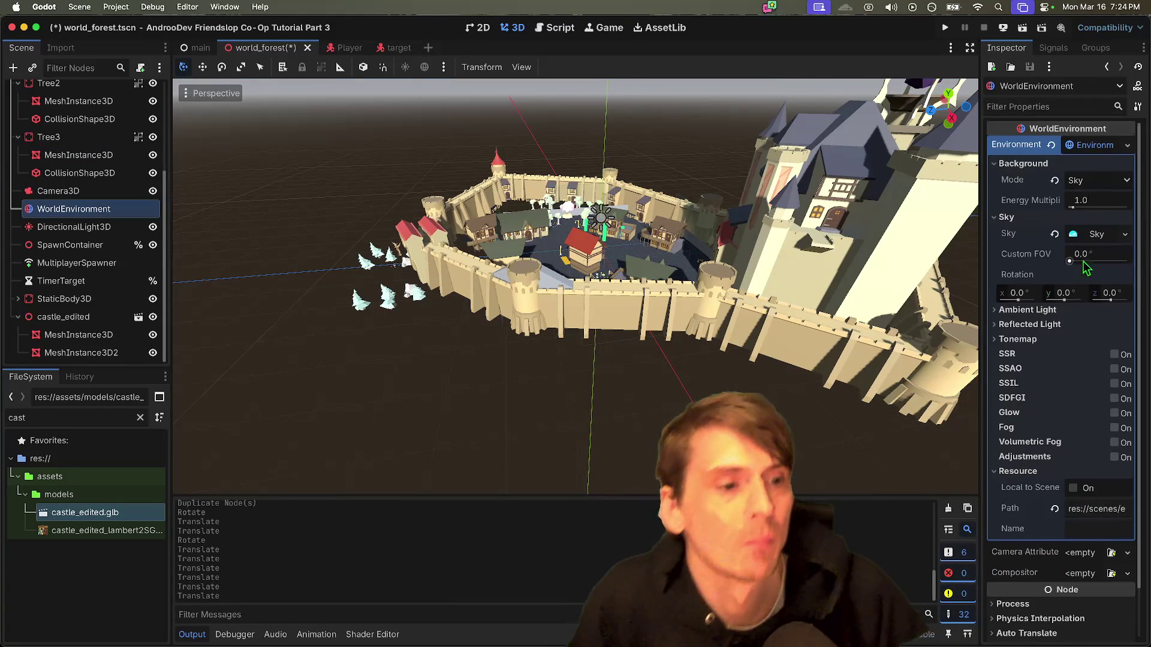
scroll(1089, 238, down, 2)
click(1115, 388)
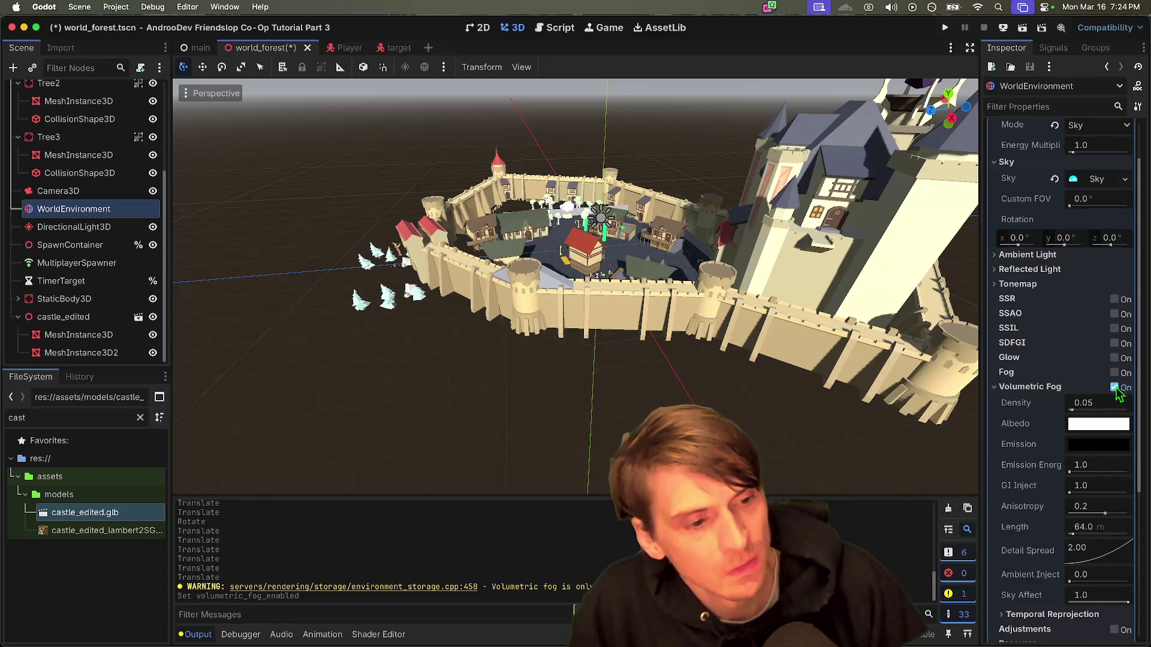
click(1126, 388)
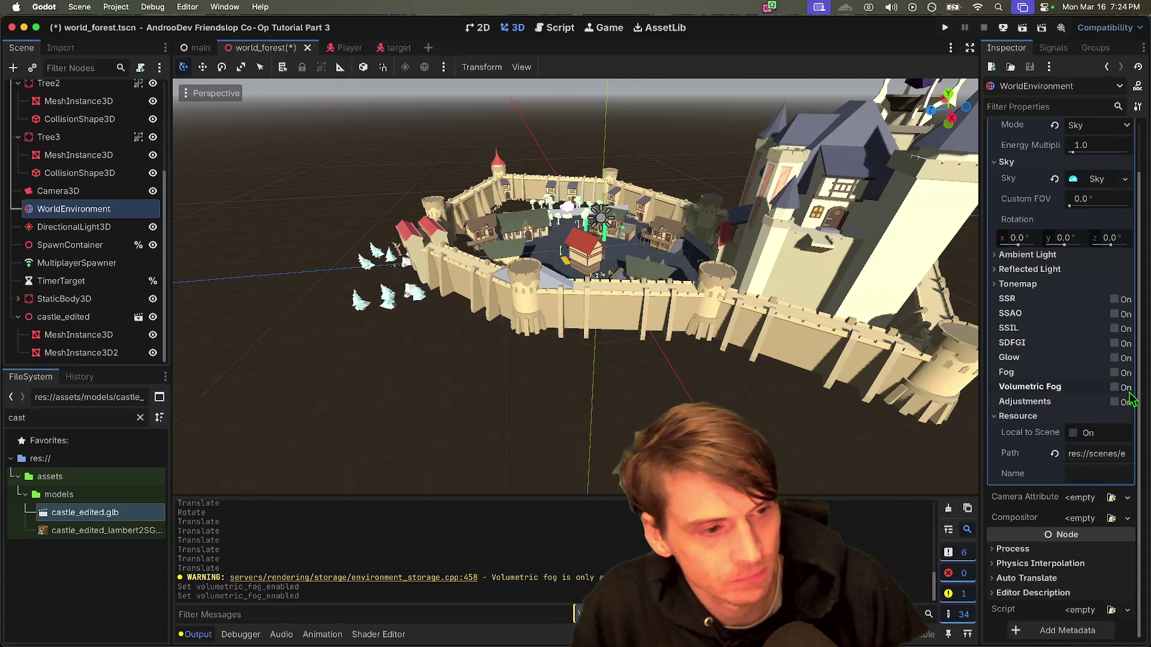
click(1126, 374)
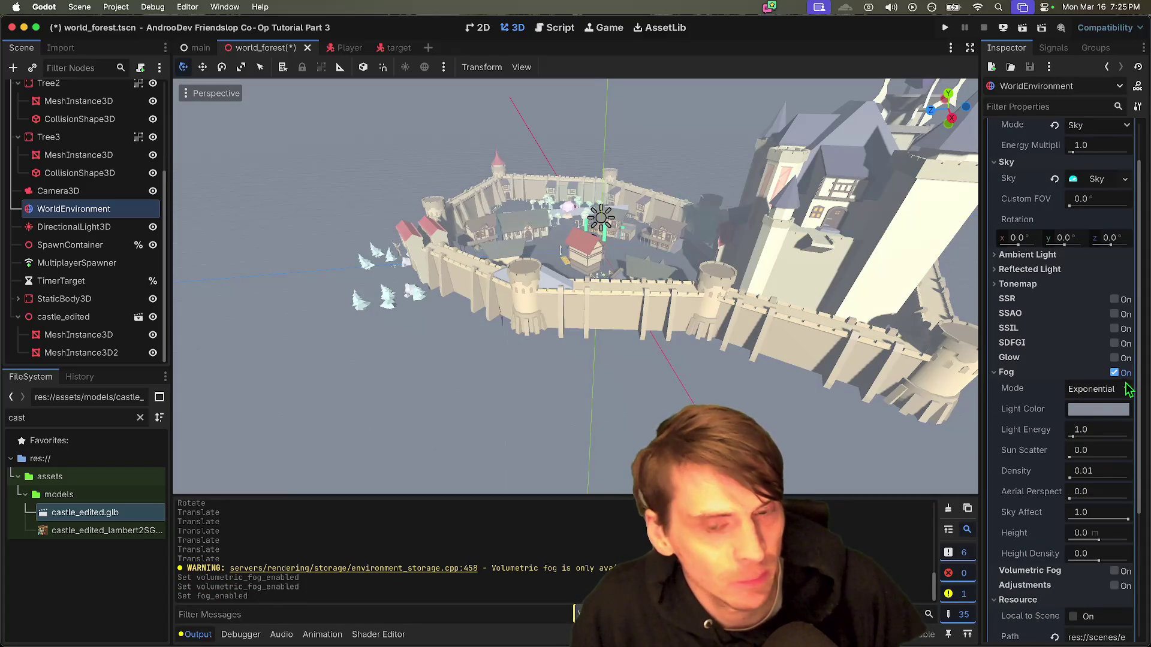
click(1108, 391)
click(1092, 425)
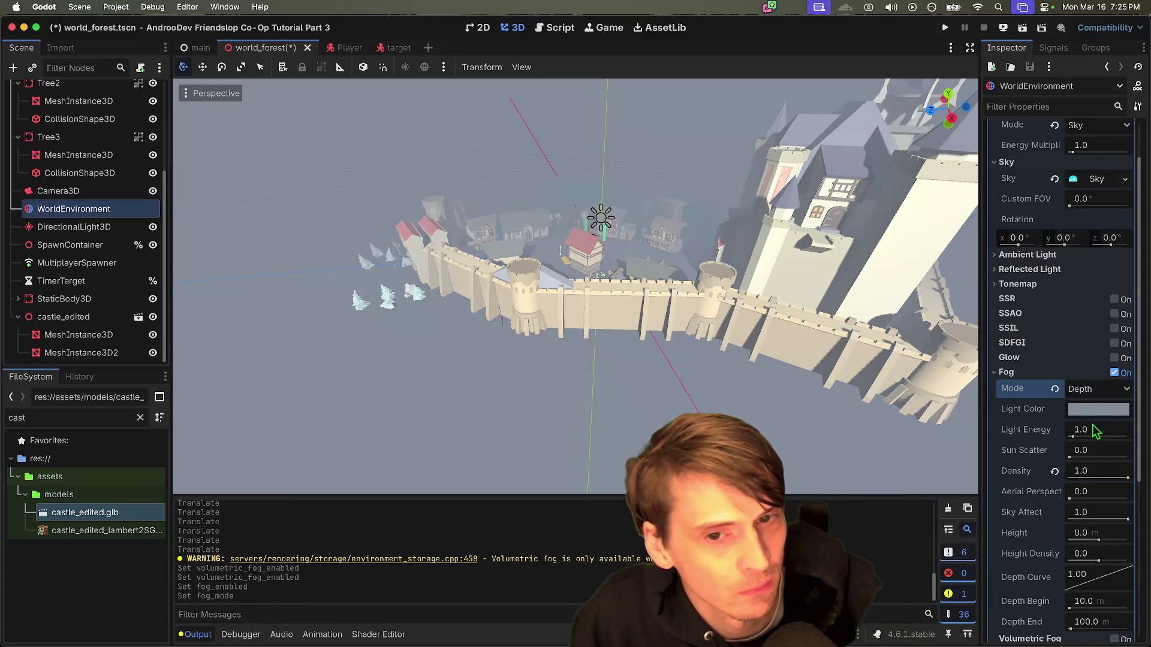
mouse_move(575, 288)
mouse_down()
mouse_move(539, 300)
mouse_move(573, 282)
mouse_move(564, 264)
mouse_up()
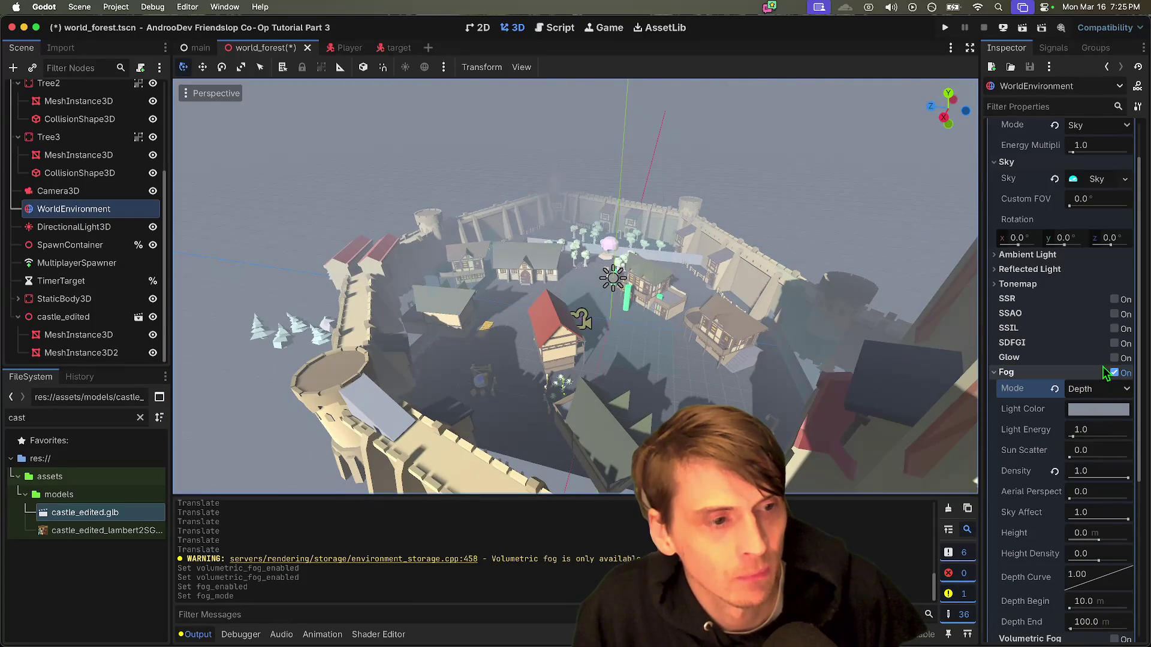
click(1119, 362)
Step: Turn glow off and set the tonemap mode to AgX after briefly trying ACES
click(1119, 360)
click(1091, 284)
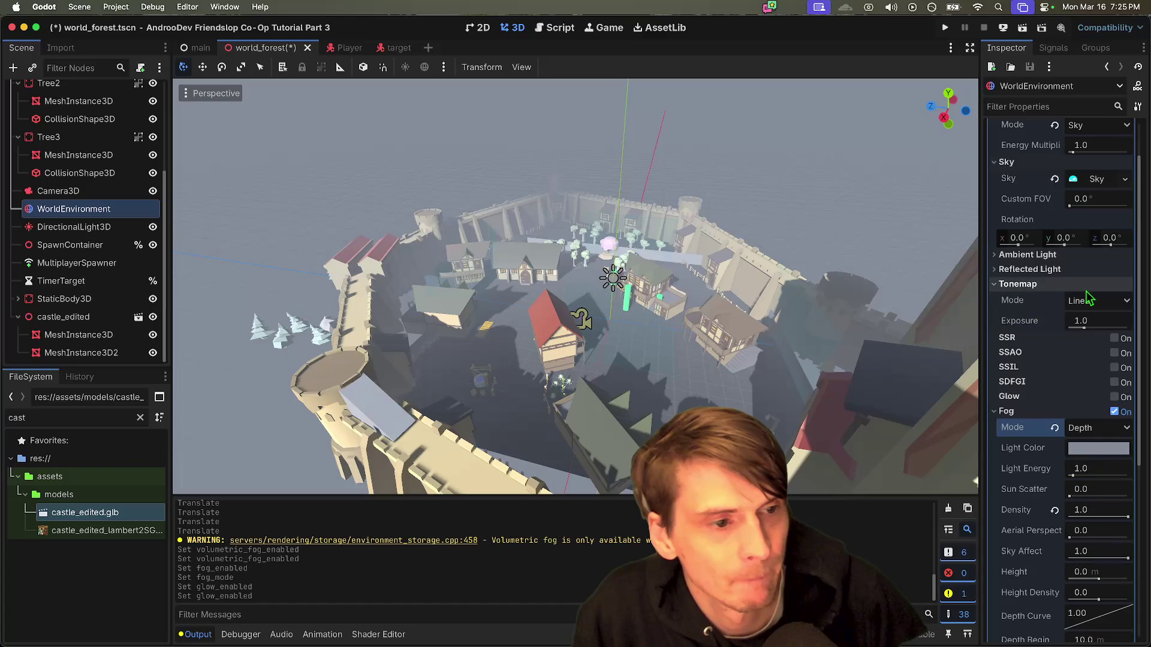
click(1093, 301)
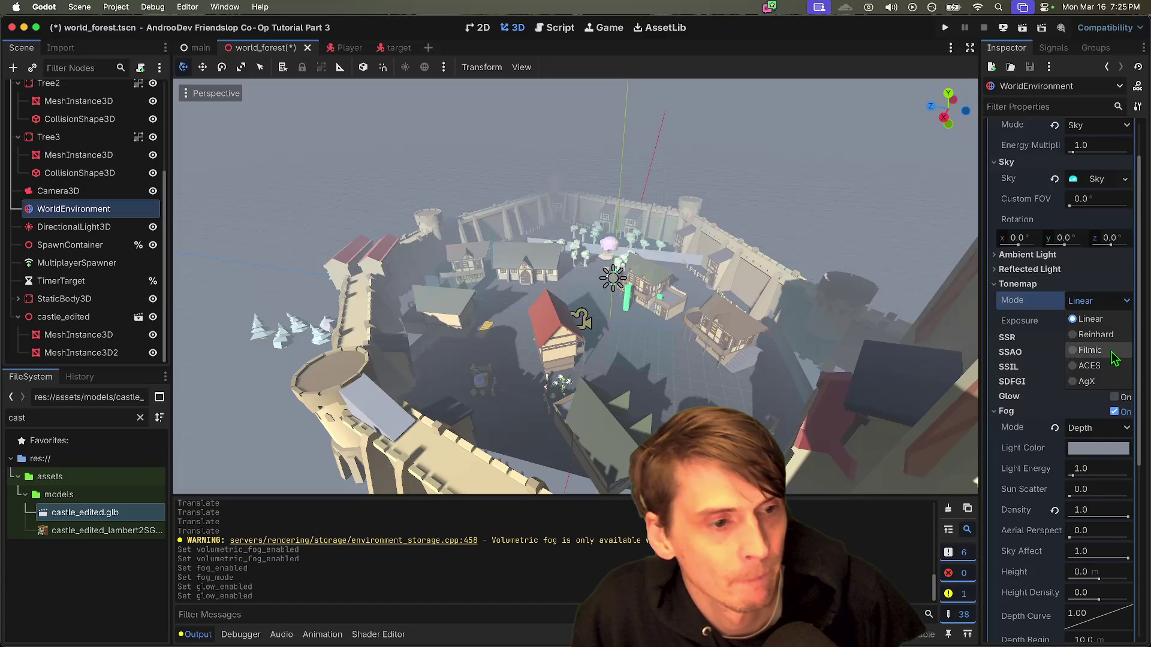
click(1102, 381)
click(1121, 301)
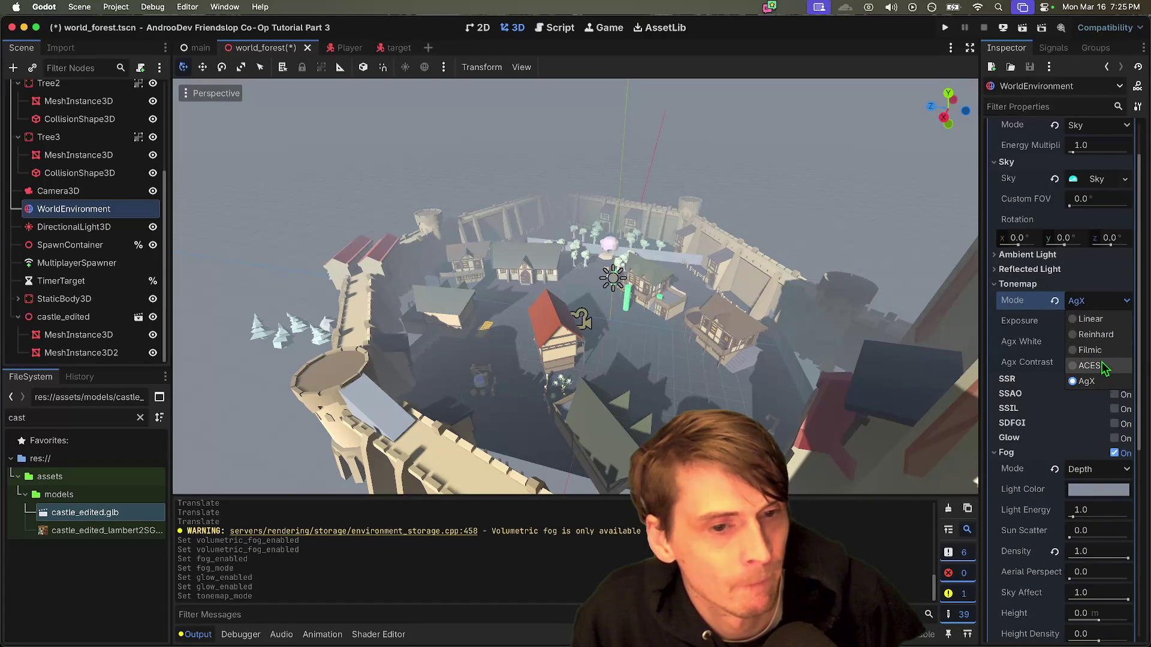
click(1106, 367)
click(1116, 303)
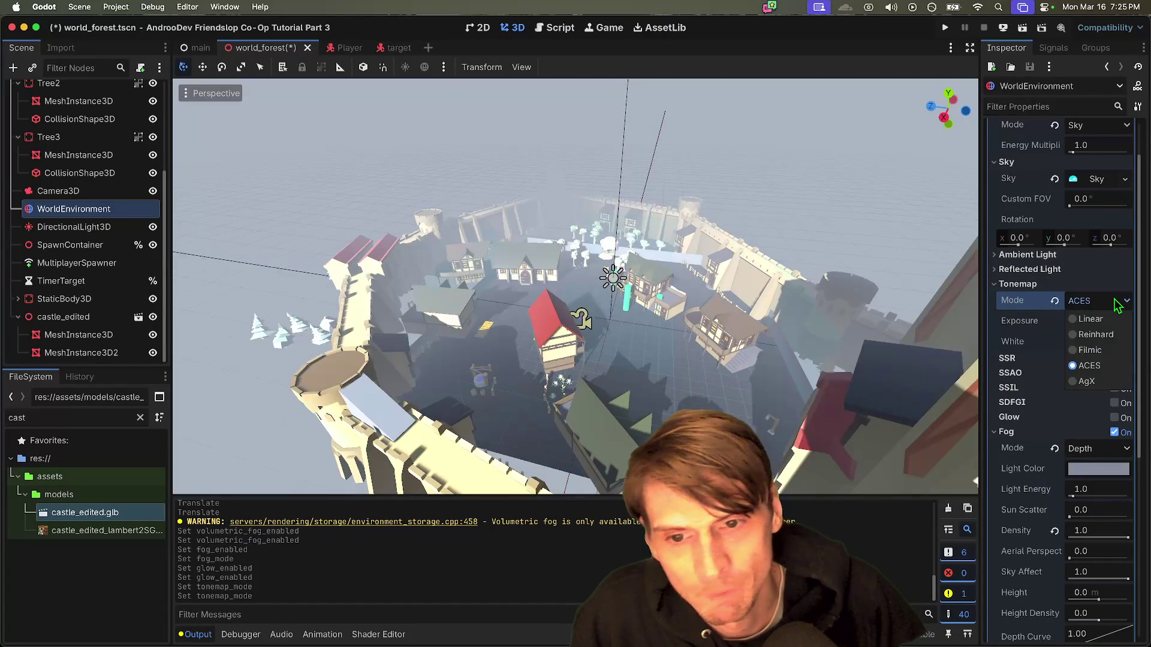
click(1101, 383)
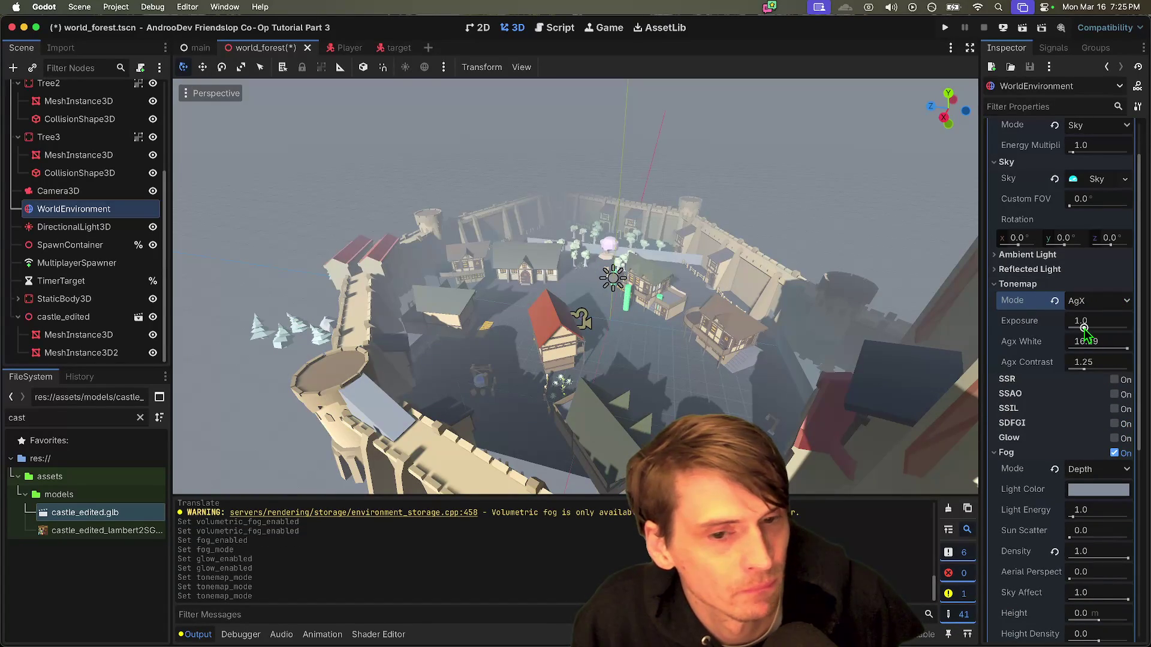
Step: Set AgX contrast to 1.25 and keep exposure at its default 1.0
mouse_move(1083, 329)
mouse_down()
mouse_move(1082, 341)
mouse_move(1119, 350)
mouse_up()
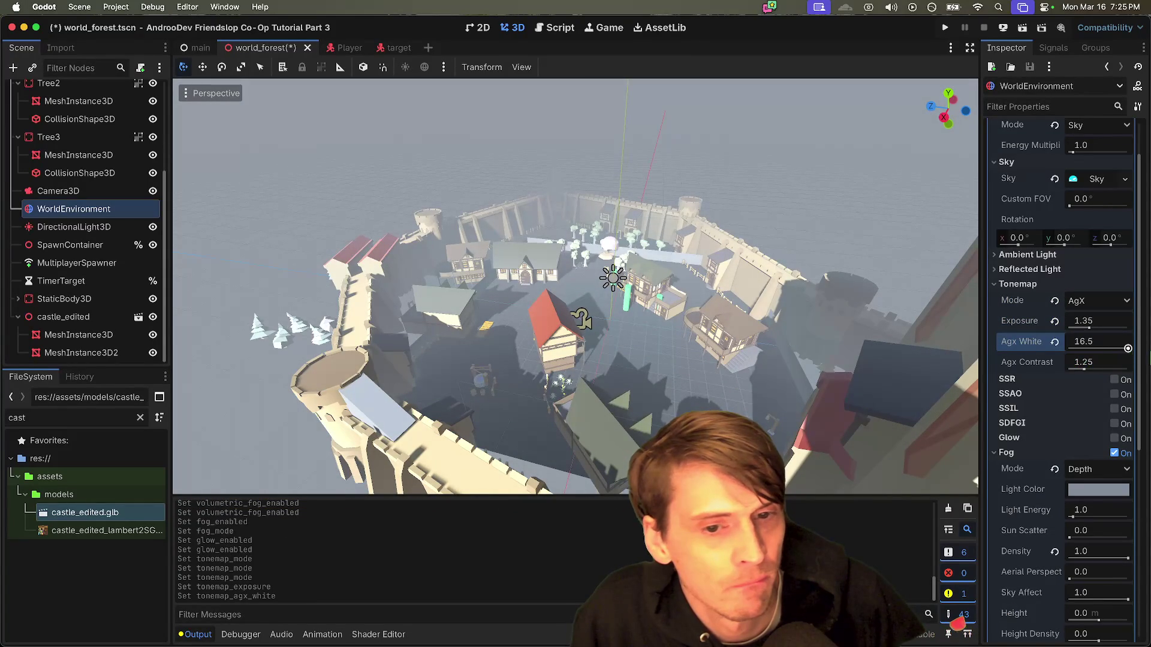
mouse_move(1089, 372)
mouse_down()
mouse_move(1140, 374)
mouse_move(1095, 378)
mouse_up()
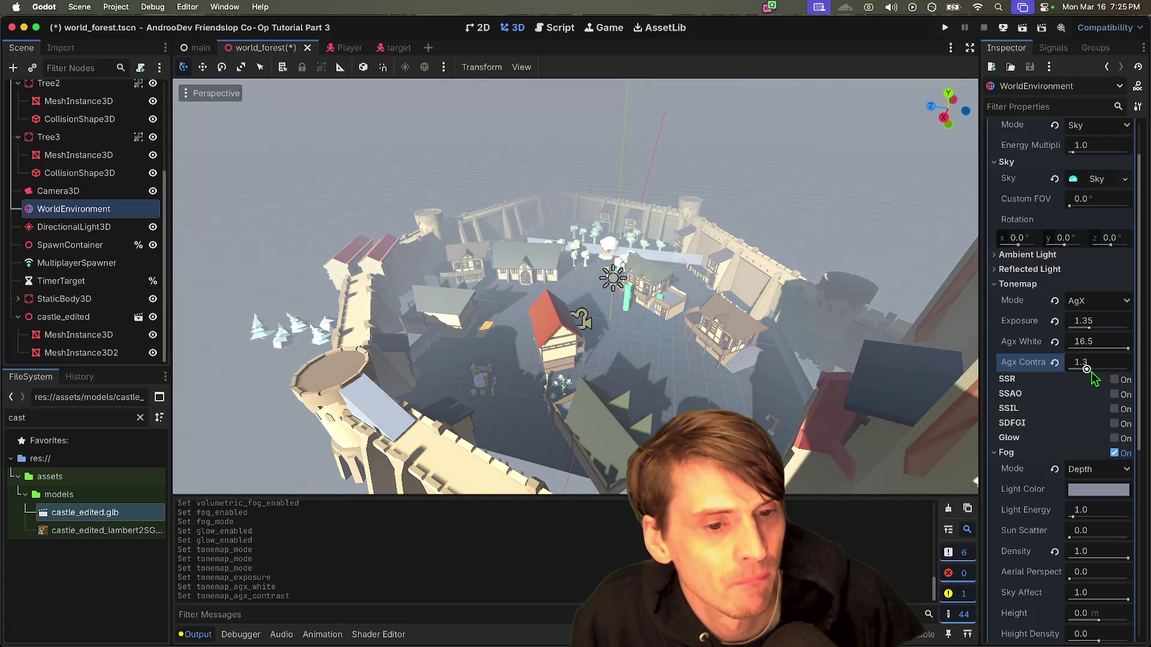
click(1056, 321)
drag(832, 346, 832, 346)
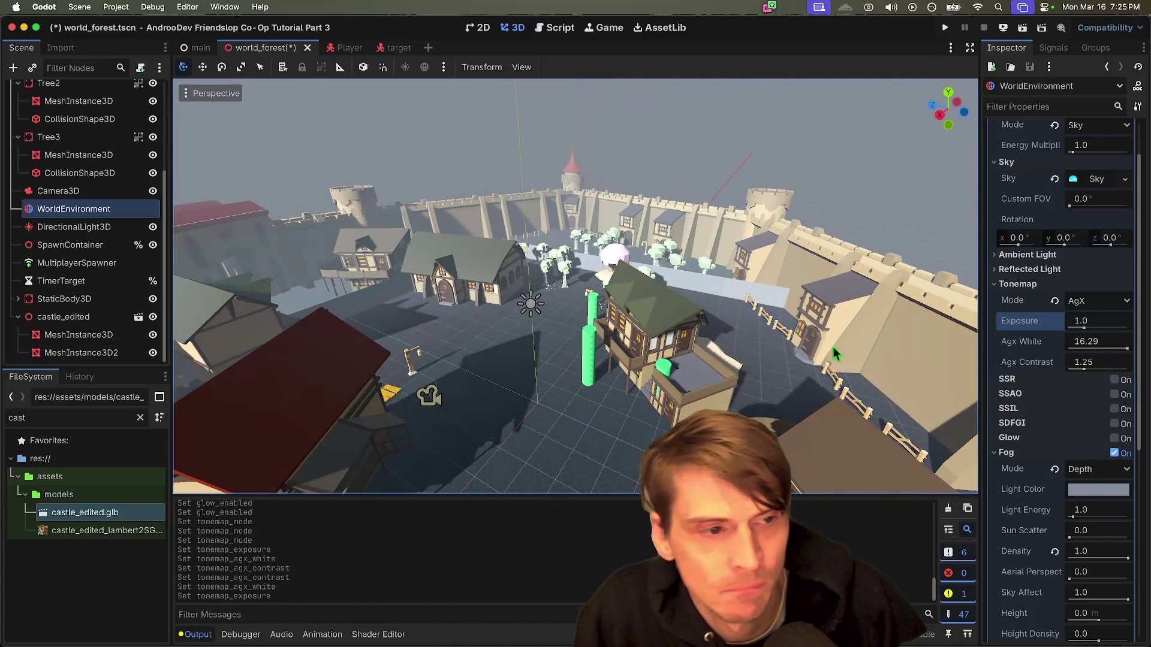
Step: Try blue and magenta fog light colours, then revert the fog light colour to default
click(1087, 488)
mouse_move(1073, 174)
mouse_down()
mouse_move(1020, 184)
mouse_move(1061, 183)
mouse_move(1086, 216)
mouse_move(1027, 210)
mouse_move(1079, 258)
mouse_move(1110, 197)
mouse_move(1033, 287)
mouse_move(992, 250)
mouse_up()
mouse_move(1041, 203)
mouse_down()
mouse_move(1006, 178)
mouse_move(1029, 150)
mouse_move(1043, 184)
mouse_up()
mouse_move(1069, 139)
mouse_down()
mouse_move(1016, 149)
mouse_move(1087, 152)
mouse_move(1095, 184)
mouse_move(1001, 177)
mouse_move(1051, 242)
mouse_move(1096, 218)
mouse_move(1006, 238)
mouse_move(1027, 288)
mouse_move(1088, 211)
mouse_move(1144, 209)
mouse_move(1111, 180)
mouse_move(1038, 237)
mouse_move(1009, 217)
mouse_move(1048, 225)
mouse_up()
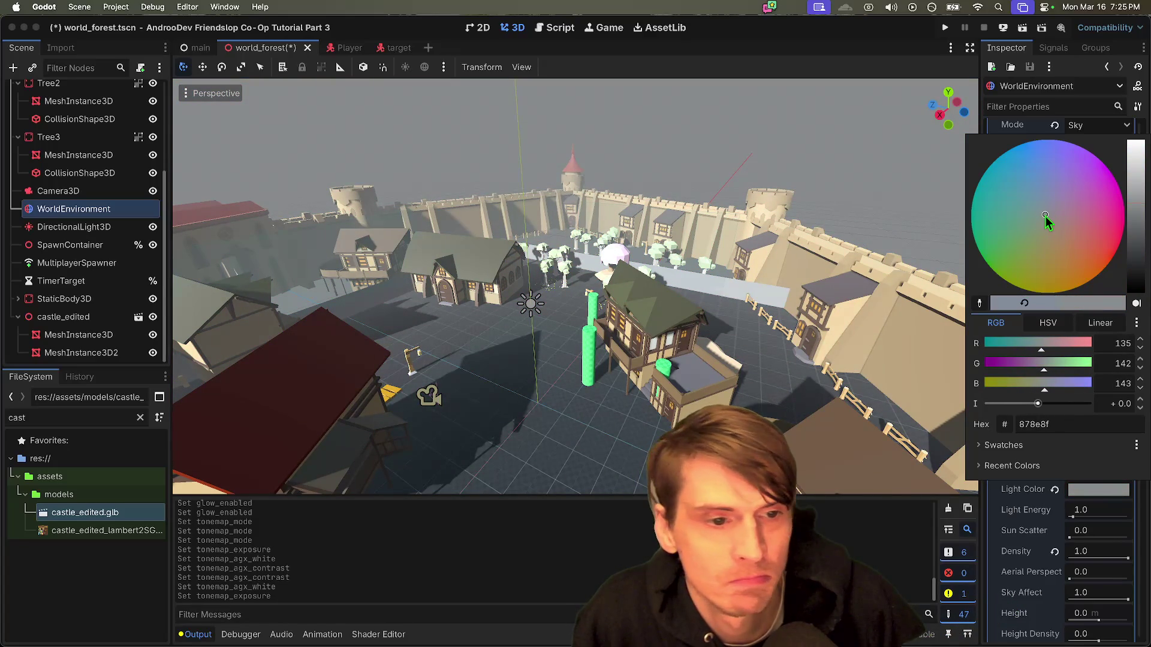
click(651, 272)
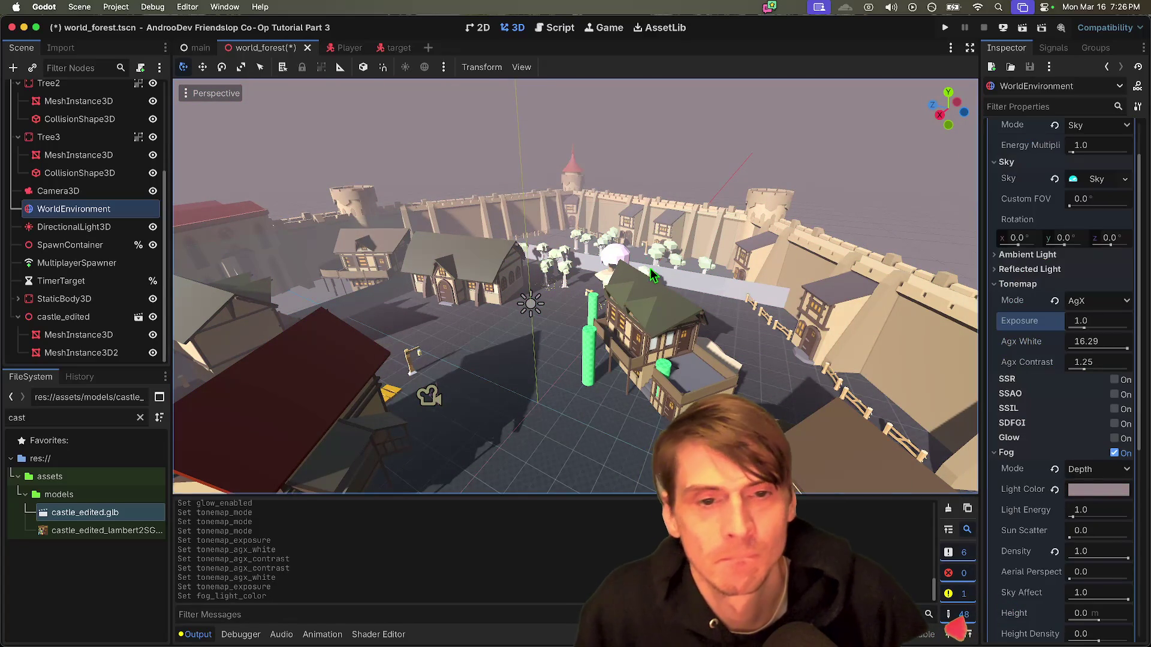
click(1103, 490)
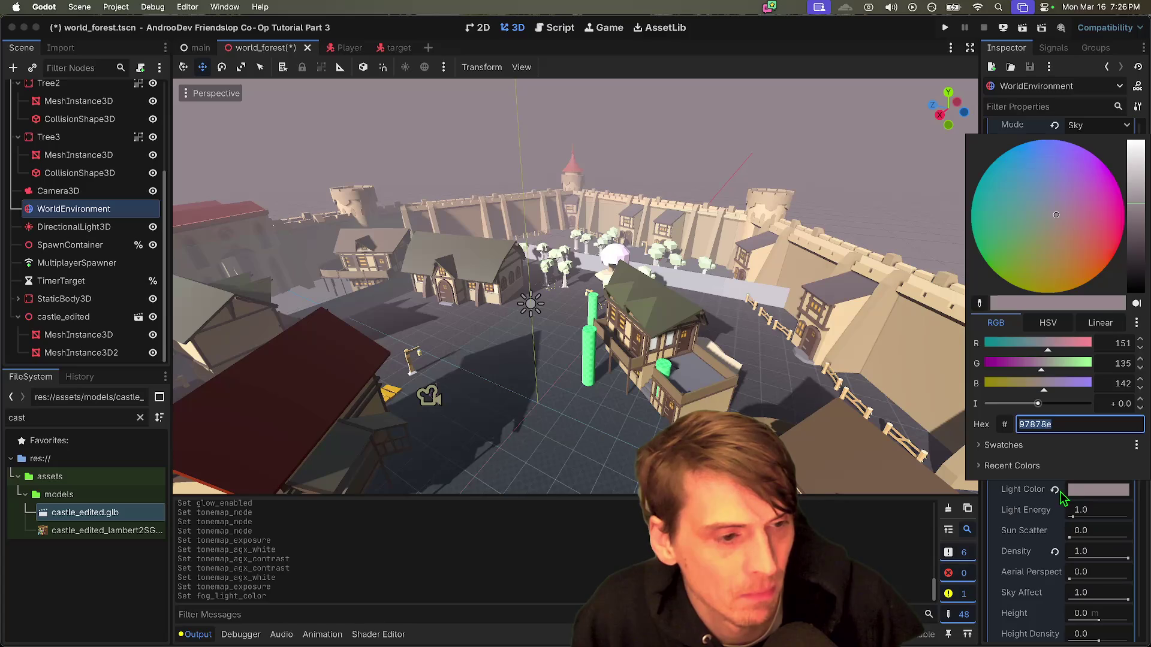
click(1058, 491)
click(1059, 492)
Step: Darken the fog light colour to a blue-grey #6f7885
click(1072, 491)
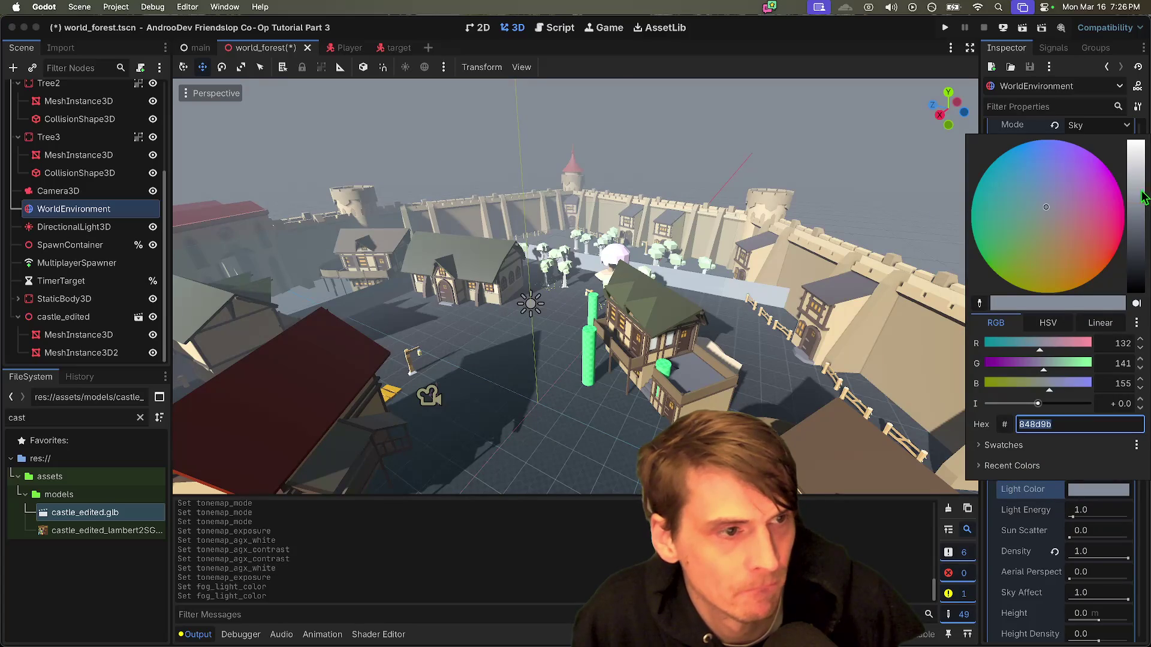
click(1142, 193)
drag(1140, 203, 1142, 227)
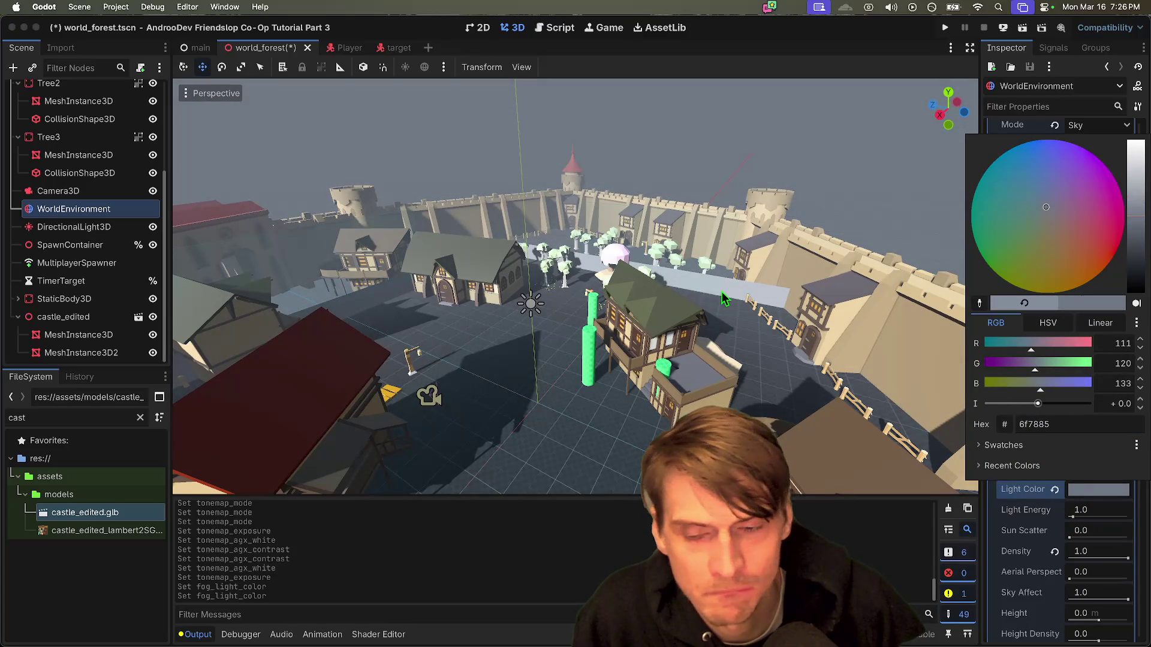
click(723, 298)
scroll(724, 298, left, 15)
scroll(575, 287, left, 10)
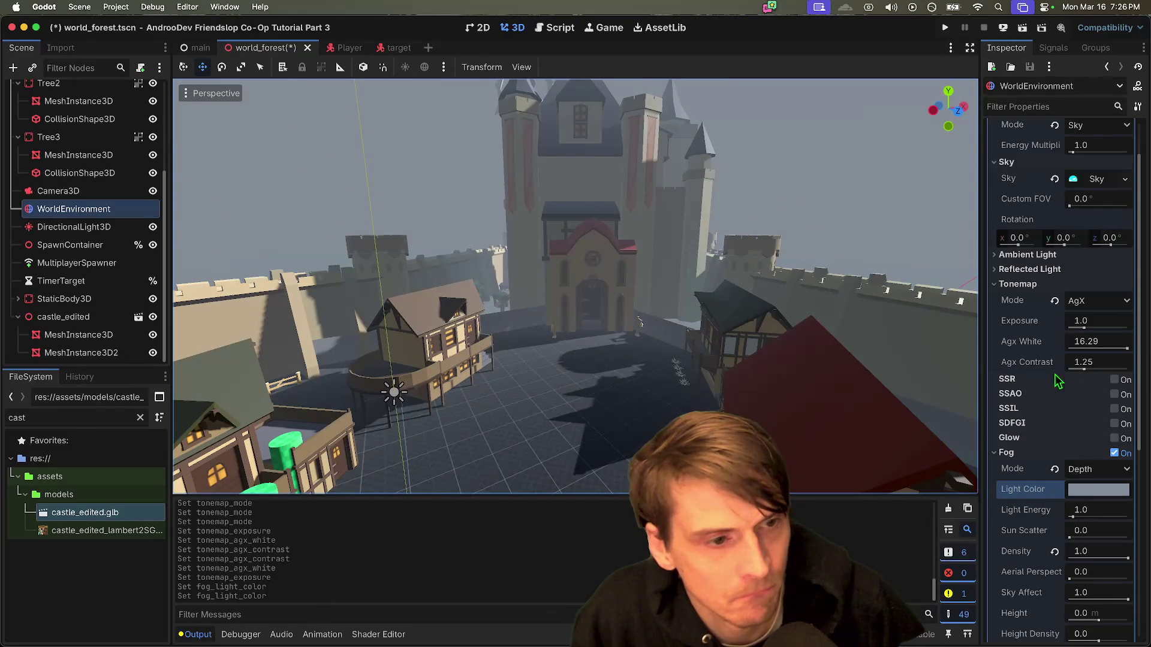
scroll(1080, 380, up, 2)
Step: Set the ambient light source to Color and try green and grey tints, keeping black
click(1061, 310)
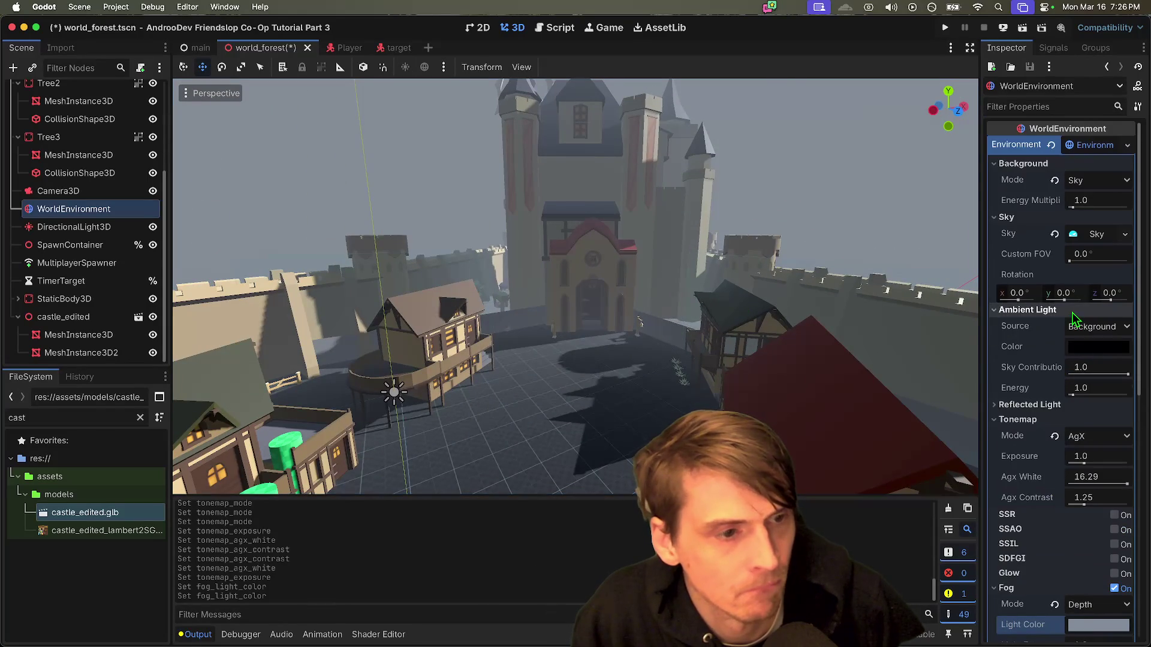
click(1099, 347)
key(Escape)
click(1102, 327)
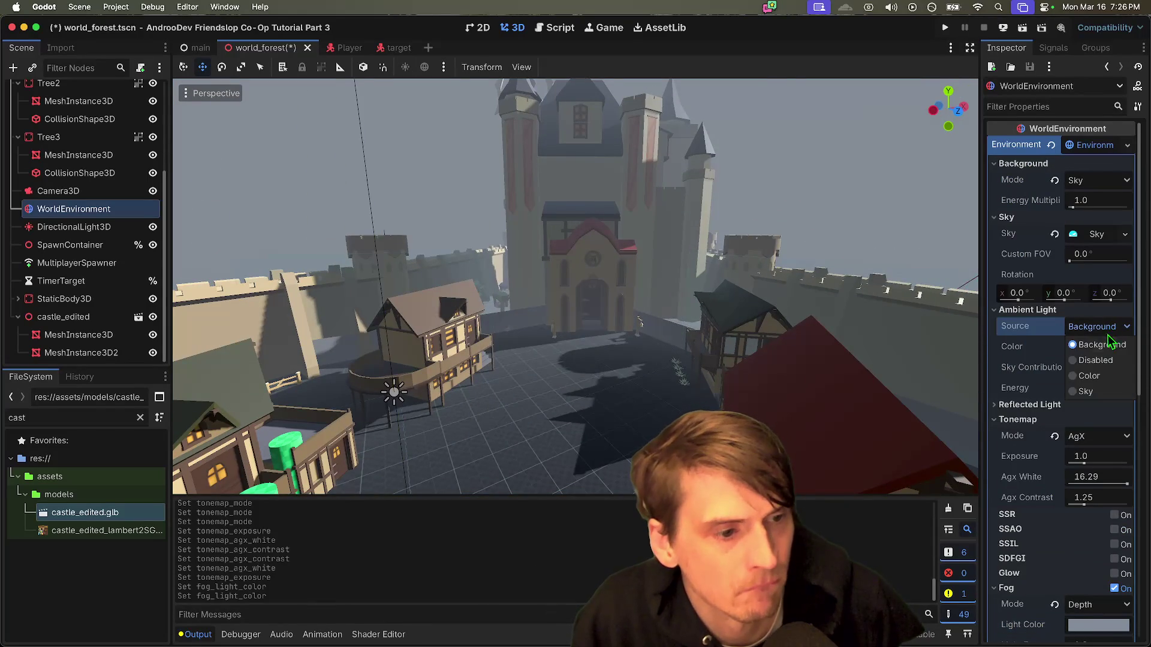
click(1089, 376)
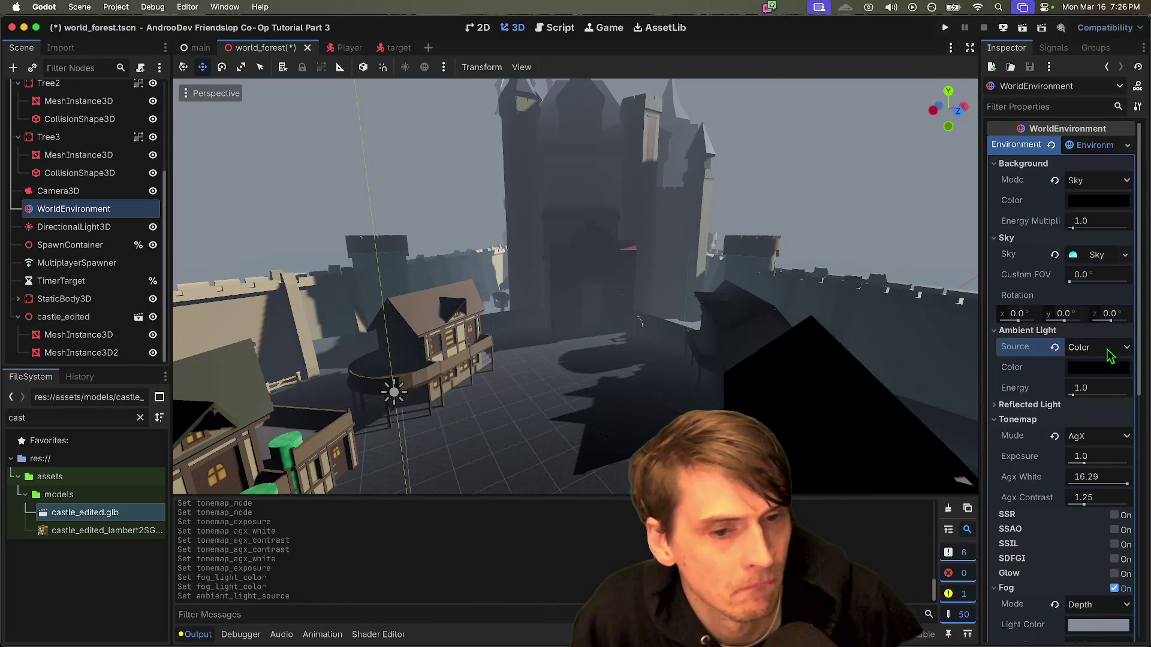
click(1110, 369)
mouse_move(1043, 245)
mouse_down()
mouse_move(1073, 253)
mouse_move(1063, 253)
mouse_up()
key(ctrl+z)
mouse_move(1136, 171)
mouse_down()
mouse_move(1136, 27)
mouse_move(1141, 84)
mouse_up()
key(Escape)
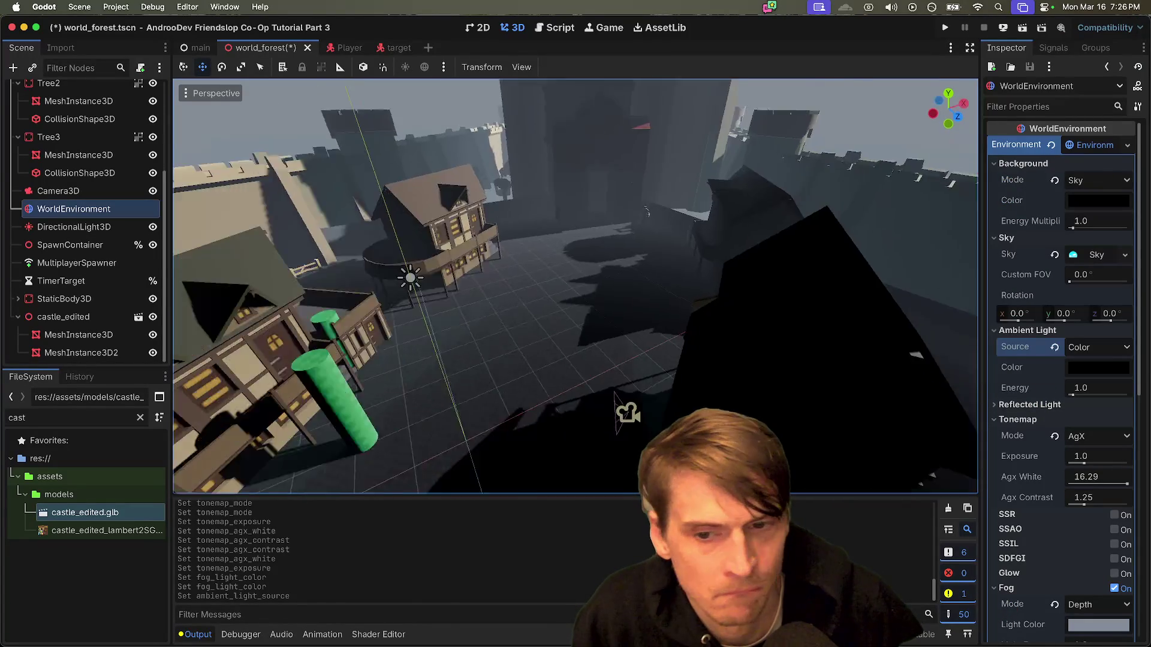
Step: Reset the ambient light source to Background, then try Sky as the source
key(w)
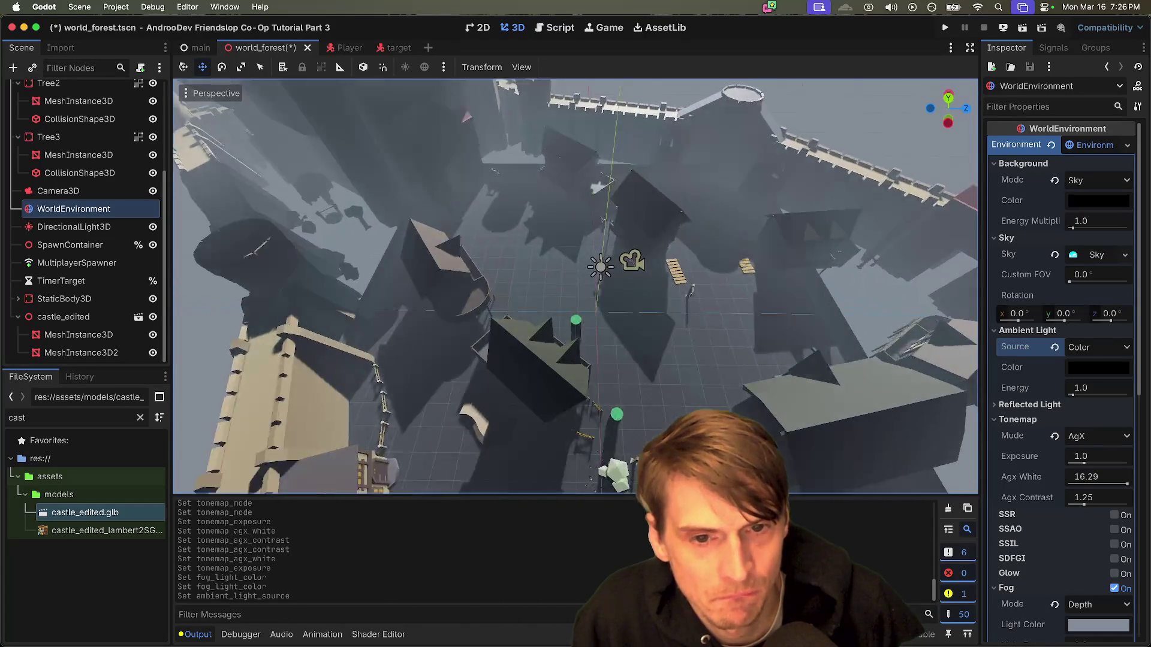
key(w)
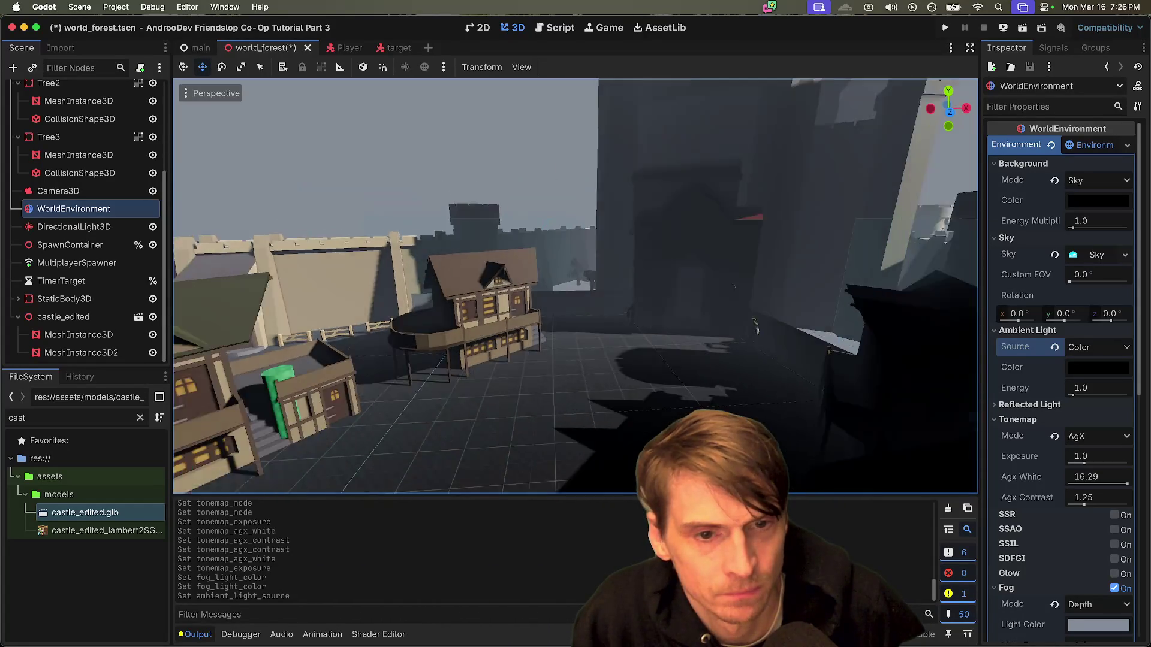
key(w)
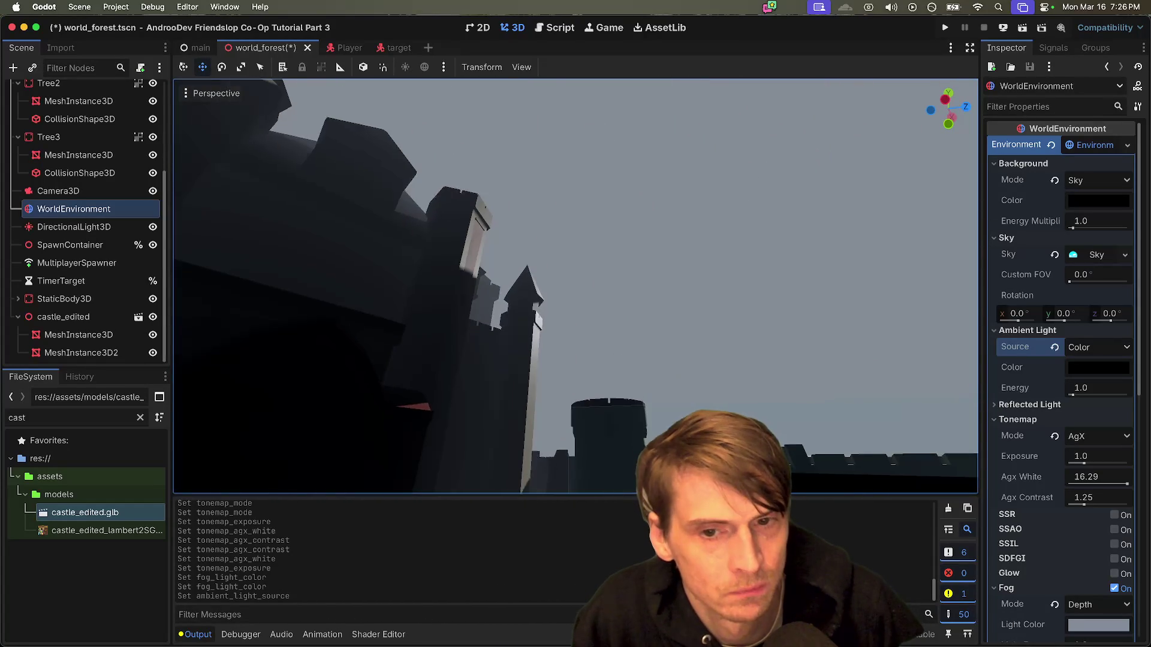
key(w)
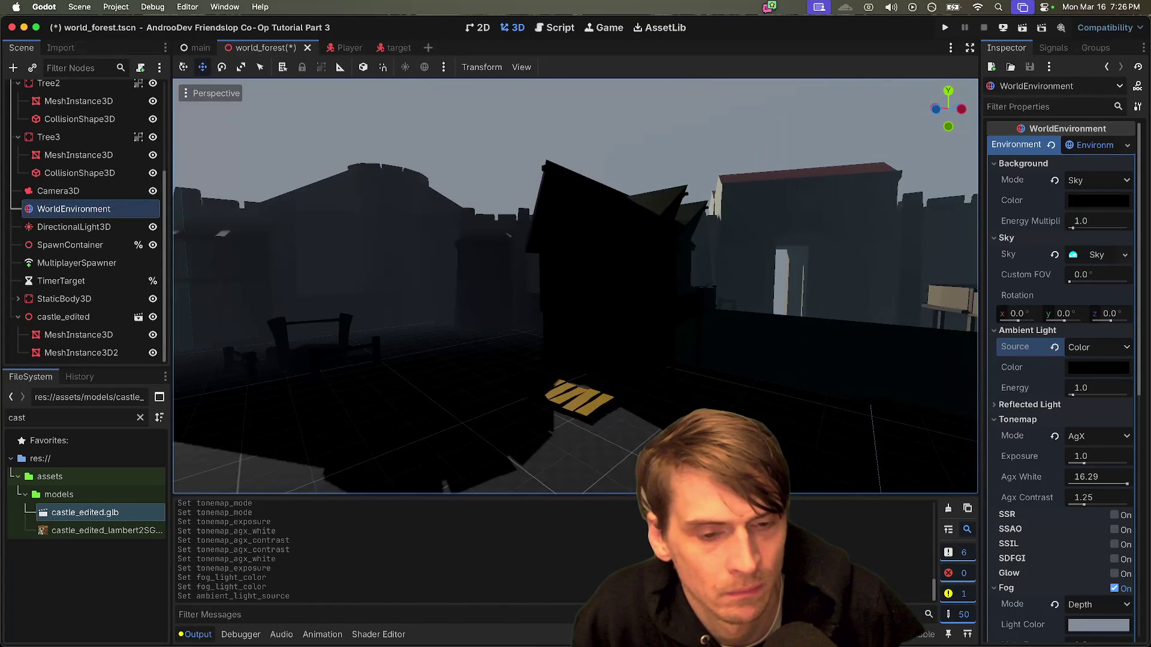
click(1055, 348)
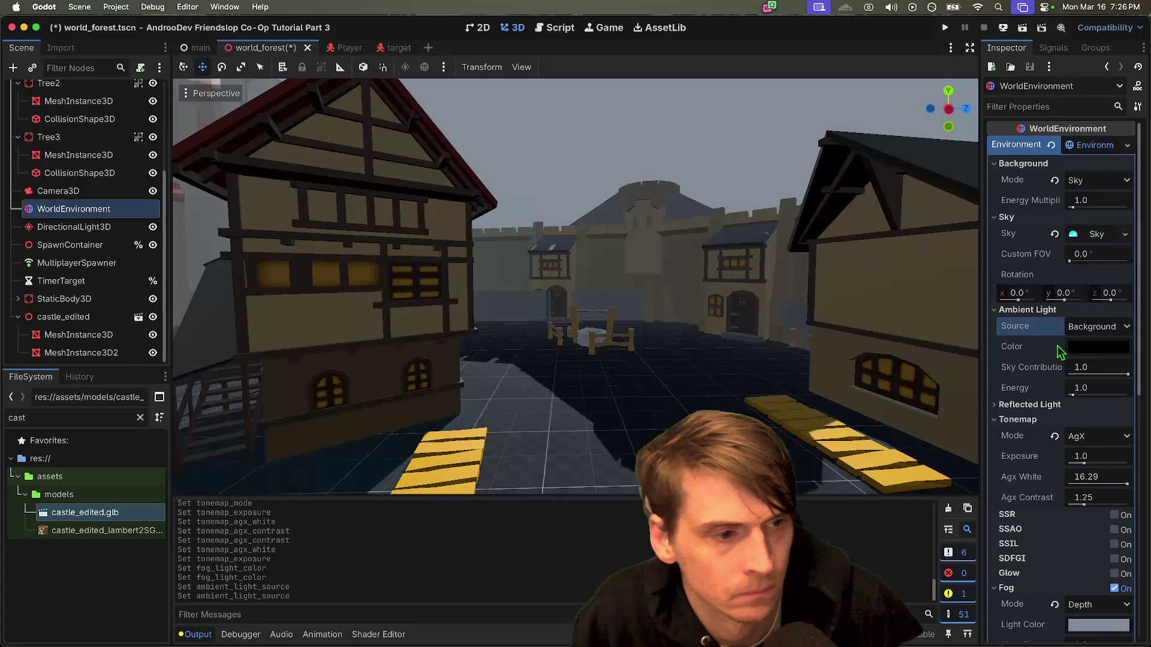
click(1110, 327)
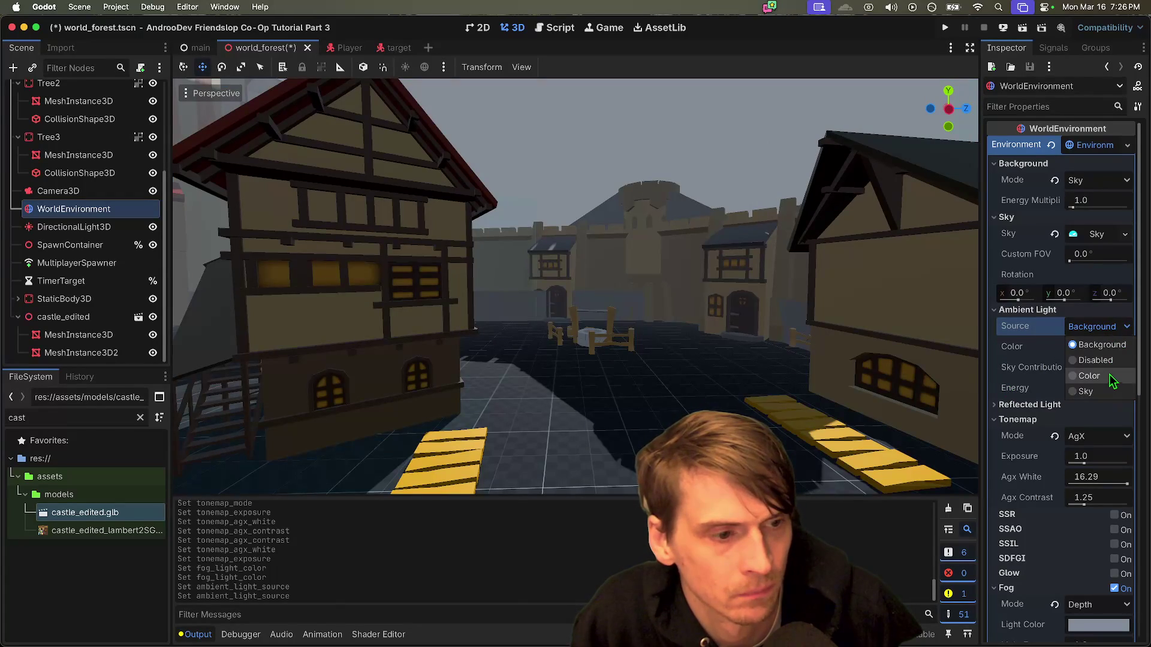
click(1100, 393)
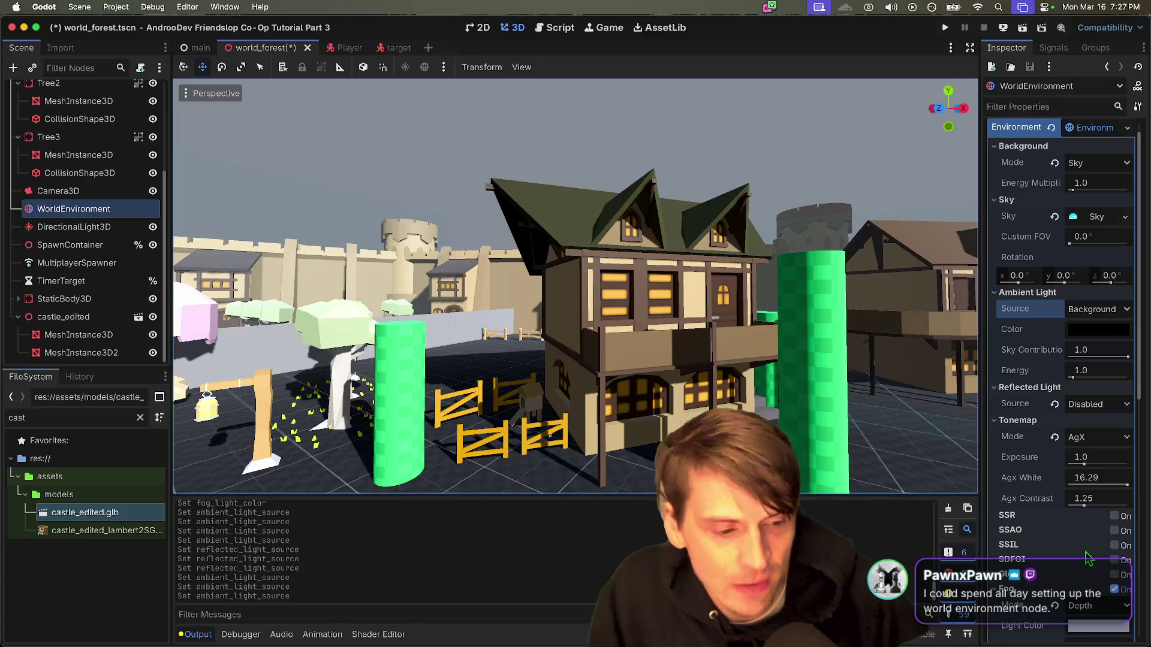
scroll(1089, 562, down, 3)
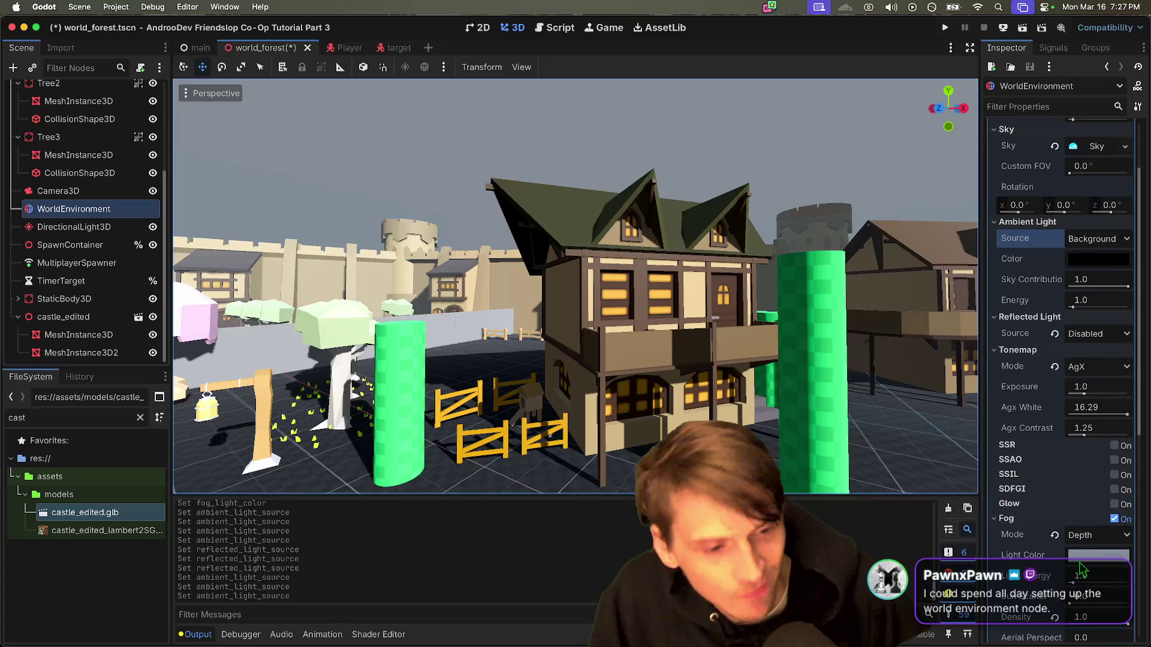
scroll(1080, 566, down, 2)
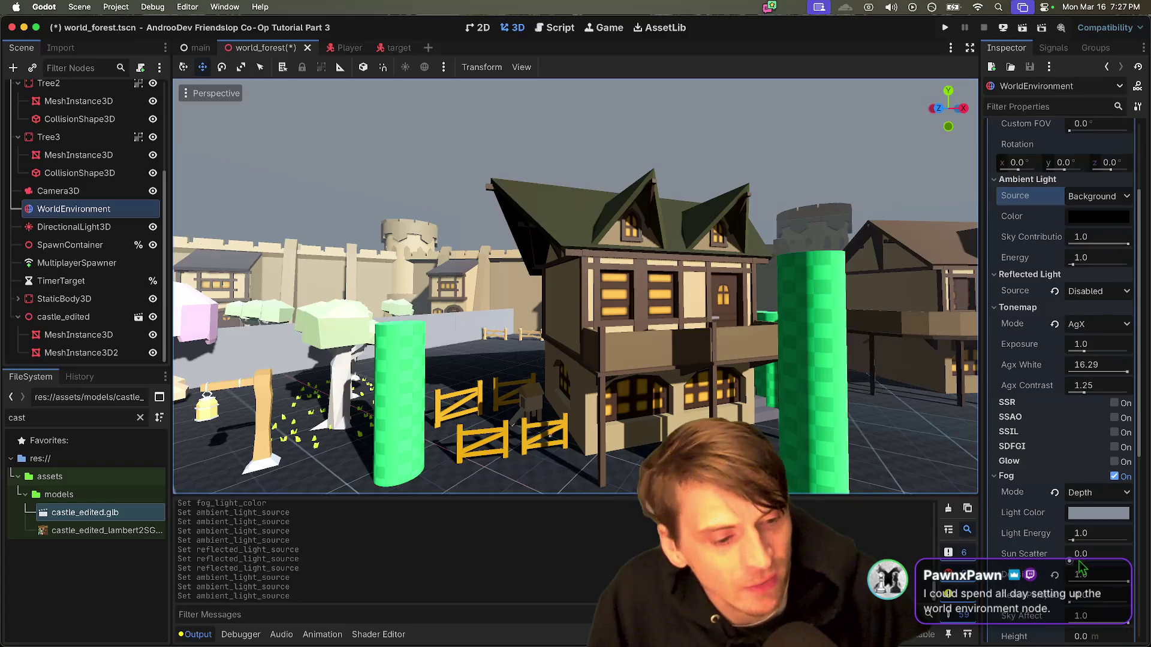
scroll(1071, 577, down, 6)
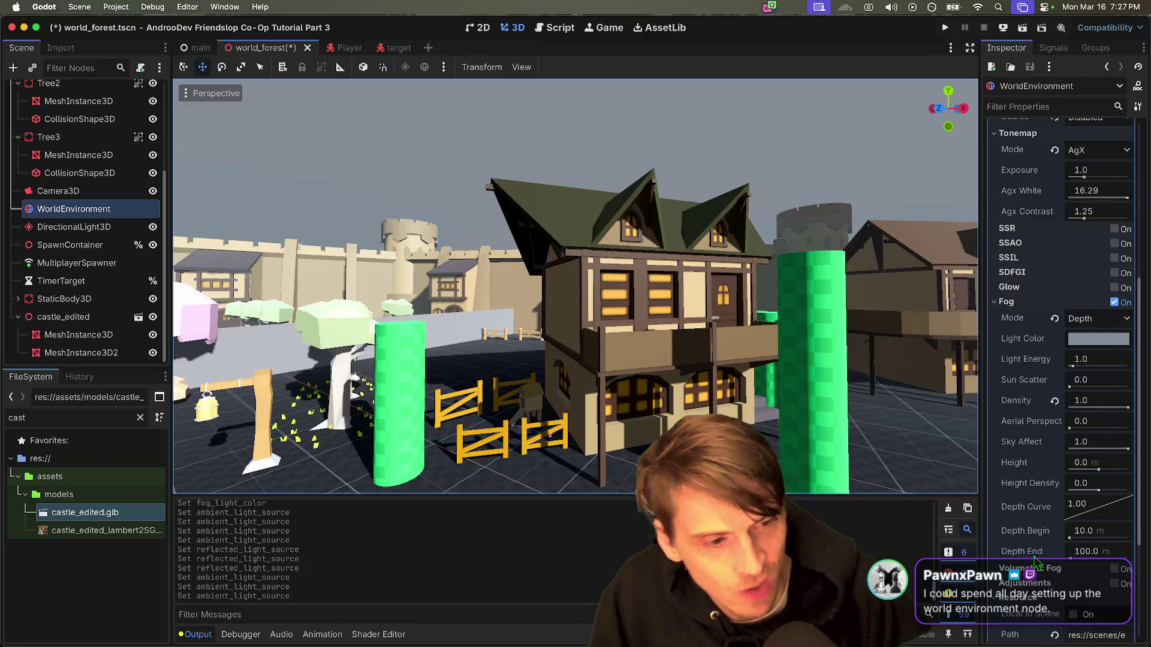
mouse_move(1125, 418)
mouse_down()
mouse_move(1103, 414)
mouse_move(1130, 414)
mouse_move(1109, 407)
mouse_up()
click(1055, 401)
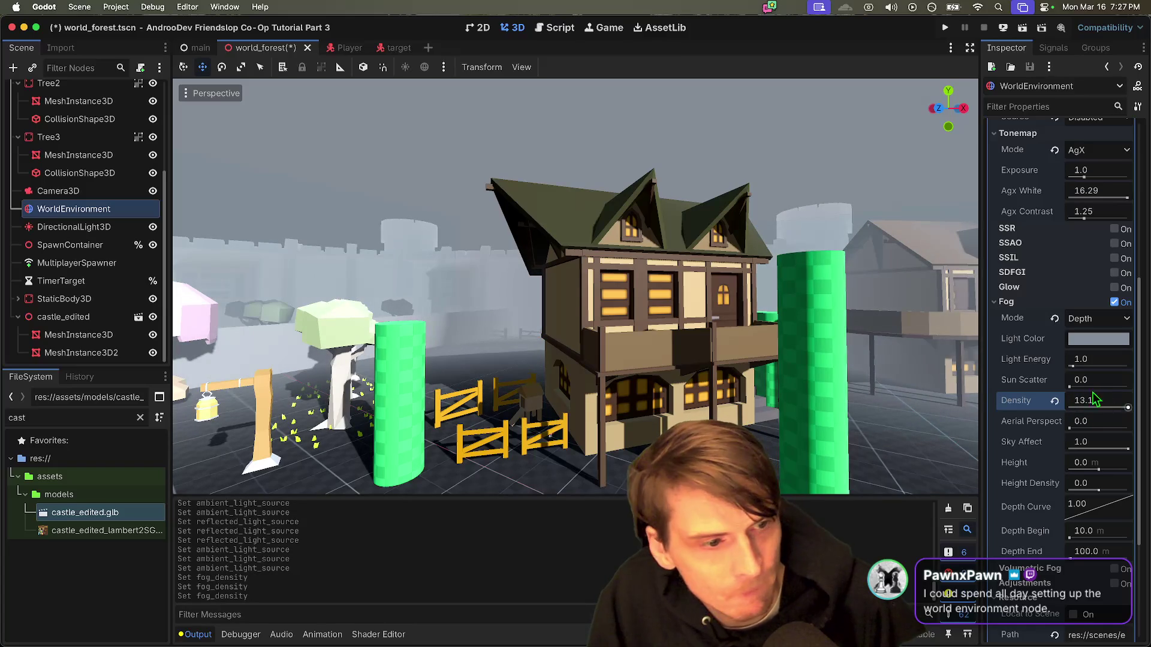
click(1054, 400)
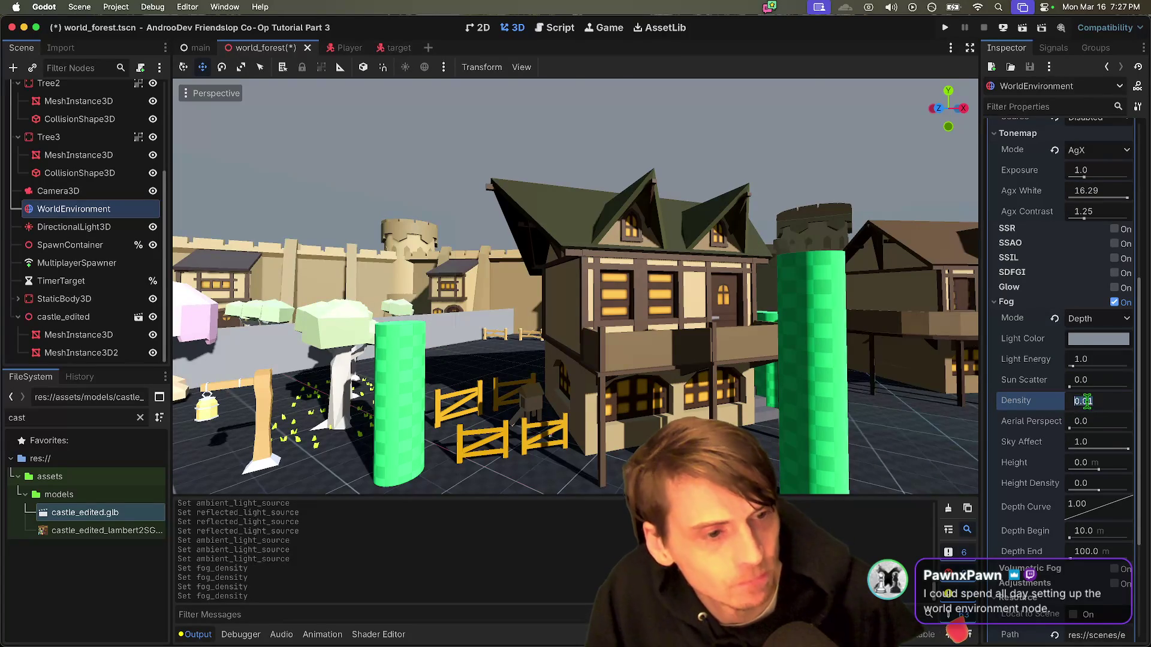
text(0)
key(Return)
click(1054, 400)
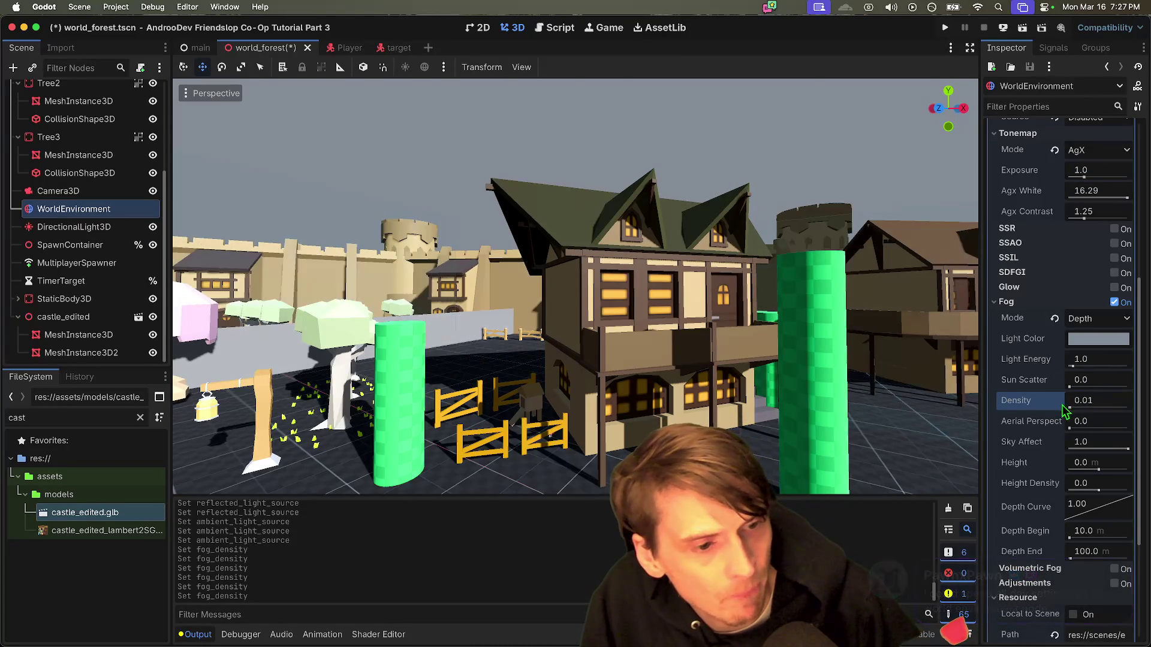
click(1091, 403)
text(1)
key(Return)
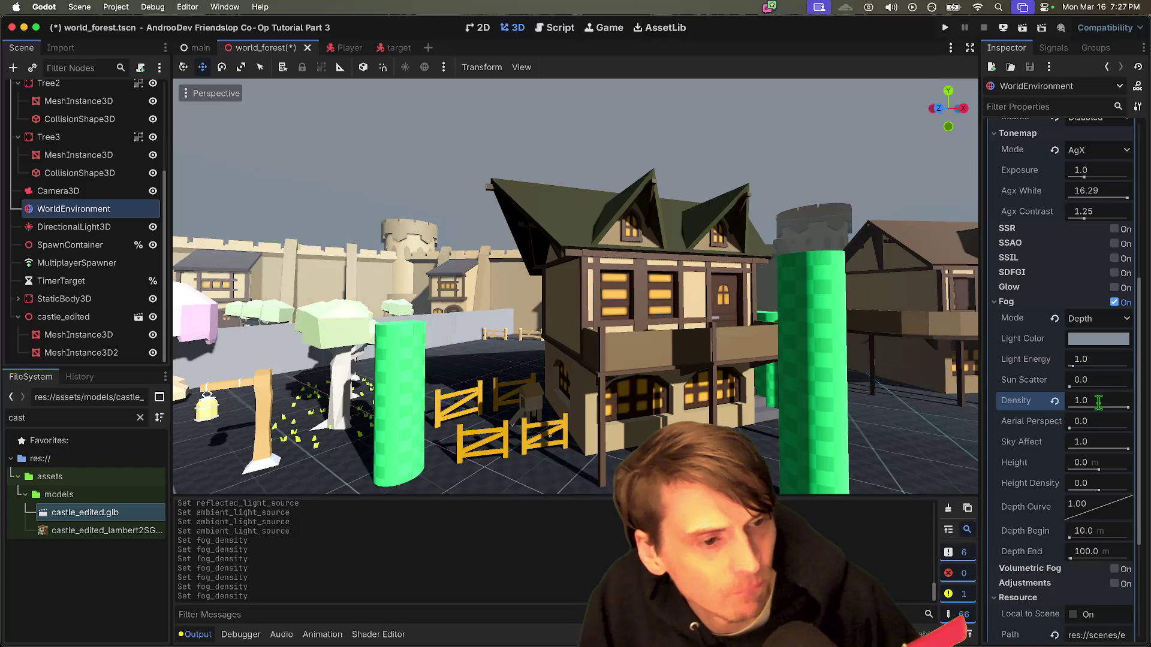
click(1096, 319)
click(1100, 337)
click(1097, 318)
click(1087, 352)
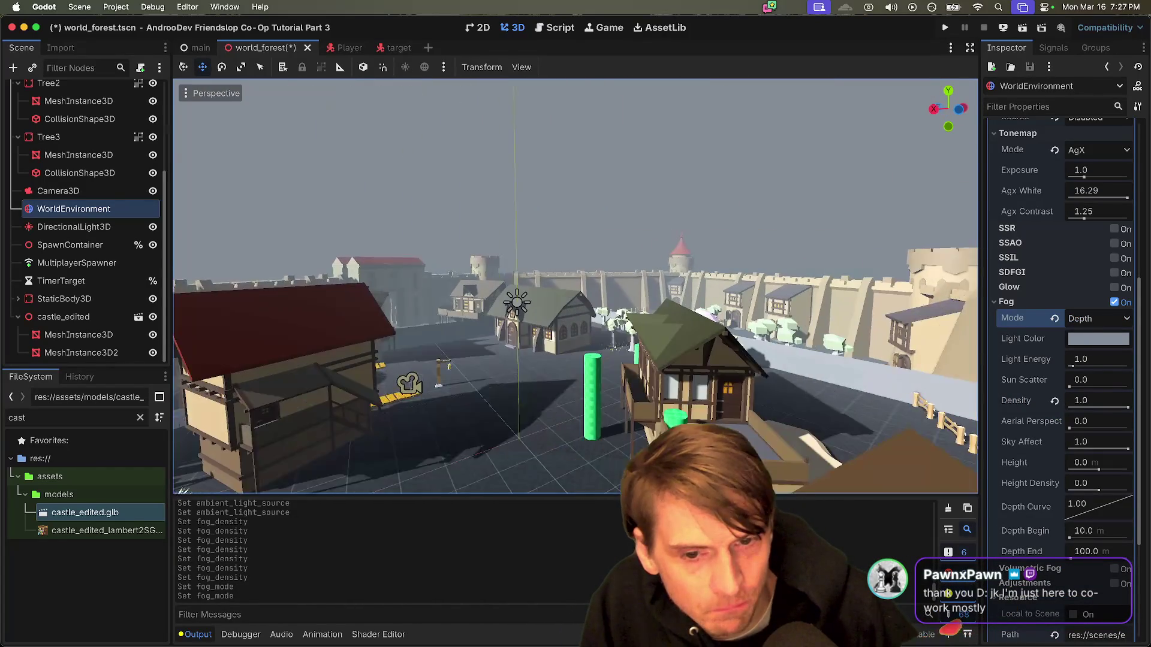
scroll(1083, 357, up, 5)
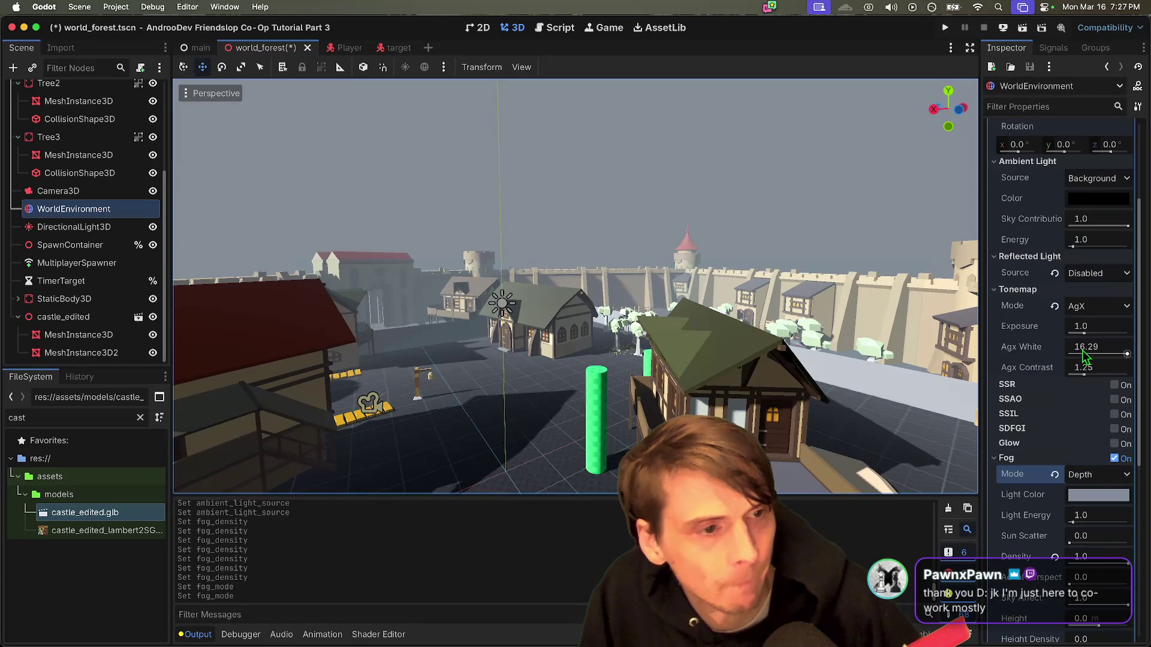
Step: Set the reflected light source to Background, collapse the Resource section and save world_forest
scroll(1088, 345, up, 3)
click(1101, 354)
click(1101, 372)
scroll(1109, 366, up, 1)
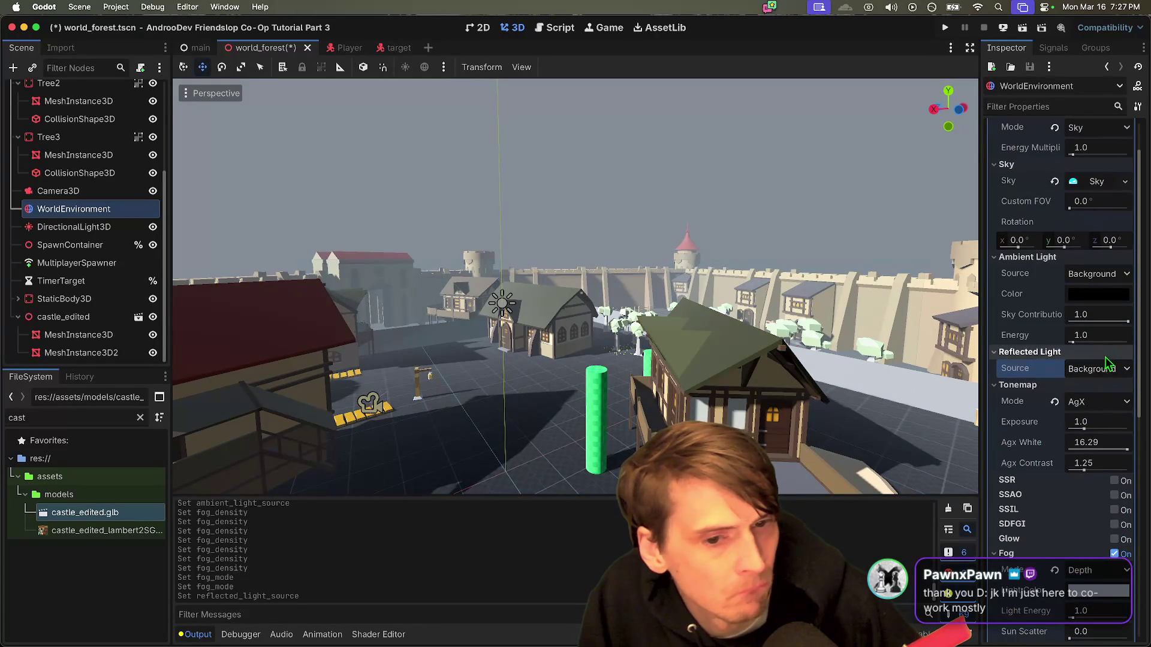
scroll(1115, 364, up, 1)
scroll(1117, 364, up, 1)
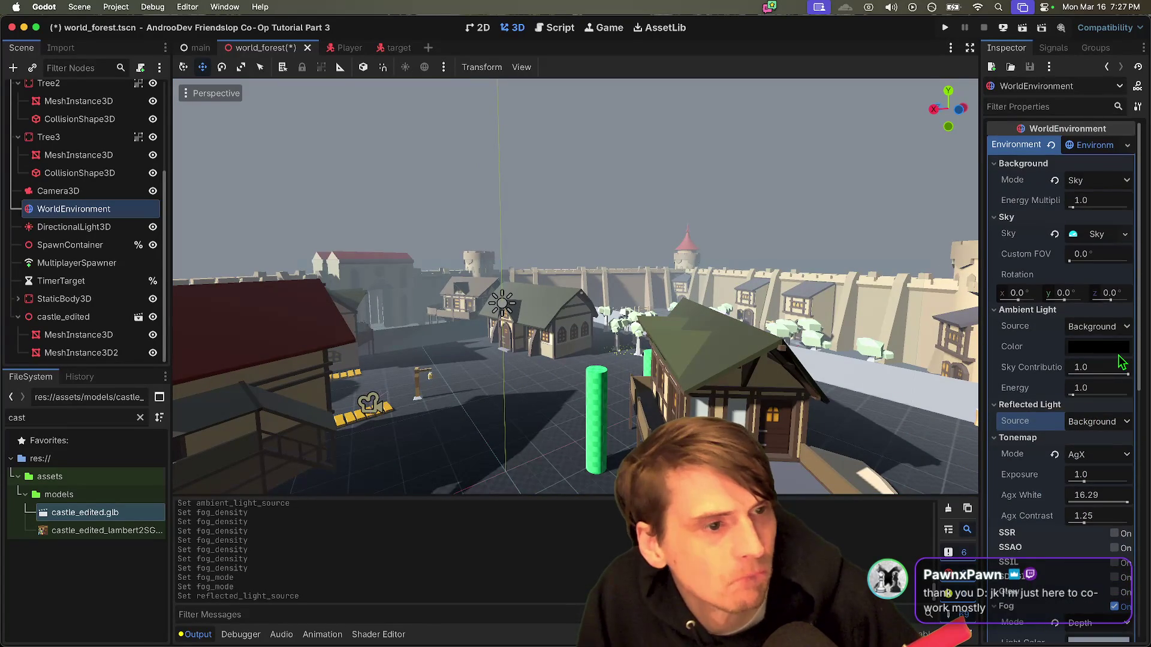
scroll(1121, 362, down, 14)
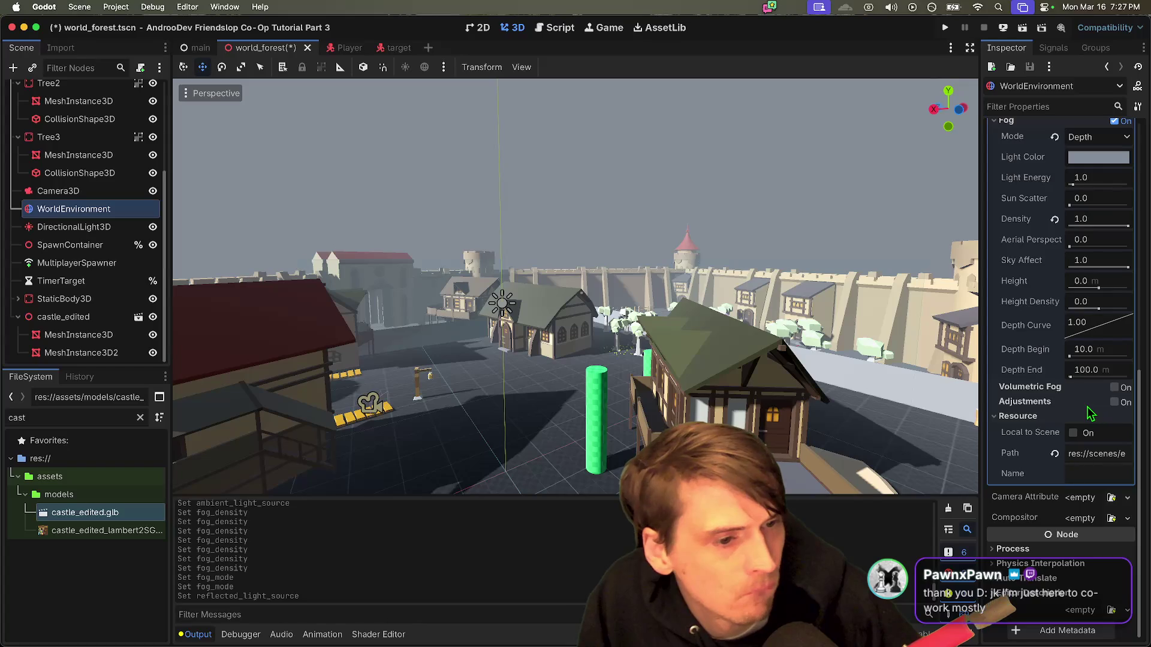
click(998, 416)
key(ctrl+s)
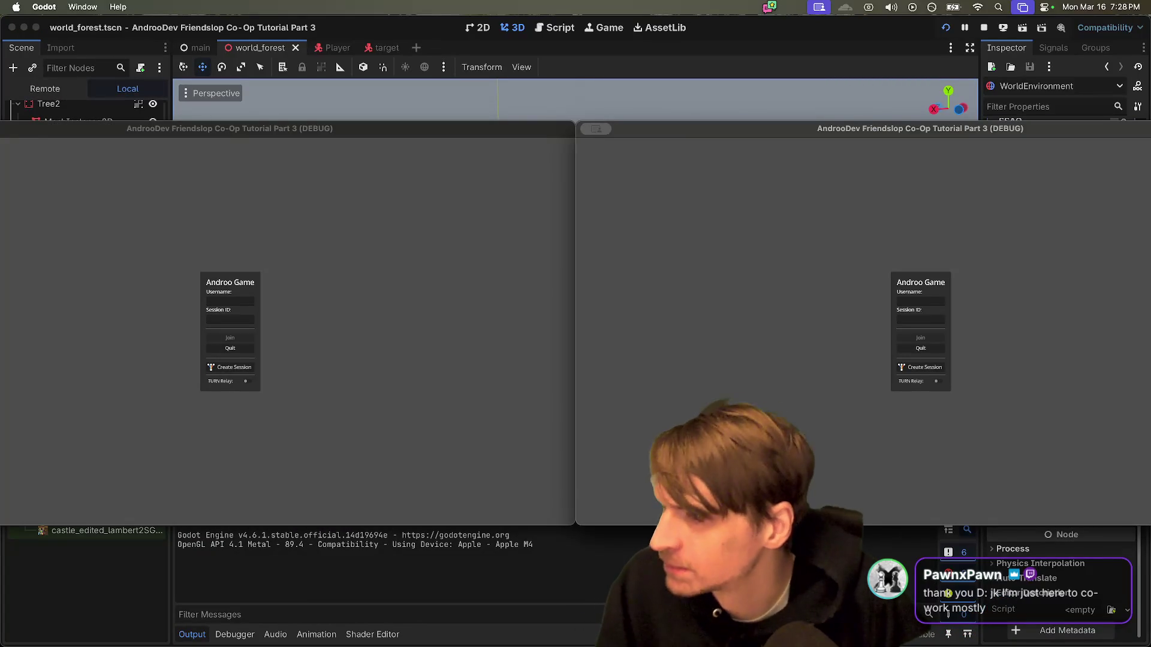
Step: Walk the player past the pillars, staircase and houses in the debug game, then quit it
click(329, 424)
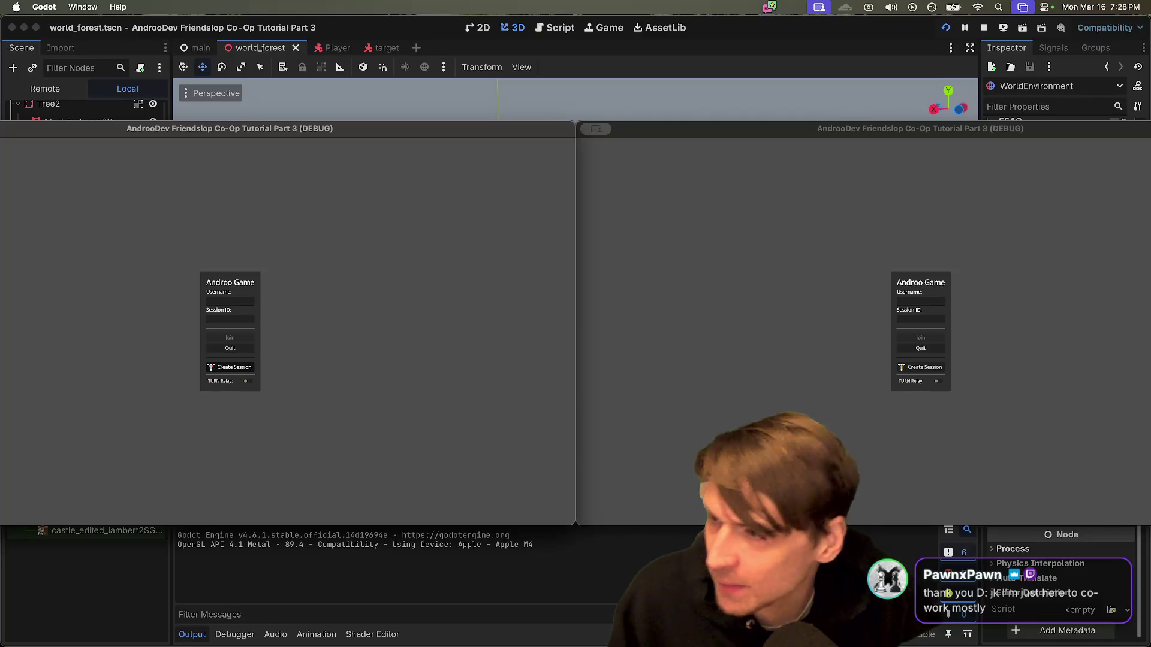
key(w)
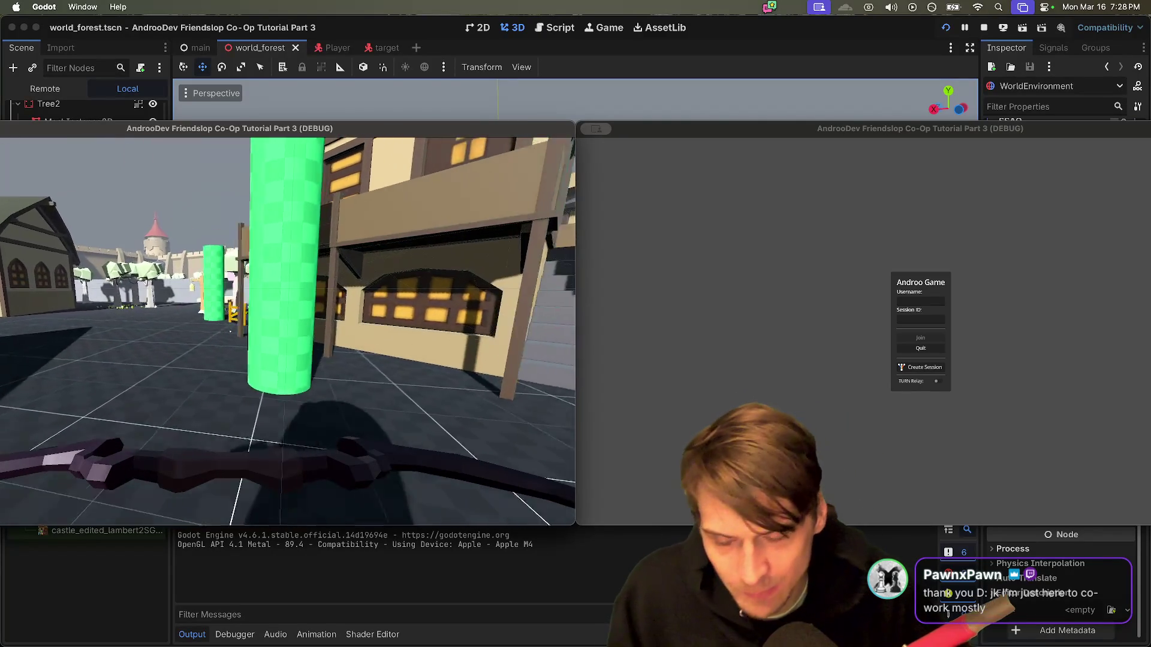
key(a)
mouse_move(287, 330)
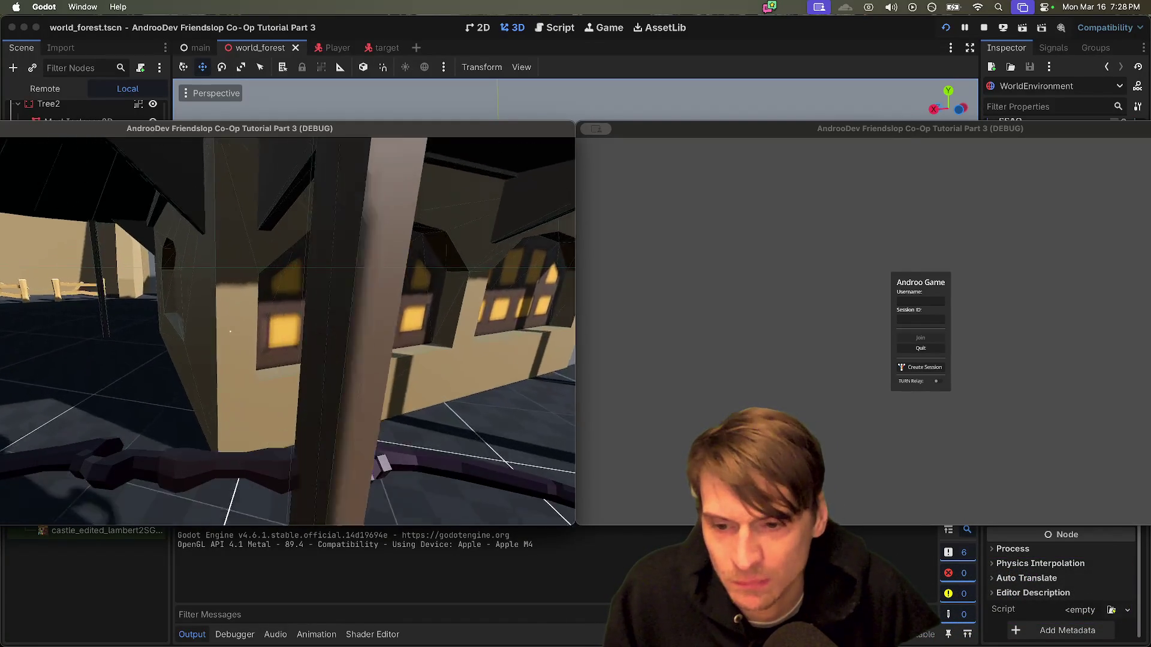
key(s)
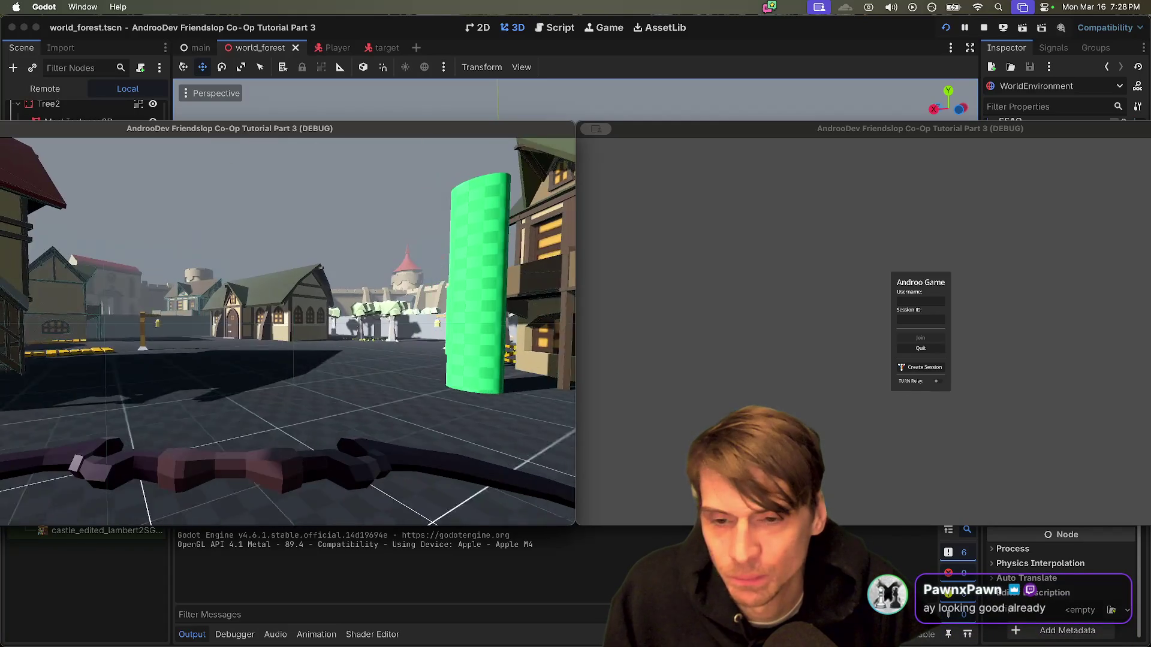
key(w)
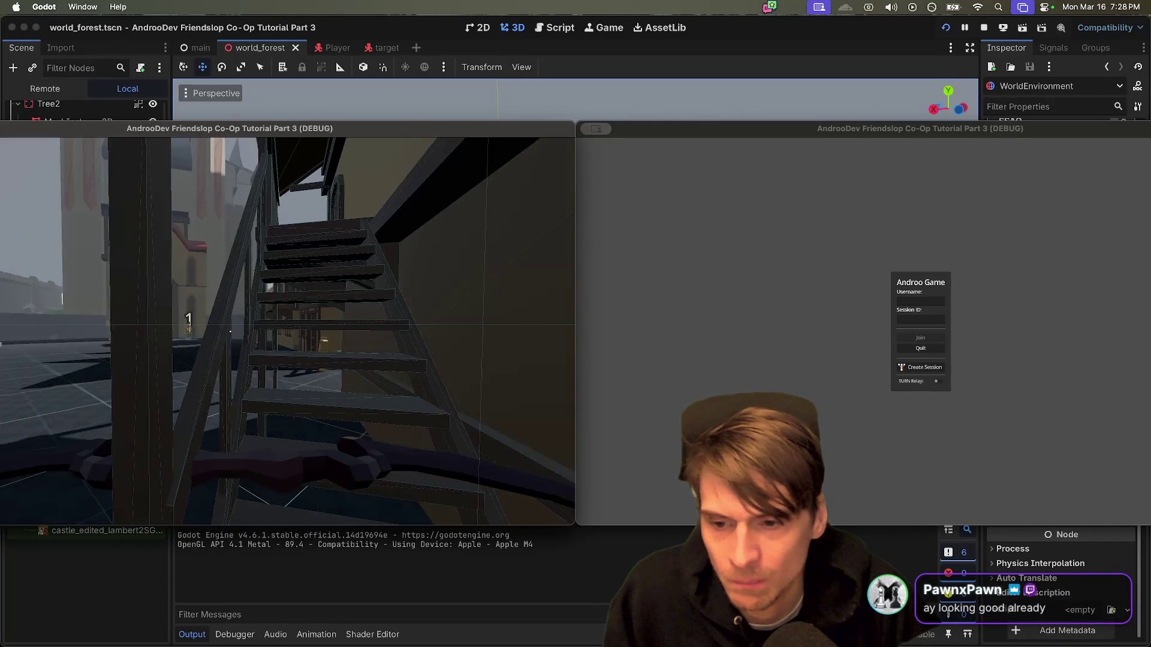
key(w)
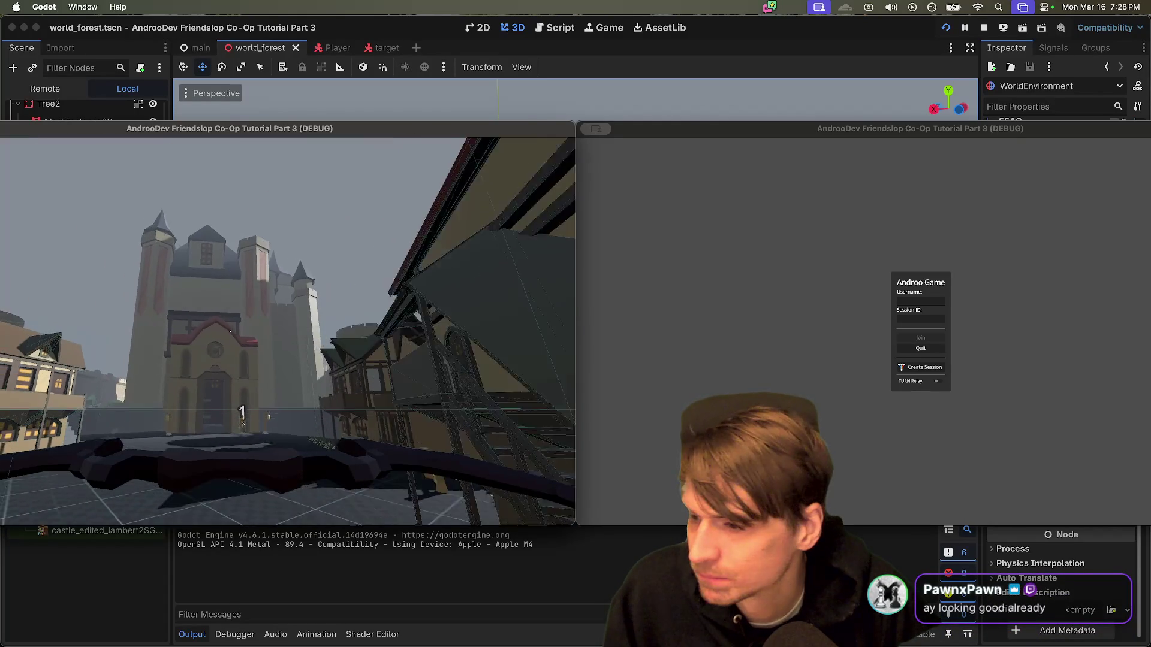
key(w)
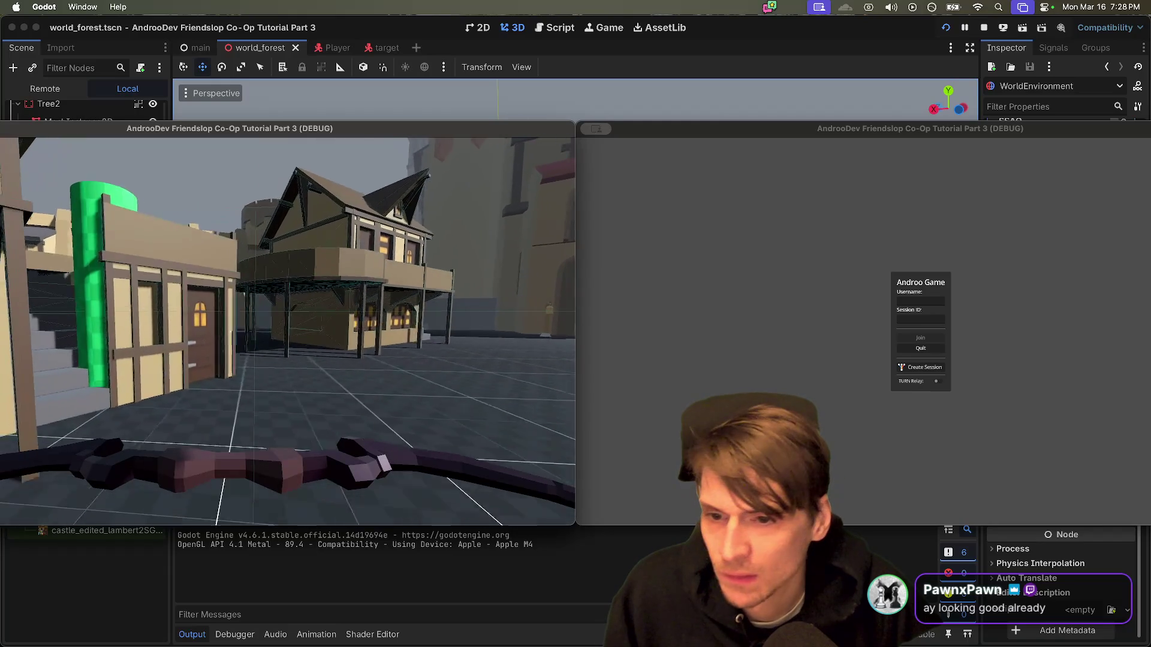
key(w)
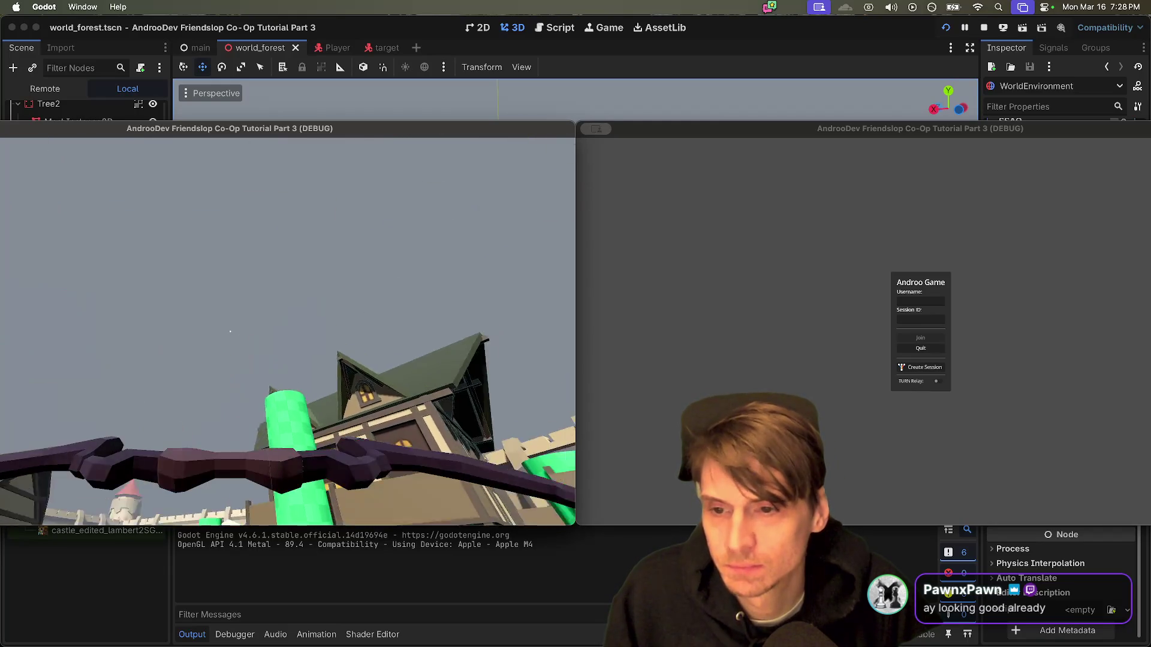
key(w)
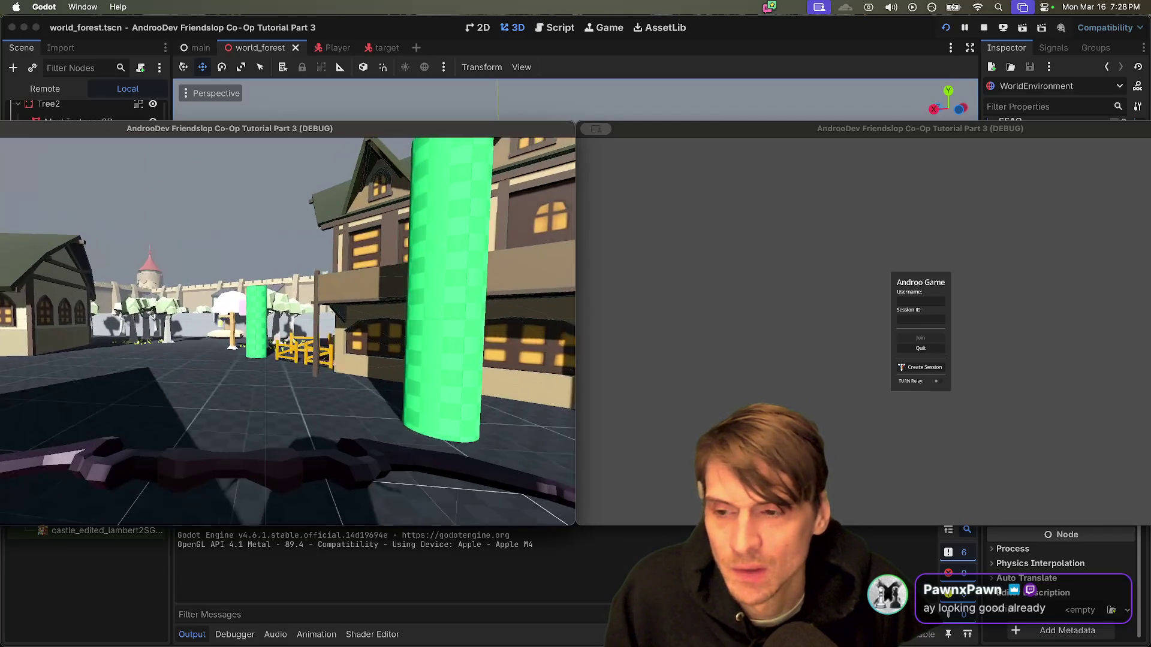
key(w)
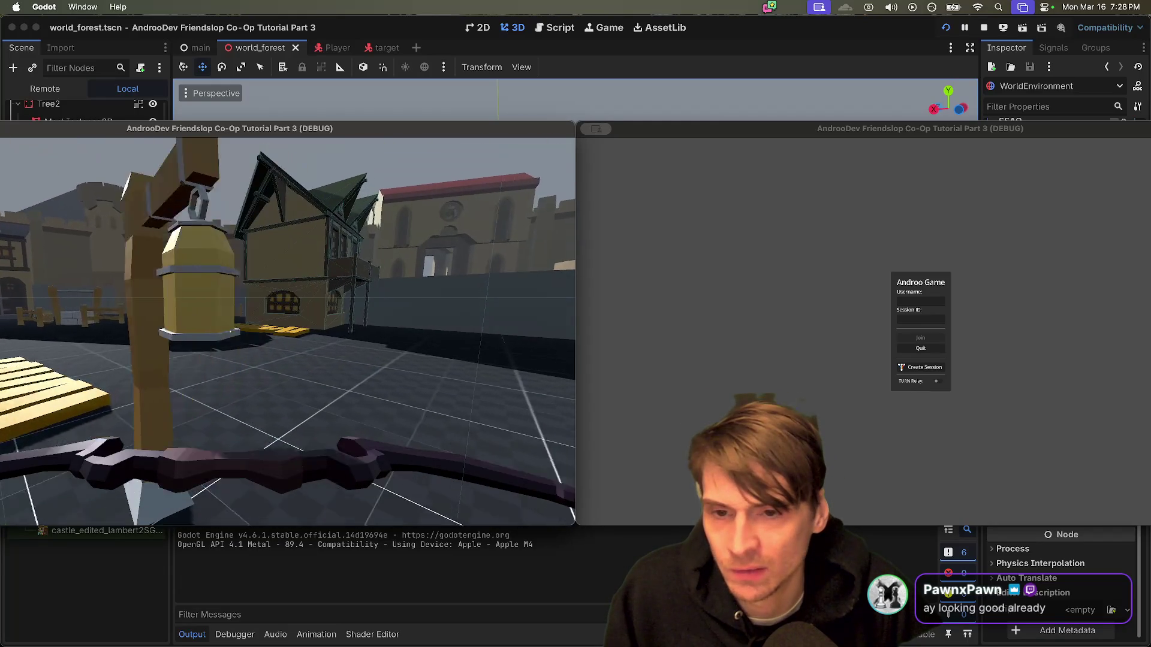
key(Escape)
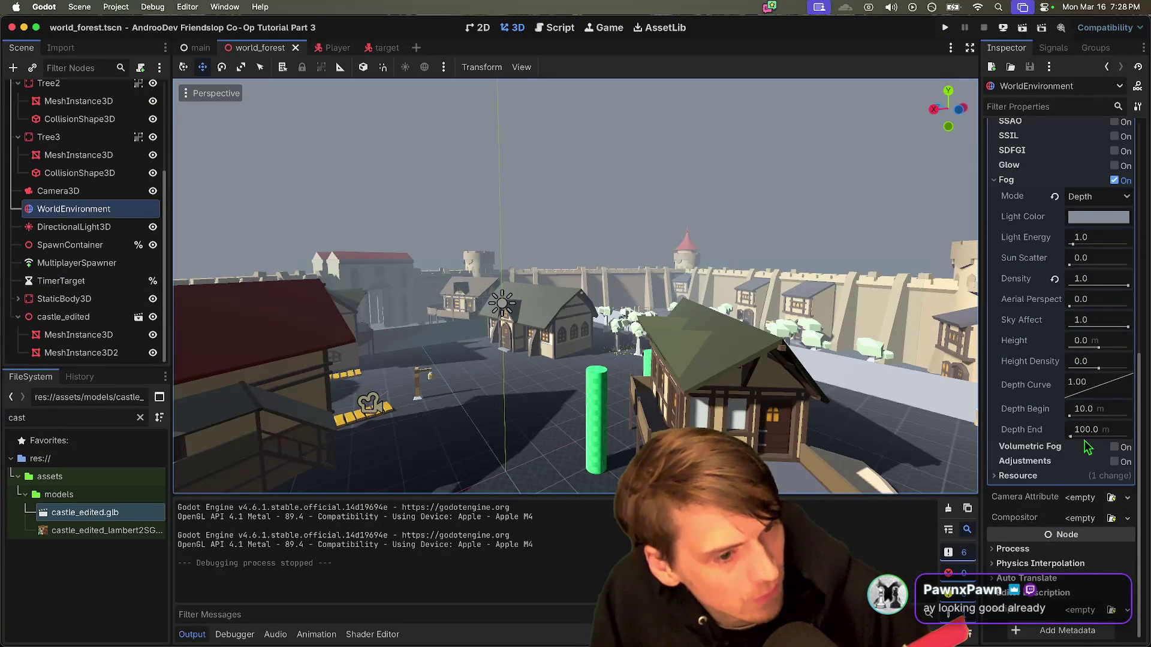
Step: Set the fog's Sky Affect to 0.0, save world_forest, and launch two debug instances
scroll(1067, 466, up, 5)
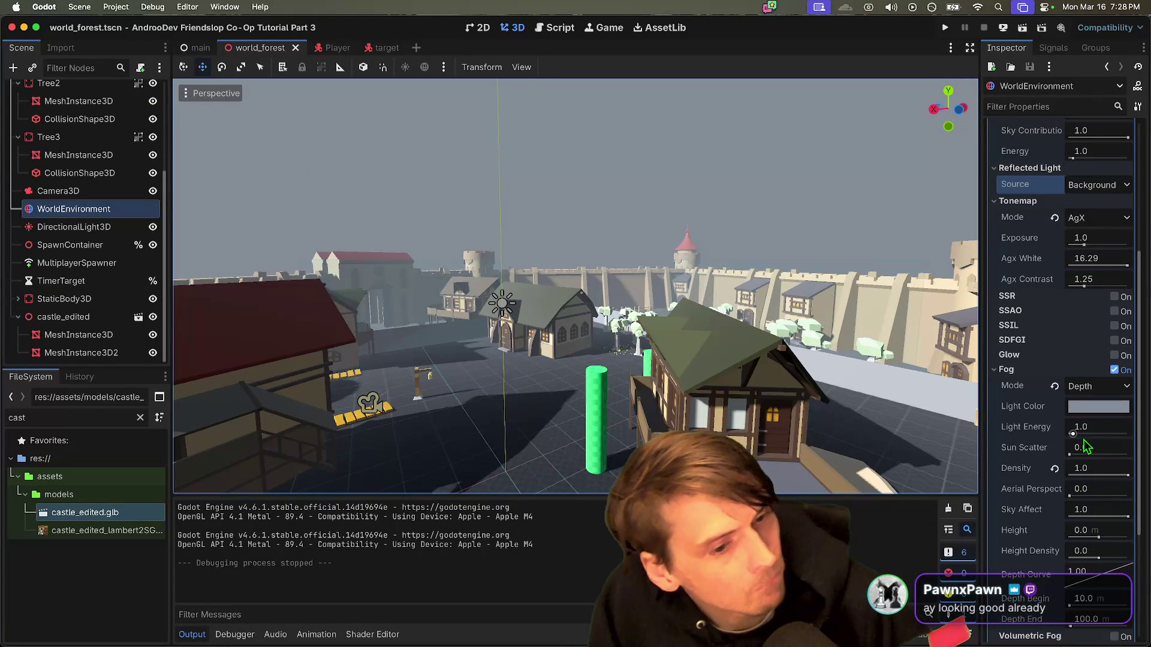
scroll(1086, 446, down, 1)
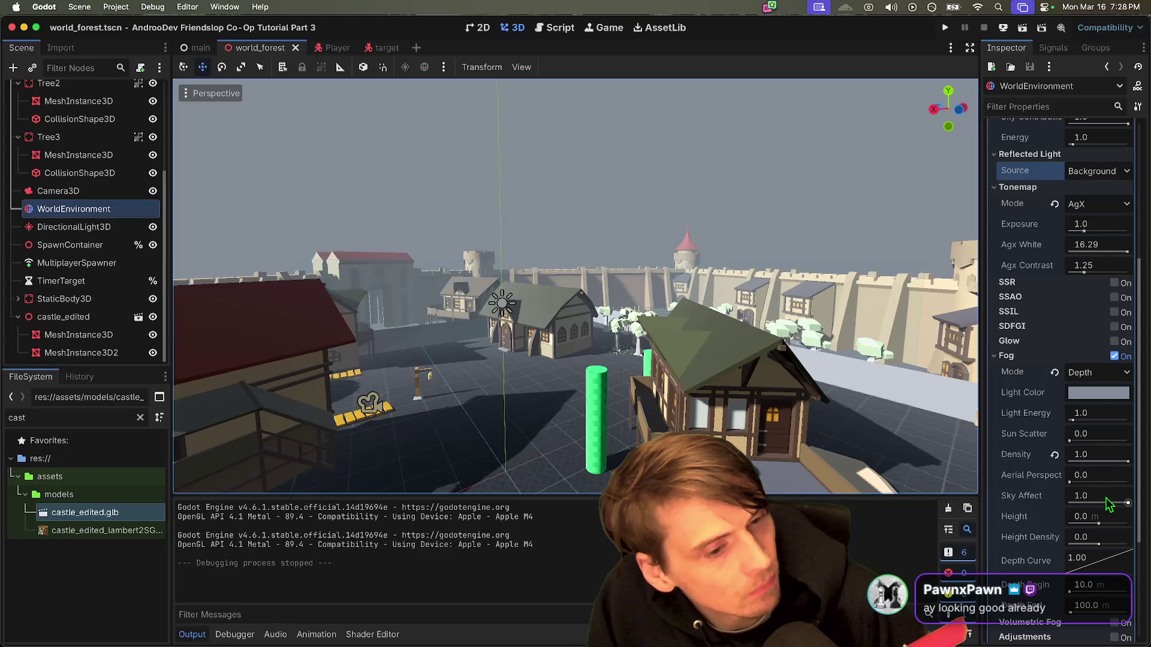
drag(1108, 505, 851, 482)
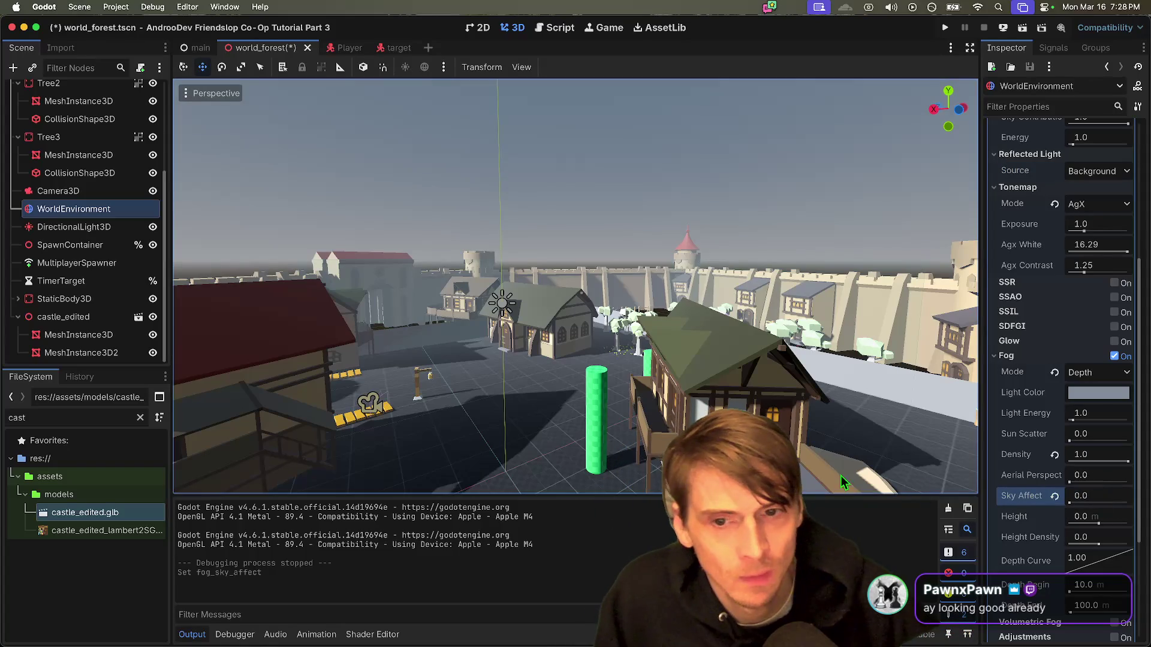
key(super+s)
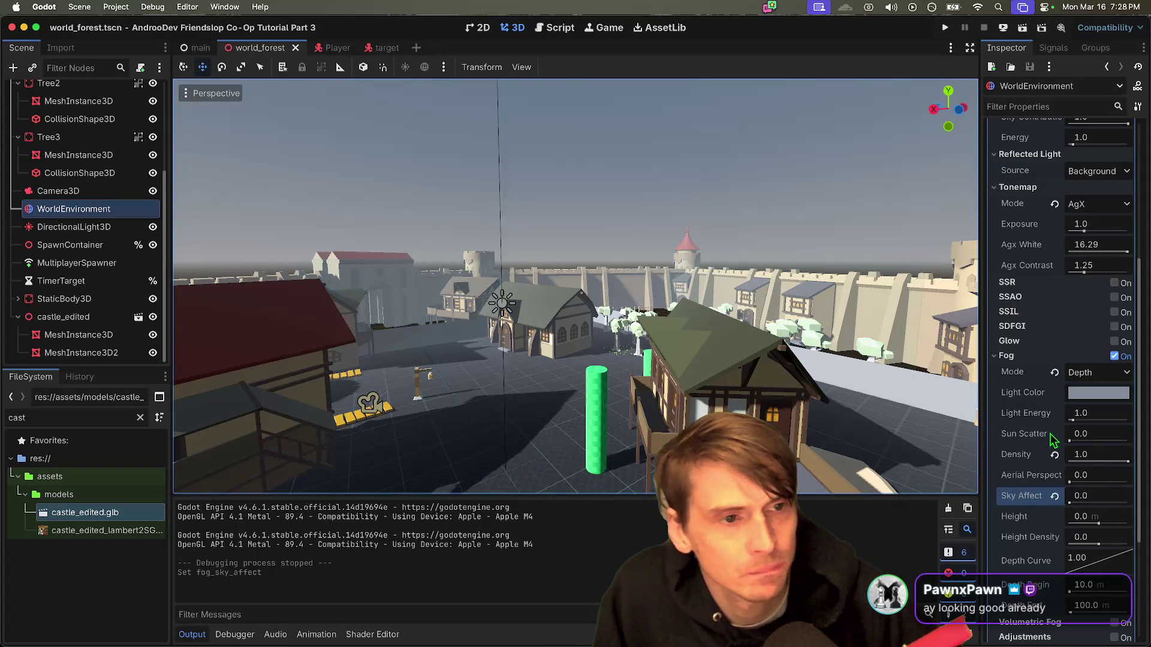
key(super+b)
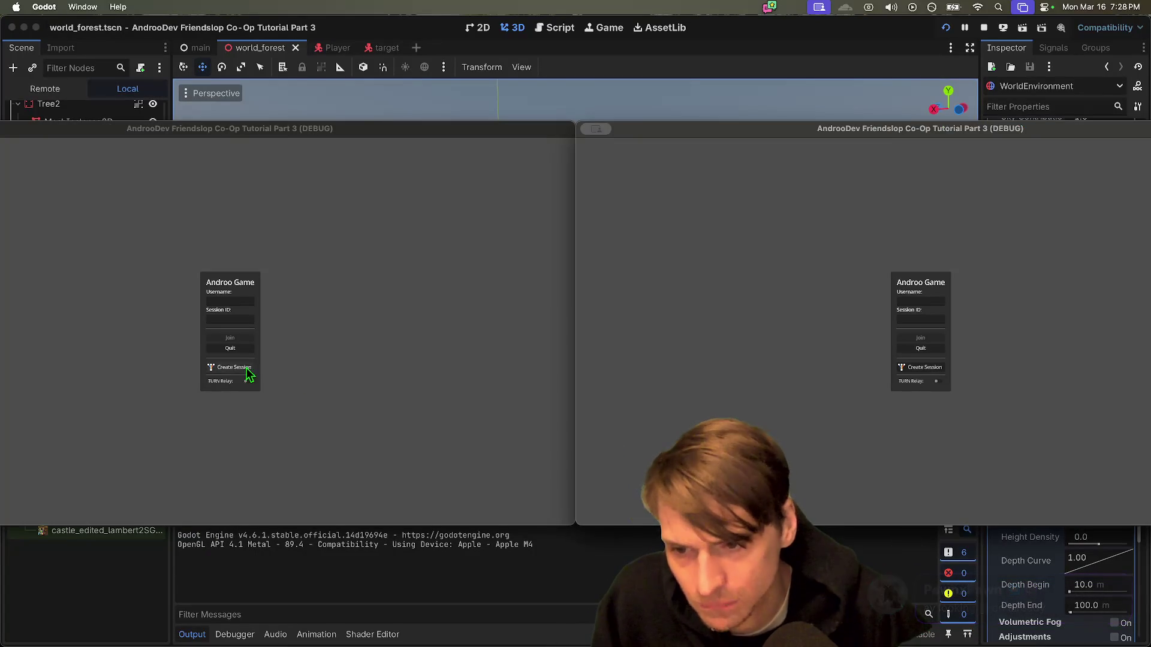
Step: Create a session and walk through the town past the green pillar and yellow bench
click(246, 369)
key(w)
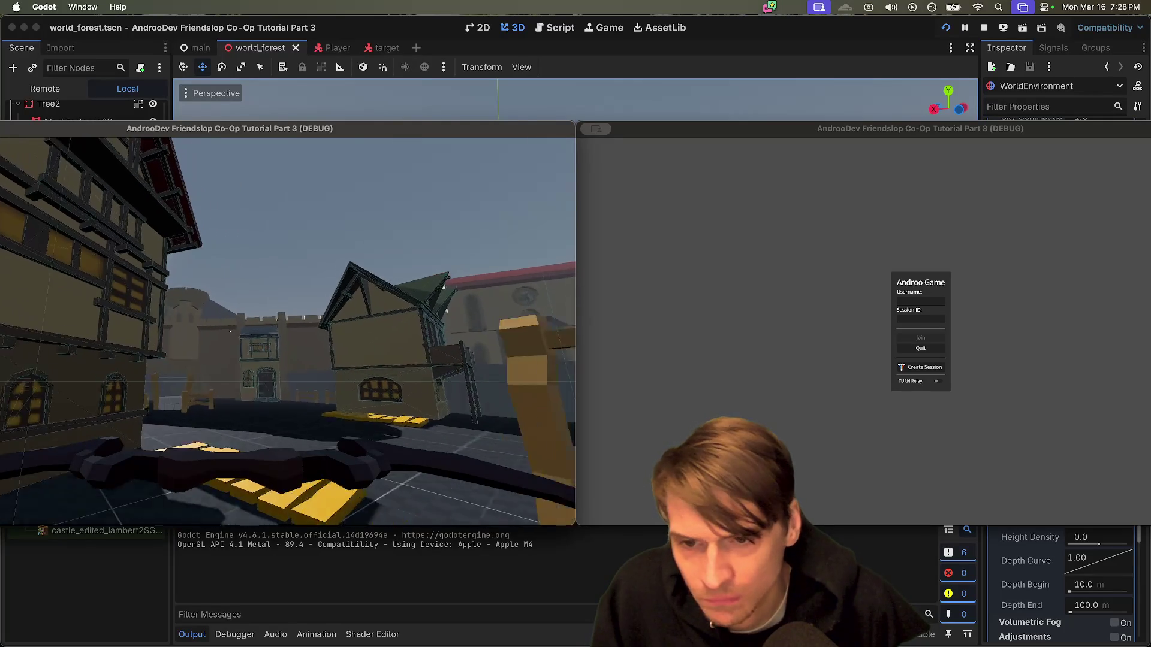
key(w)
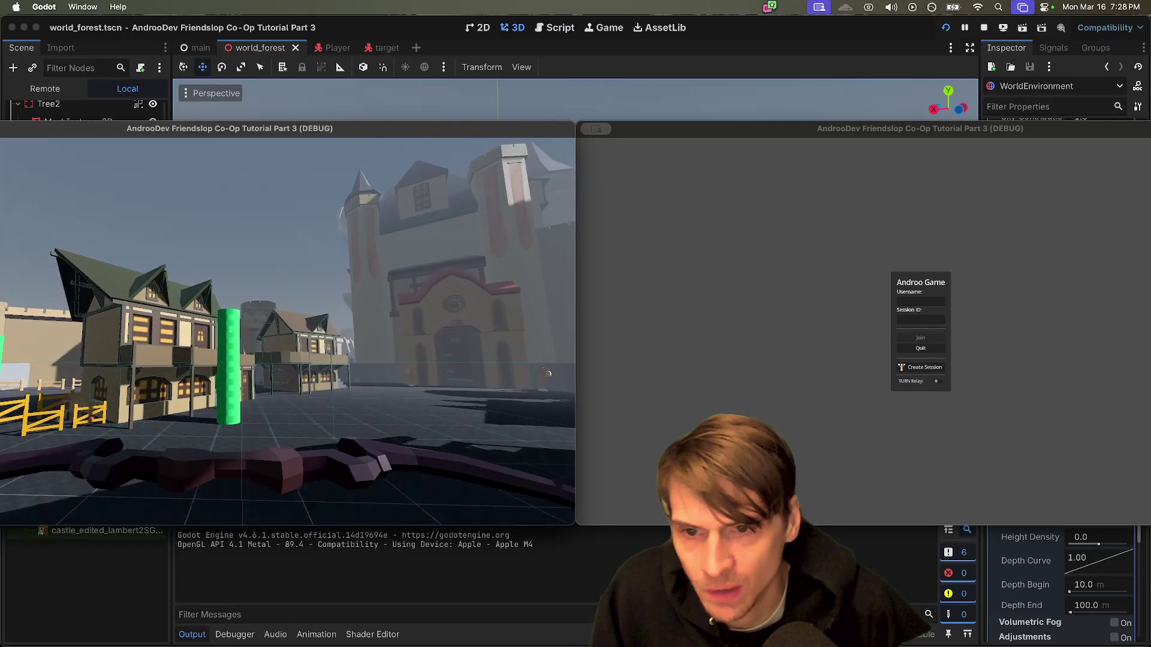
key(w)
key(w)
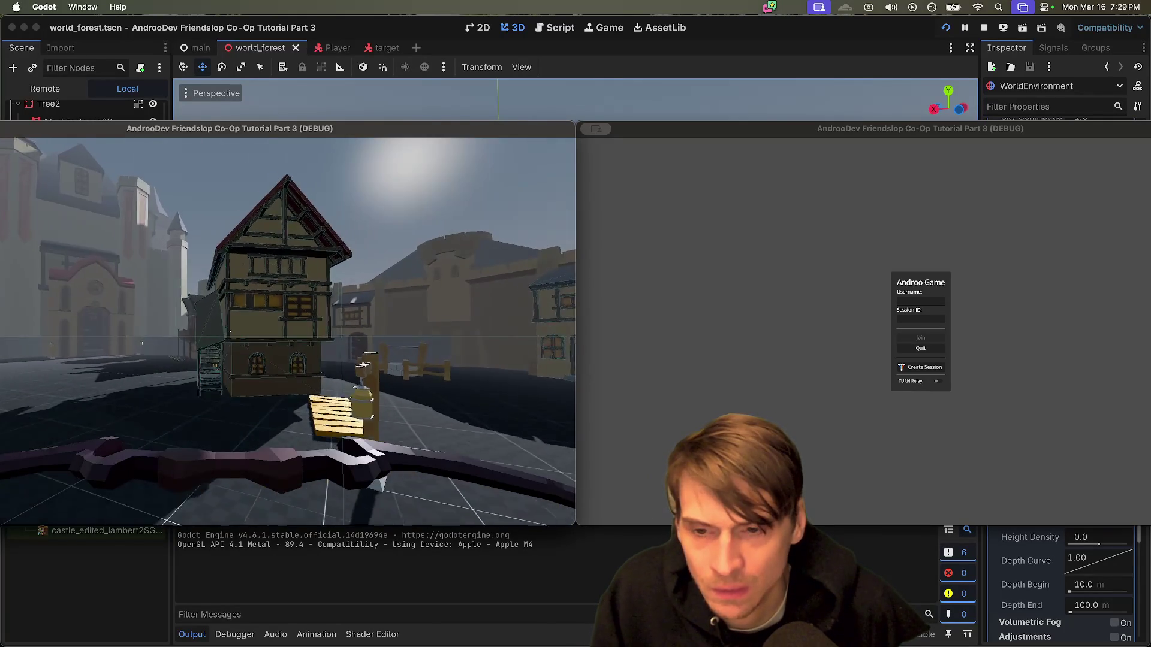
key(w)
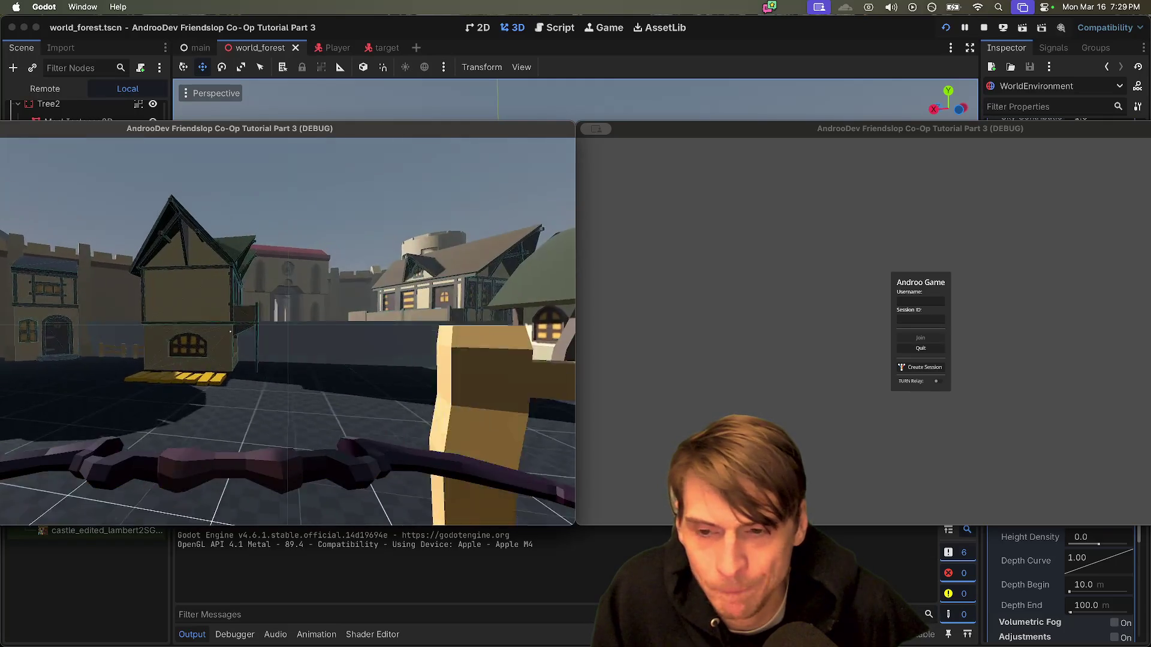
key(w)
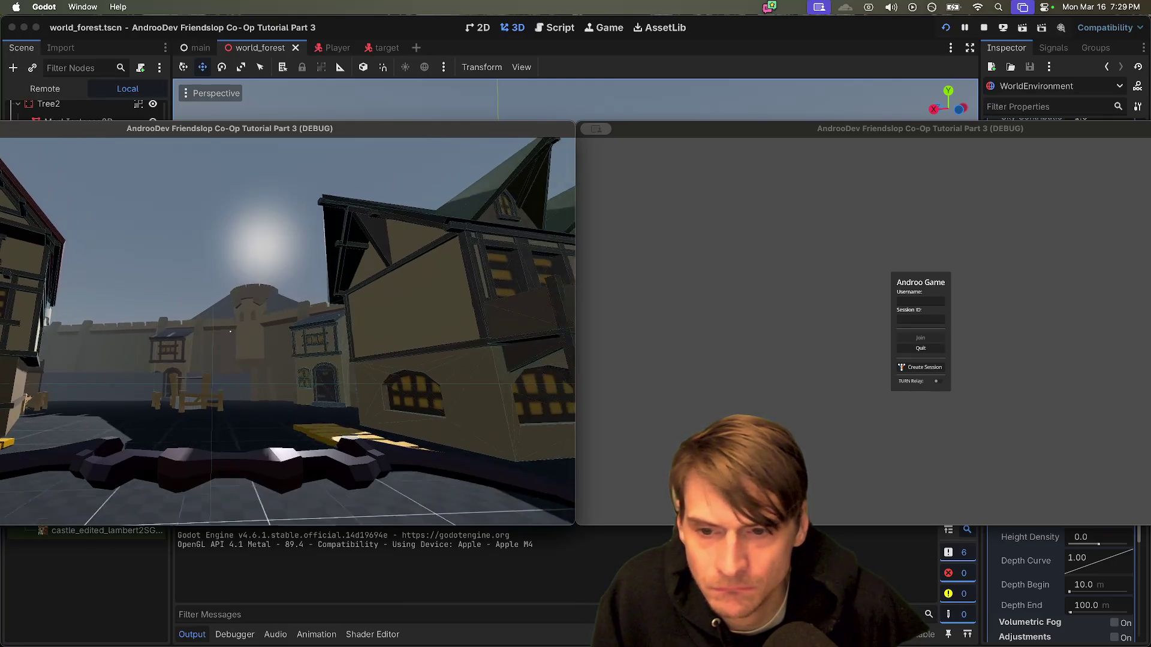
key(w)
key(w)
key(w)
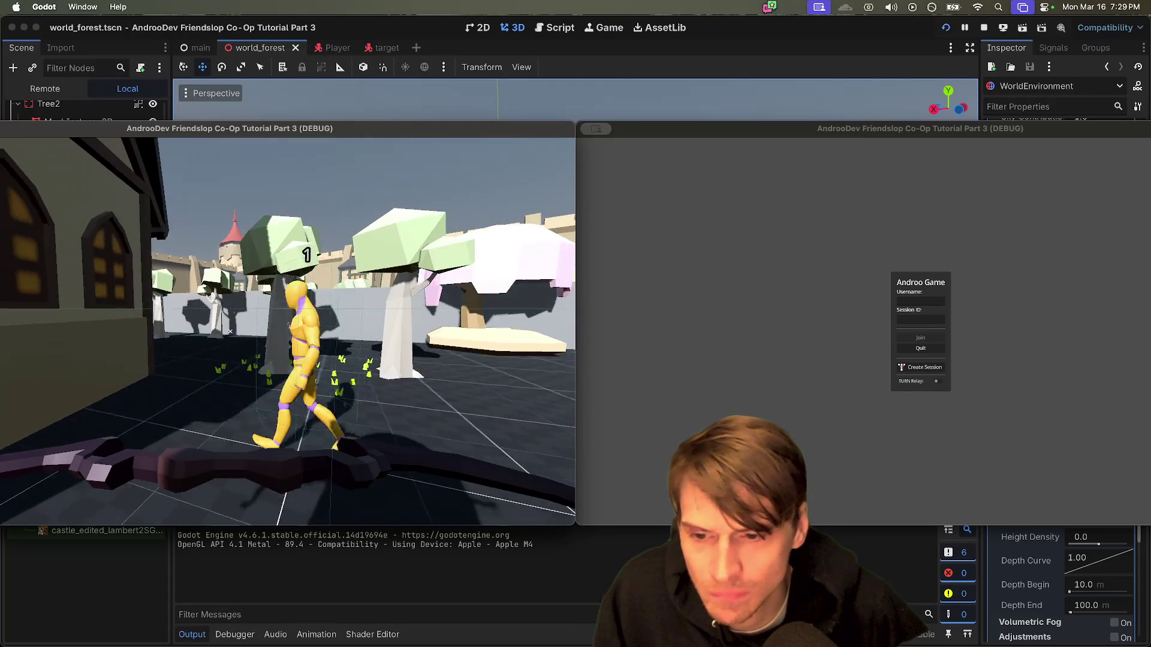
Step: Back away from the house wall, face the town houses, then close both game windows
key(s)
key(w)
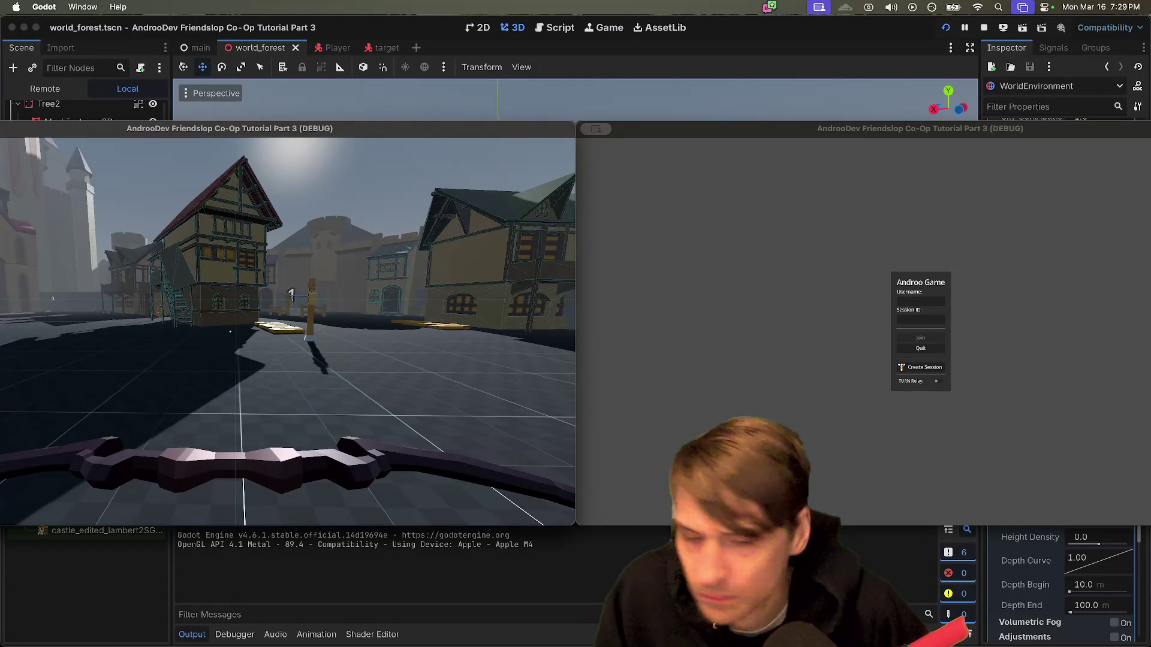
key(Escape)
key(Escape)
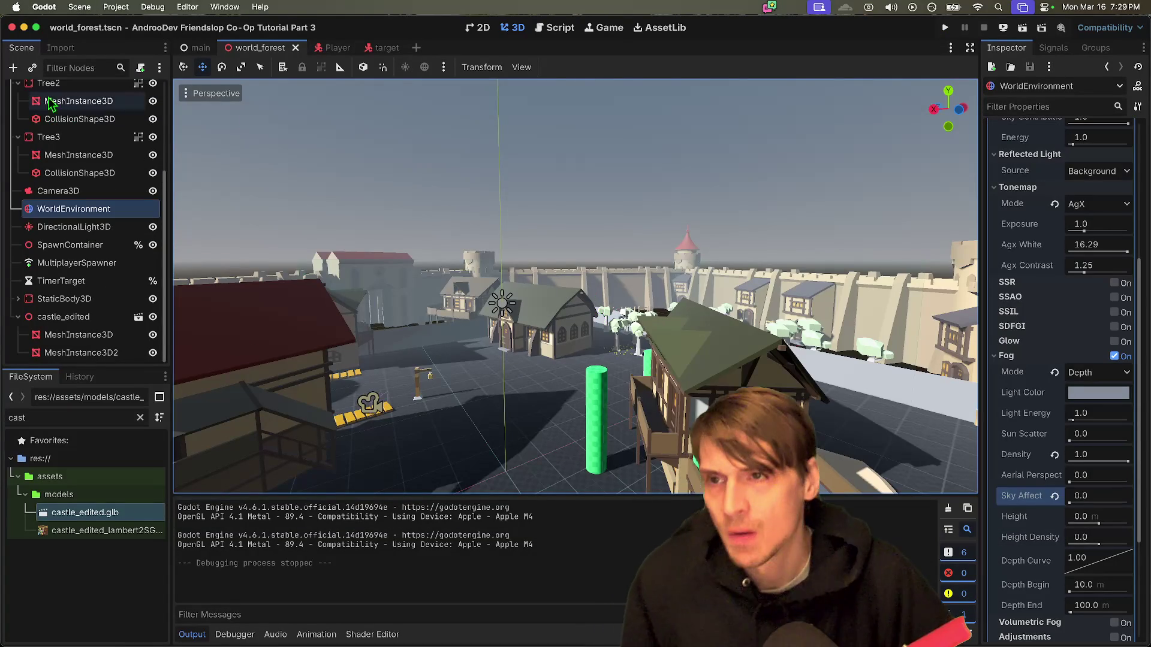
click(117, 8)
click(120, 25)
key(Escape)
click(116, 7)
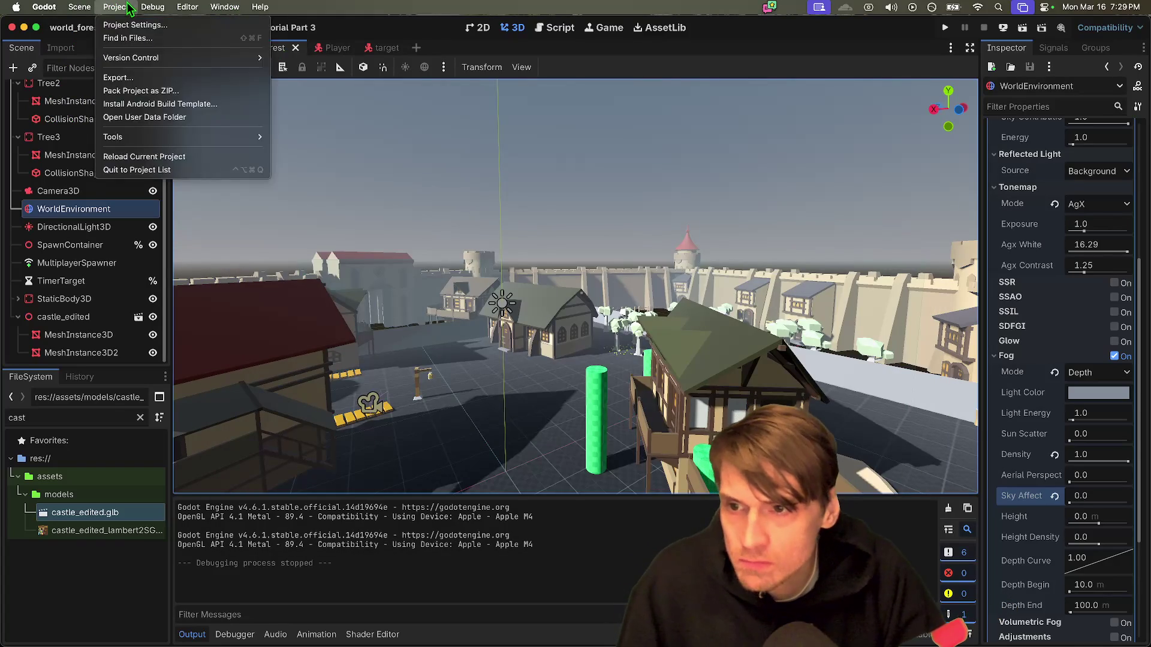
mouse_move(152, 7)
click(189, 183)
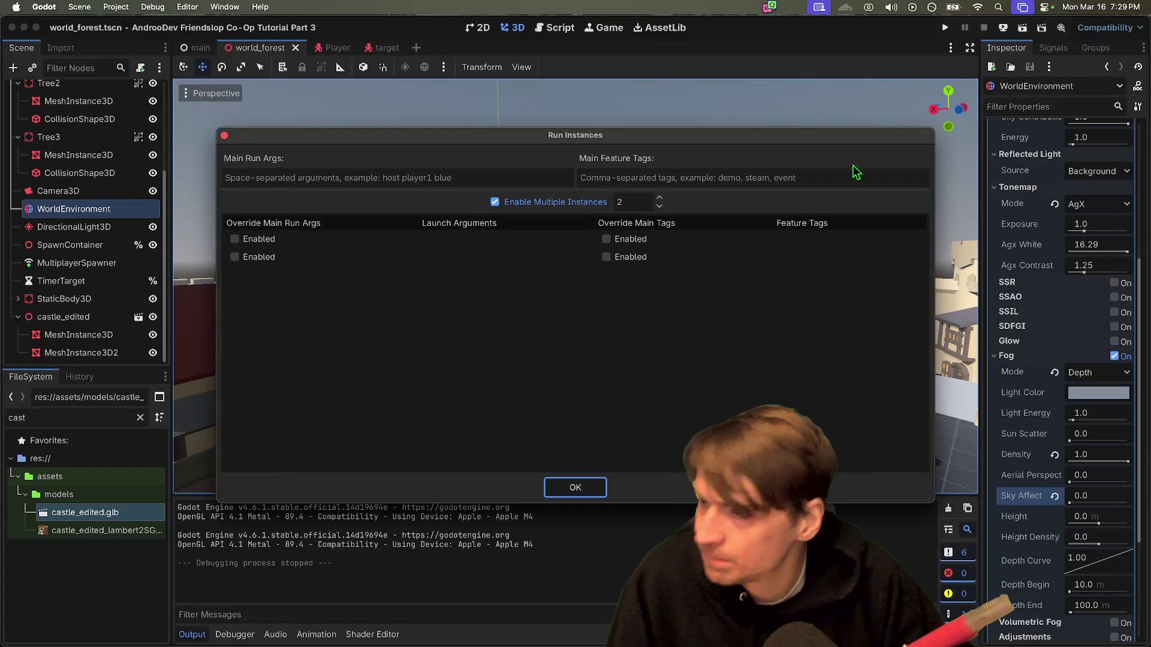
click(576, 488)
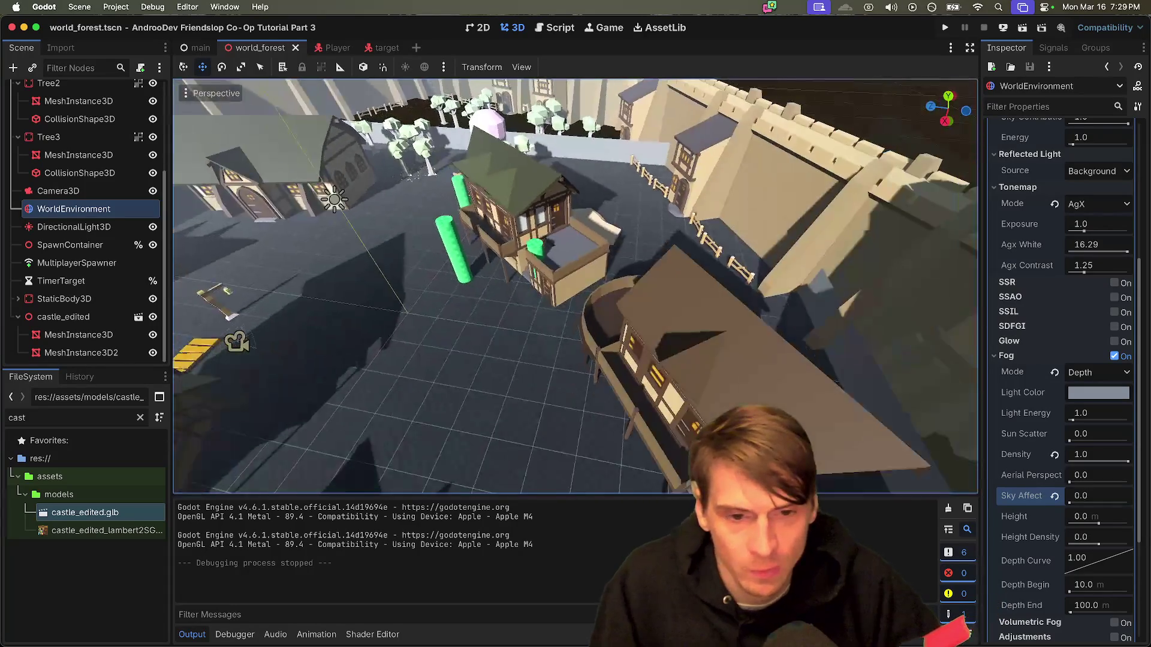
scroll(575, 286, up, 3)
key(w)
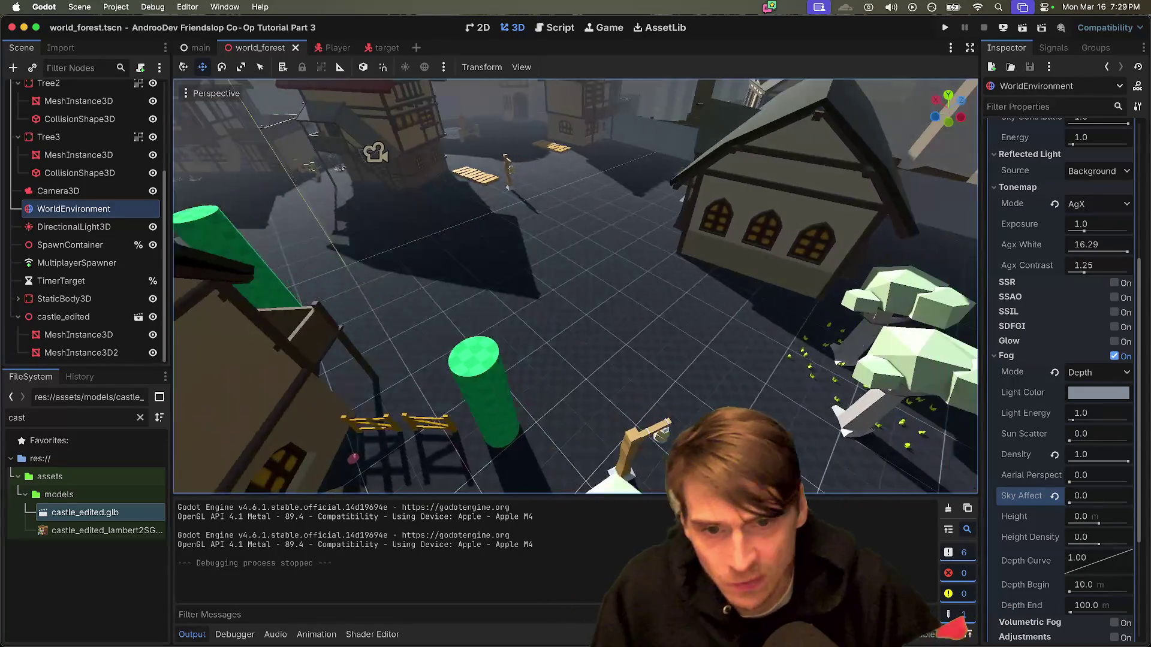
key(s)
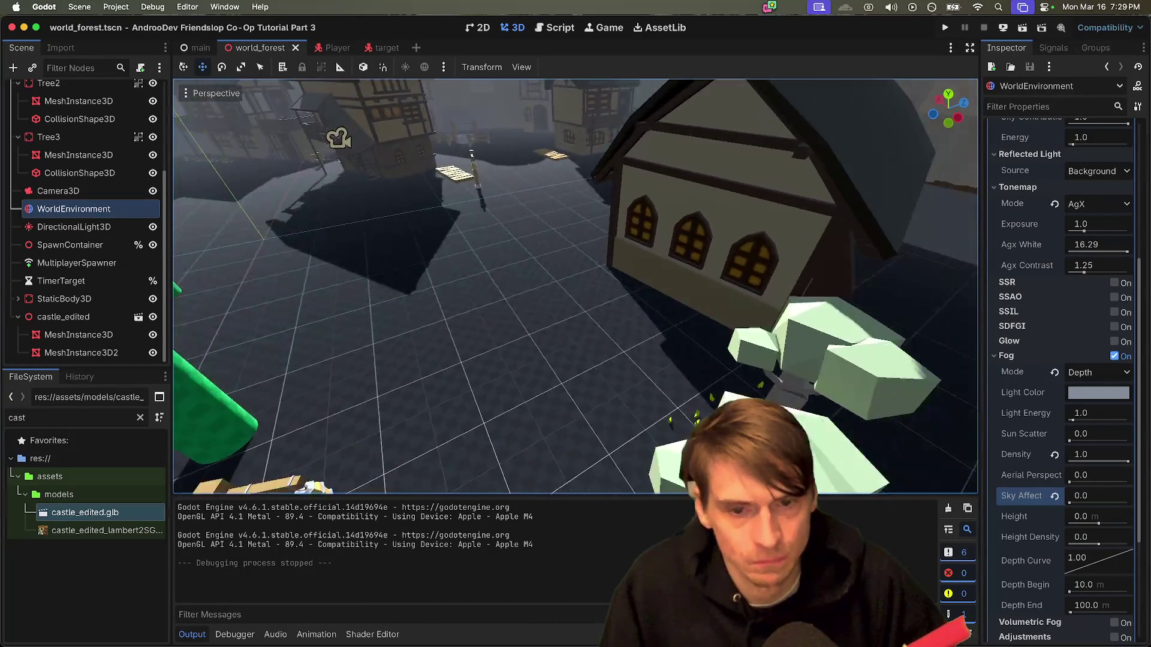
key(w)
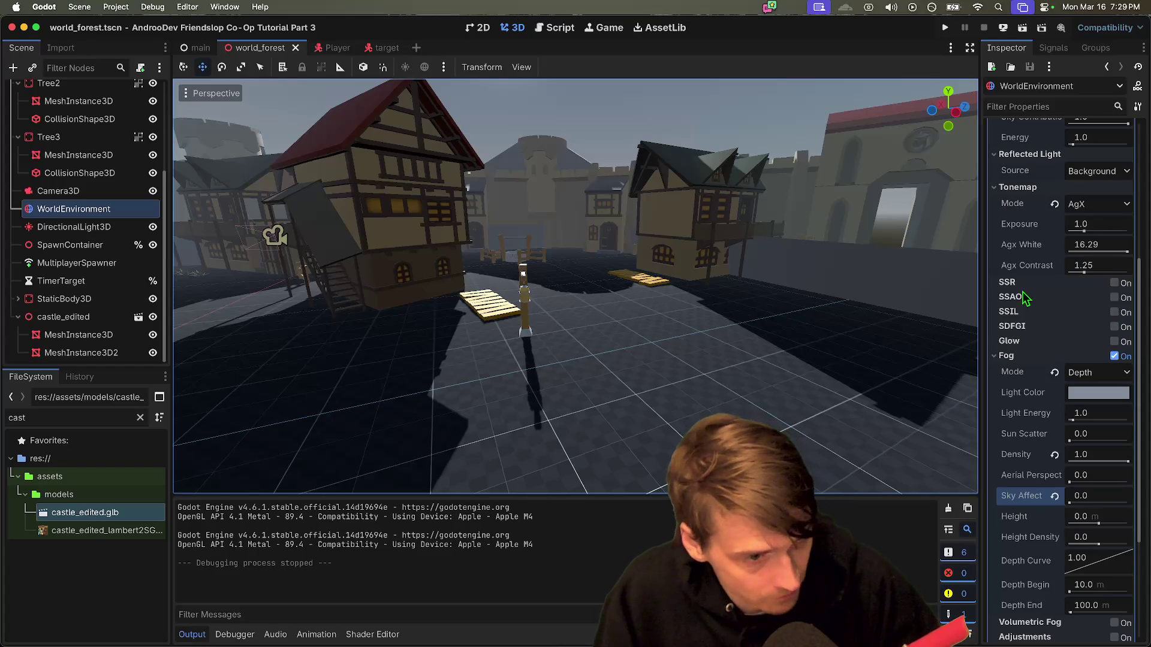
scroll(995, 485, down, 5)
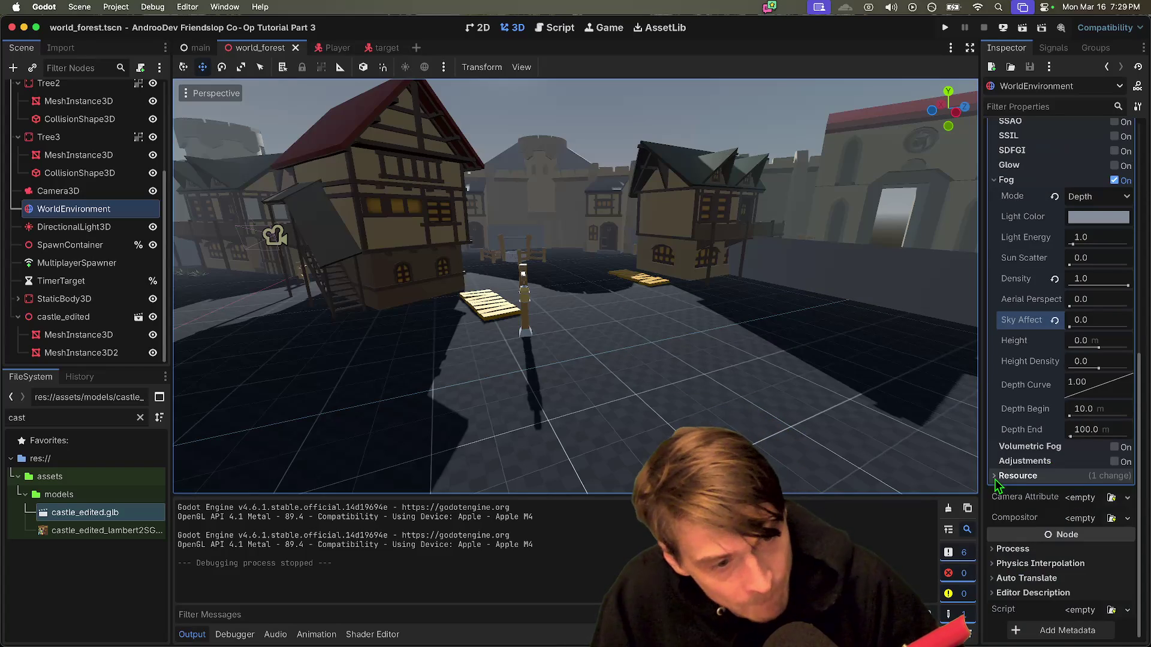
click(995, 477)
scroll(995, 486, up, 10)
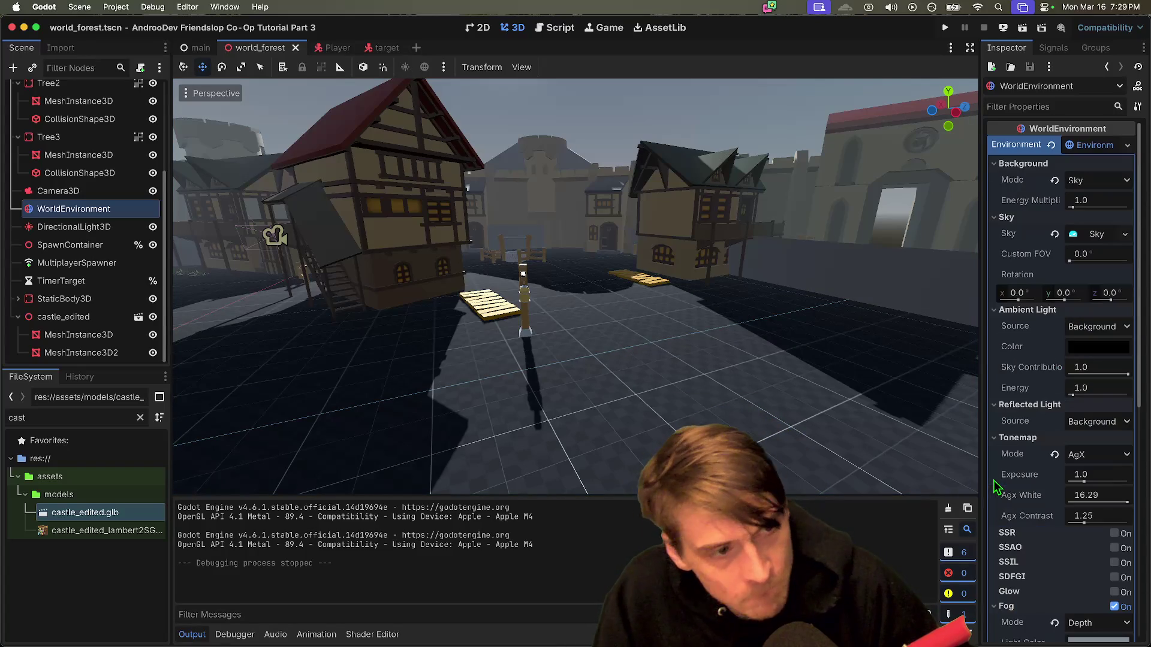
drag(917, 406, 892, 418)
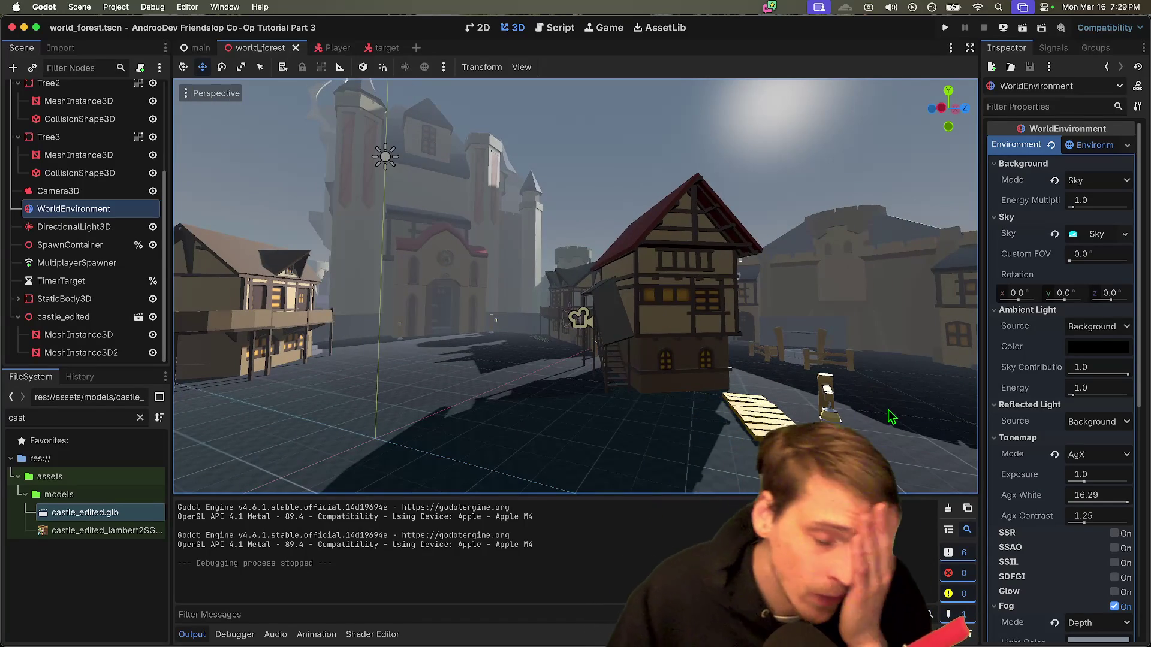
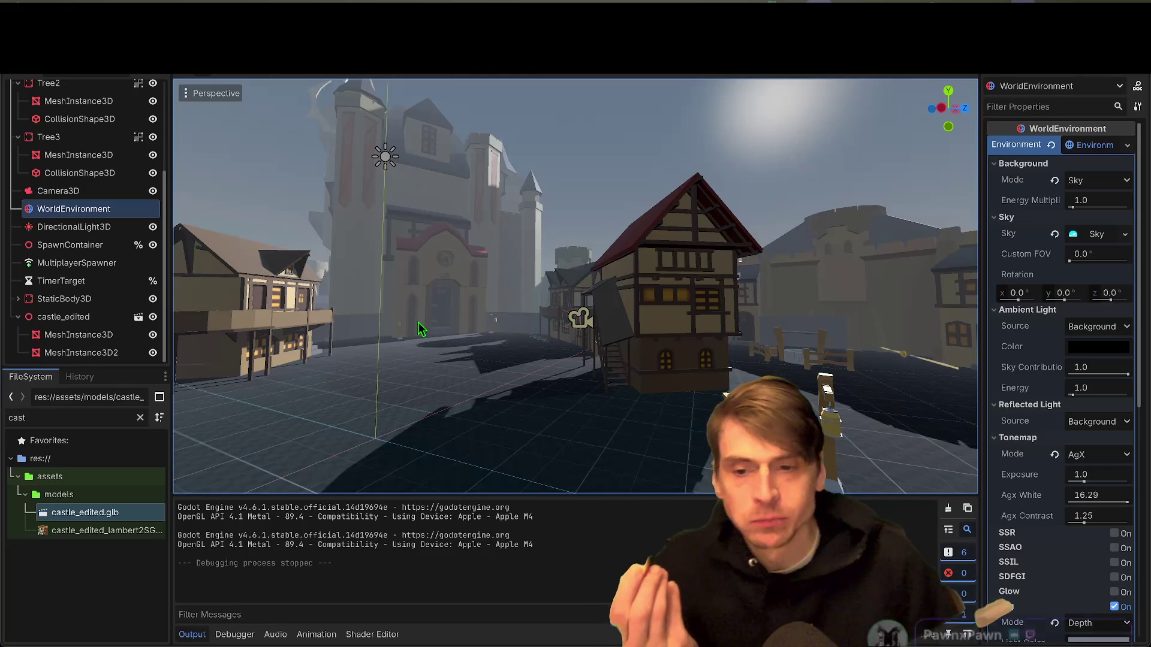
Step: Orbit and zoom to a top-down view of the castle, then quit to the Project List
scroll(418, 327, down, 10)
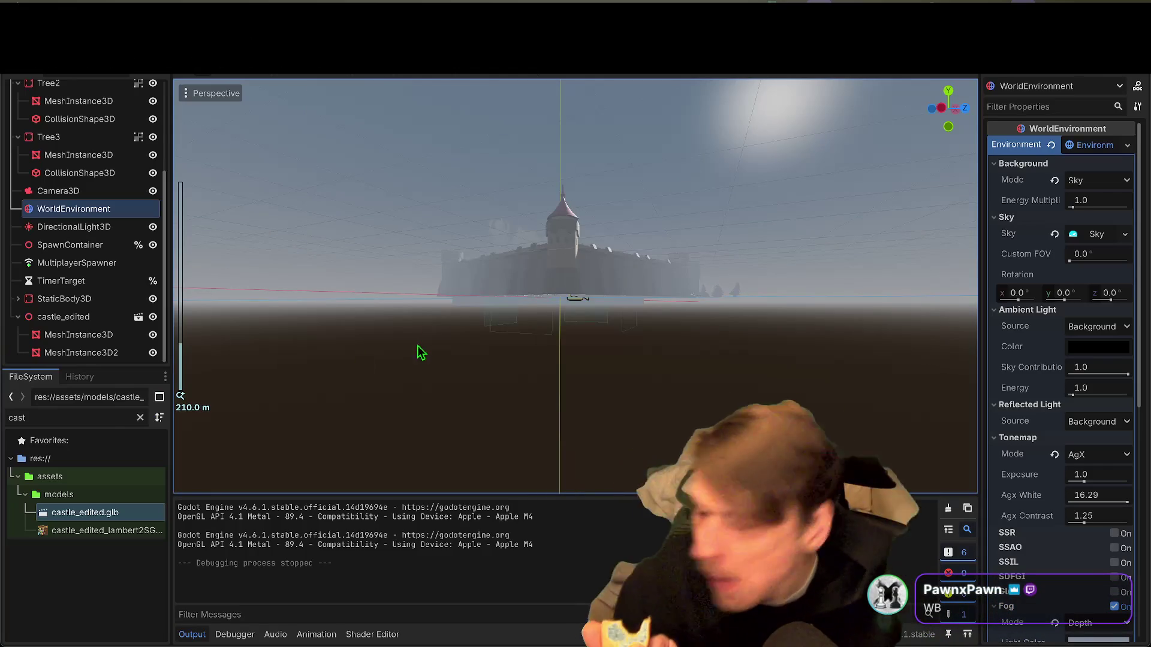
drag(617, 187, 609, 239)
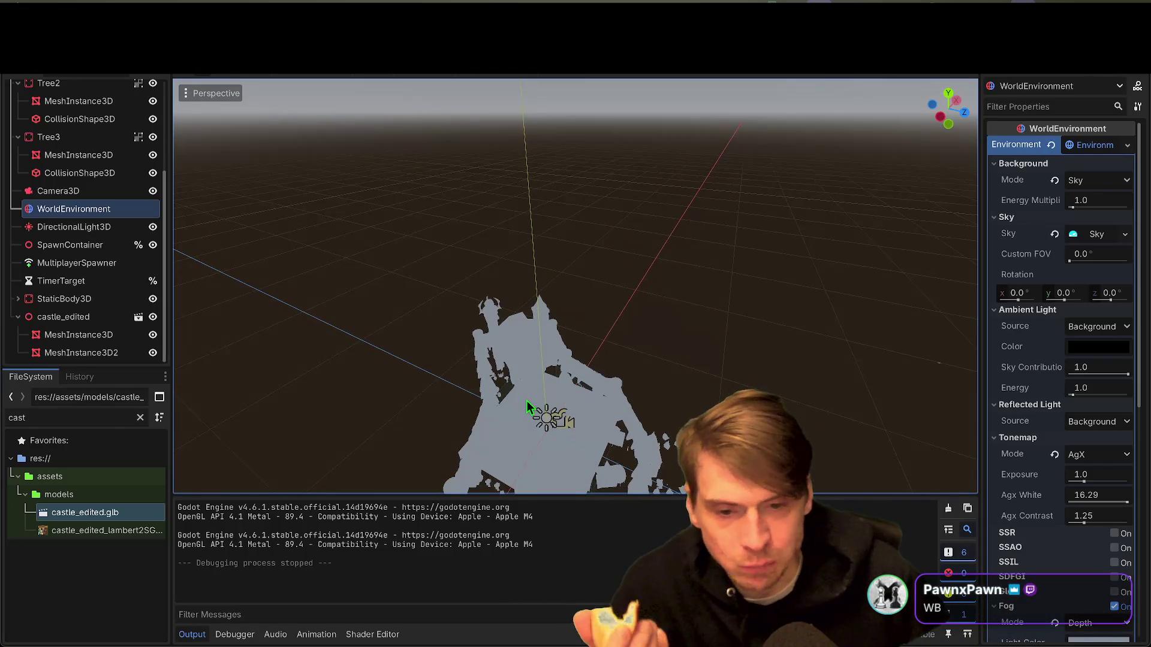
scroll(527, 402, up, 1)
scroll(524, 396, up, 1)
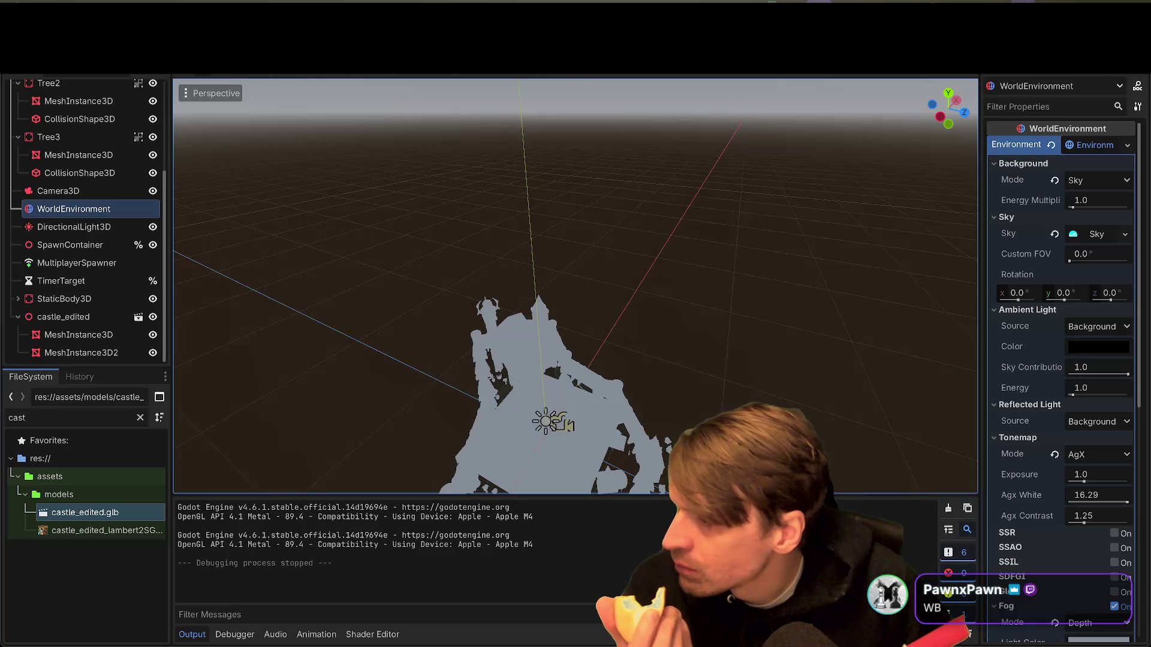
scroll(536, 441, down, 5)
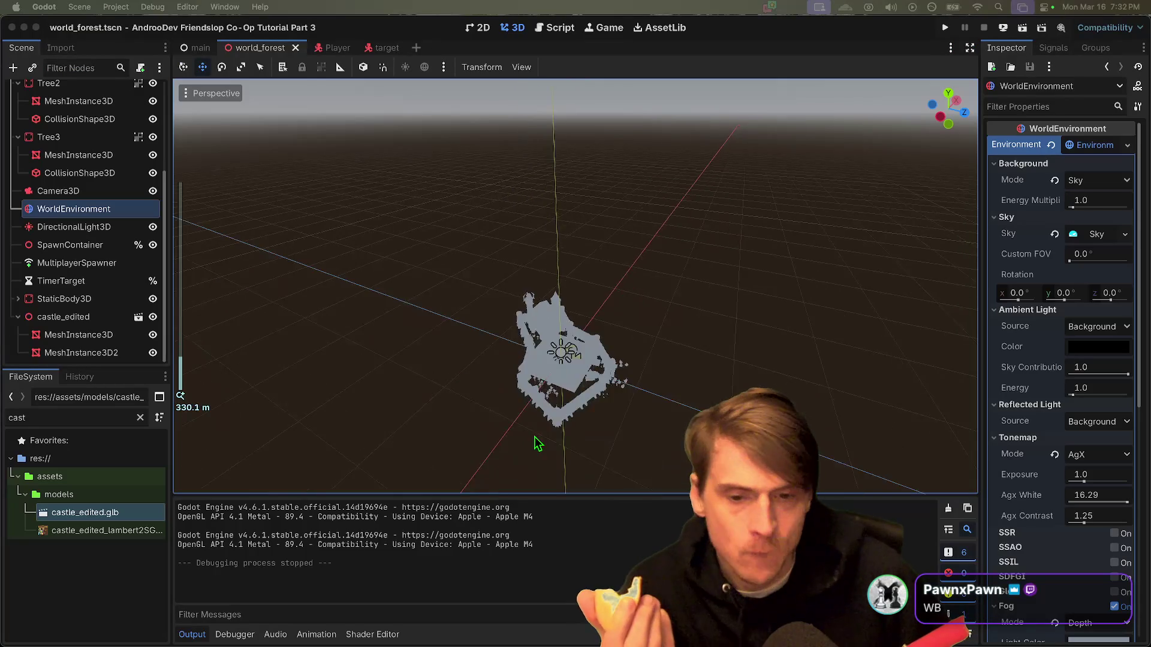
scroll(534, 437, up, 10)
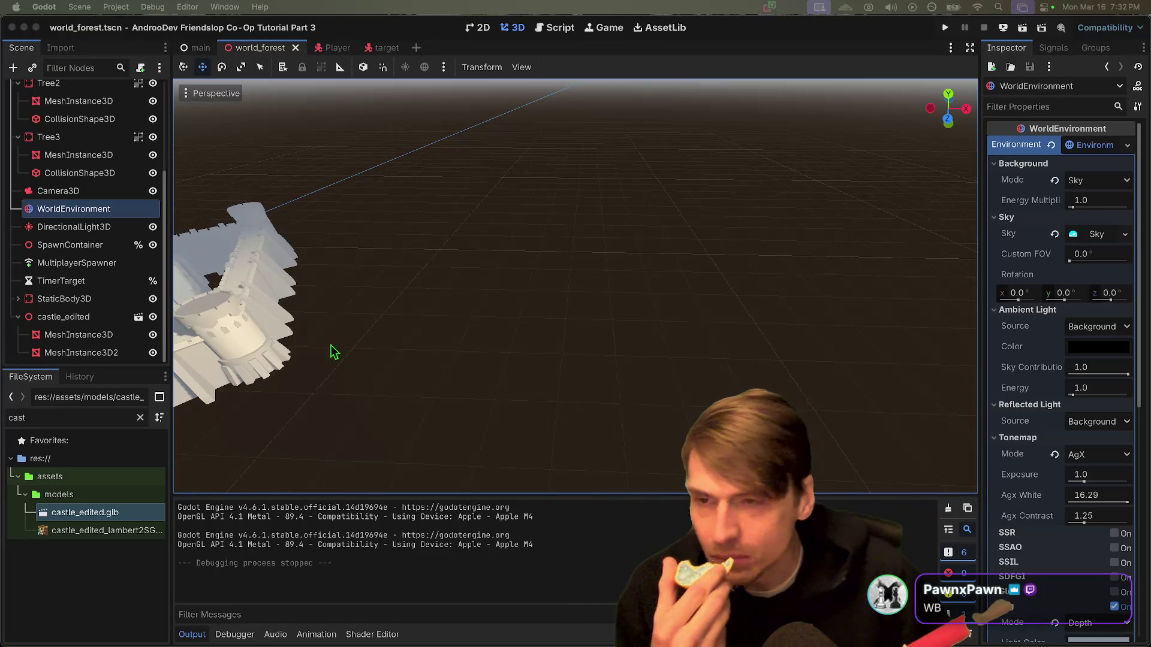
click(116, 7)
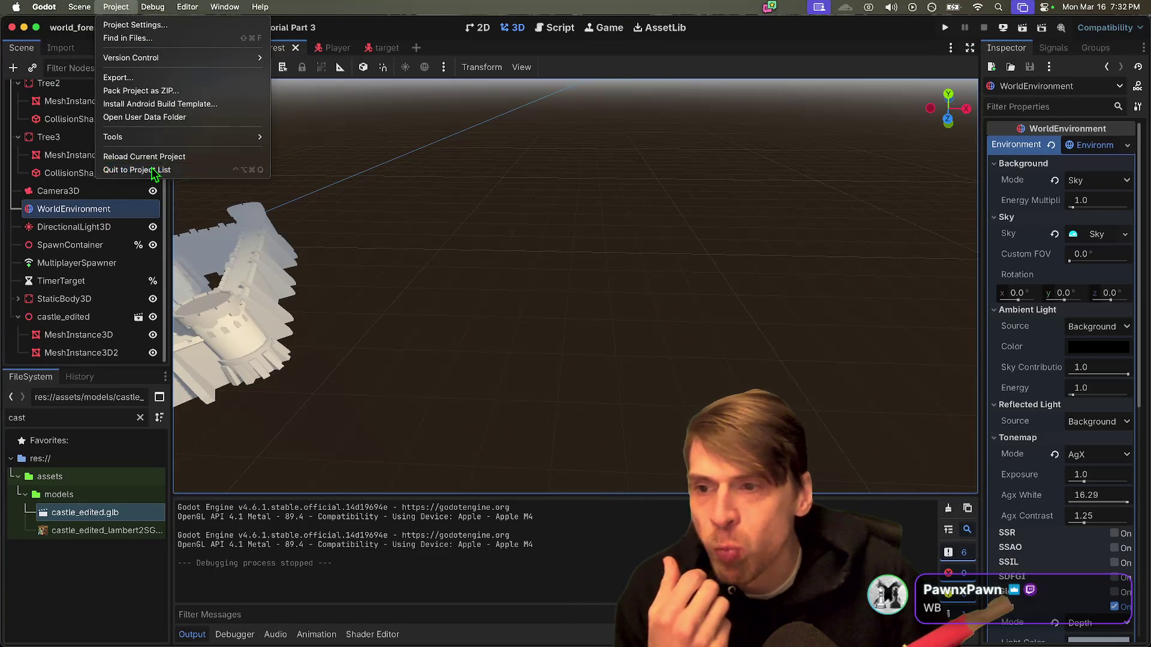
click(154, 170)
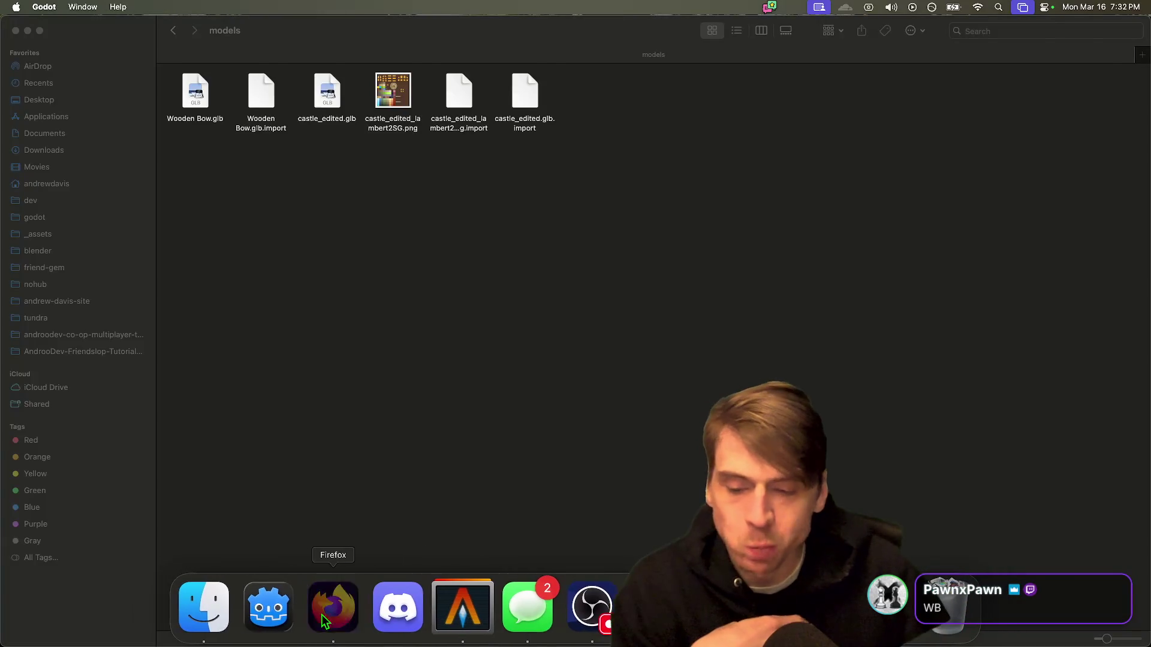
Step: Bring Firefox forward and switch to the Co Op Template Script document
click(329, 606)
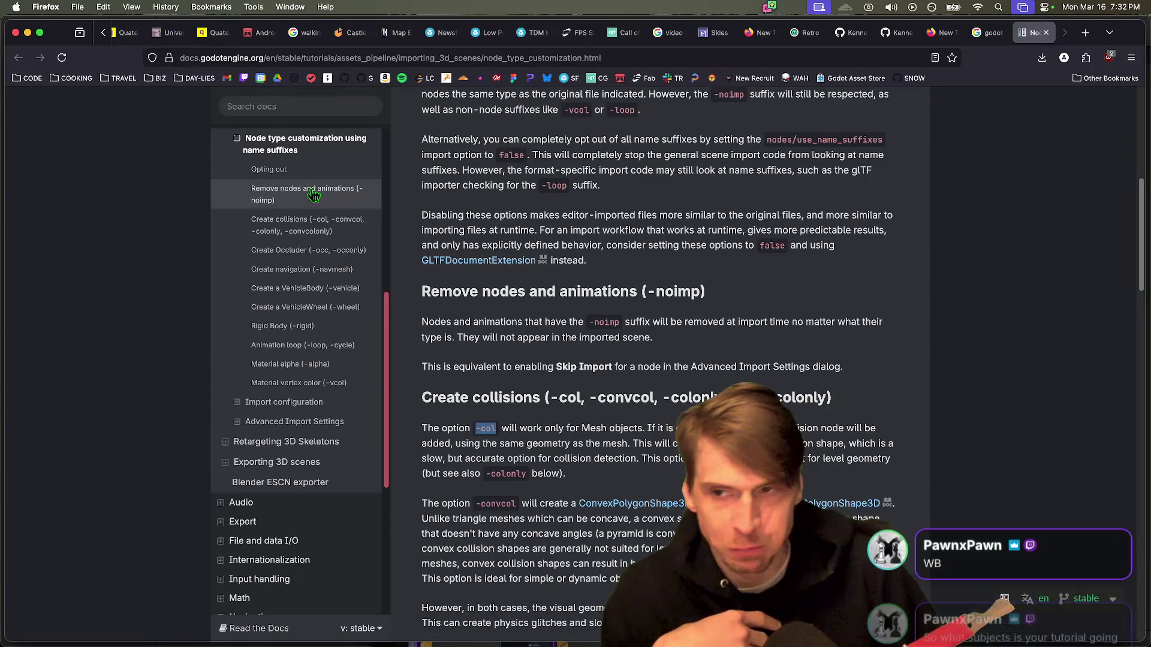
key(super+1)
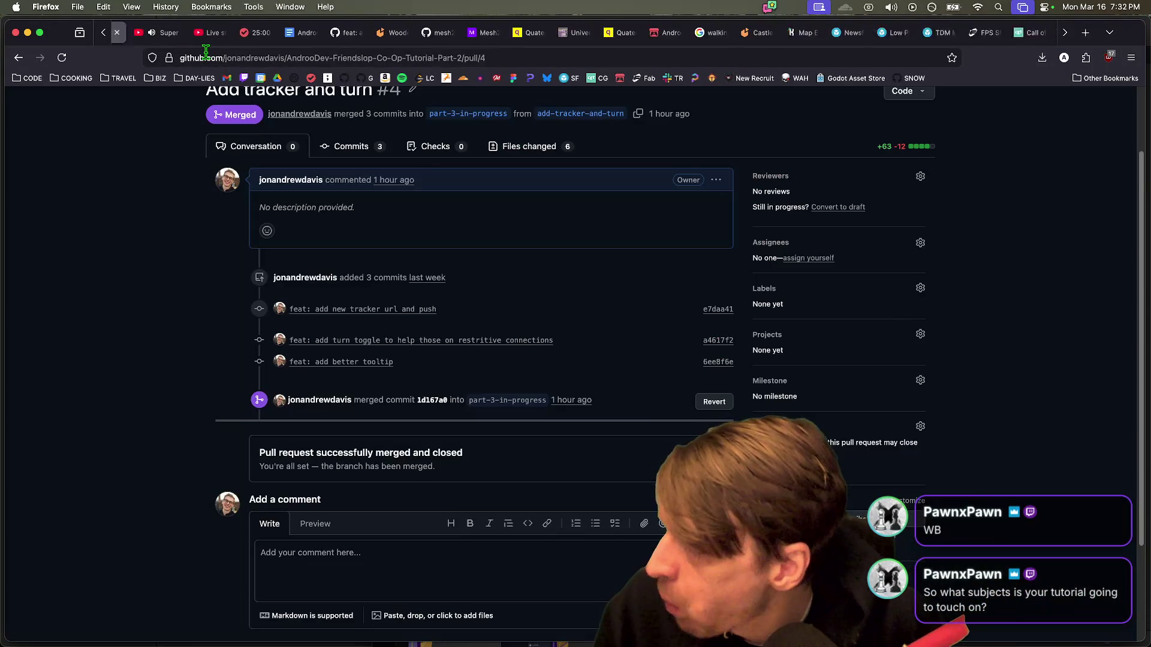
key(ctrl+Tab)
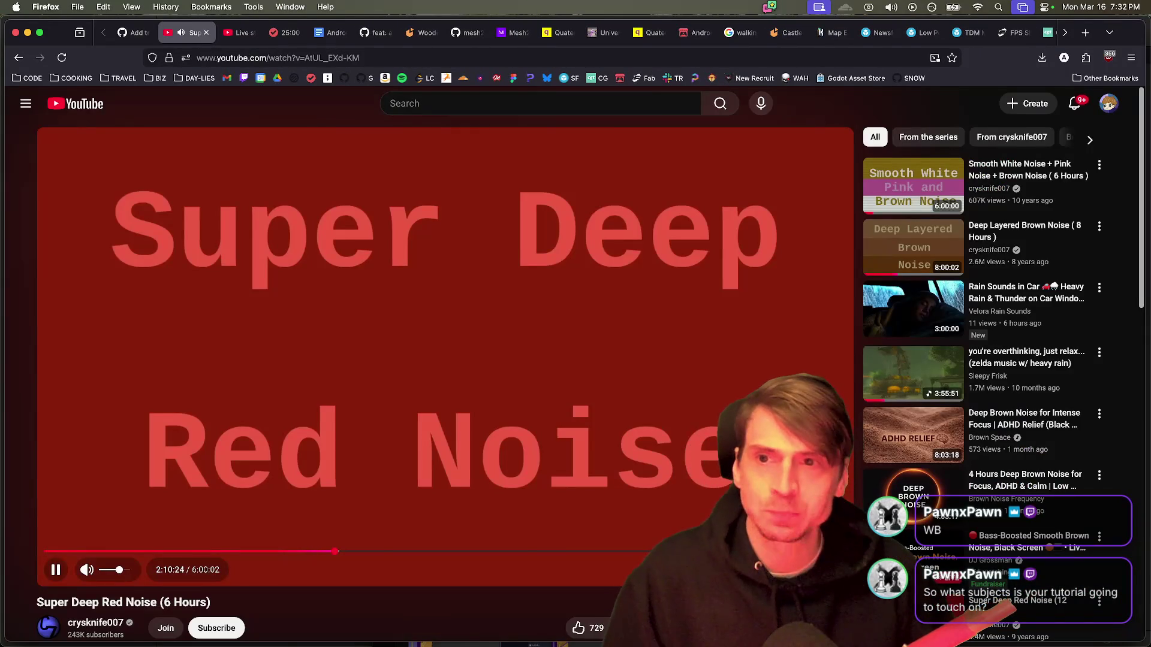
key(ctrl+Tab)
key(ctrl+Tab)
key(ctrl+Tab)
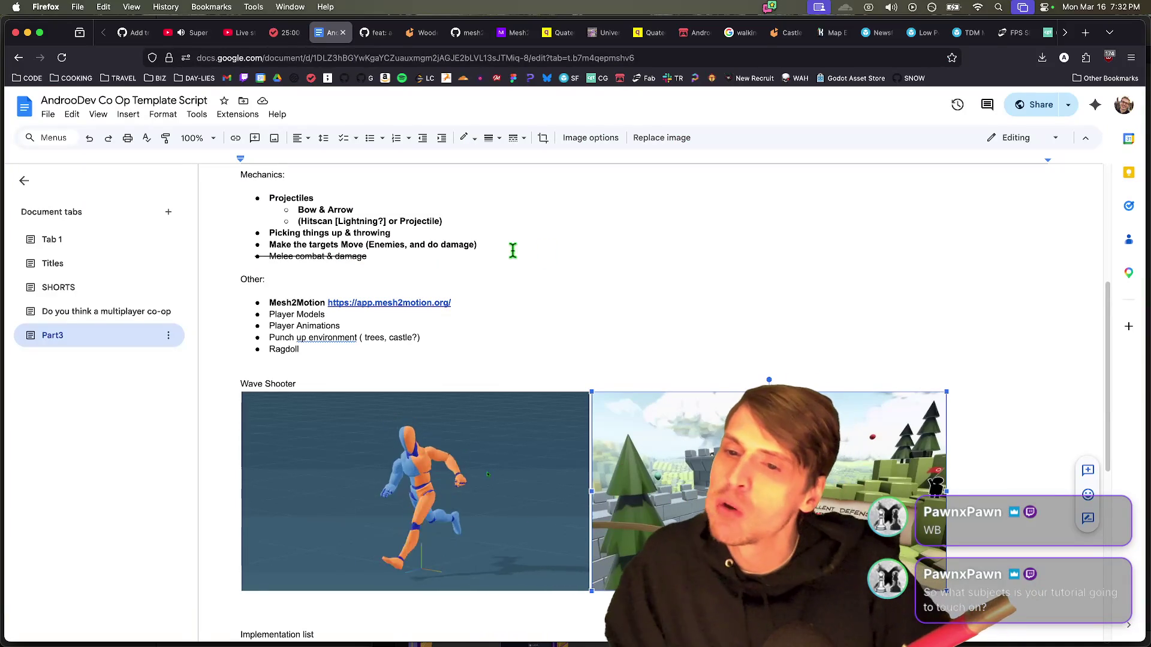
Step: Scroll past the Wave Shooter images to the Implementation list on Part3
scroll(513, 251, up, 1)
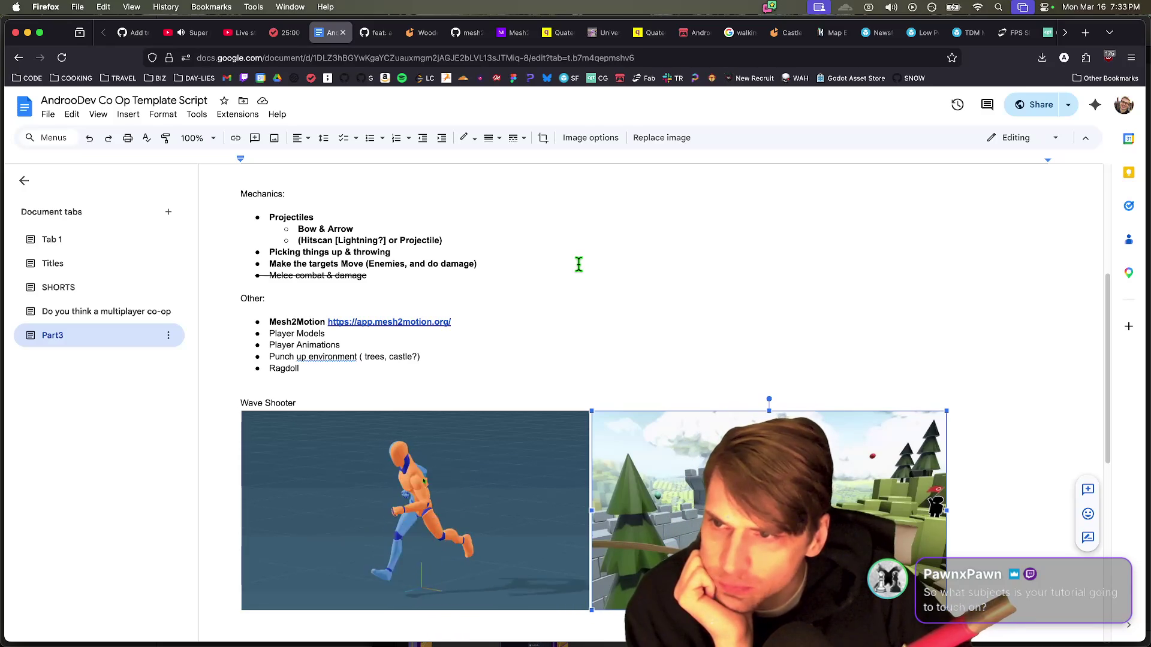
scroll(468, 287, up, 5)
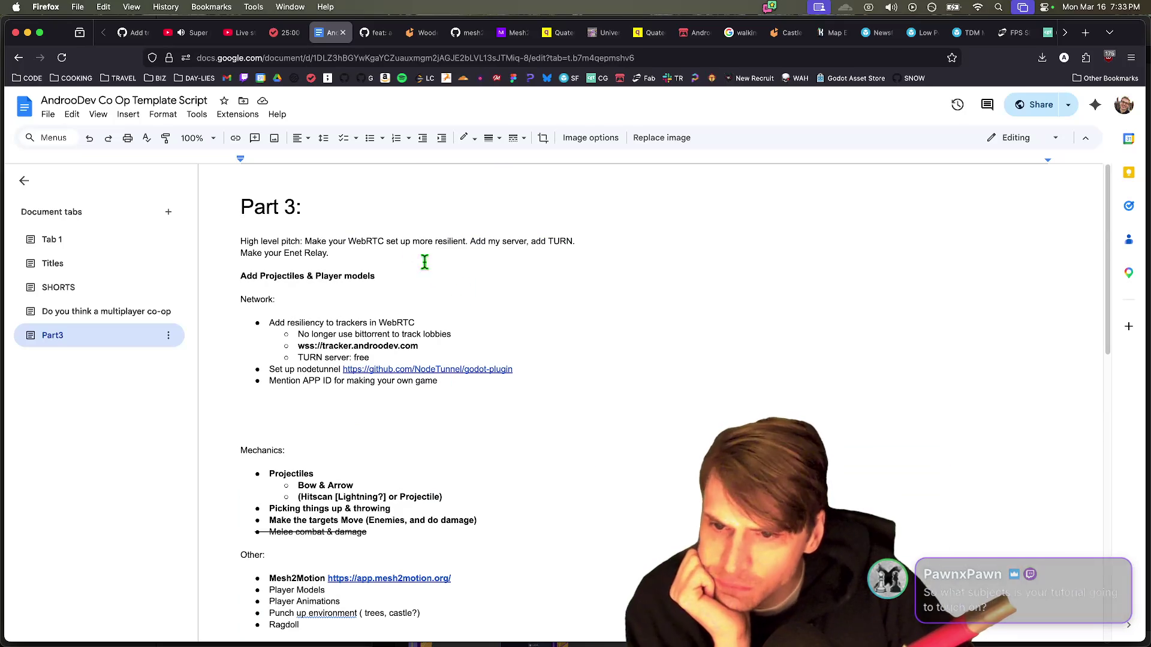
scroll(513, 403, down, 1)
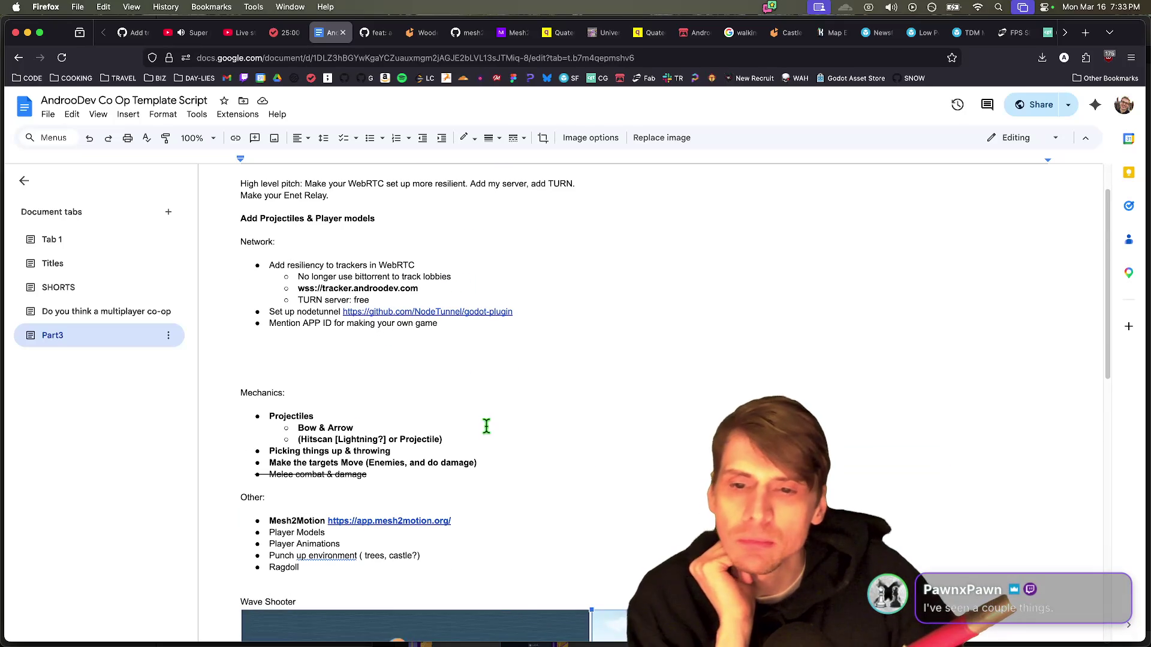
scroll(484, 426, down, 3)
scroll(481, 429, up, 1)
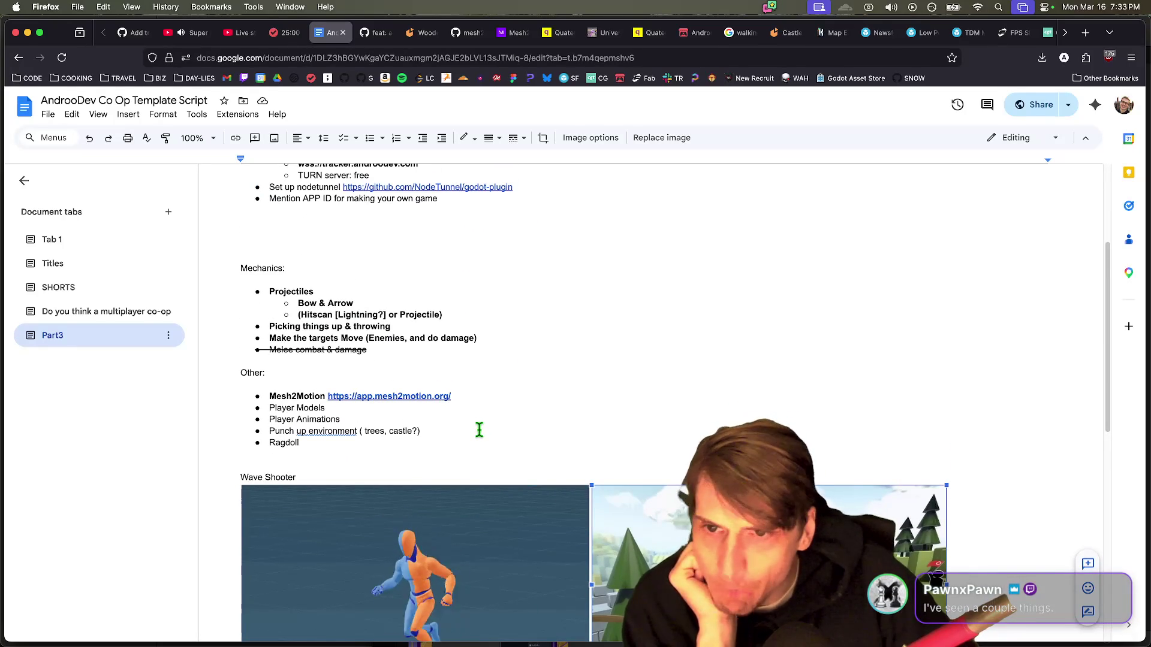
scroll(474, 429, down, 5)
right_click(473, 422)
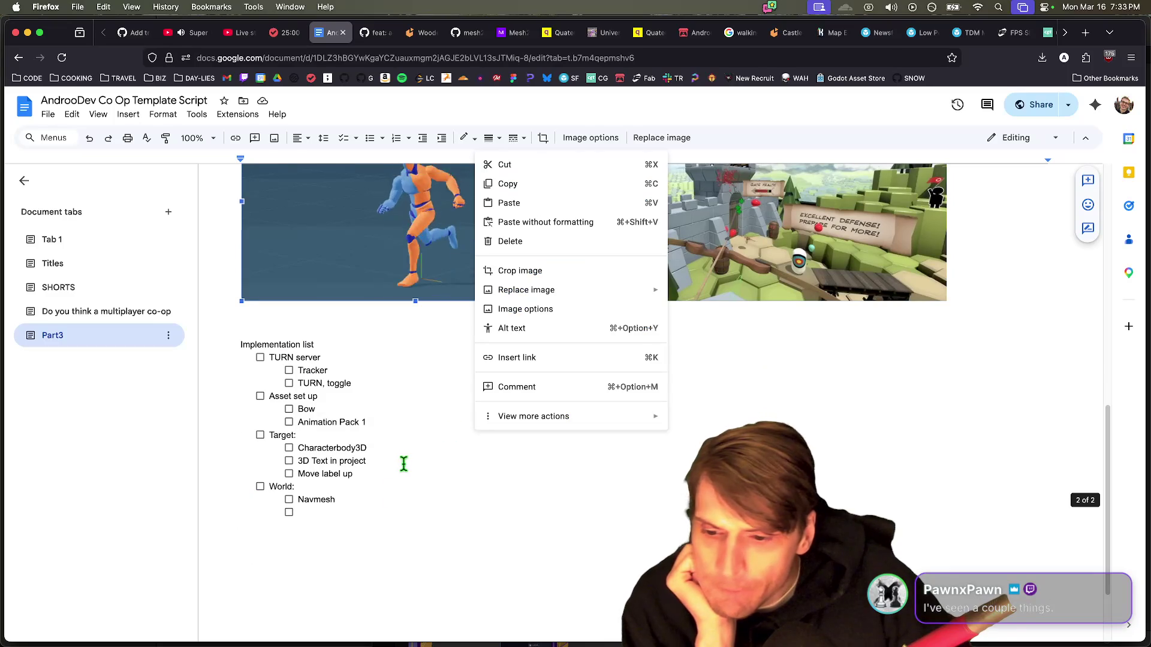
click(318, 524)
scroll(280, 538, down, 2)
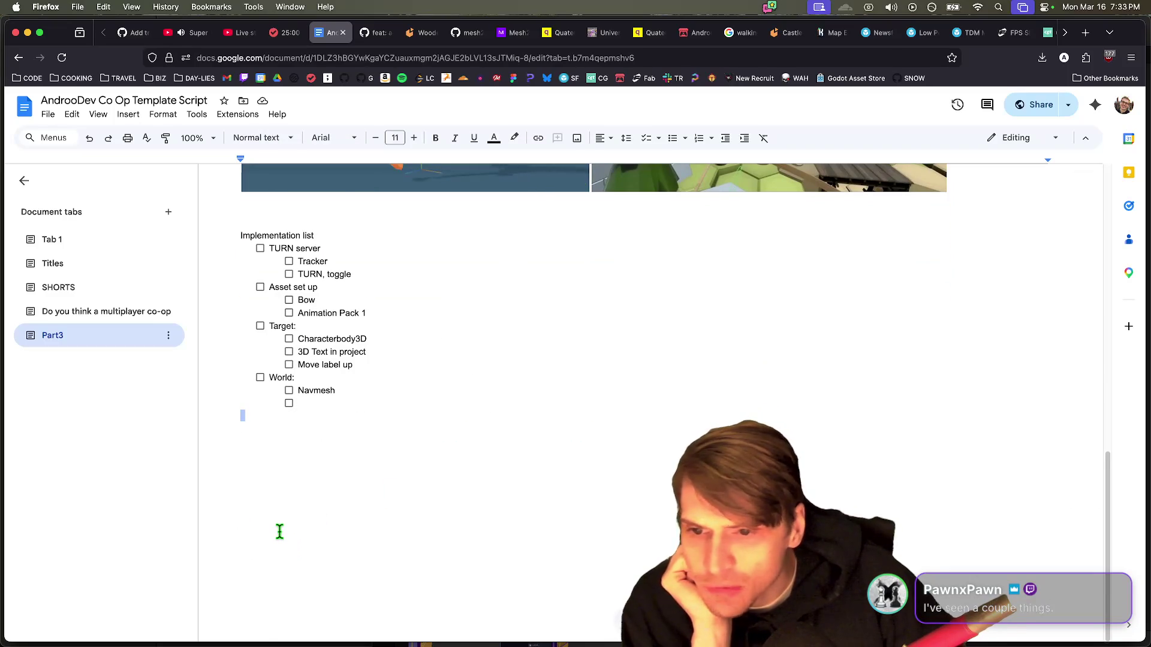
Step: Add 'Target movement' and 'Target death' checklist items below Navmesh
click(351, 395)
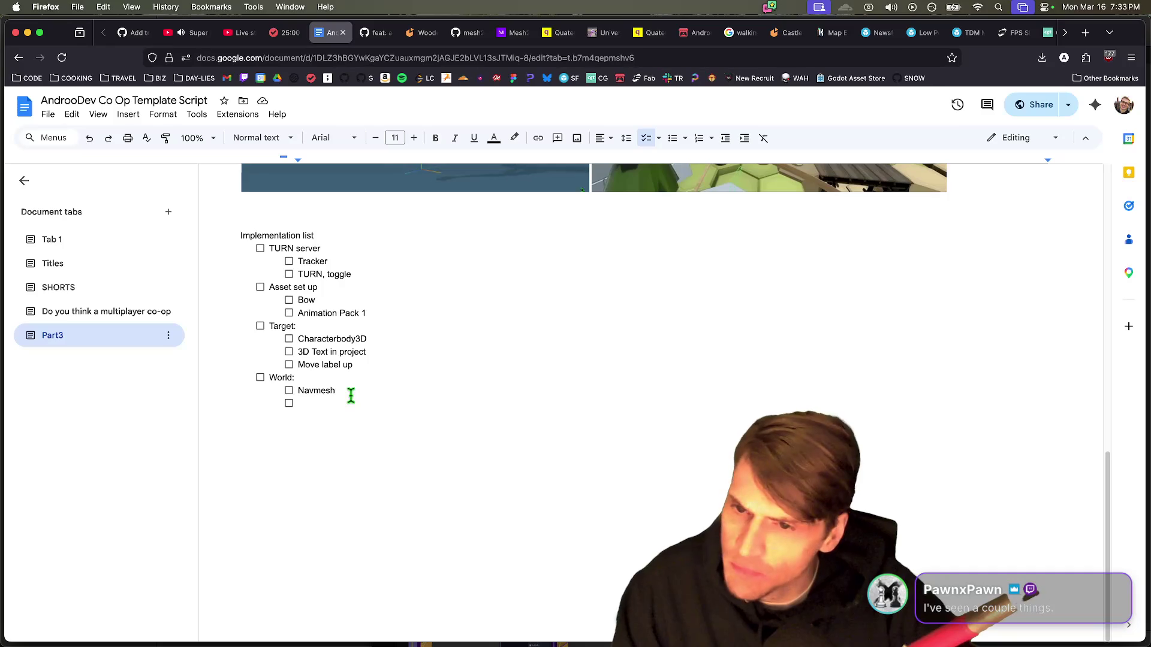
key(Down)
text(Target movement)
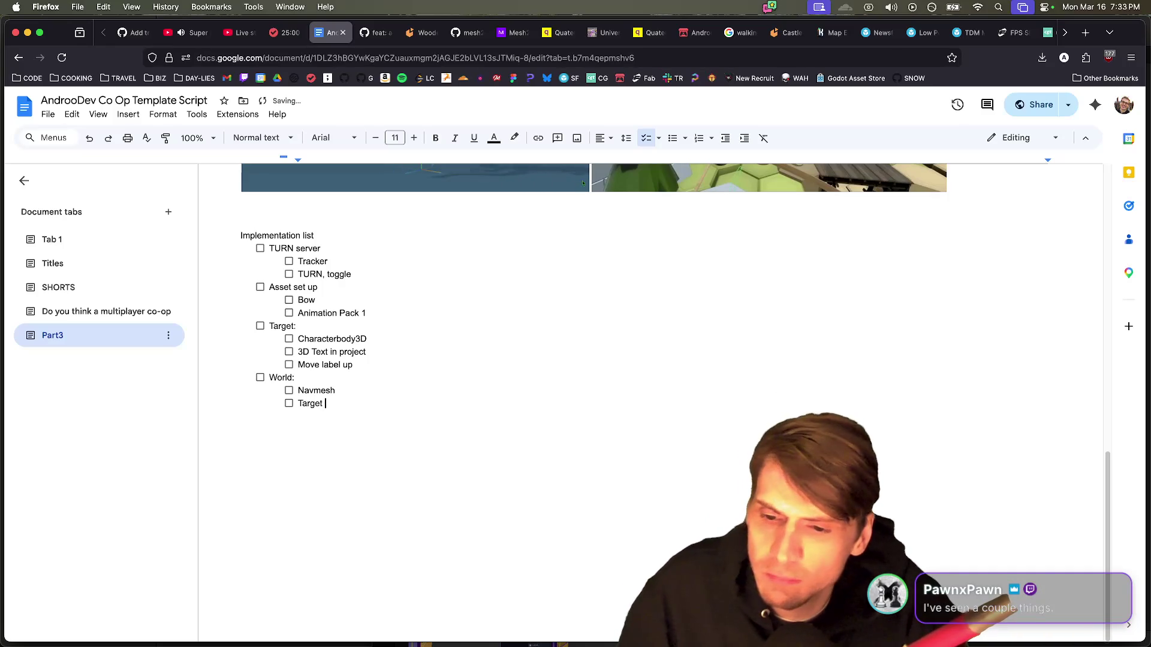
key(Return)
text(Target d)
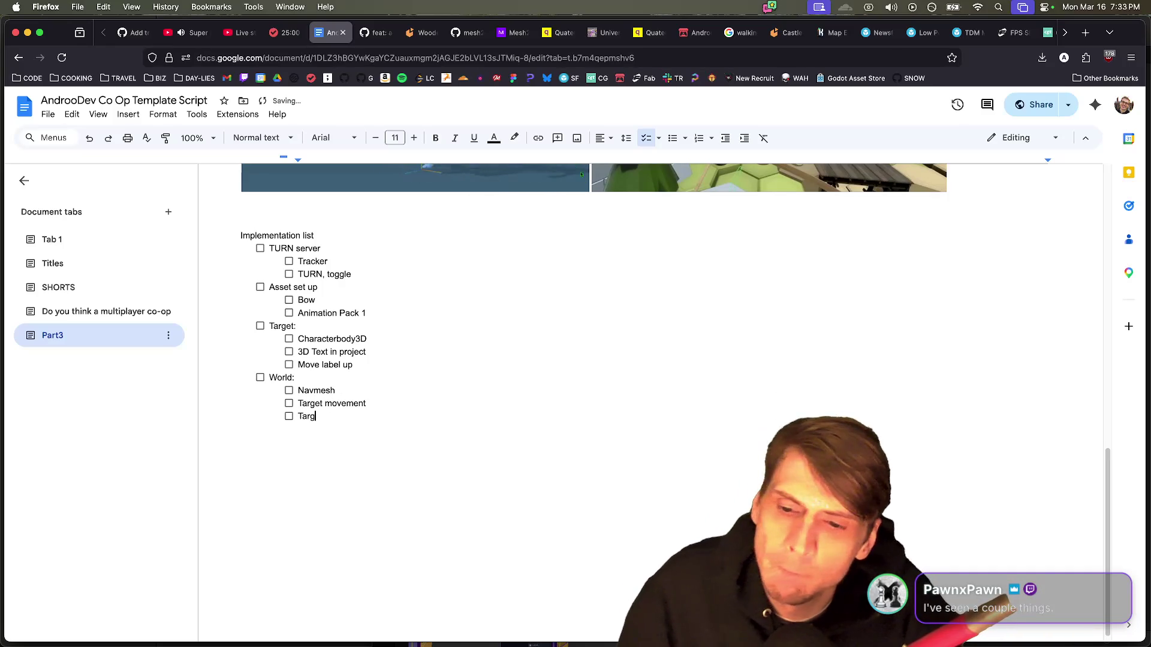
text(eath)
key(Return)
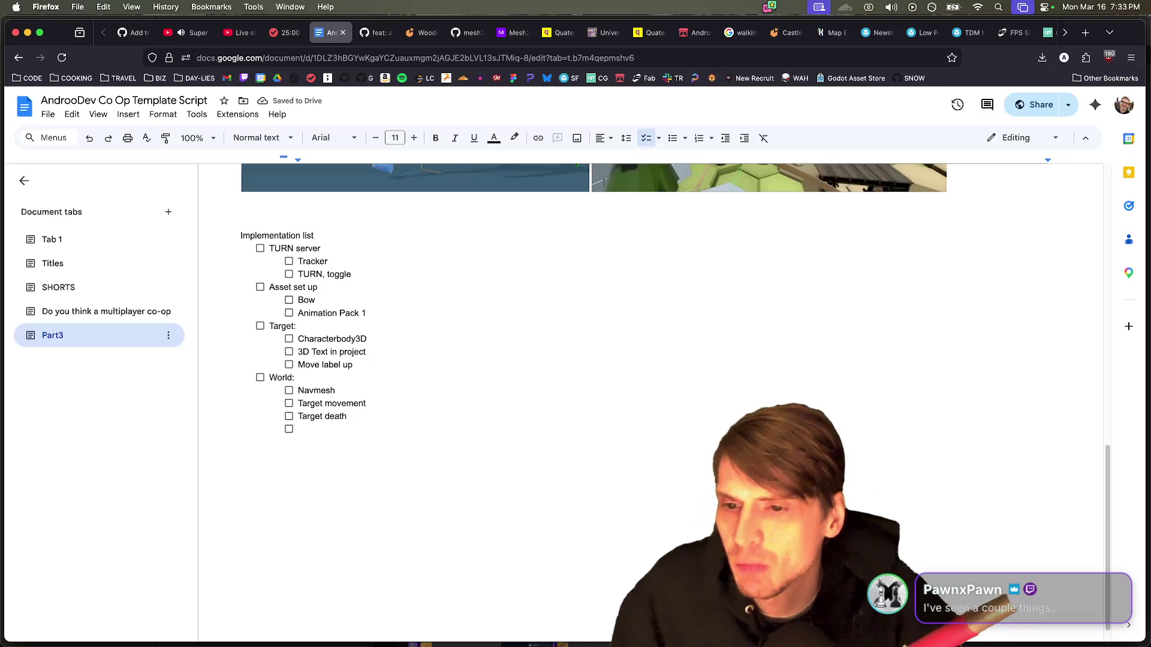
Step: Add a 'Castle Level ???' checklist item under Animation Pack 1
click(400, 310)
key(Return)
text(Castle Level ???)
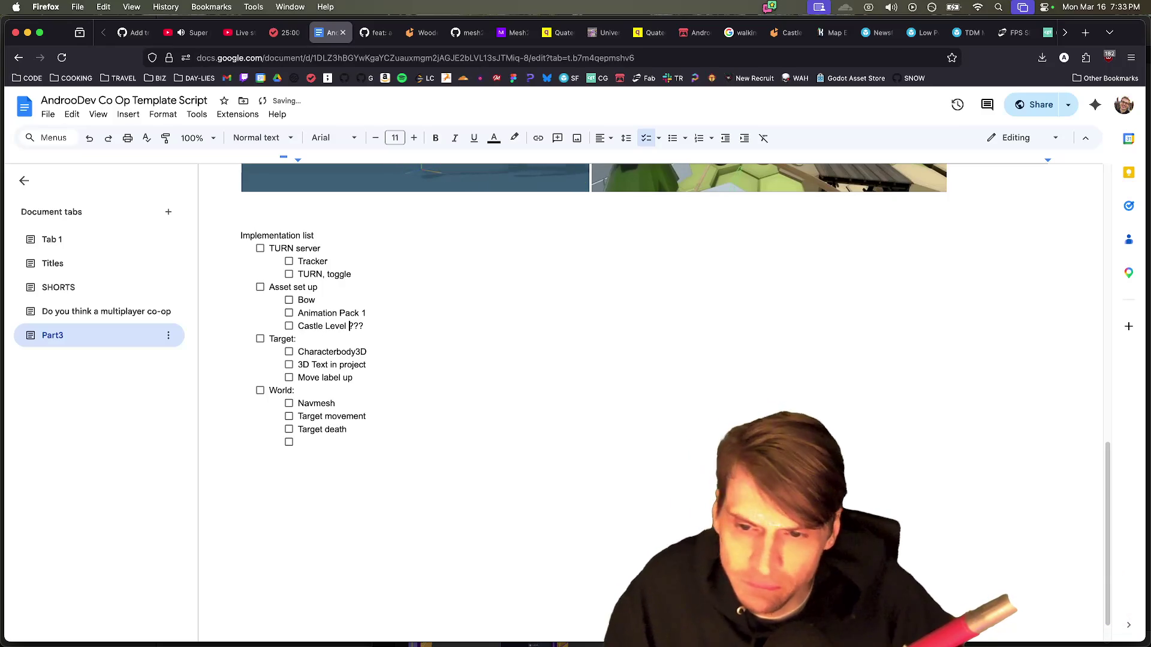
double_click(395, 329)
click(408, 456)
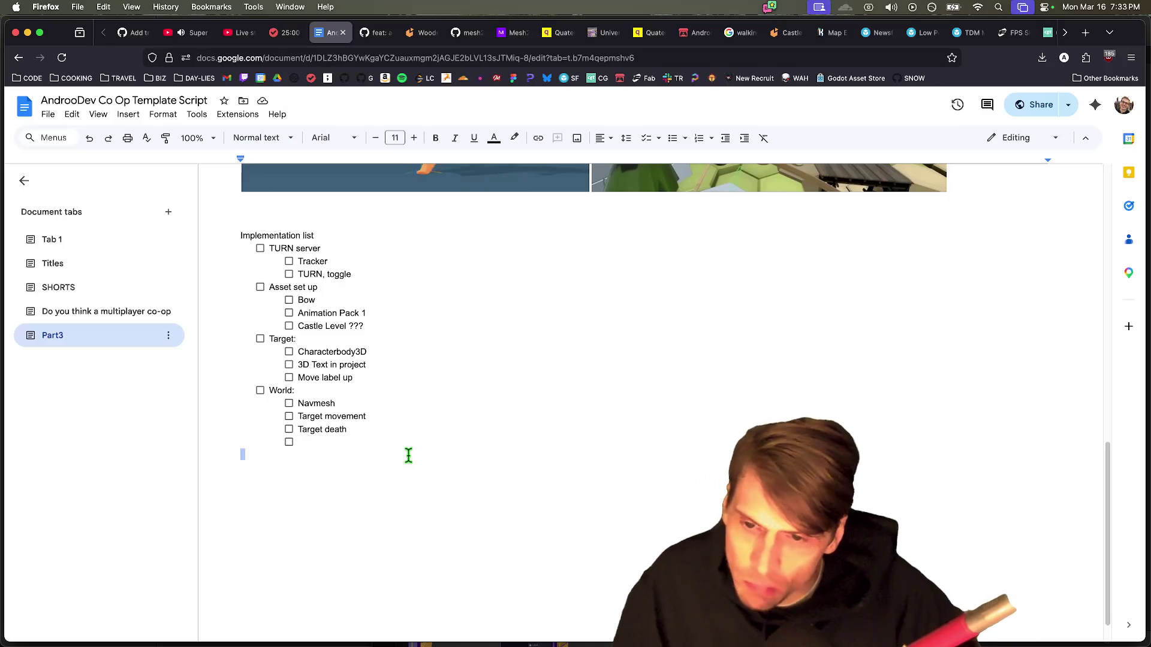
Step: Add a top-level Combat item with nested Draw the bow, Release the bow and Shoot Arrow tasks
key(Return)
key(BackSpace)
key(BackSpace)
key(shift+Tab)
text(Combat)
key(Return)
key(Tab)
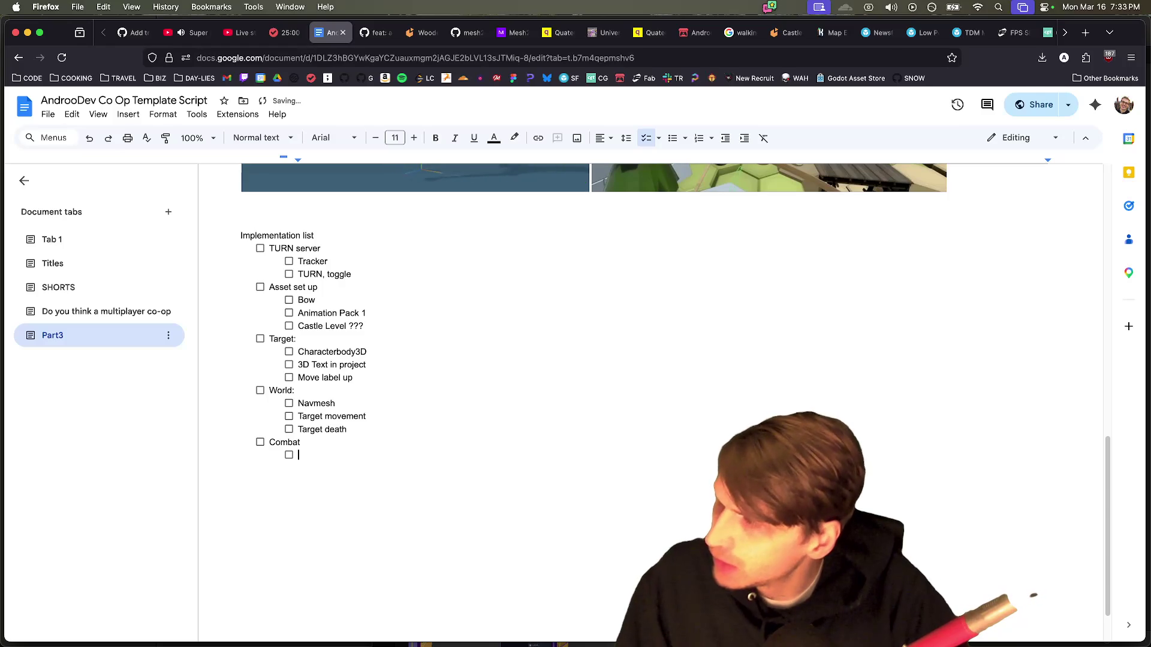
text(Draw the bow)
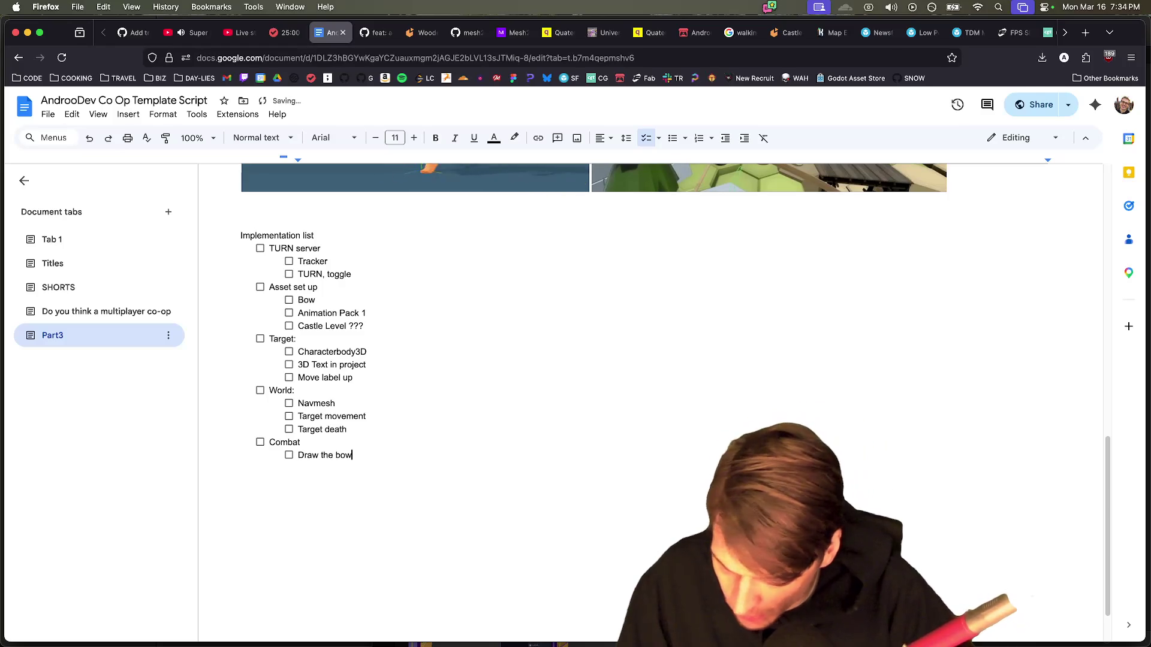
key(Return)
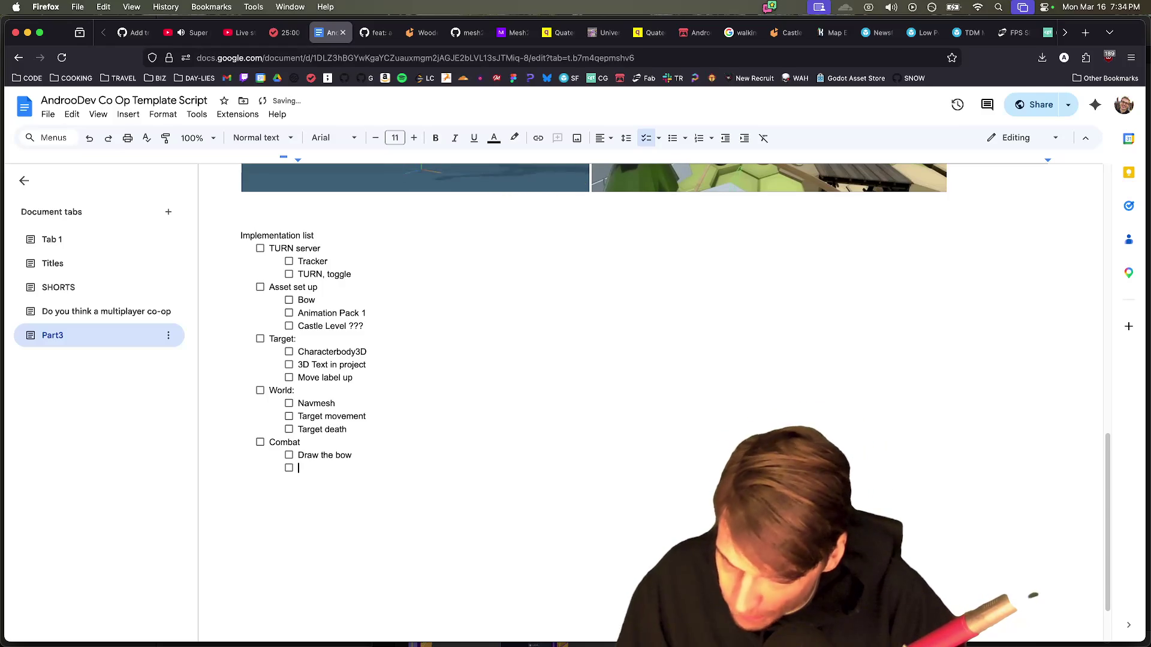
text(Release the bow)
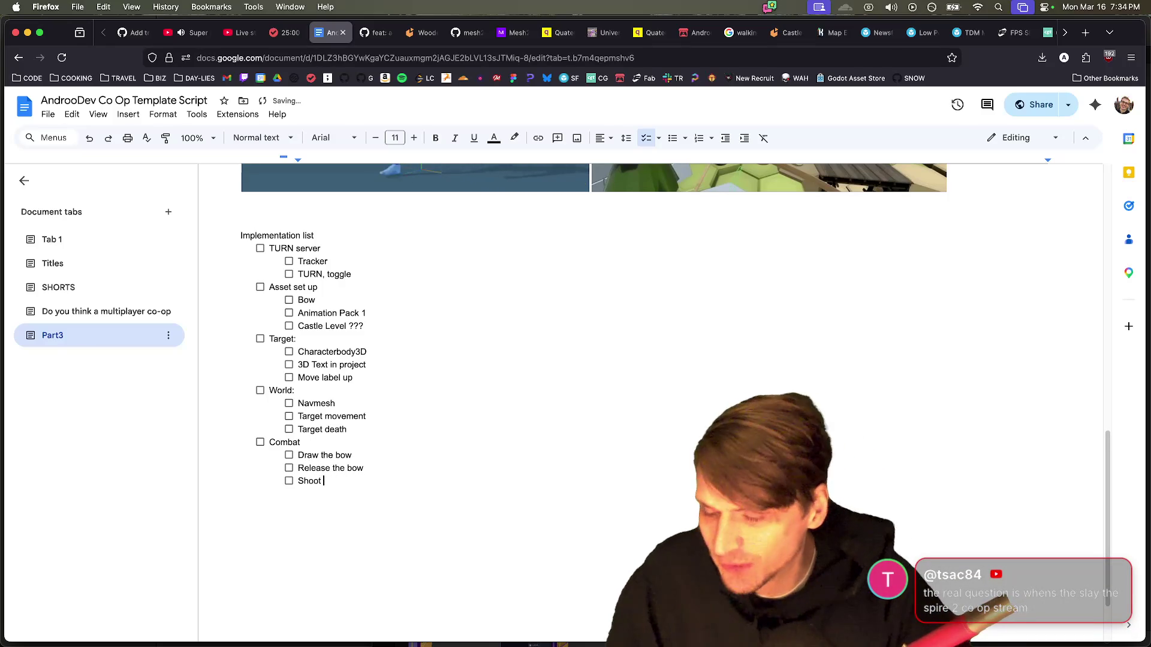
text(Arrow)
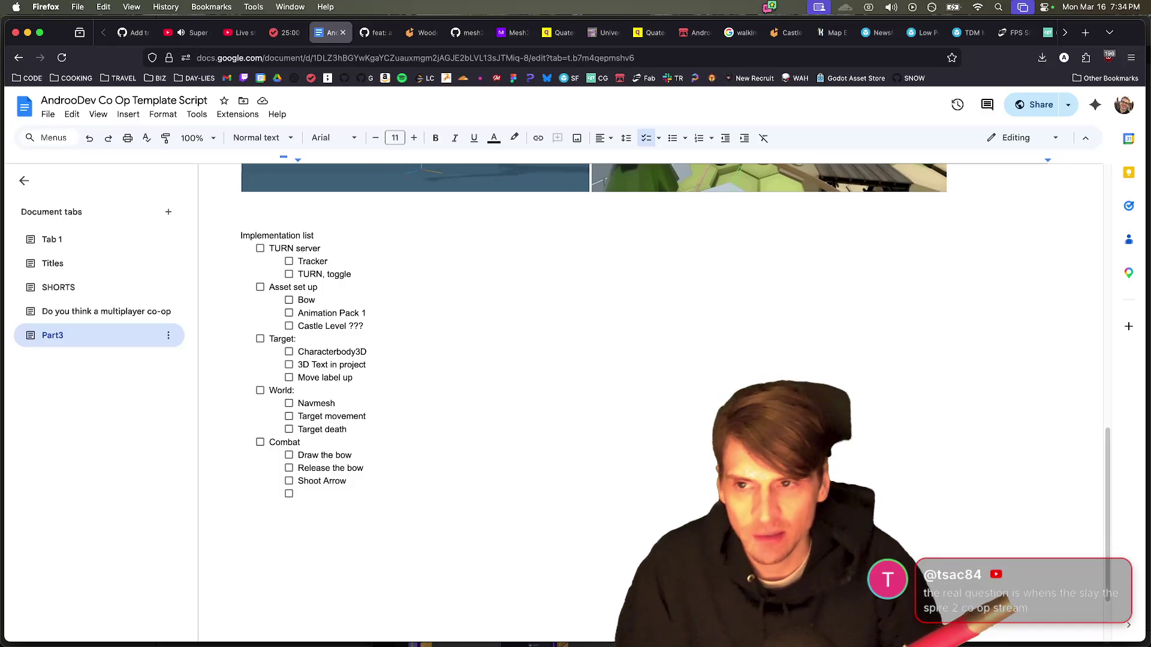
key(super+Tab)
Step: Return to the Google Docs script with the cursor in the Combat checklist
scroll(395, 360, down, 5)
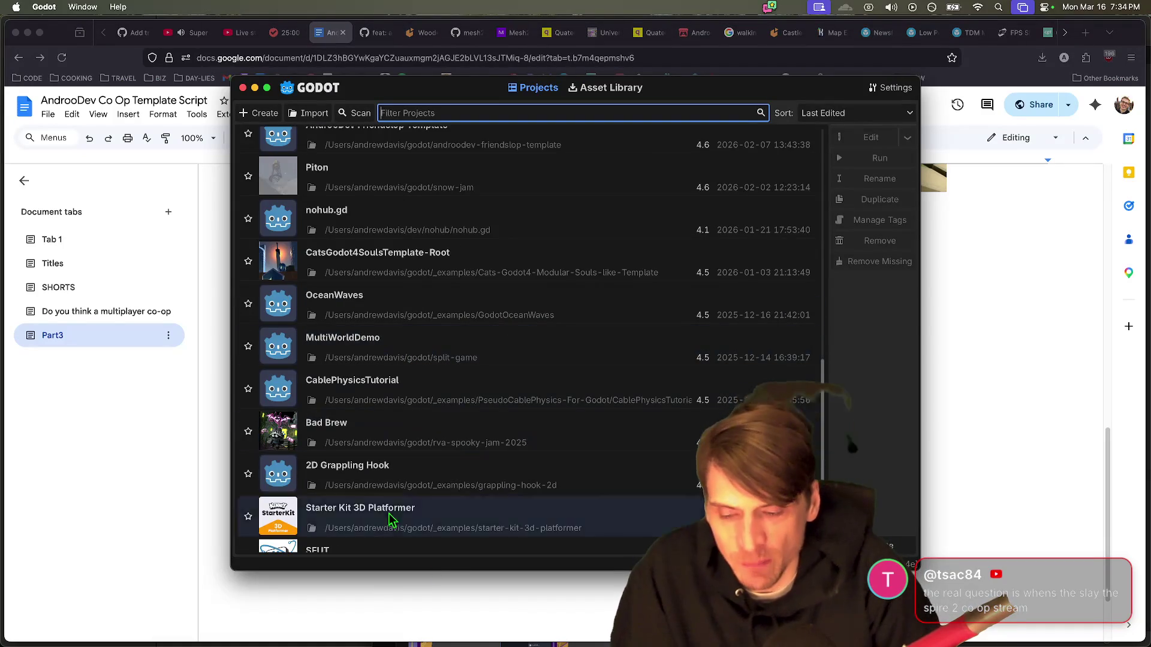
click(380, 609)
mouse_move(383, 626)
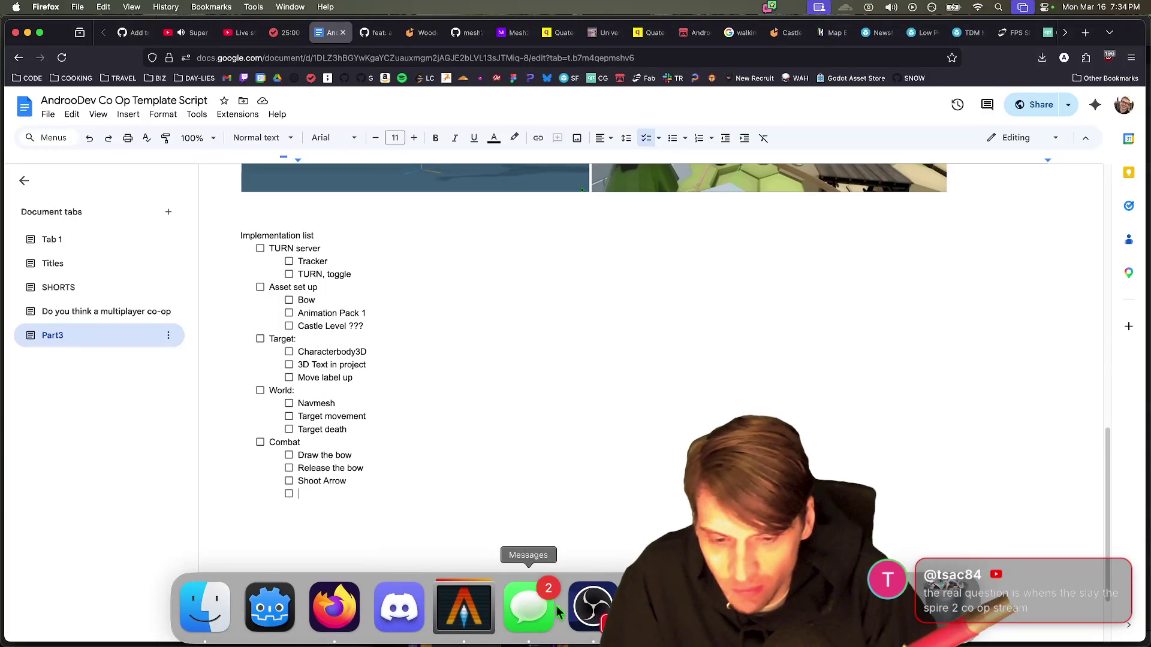
click(503, 496)
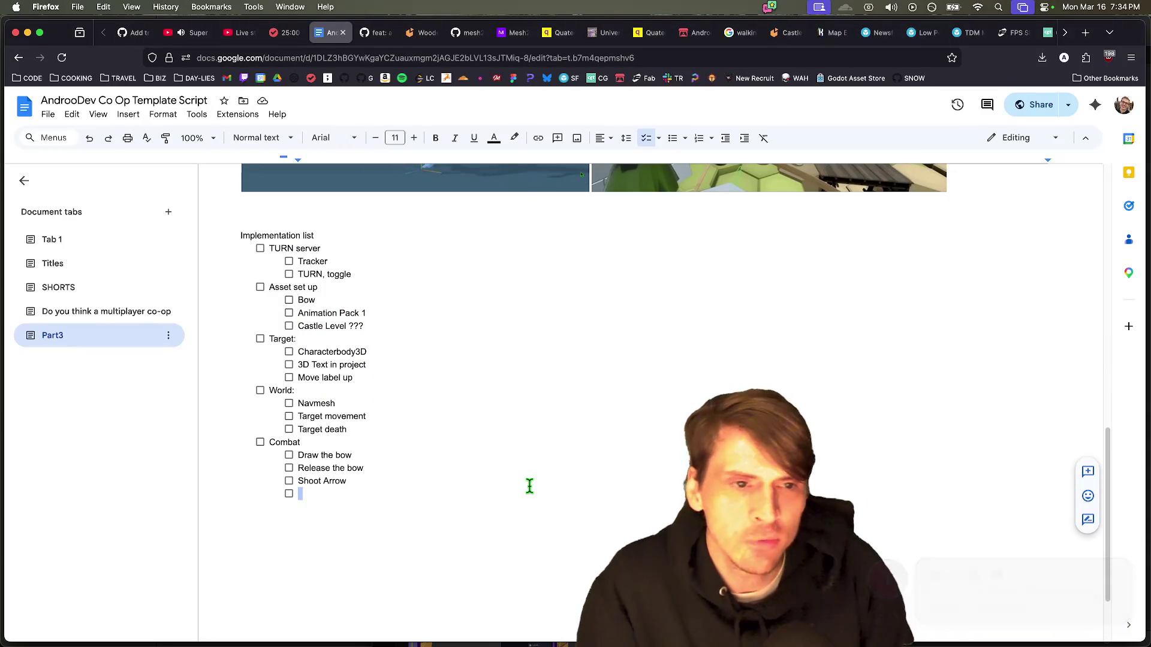
key(ctrl+shift+Tab)
key(ctrl+Tab)
key(super+Tab)
key(super+Tab)
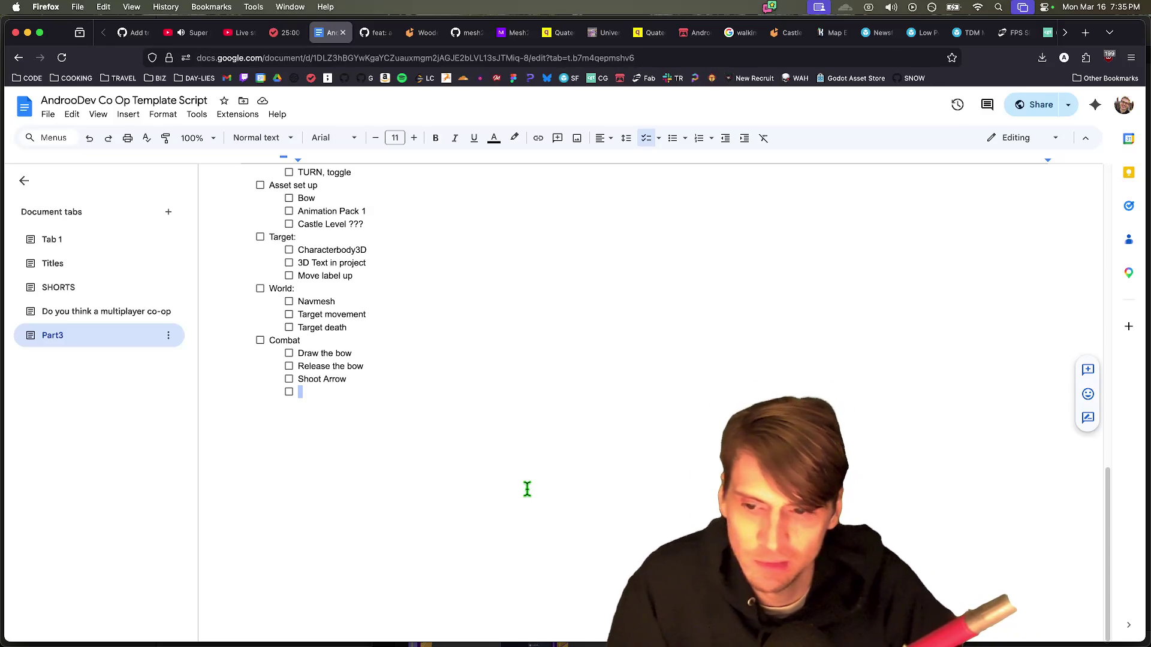
Step: Add 'Projectile system' and 'Arrow' items to the implementation checklist
key(Up)
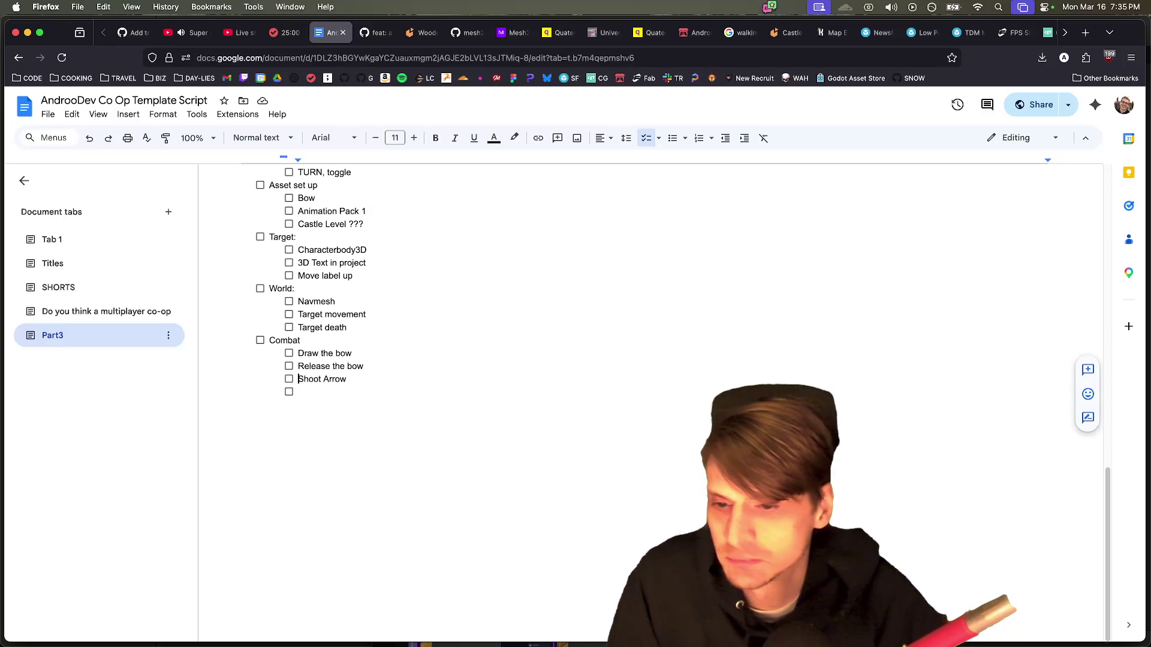
key(Return)
text(Projectile sys)
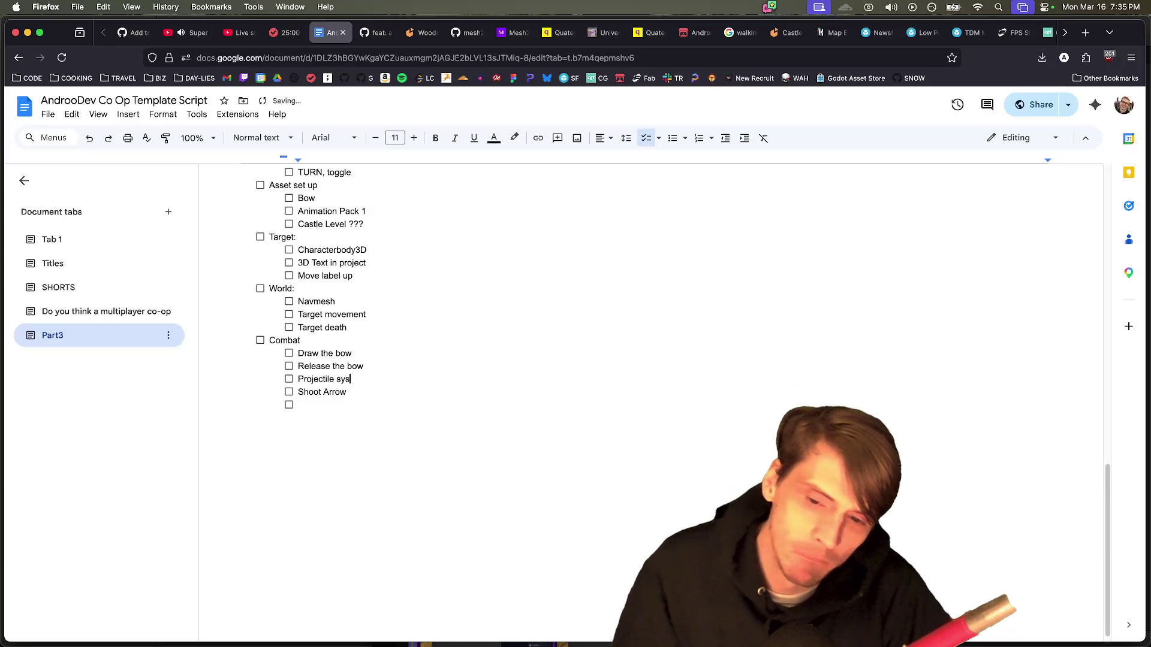
text(tem)
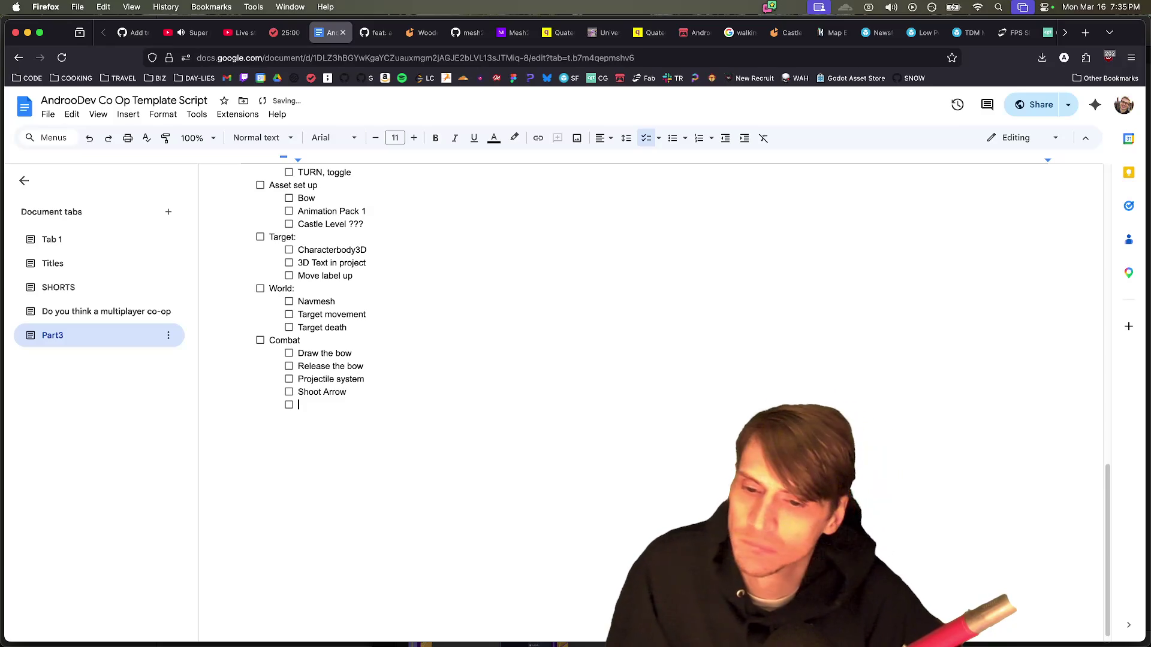
scroll(515, 432, up, 5)
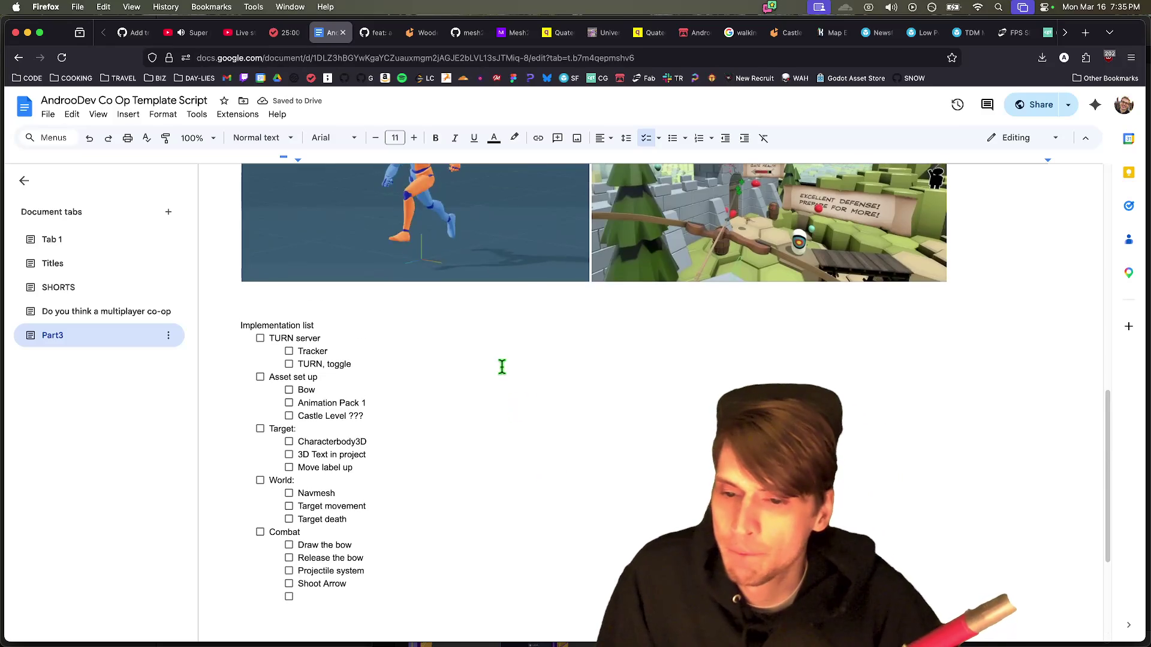
click(411, 401)
key(Home)
key(Return)
key(Up)
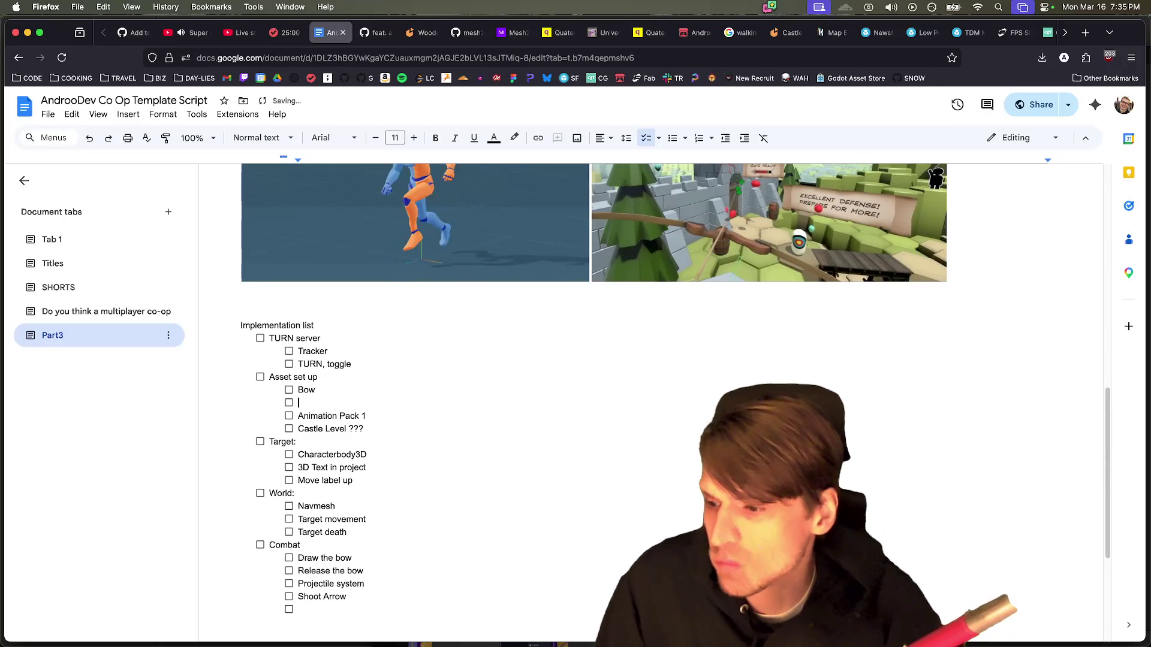
text(rri)
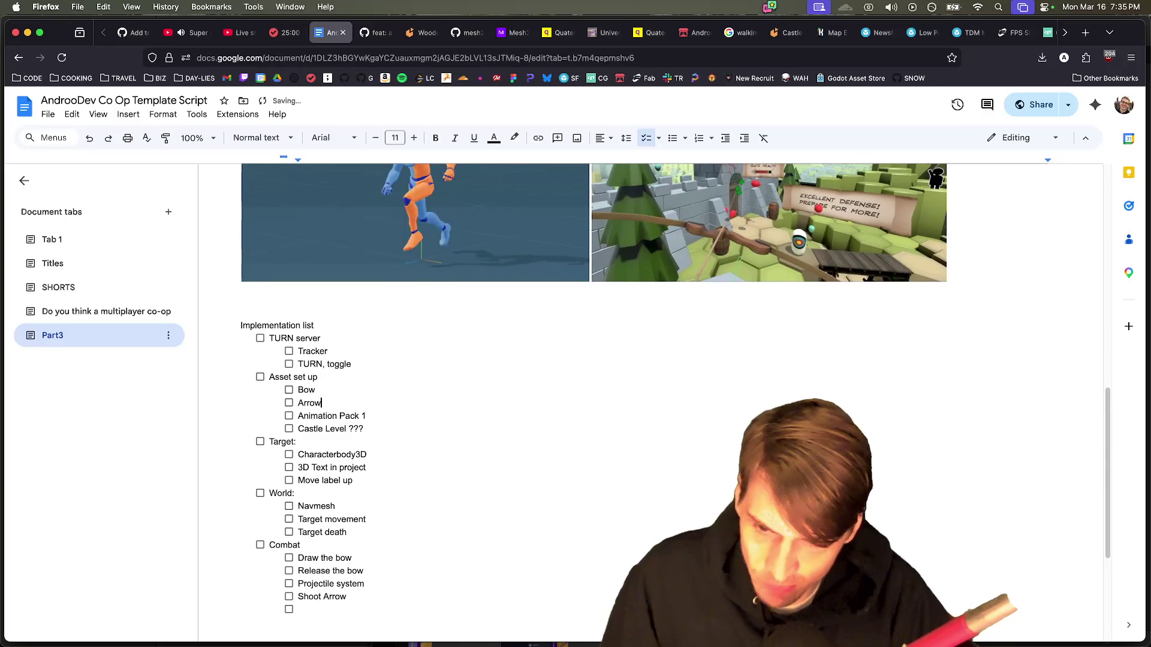
key(Down)
key(Down)
key(Down)
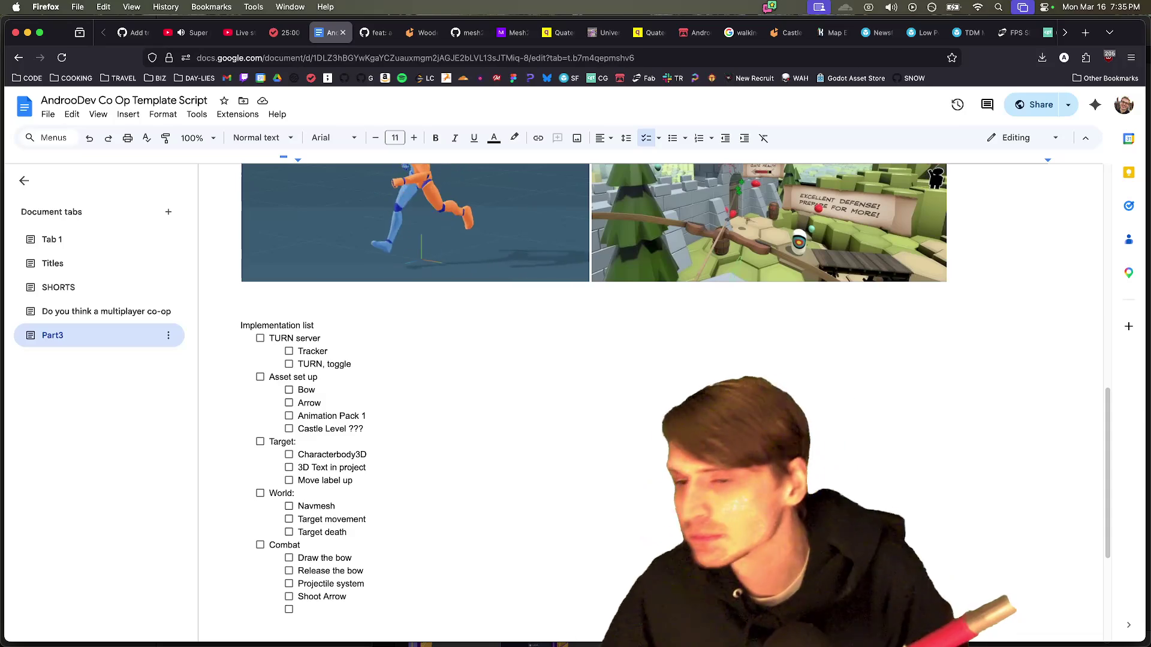
Step: Add an indented 'Explosive' sub-point under Picking things up & throwing in Mechanics
scroll(584, 435, down, 1)
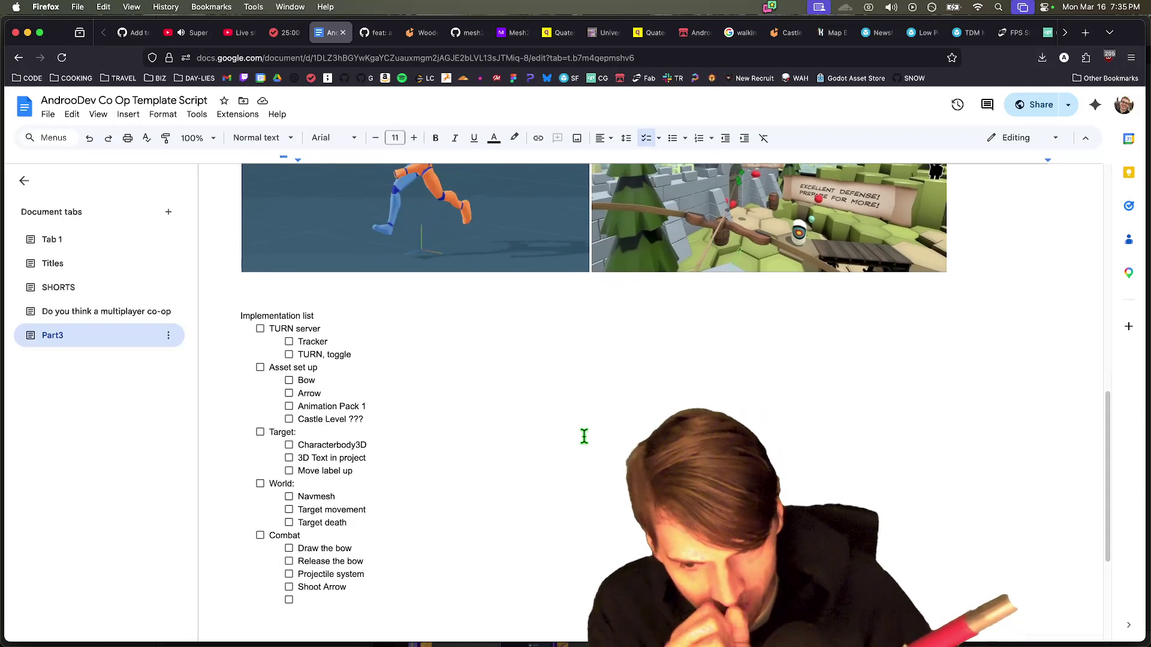
scroll(584, 435, up, 10)
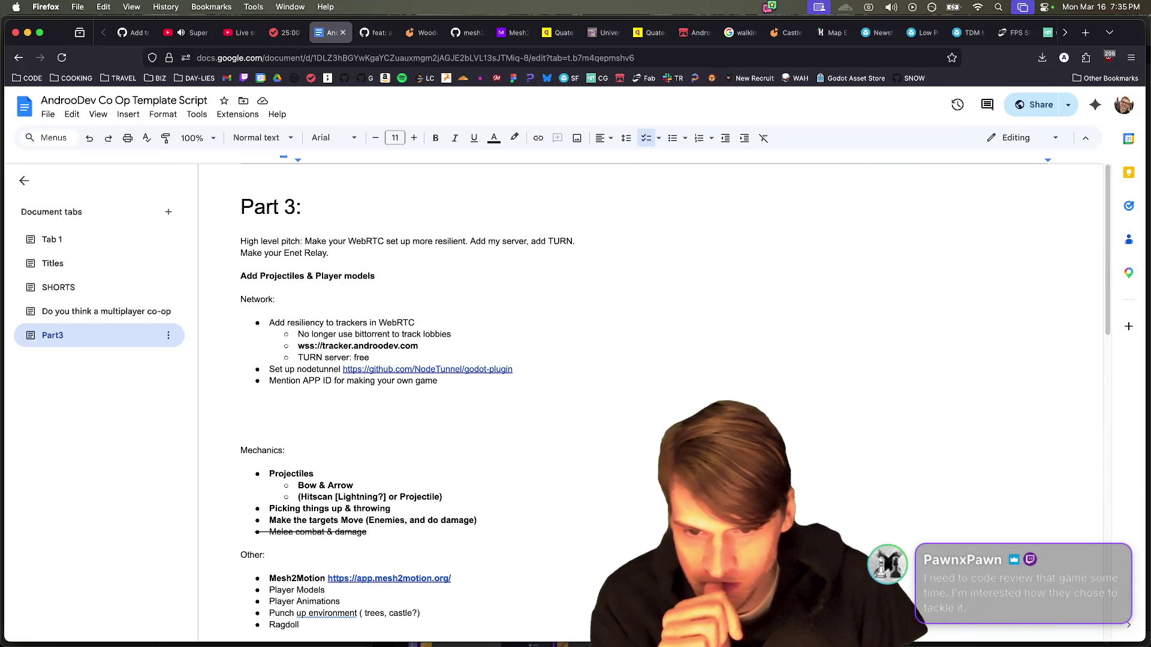
scroll(531, 402, down, 5)
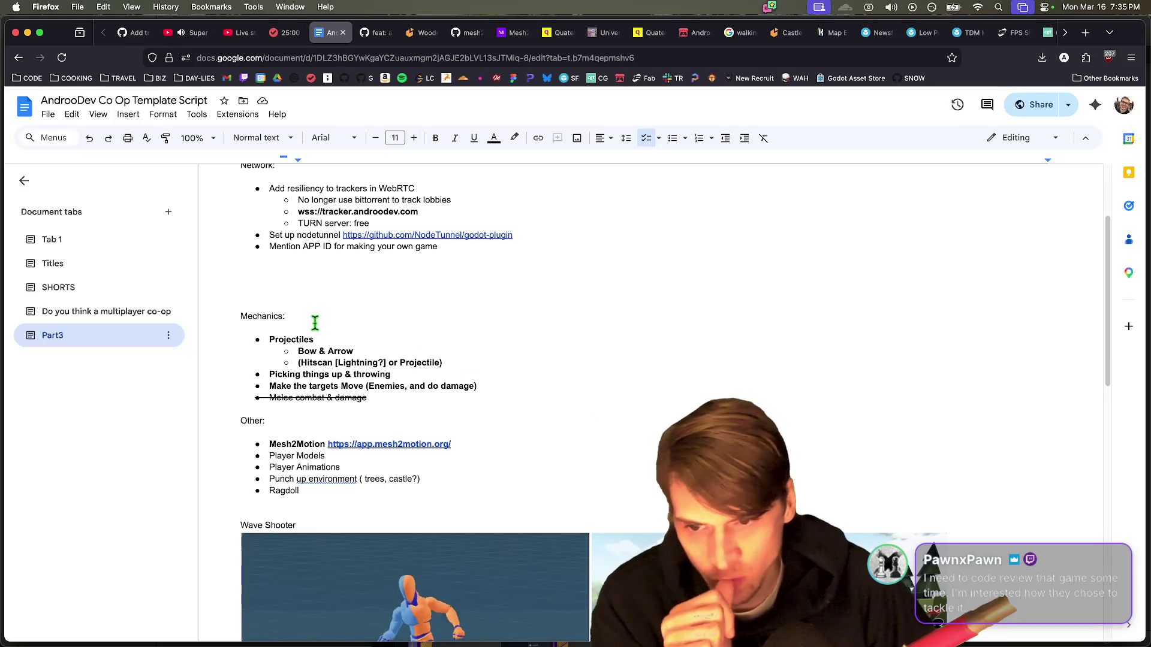
mouse_move(289, 346)
mouse_down()
mouse_move(503, 388)
mouse_move(329, 383)
mouse_up()
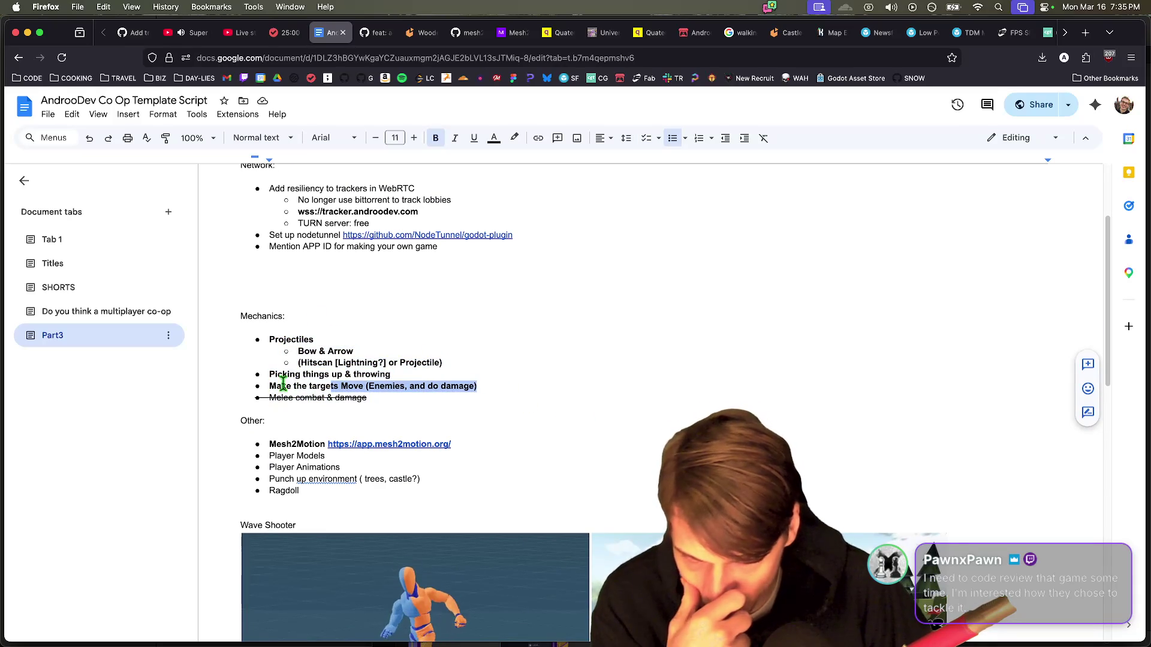
click(419, 365)
scroll(417, 370, down, 5)
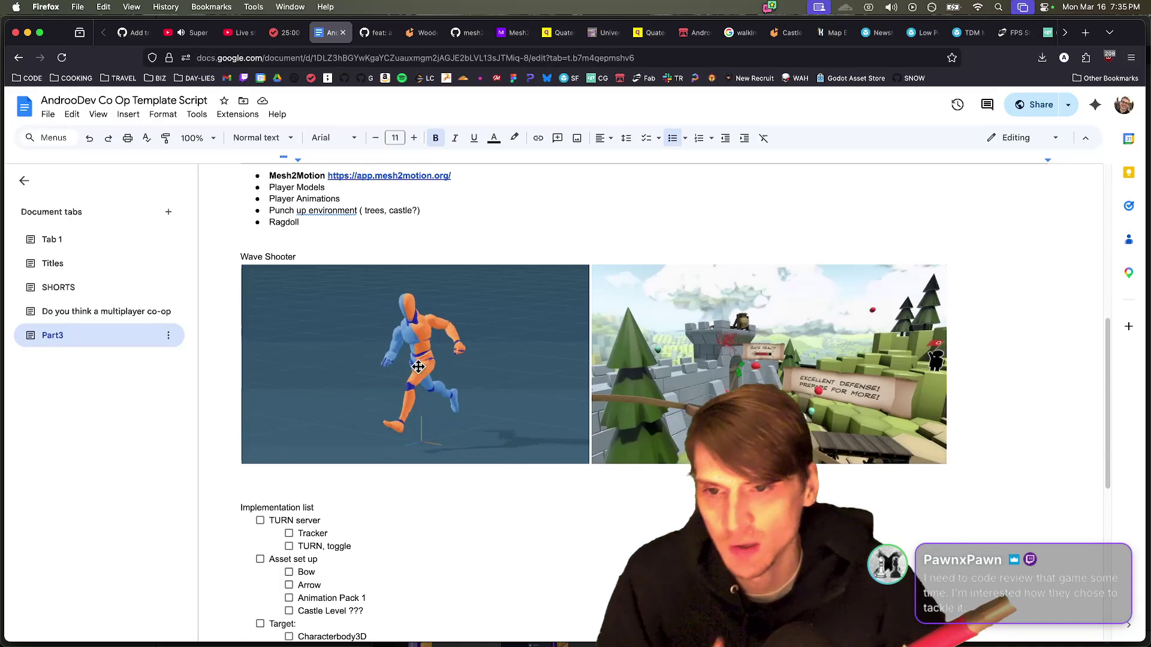
scroll(418, 370, up, 4)
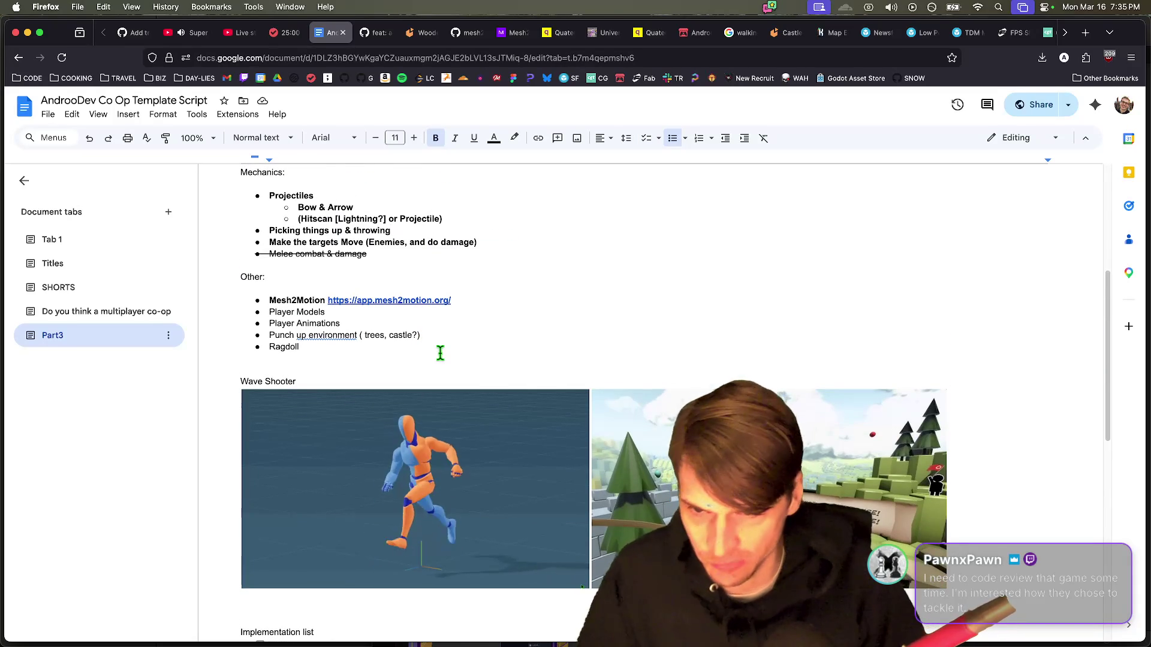
click(392, 231)
key(Return)
key(Tab)
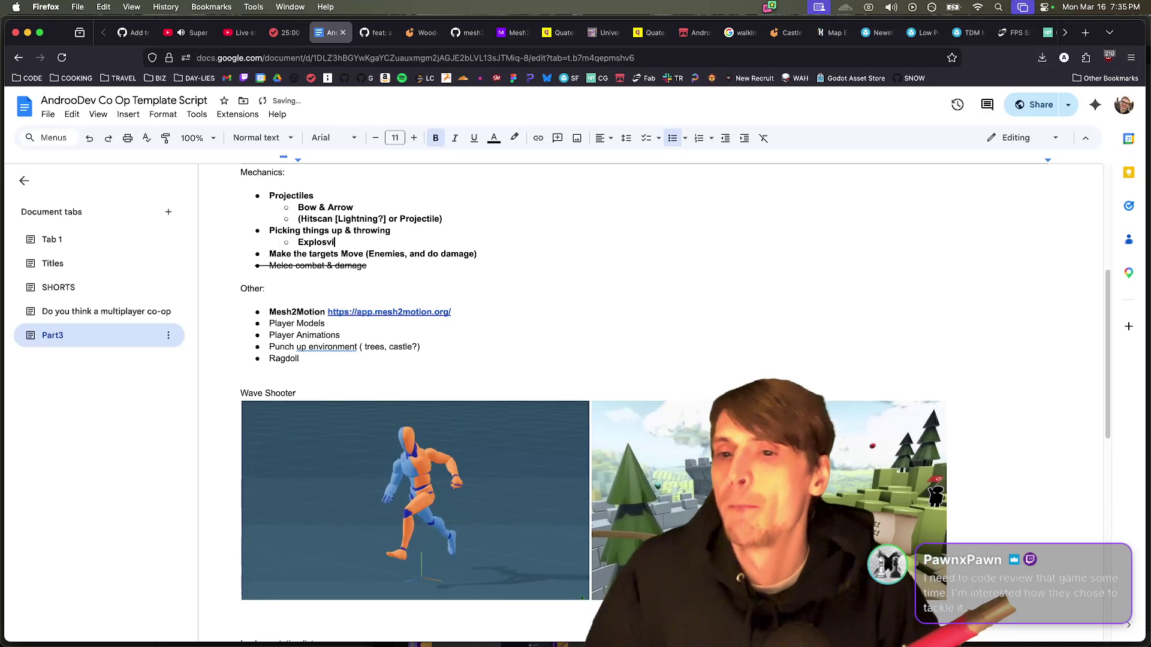
key(BackSpace)
text(ive)
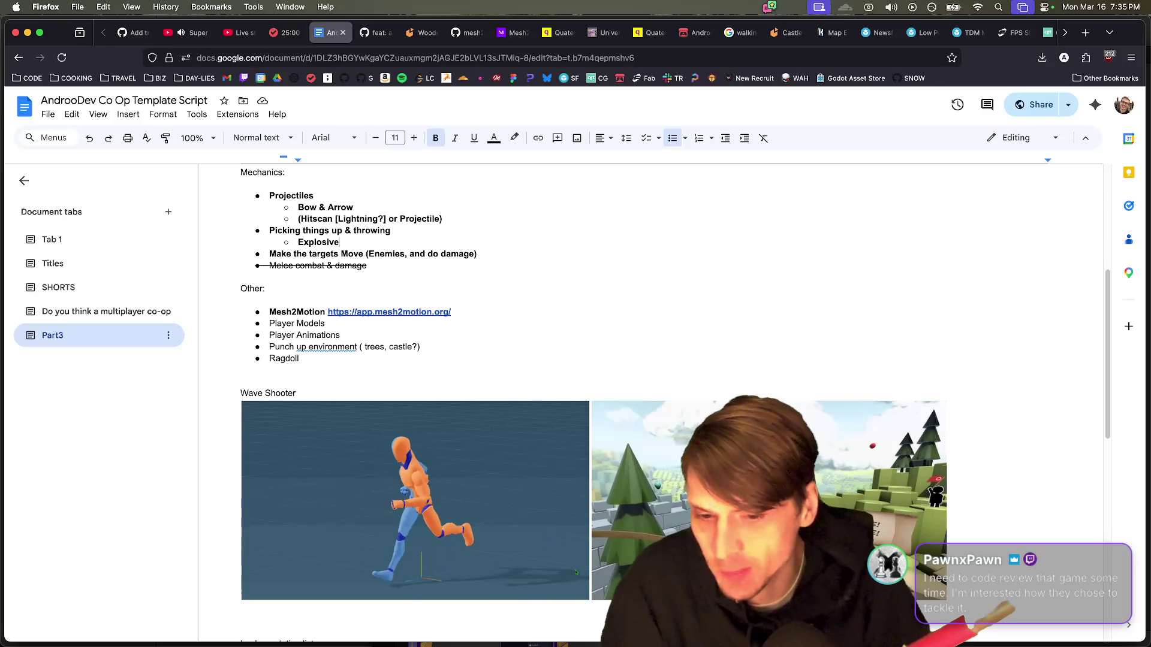
Step: Launch the Godot Project Manager from Applications
mouse_move(441, 630)
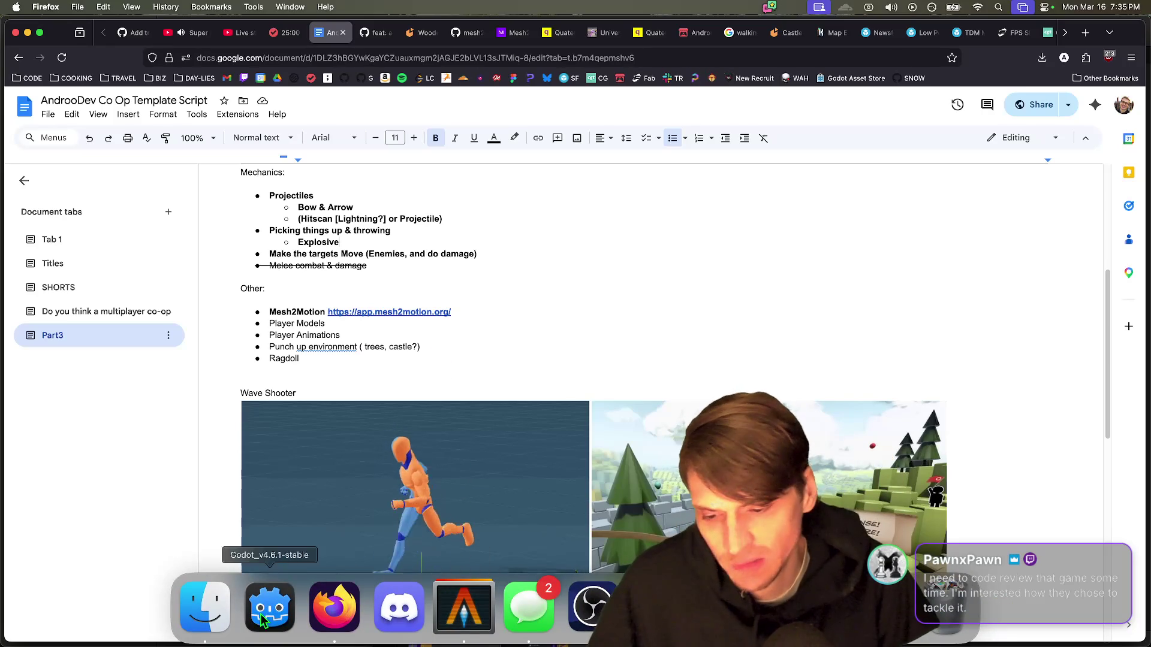
click(193, 618)
click(821, 606)
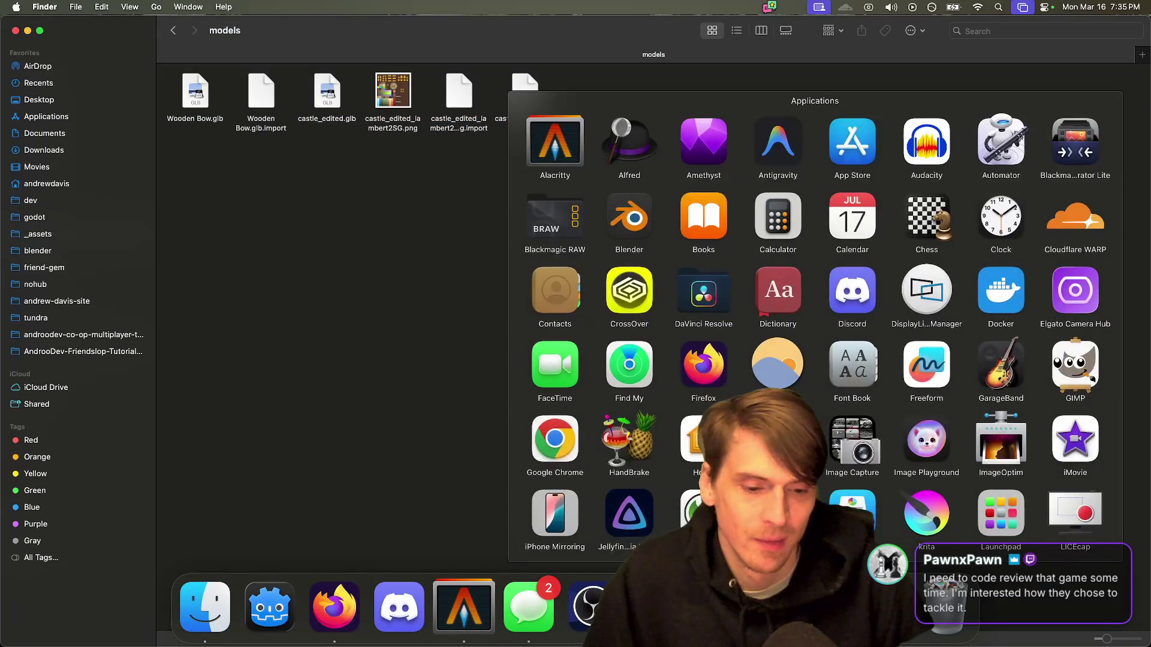
click(627, 199)
Step: Try opening Slay the Spire 2, decline the Godot 4.6 conversion, and open Downloads in Finder
scroll(617, 197, down, 8)
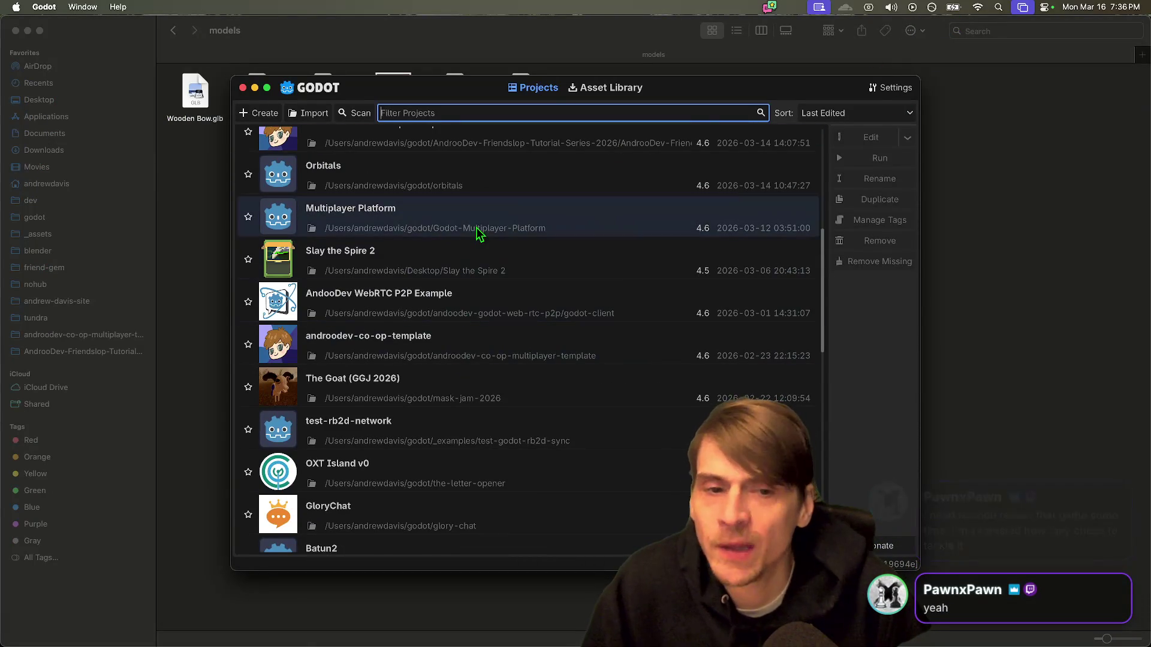
click(471, 253)
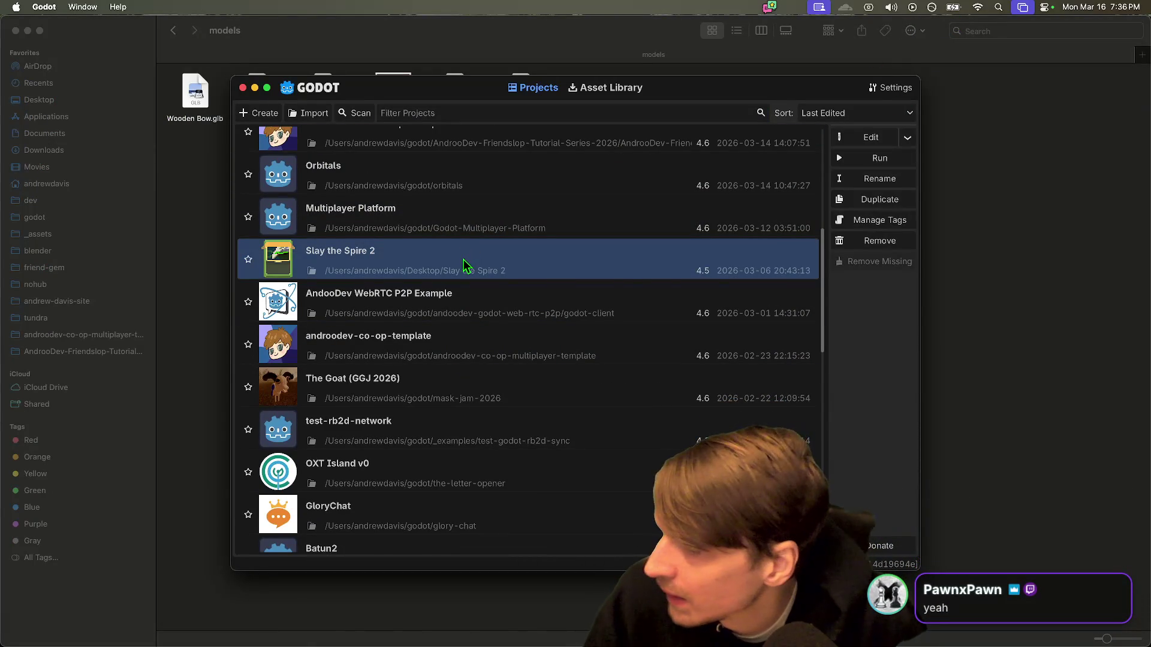
double_click(465, 264)
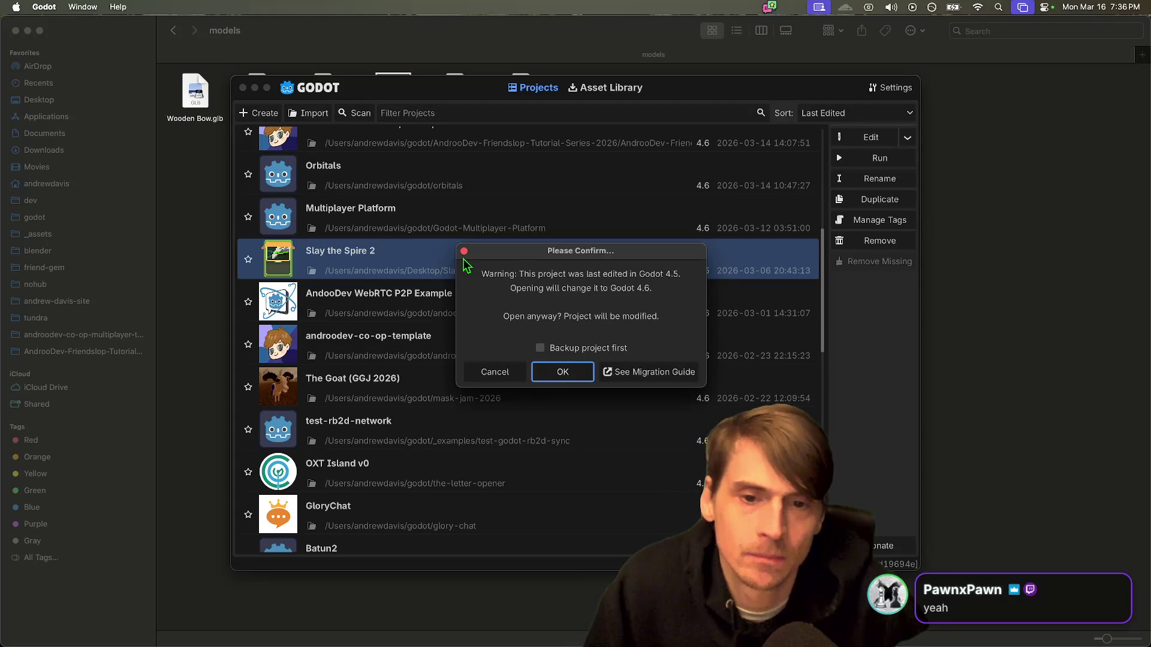
key(Escape)
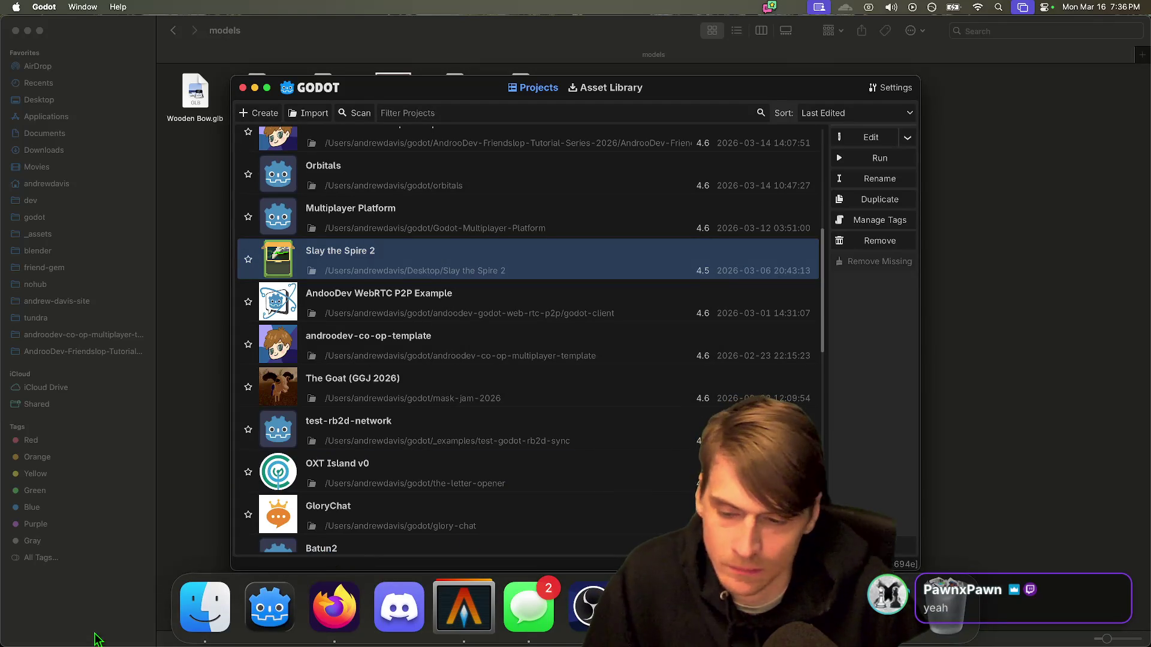
click(206, 611)
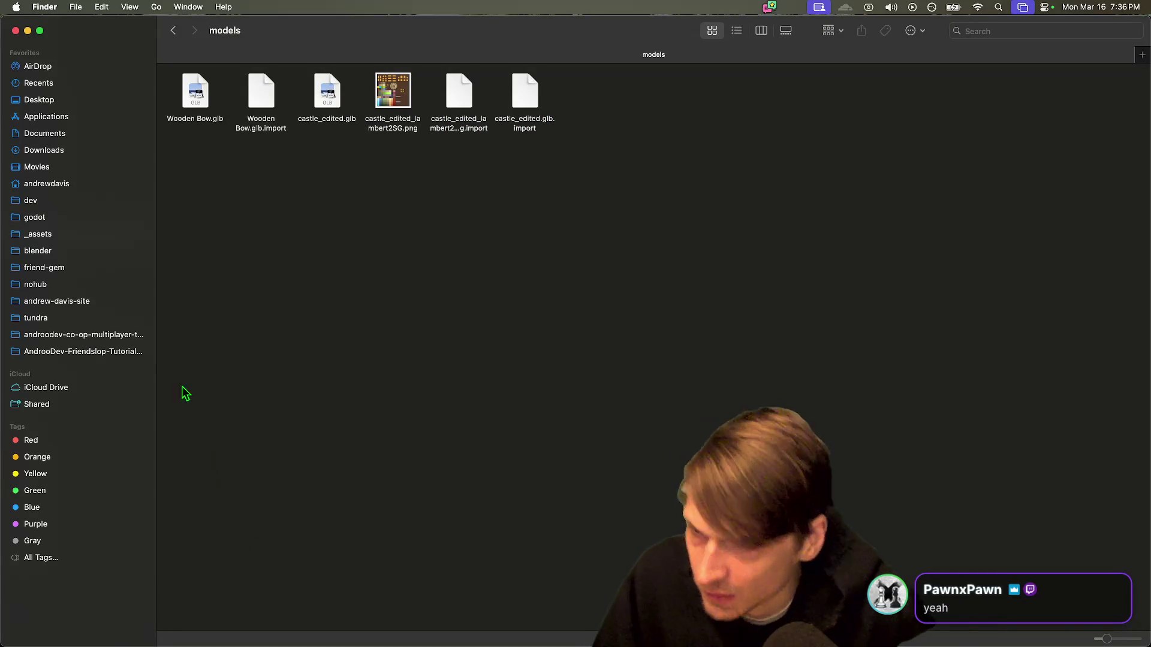
click(139, 150)
Step: Launch Godot 4.4 from Downloads and reveal the Slay the Spire 2 project folder in Finder
click(382, 211)
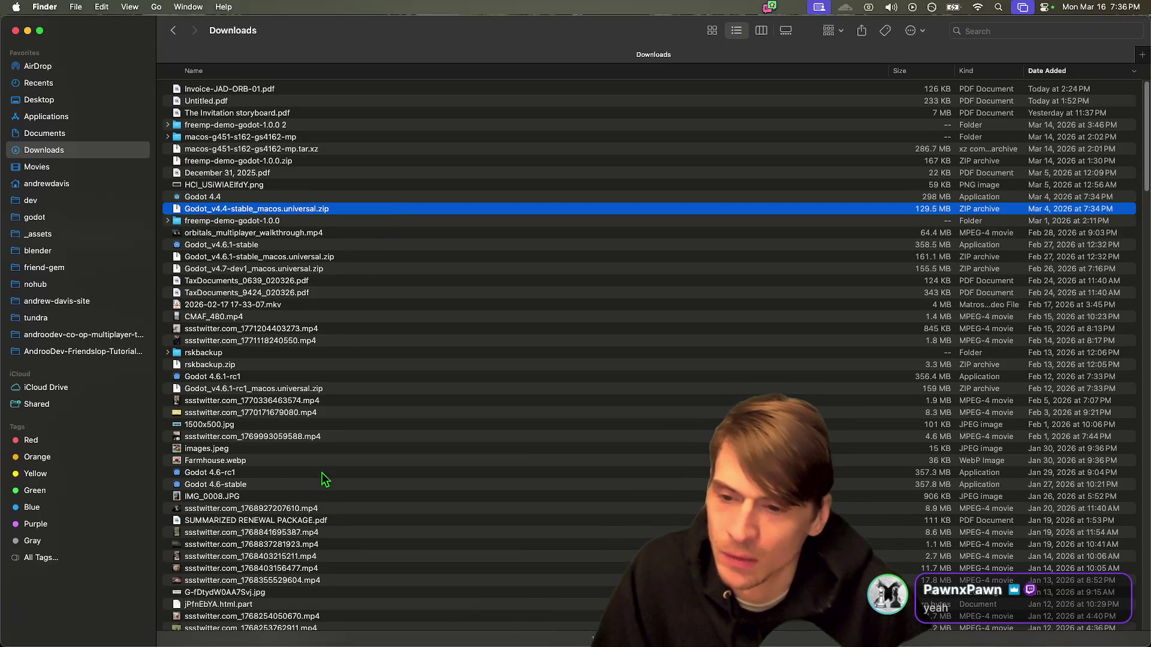
scroll(324, 474, down, 2)
scroll(336, 431, up, 2)
scroll(337, 430, down, 1)
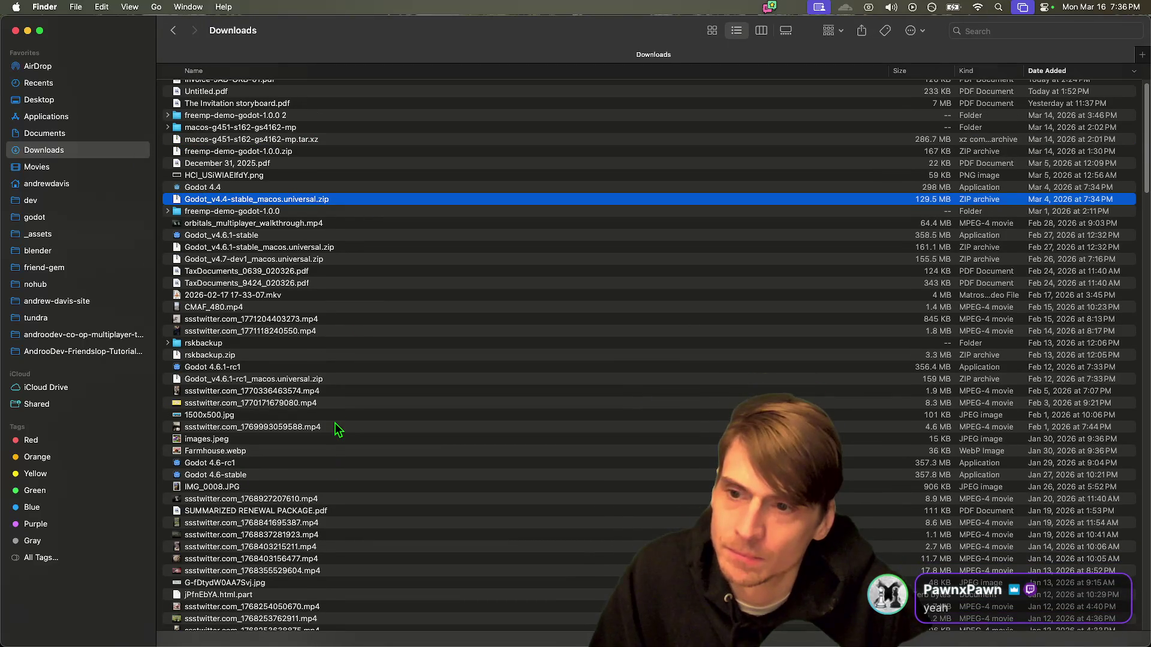
key(Down)
key(Up)
key(Up)
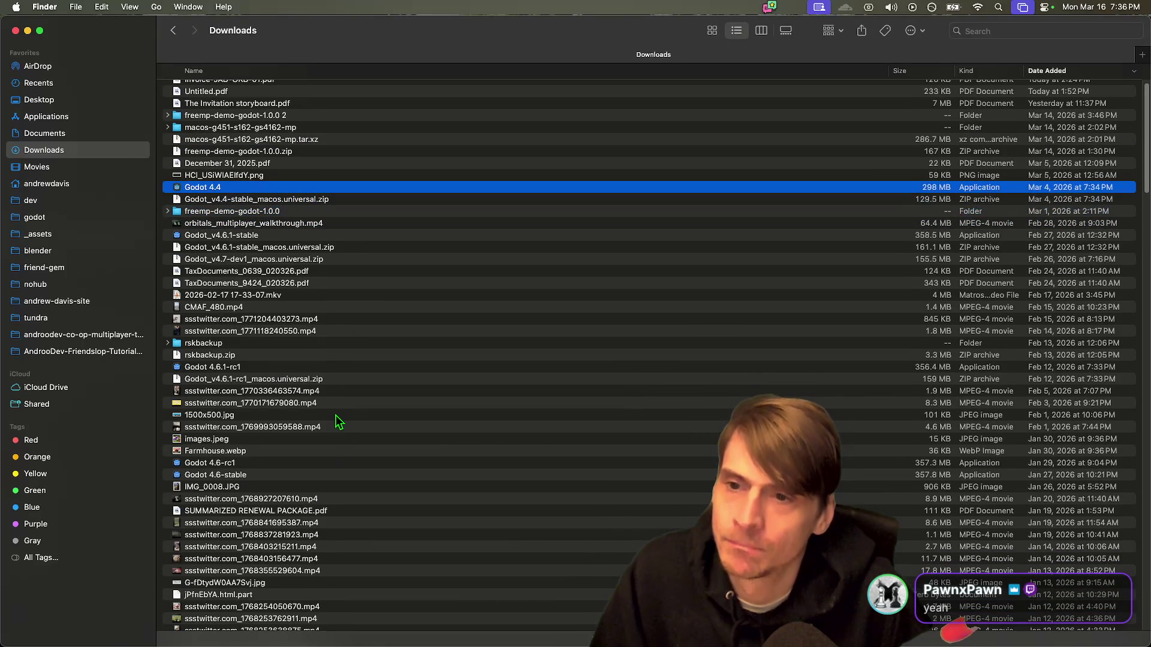
scroll(337, 423, up, 1)
key(super+o)
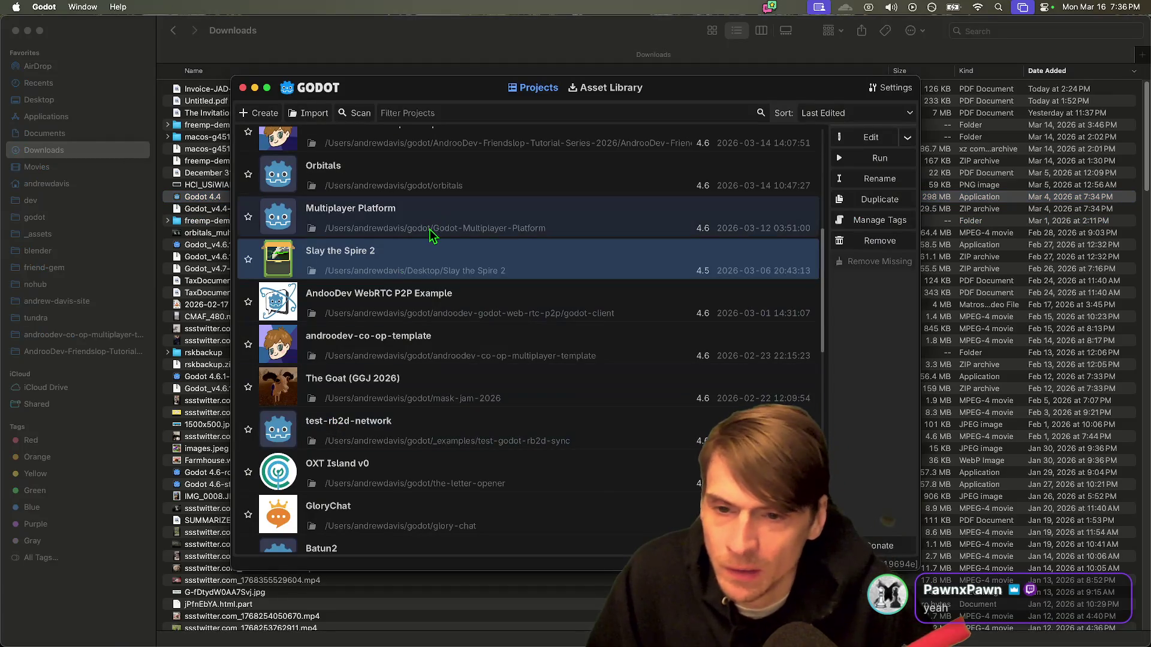
right_click(413, 252)
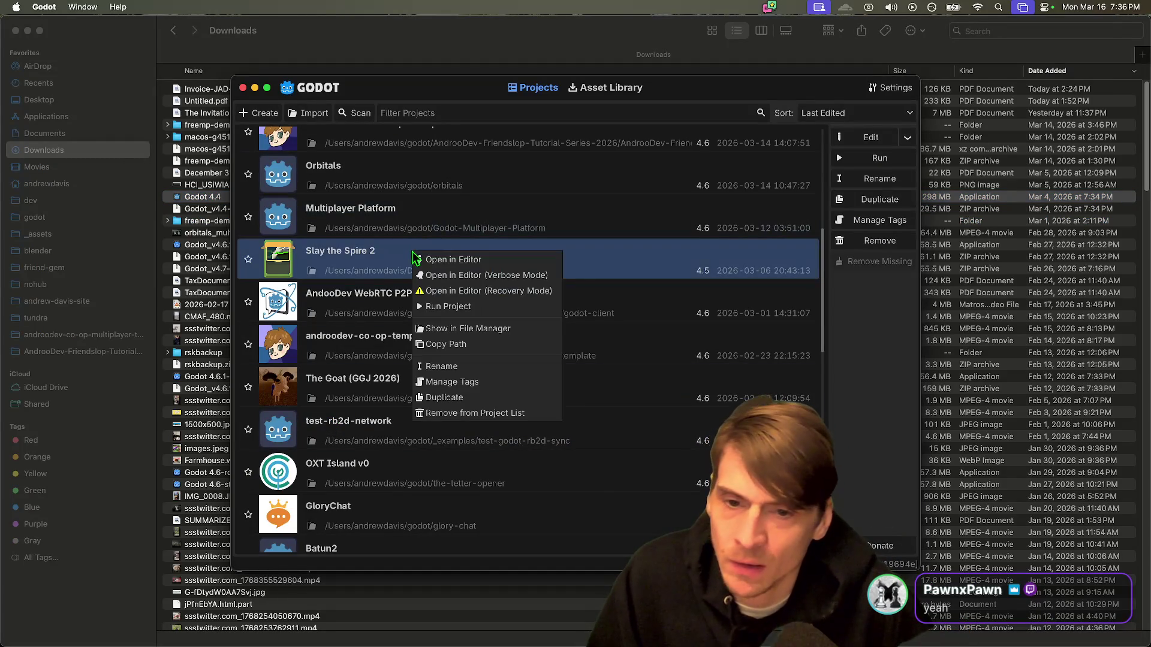
click(480, 329)
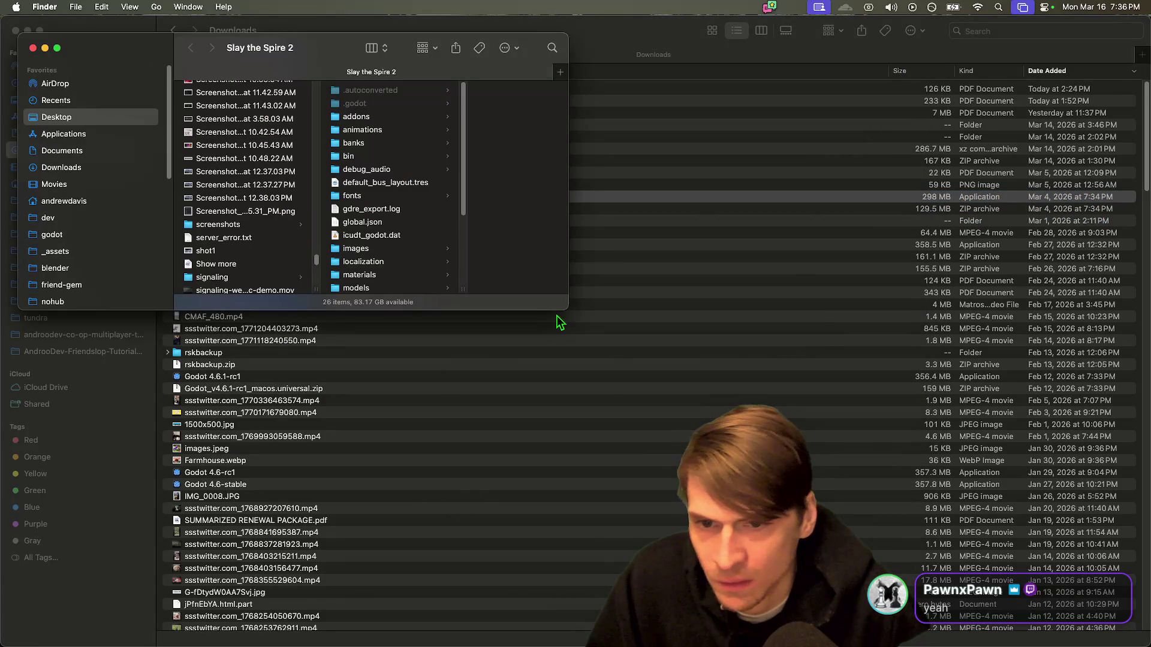
Step: Enlarge the Finder window and peek into the src, GameInfo, gdscript and scenes folders
mouse_move(562, 313)
mouse_down()
mouse_move(659, 623)
mouse_move(792, 584)
mouse_up()
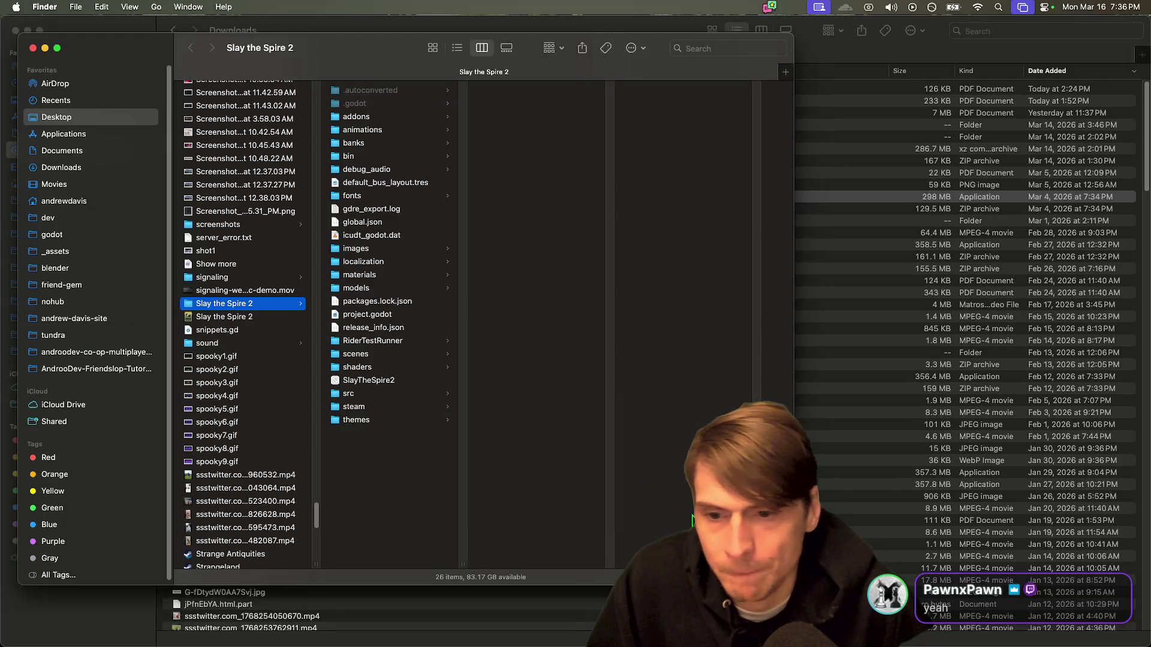
click(400, 393)
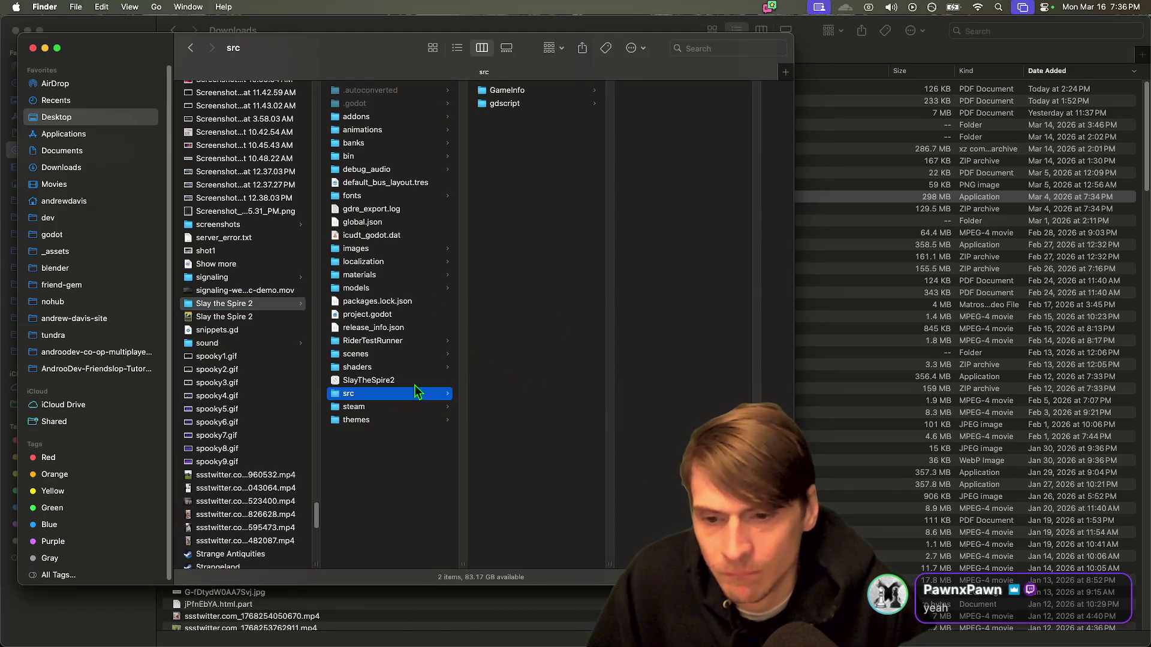
click(573, 95)
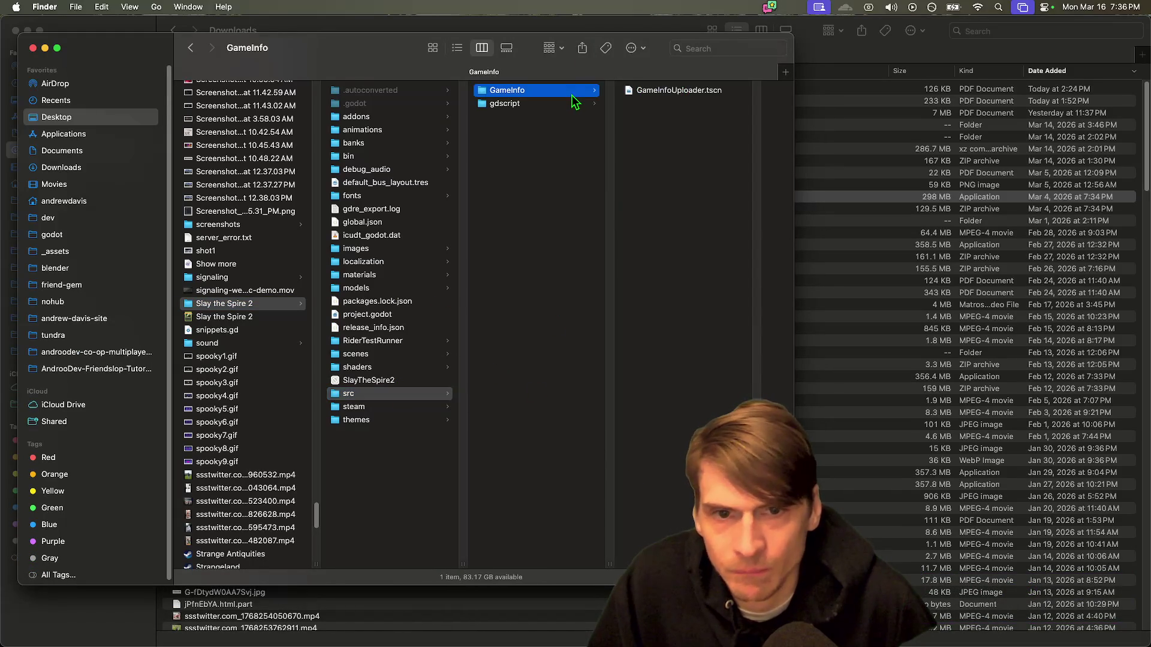
key(Down)
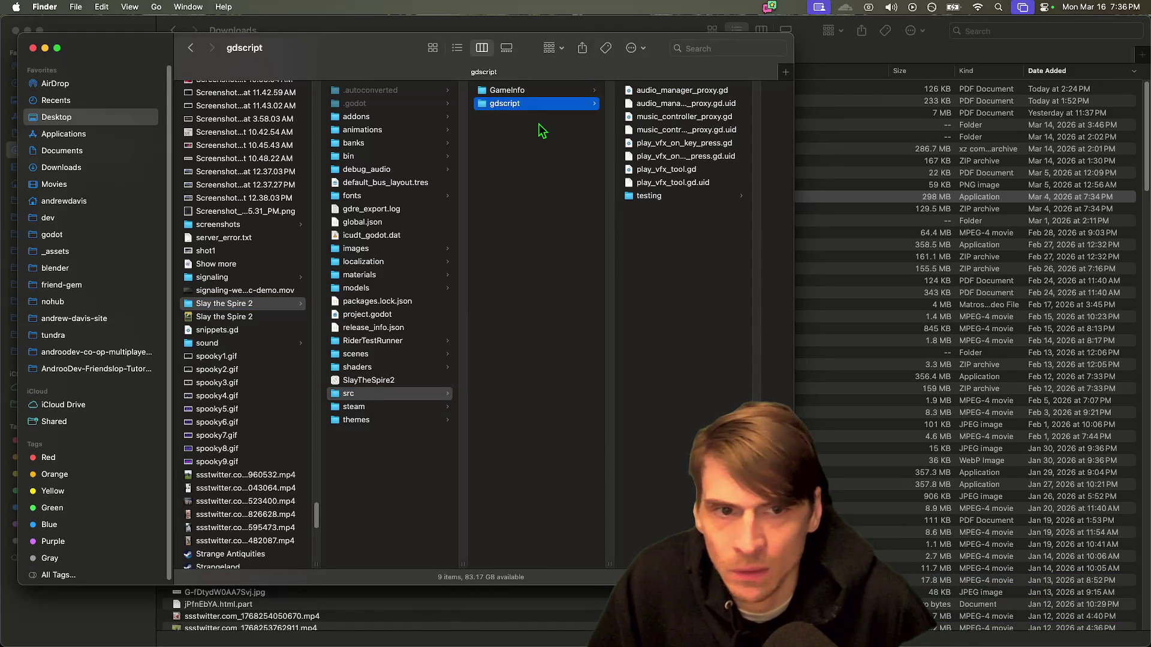
click(407, 367)
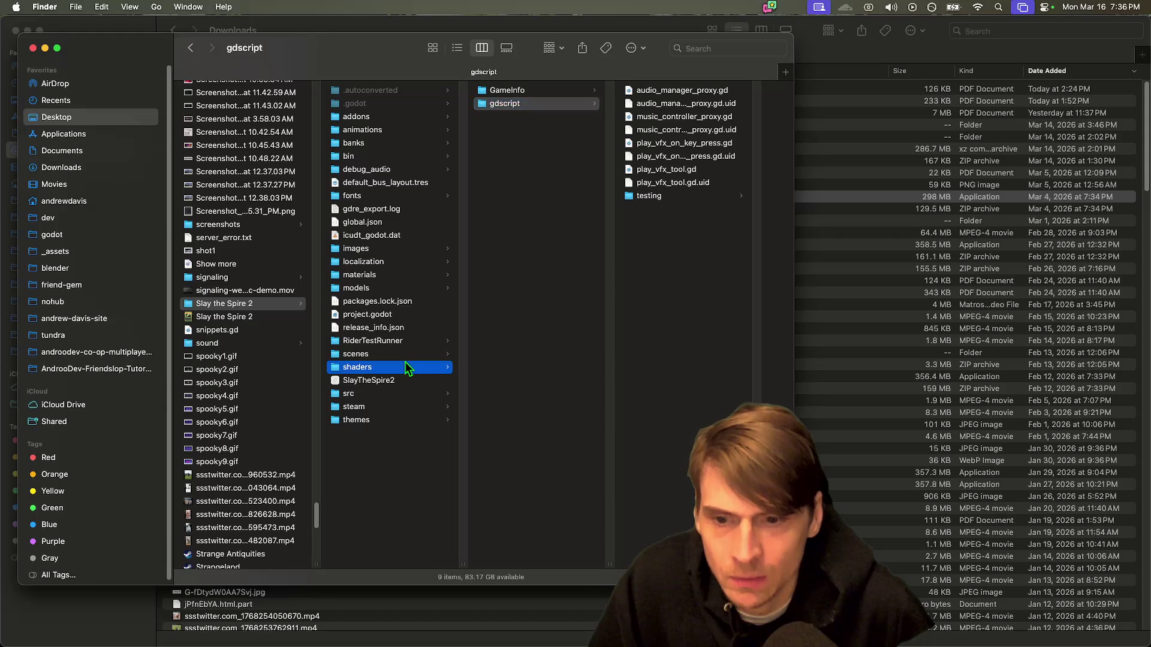
click(407, 354)
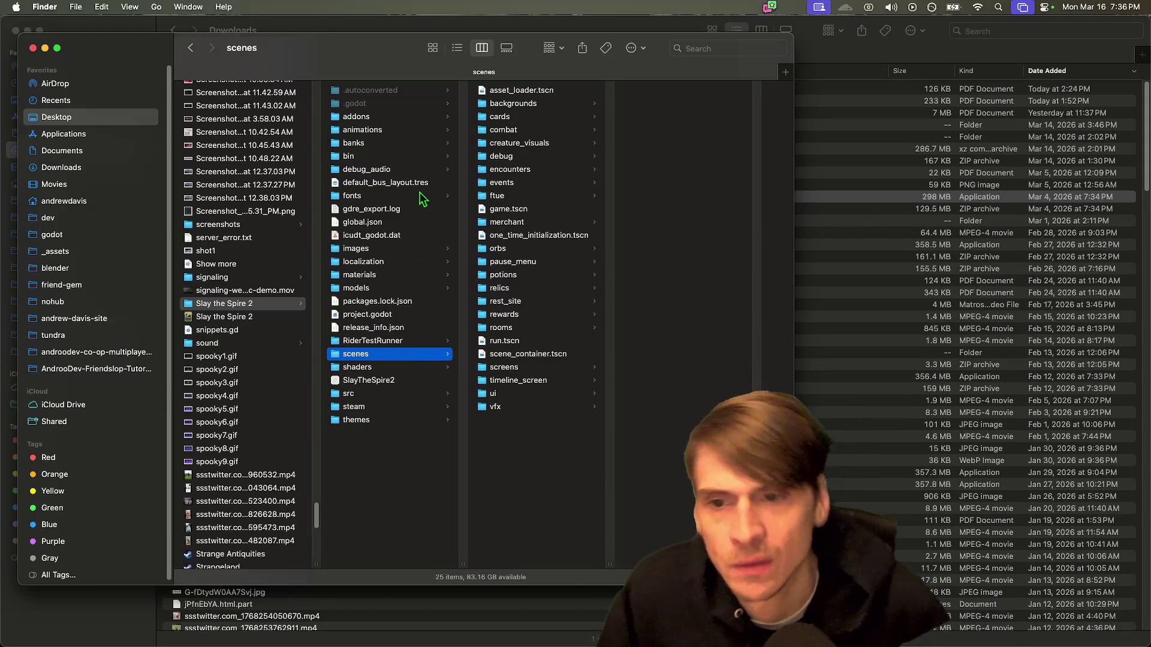
click(438, 158)
Step: Browse the project root's bin, addons, animations, materials, release_info.json and shaders entries
key(Right)
key(Down)
key(Up)
key(Down)
key(Up)
key(Left)
key(Up)
key(Up)
key(Up)
key(Down)
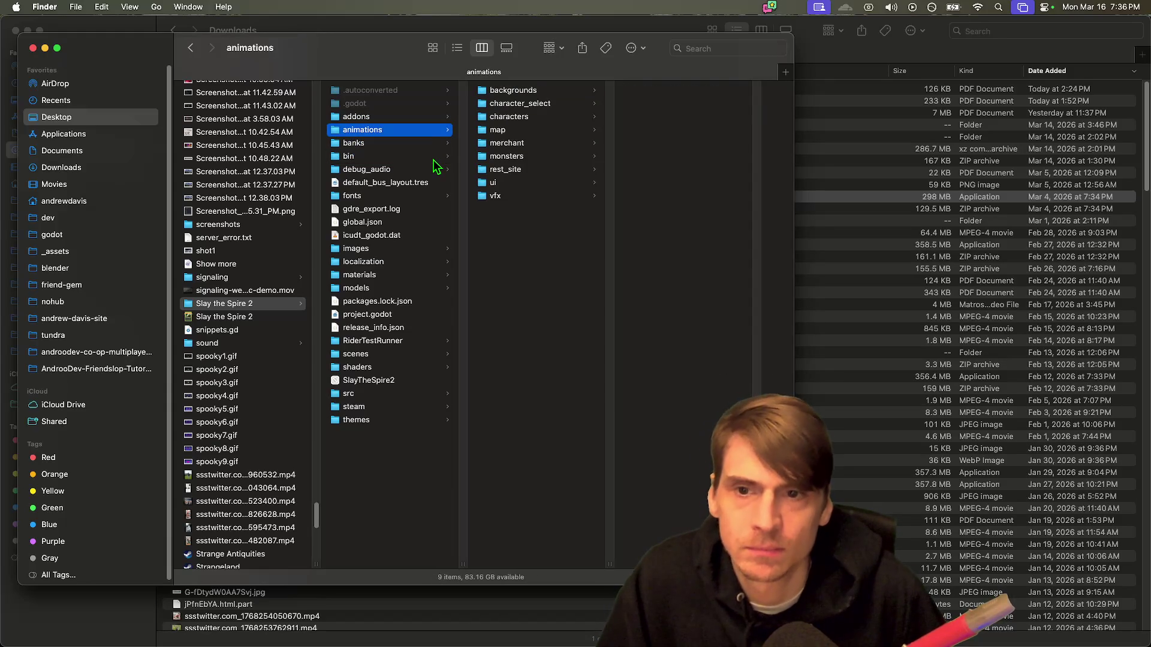
key(Down)
key(Down)
key(Down)
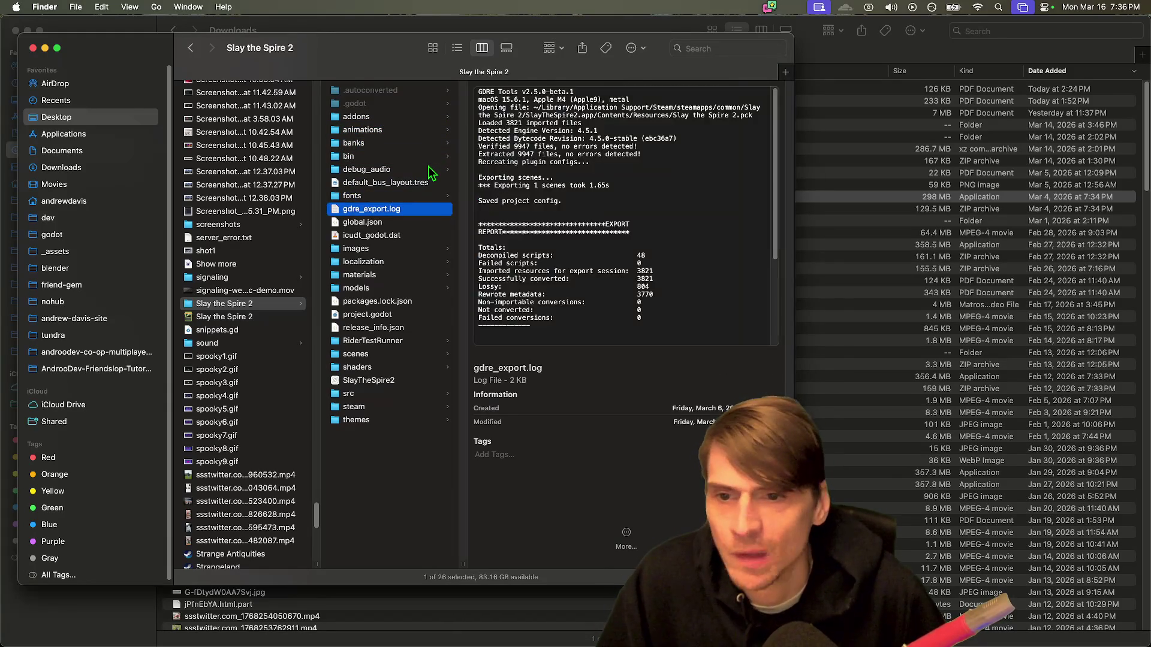
key(Down)
key(Down)
key(Down)
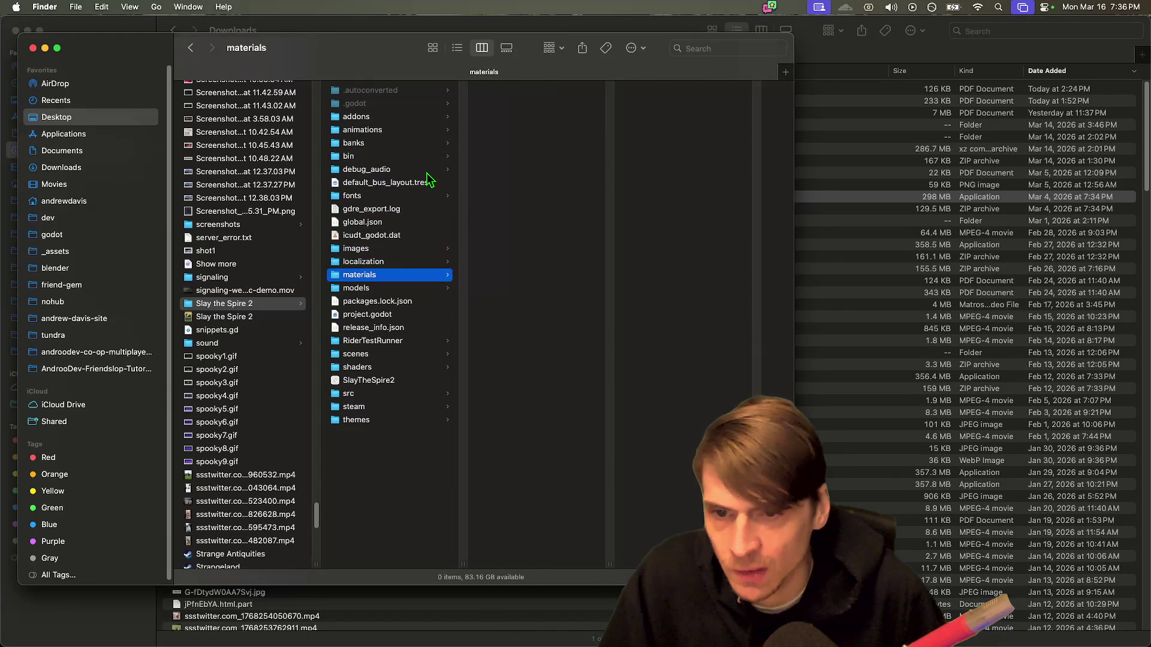
key(Down)
key(Down)
key(Down)
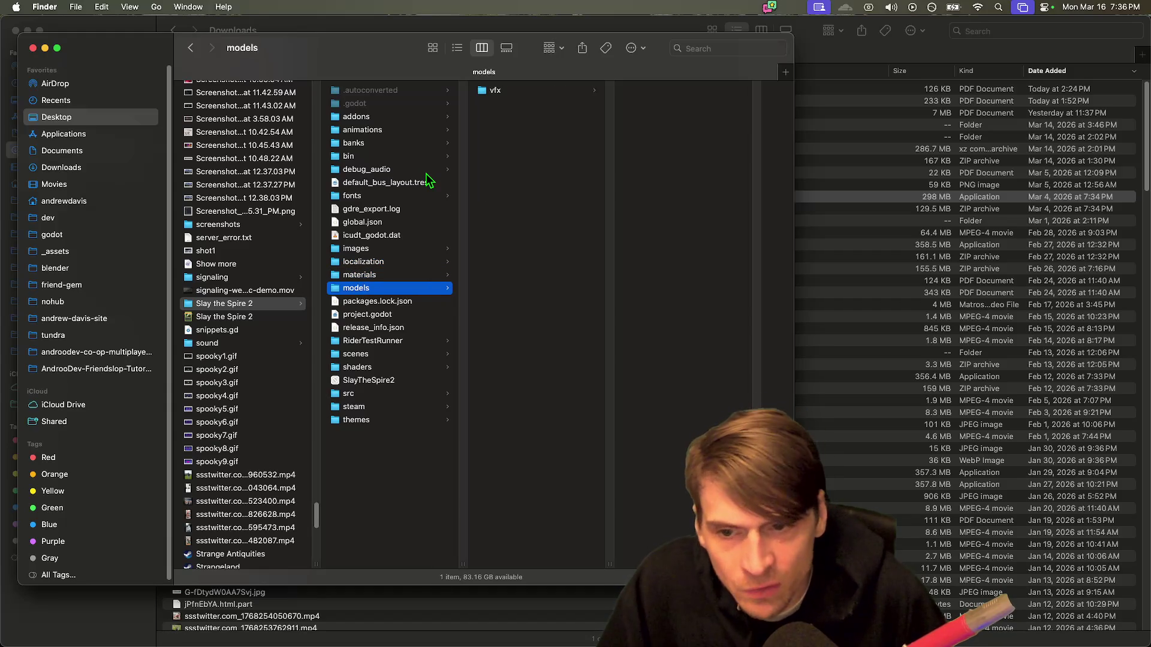
key(Down)
key(Down)
key(Down)
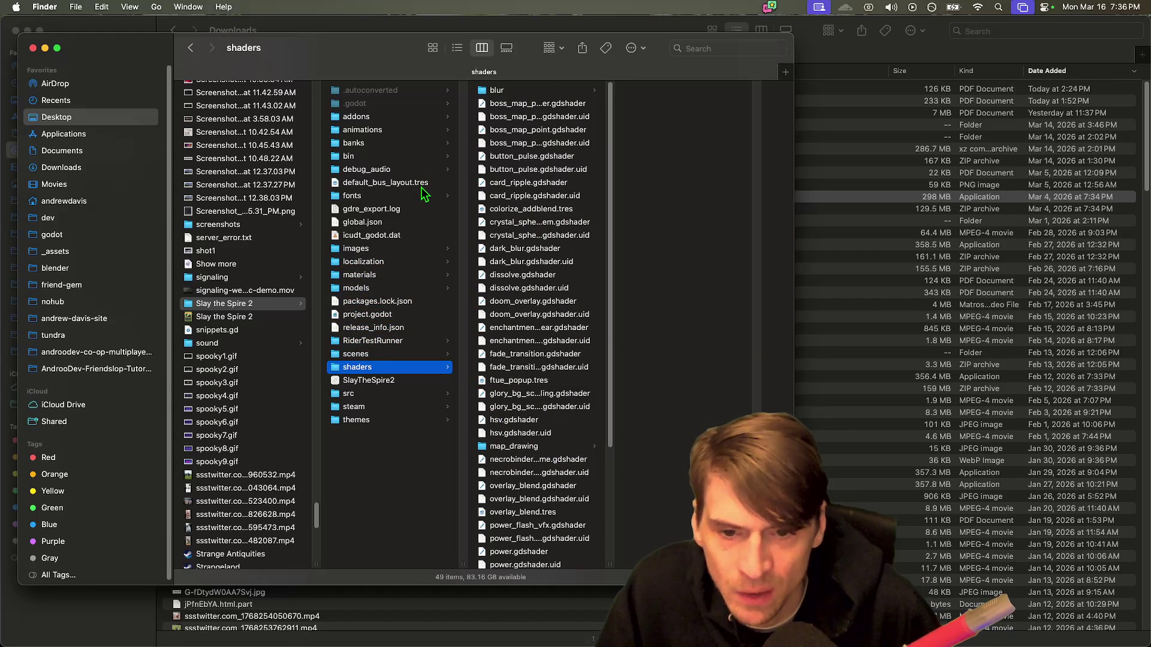
key(Down)
key(Down)
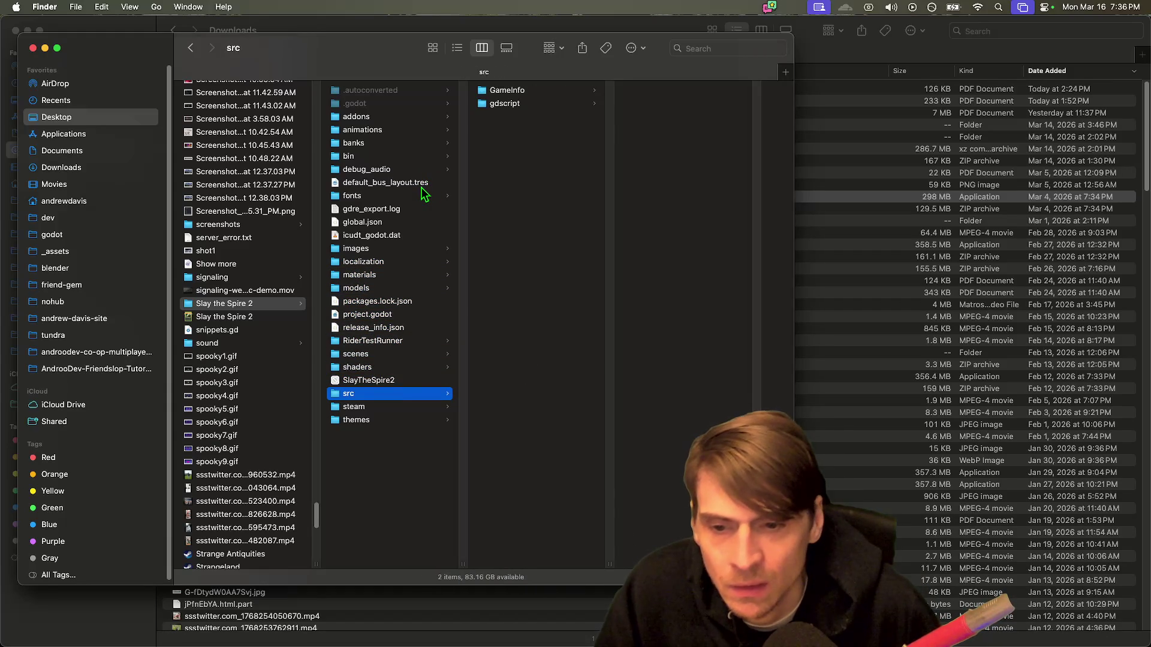
Step: Inspect src's GameInfo and gdscript, then the steam folder's Steamworks.Net OSX-Linux and Windows folders
key(Right)
key(Left)
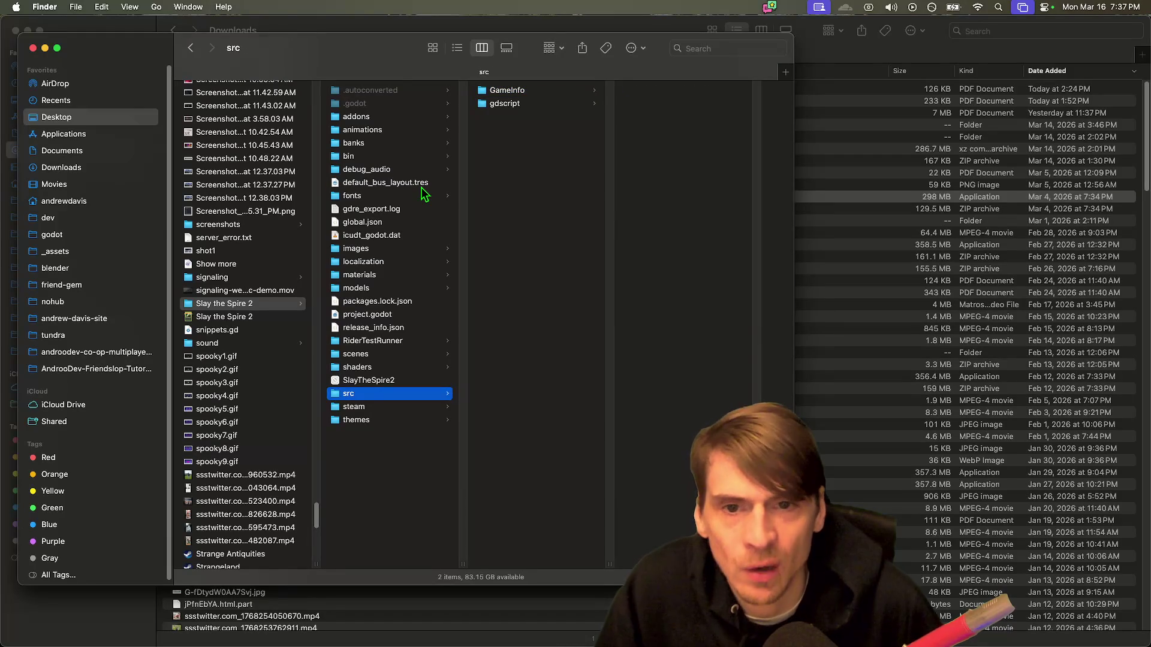
key(Right)
key(Down)
key(Left)
key(Down)
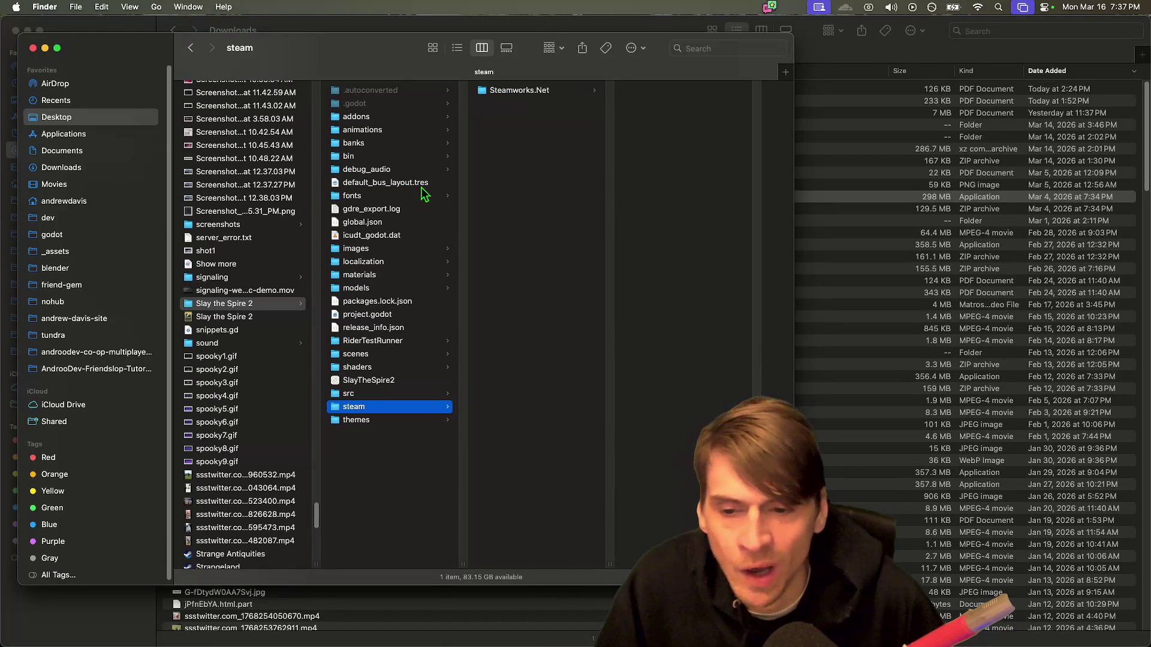
key(Down)
key(Up)
key(Right)
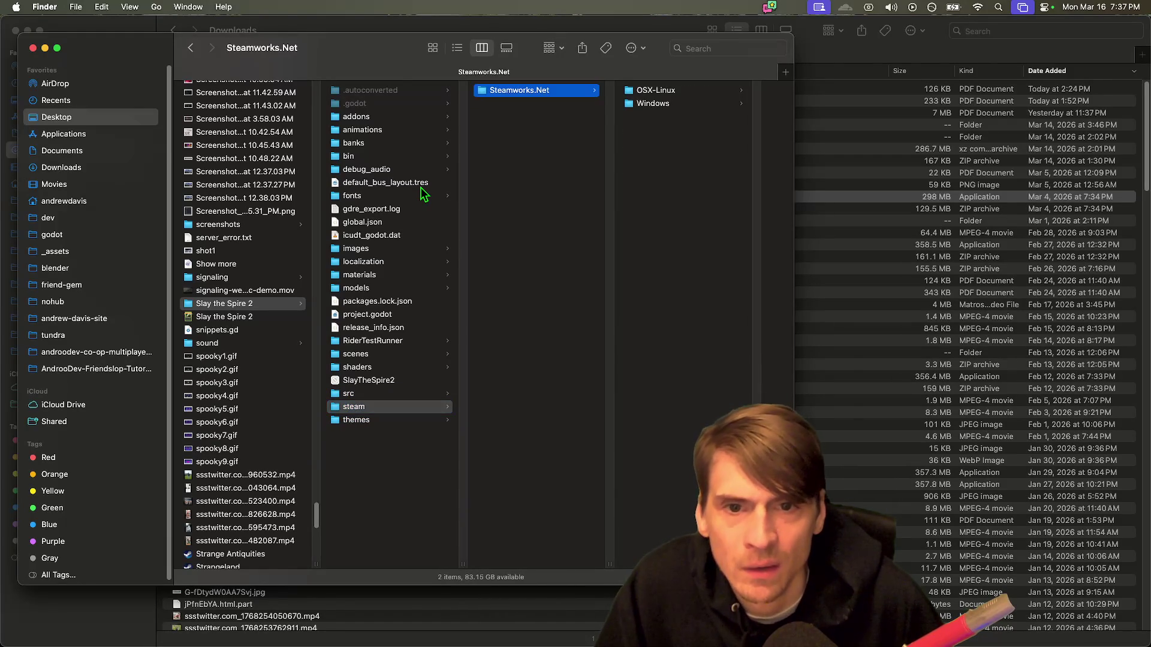
key(Right)
key(Down)
key(Left)
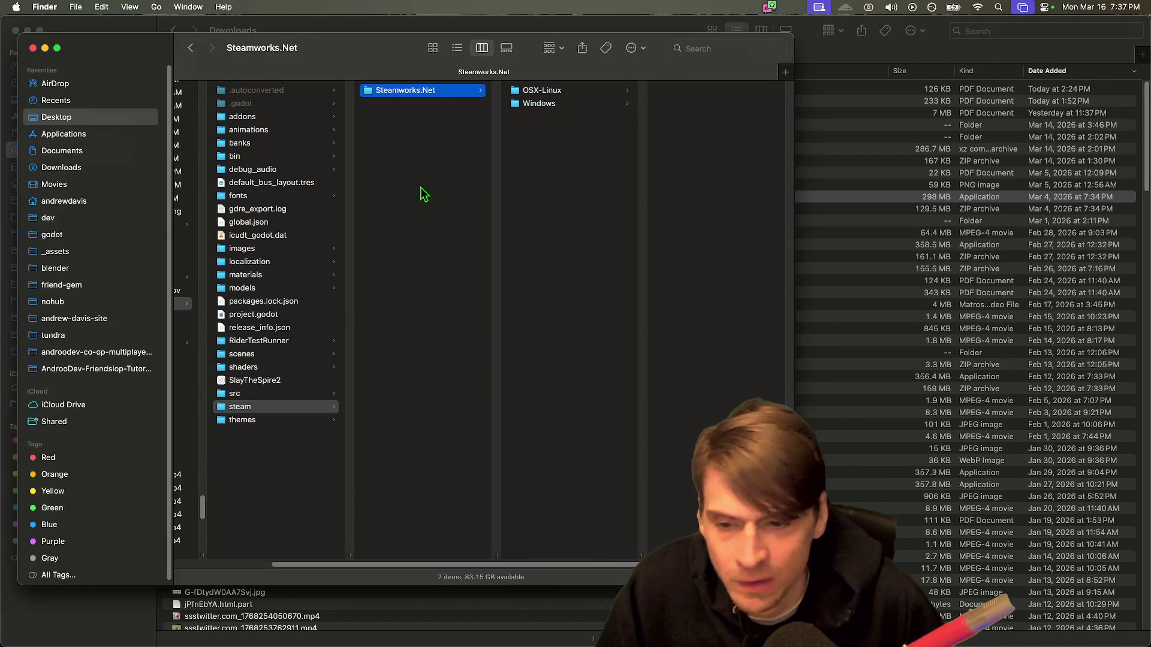
key(Left)
key(Up)
key(Up)
key(Up)
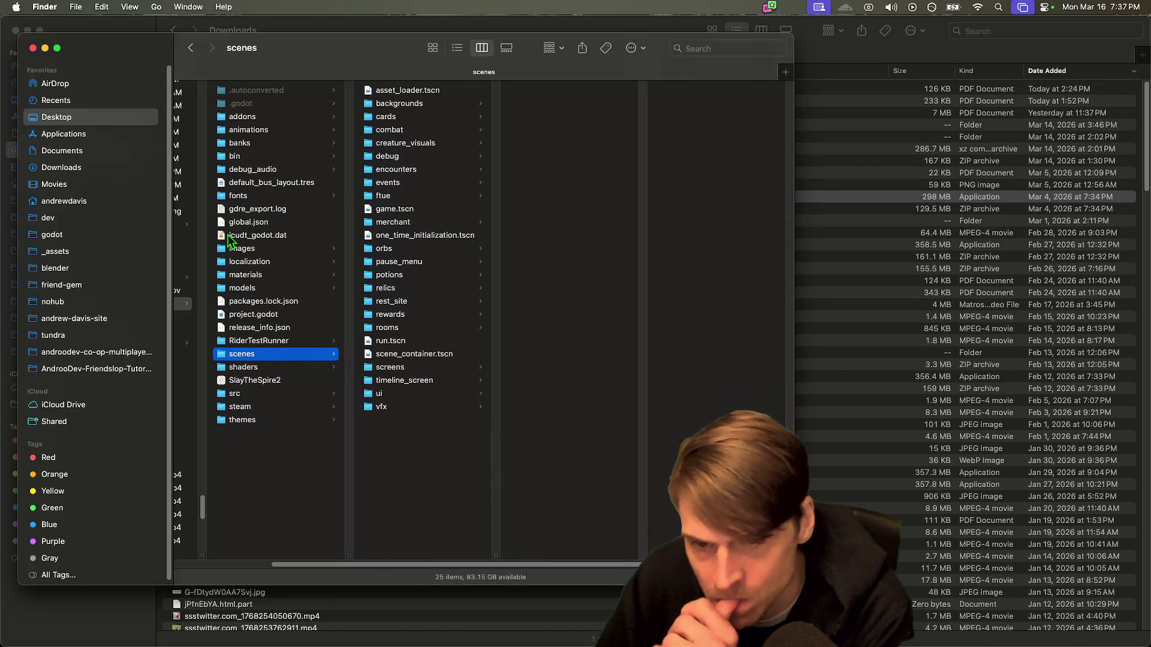
Step: Browse the scenes folder's cards, encounters, ftue, game.tscn, rest_site and screens scenes
key(Right)
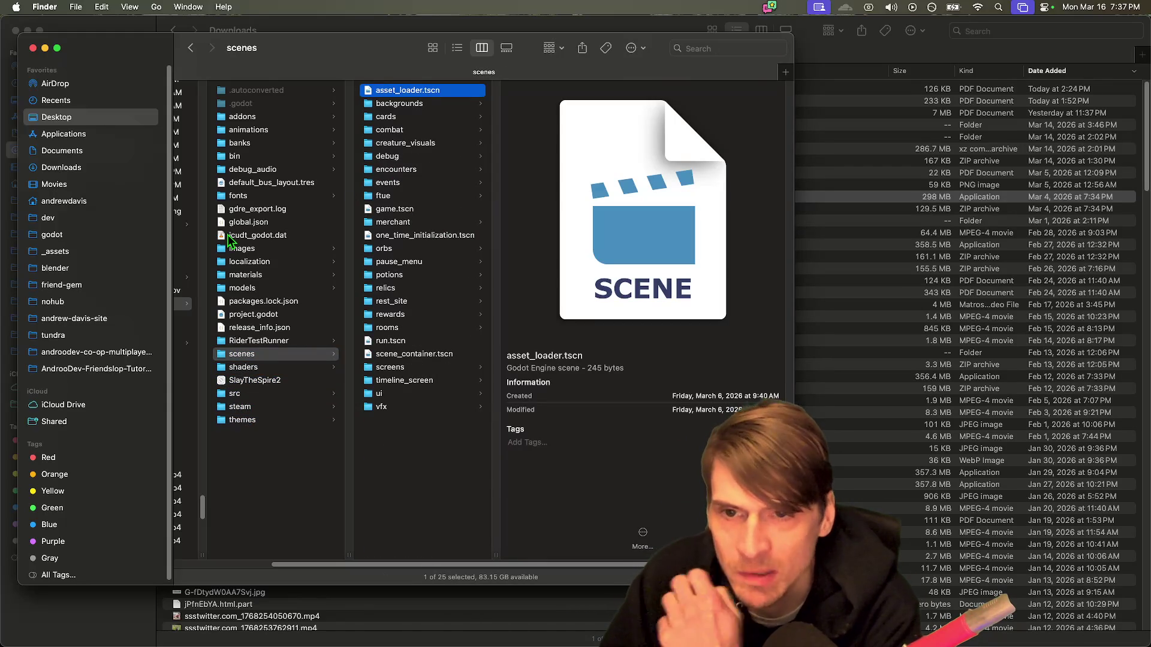
key(Down)
key(Down)
key(Right)
key(Down)
key(Down)
key(Down)
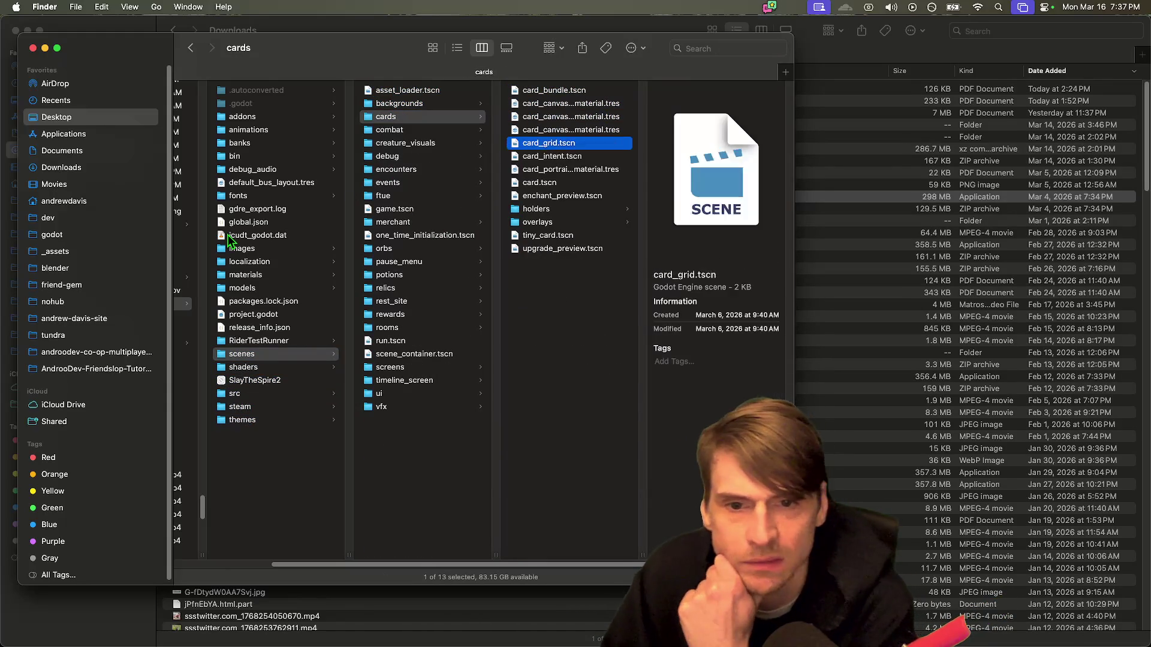
key(Down)
key(Down)
key(Down)
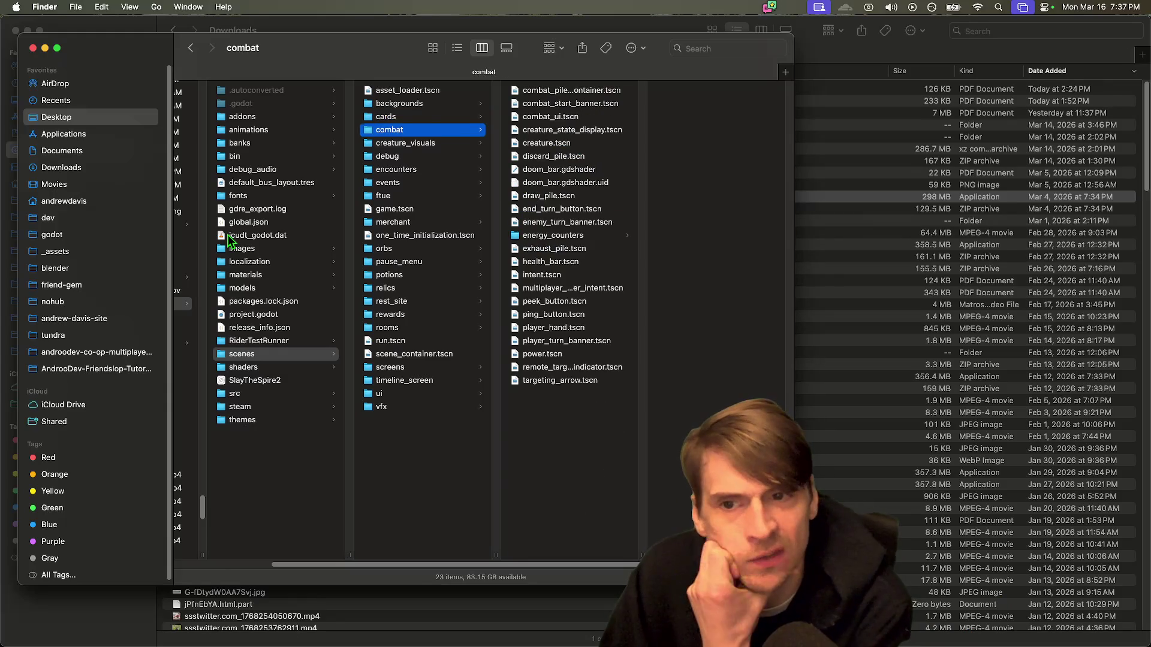
key(Down)
key(Down)
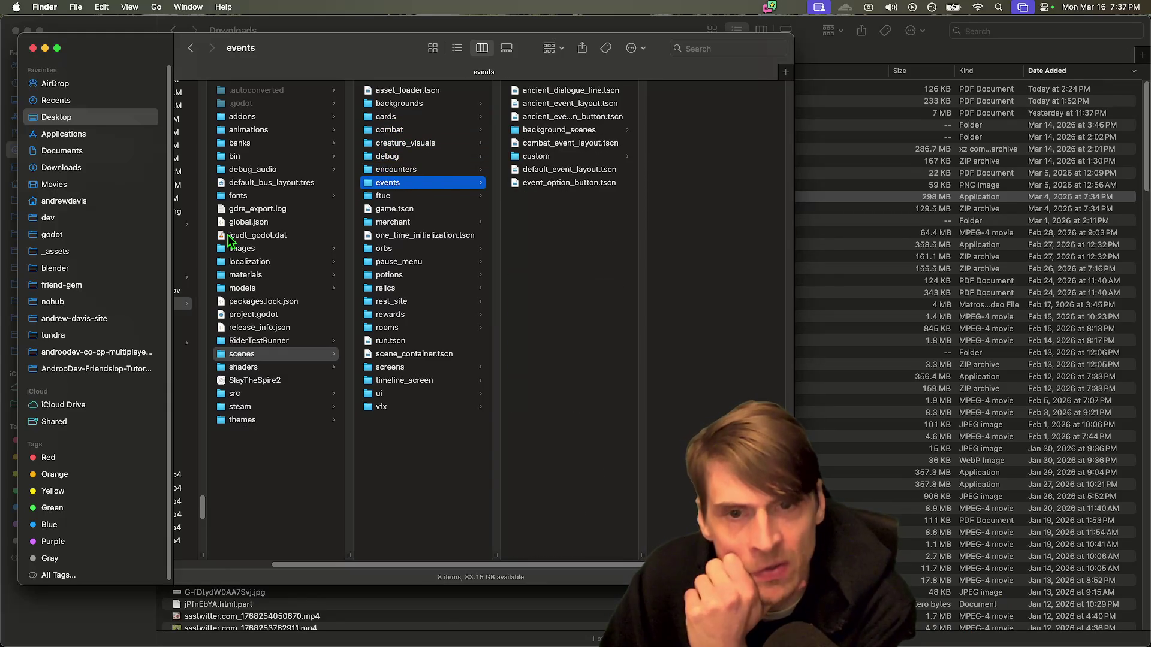
key(Down)
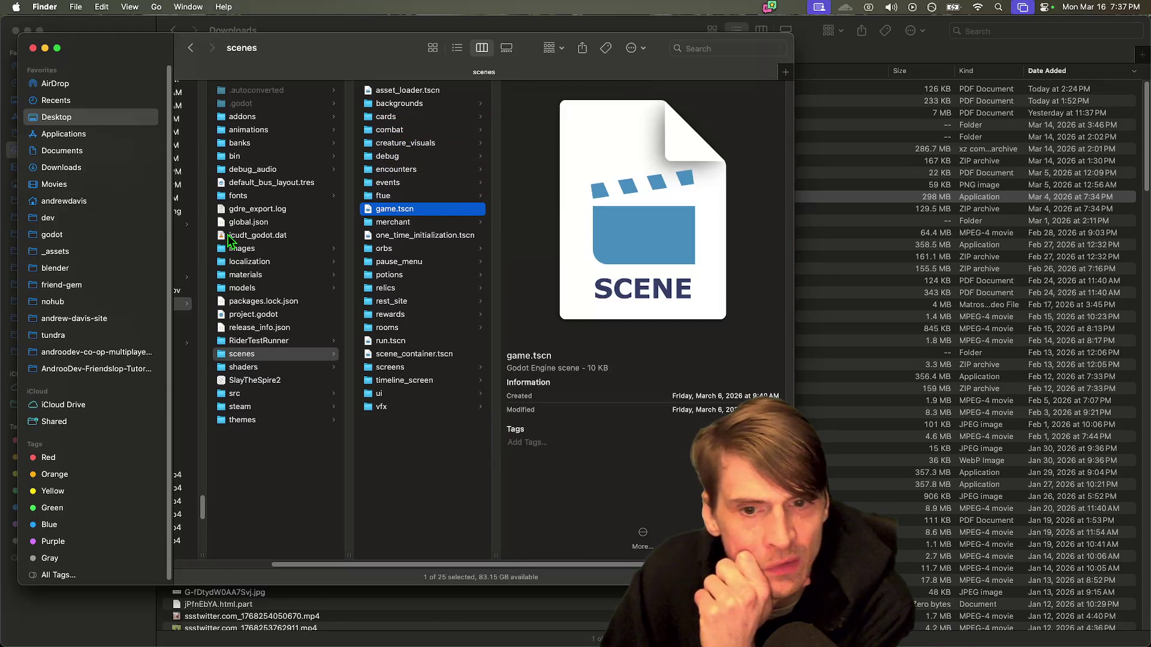
key(Down)
key(Down)
key(Down)
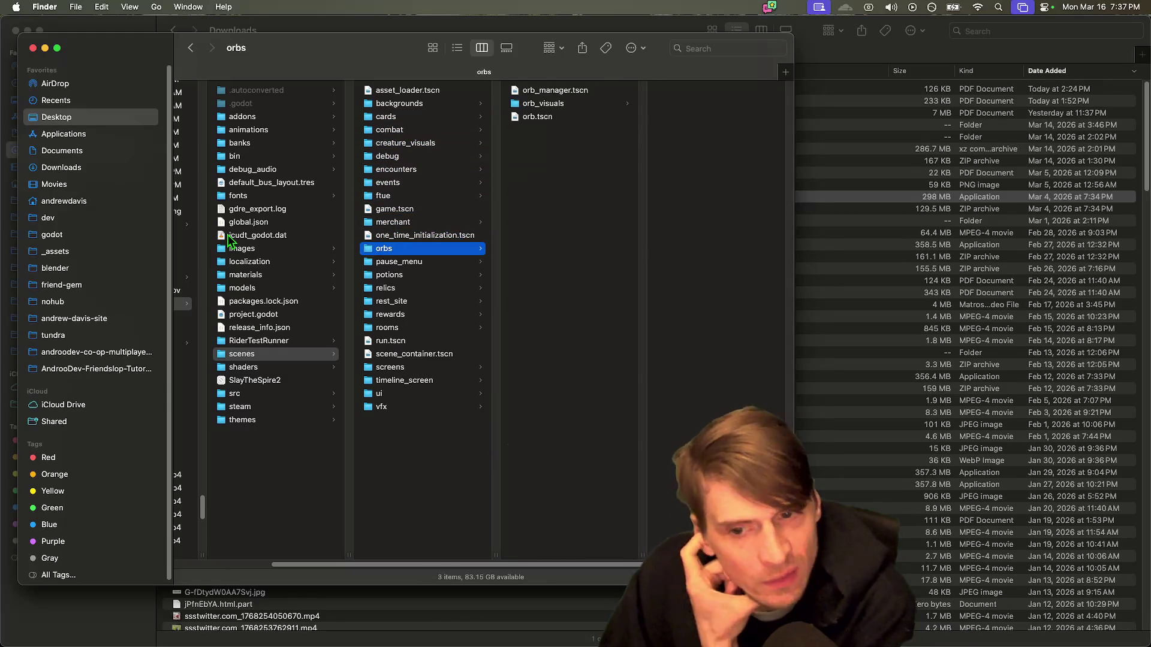
key(Down)
key(Down)
key(Down)
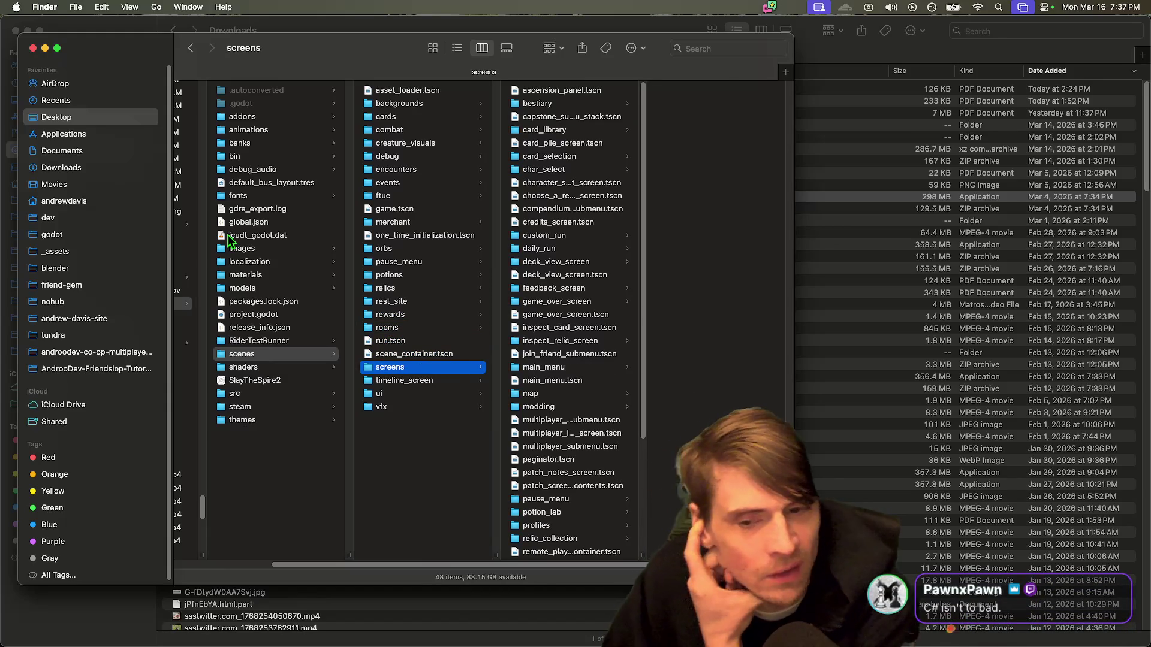
key(Right)
key(Down)
key(Down)
key(Down)
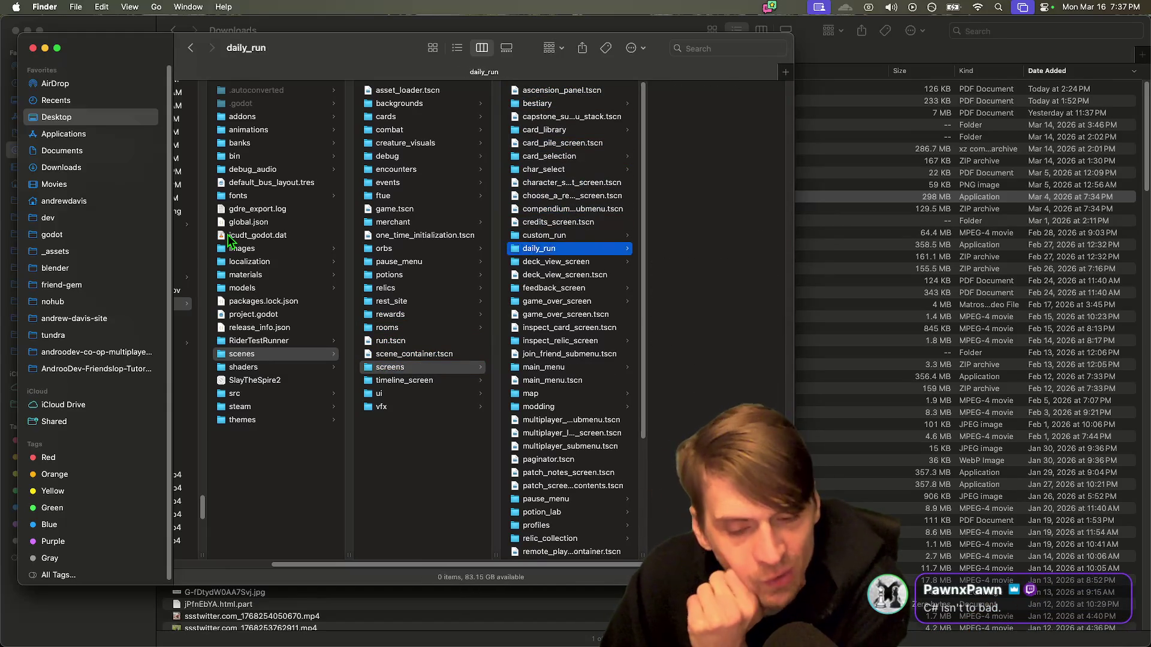
key(Down)
key(Down)
key(Down)
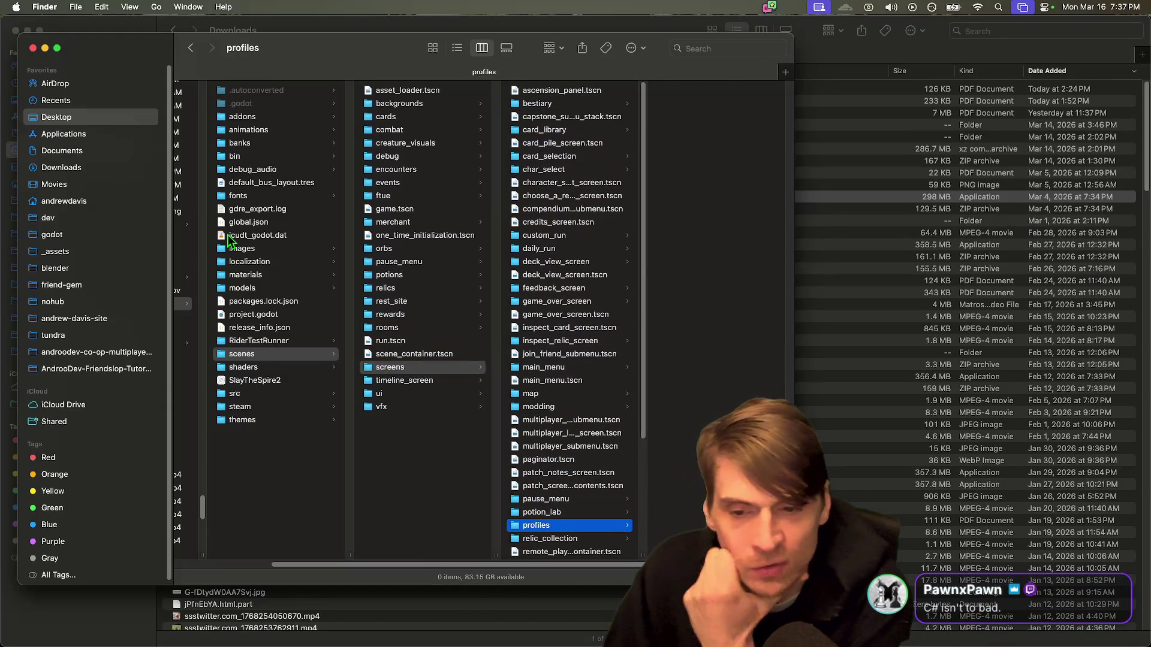
key(Left)
key(Down)
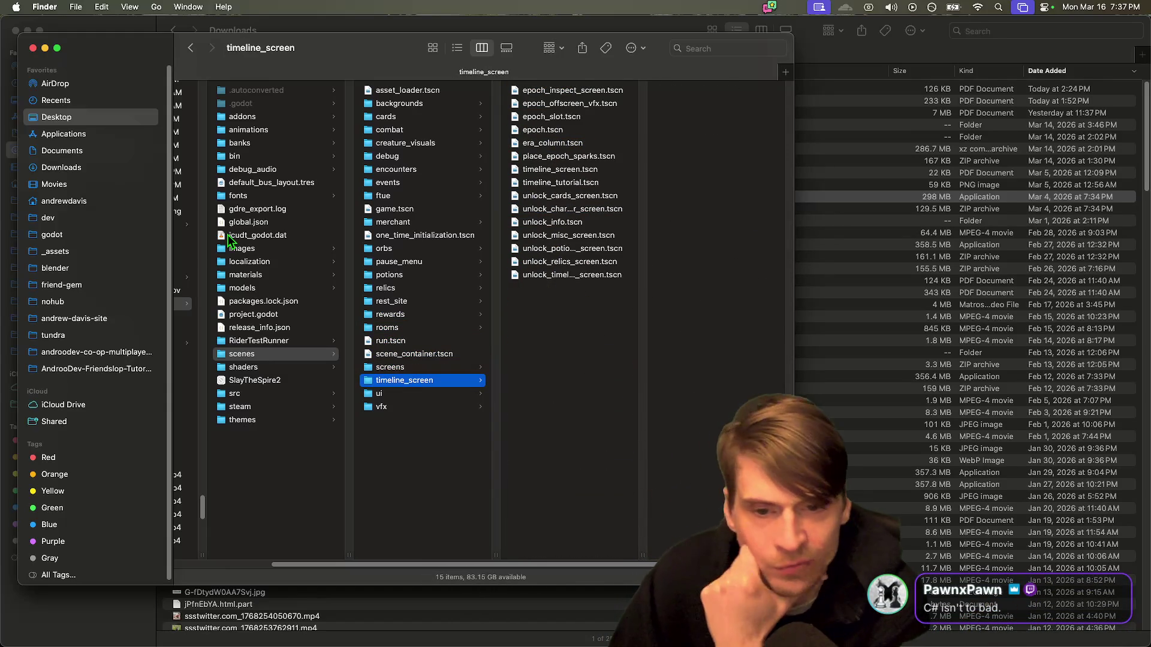
Step: Step through the ui scene files, including multiplayer, and the vfx folder's big_slash
key(Down)
key(Right)
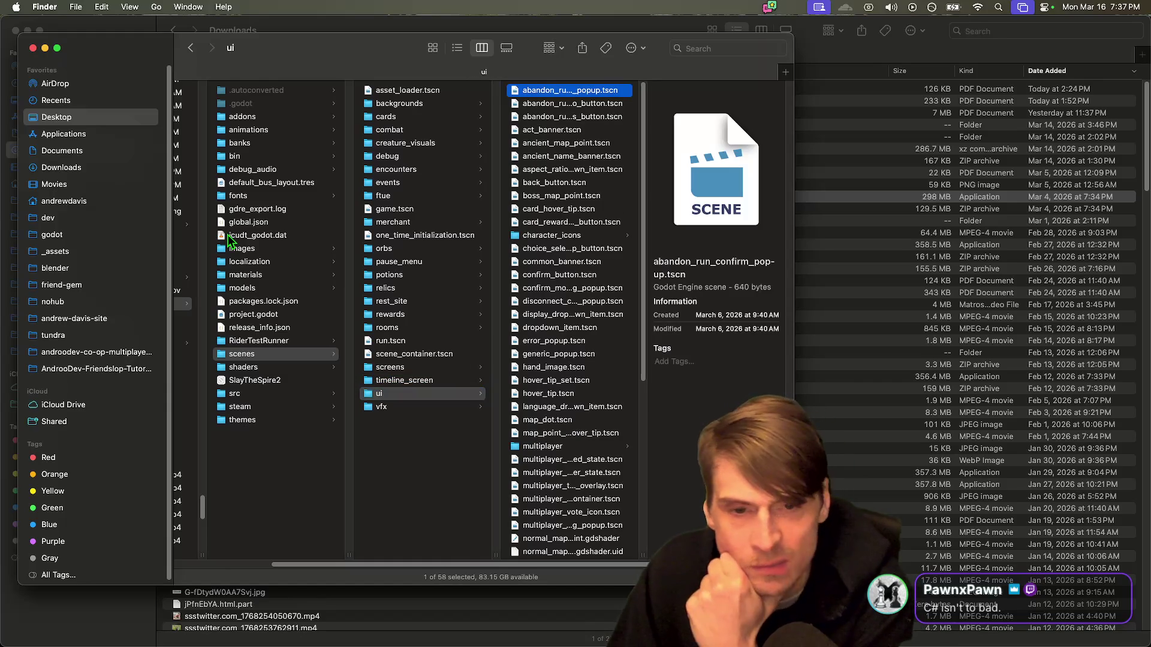
key(Down)
key(Down)
key(Down)
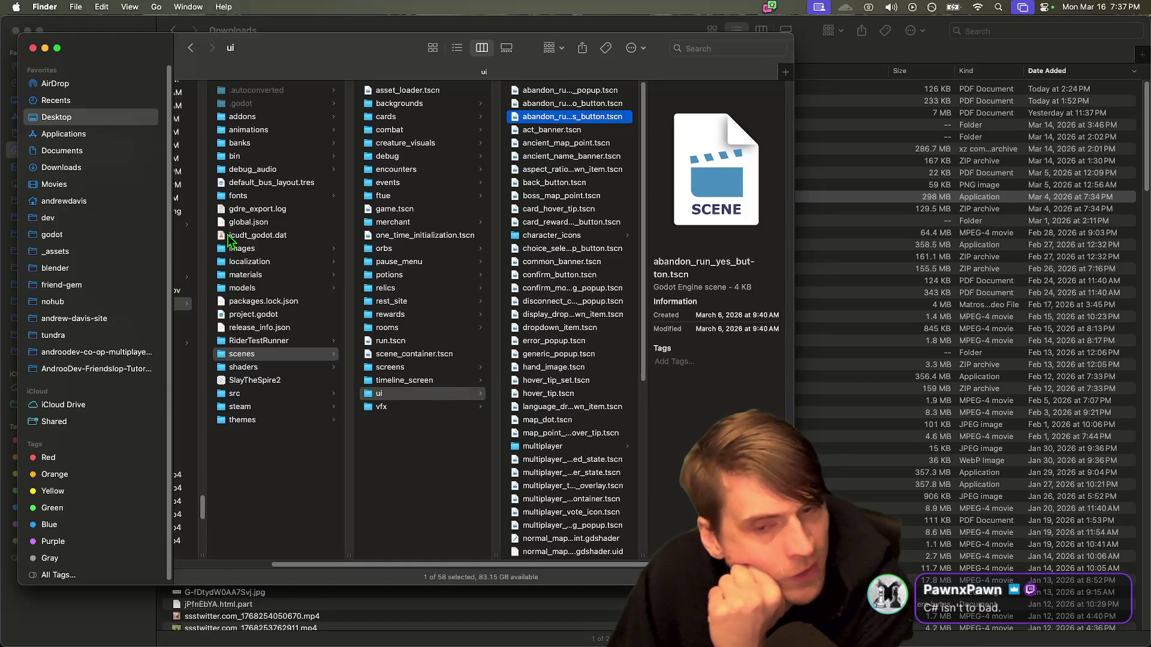
key(Down)
key(Down)
key(Down)
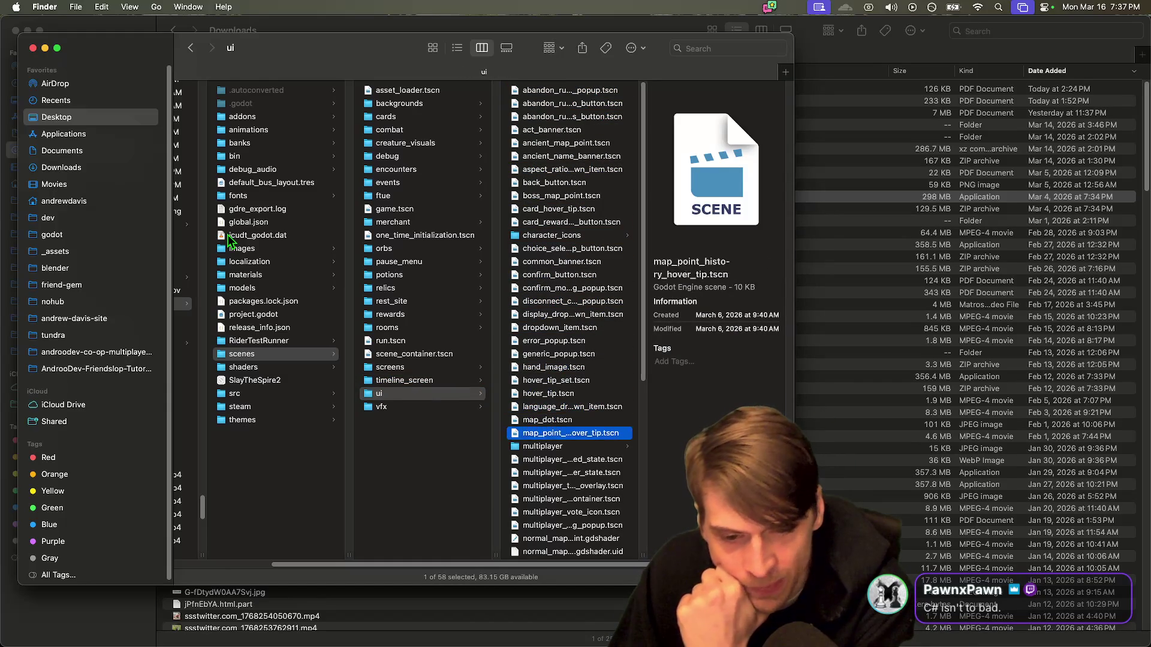
key(Down)
key(Down)
key(Down)
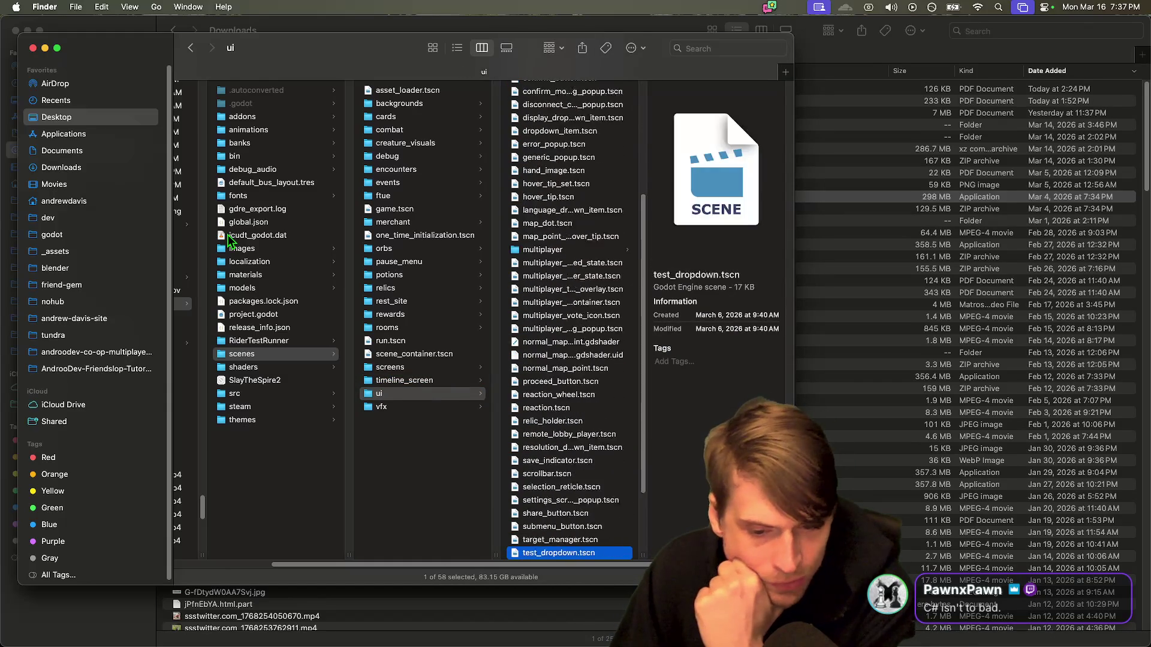
key(Left)
key(Down)
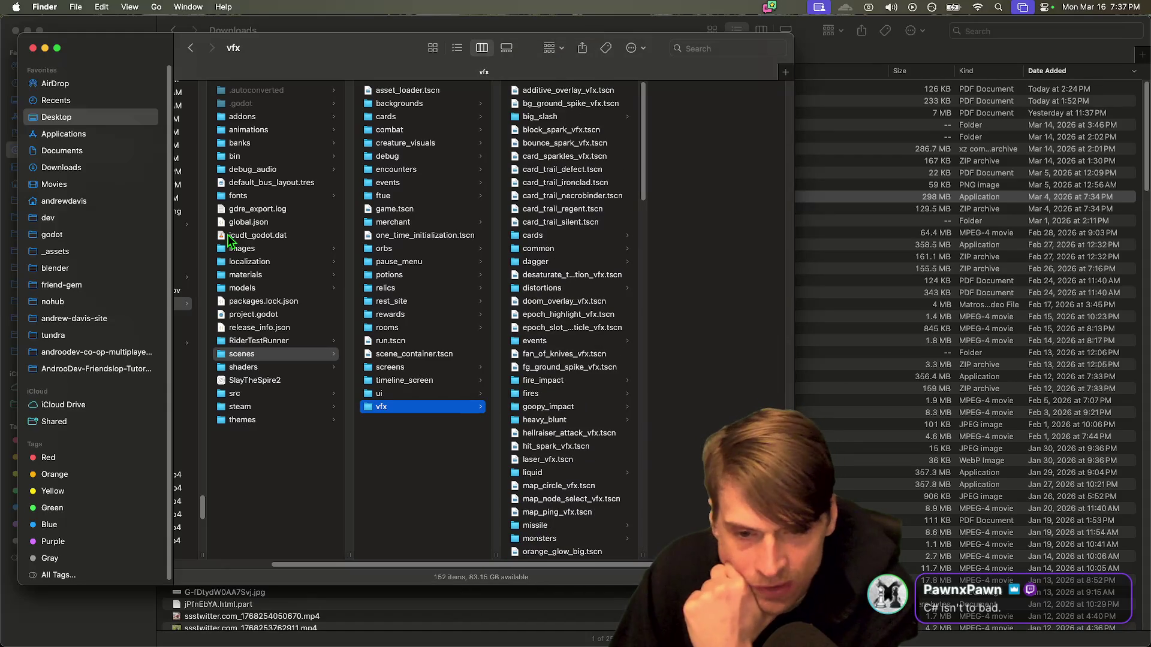
key(Right)
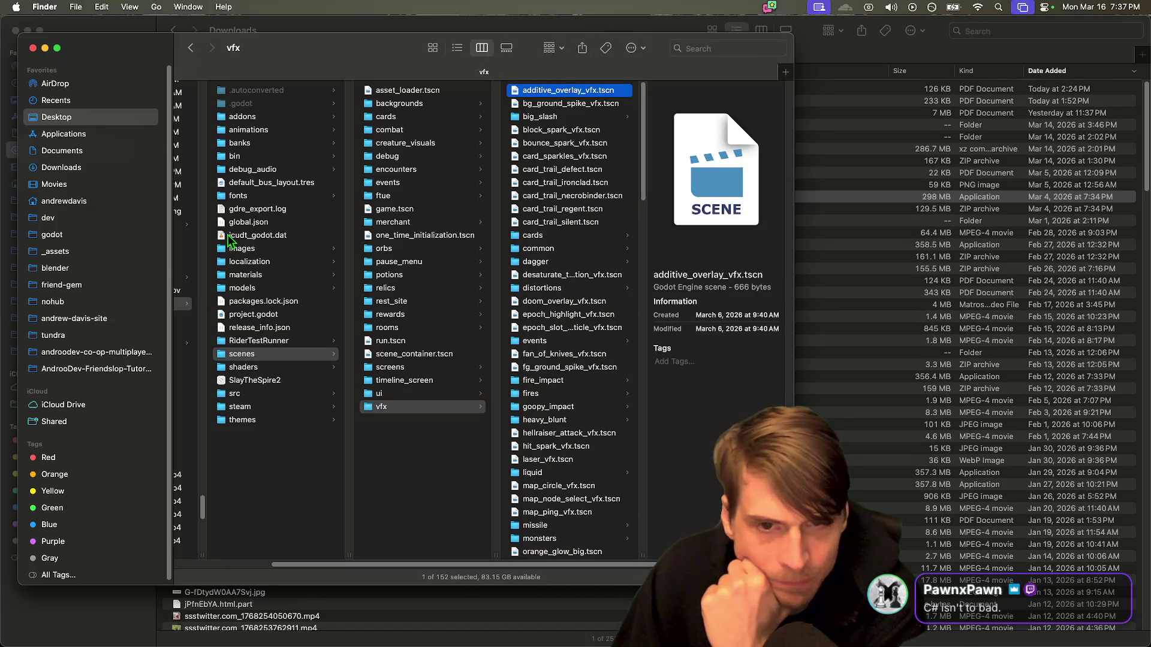
key(Down)
key(Down)
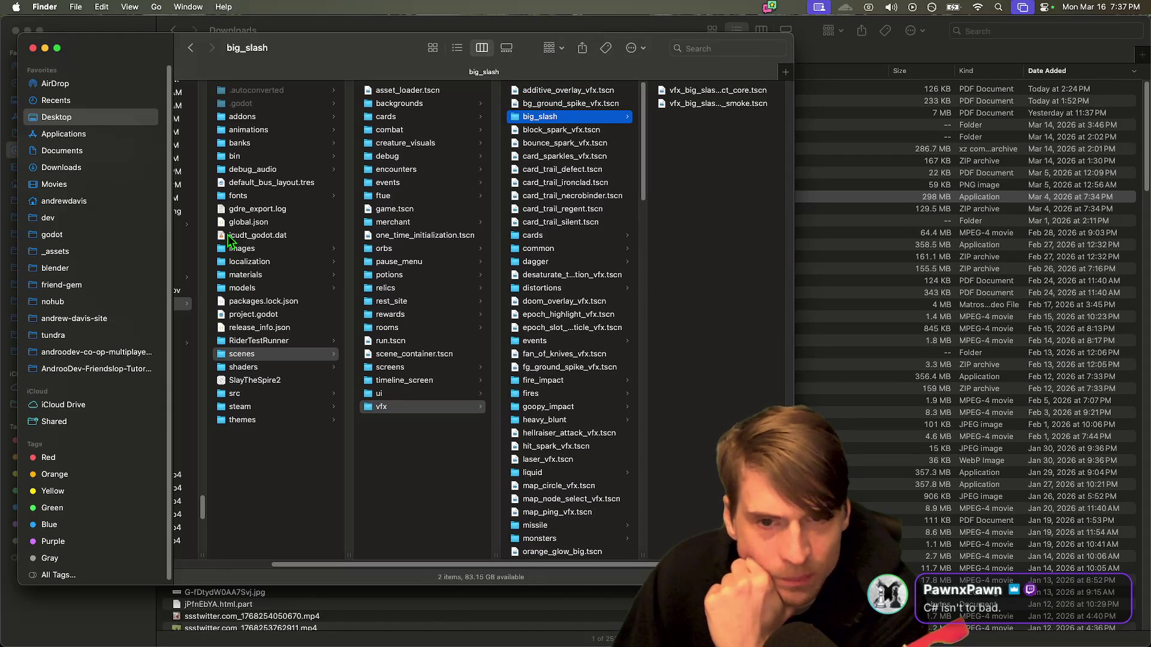
key(Left)
Step: Back out to the project root, check models, materials and icudt_godot.dat, then switch to Godot
key(Left)
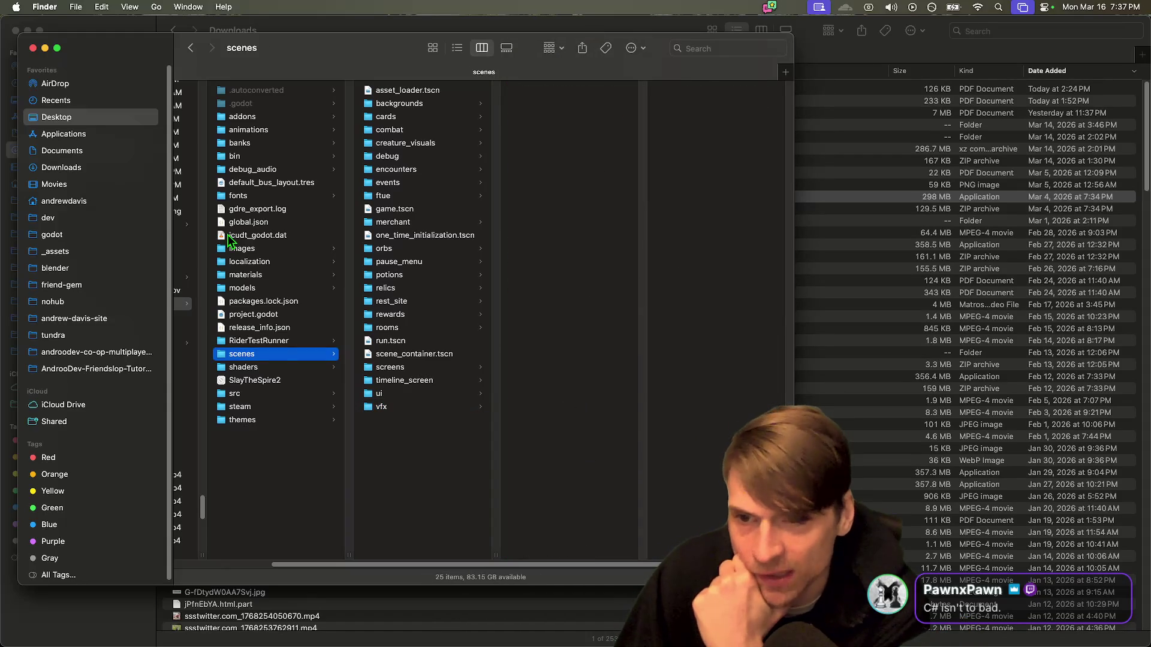
key(Up)
key(Left)
key(Down)
key(Up)
key(Right)
key(Down)
key(Down)
key(Down)
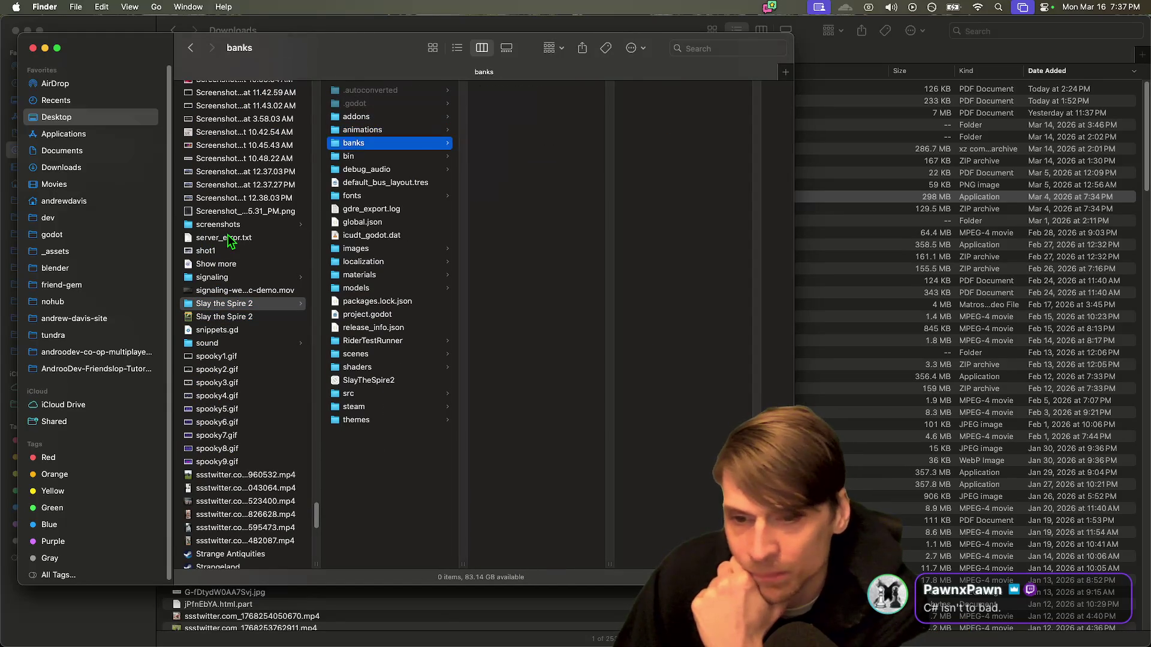
key(Down)
key(Down)
key(Down)
key(Up)
key(Up)
key(Up)
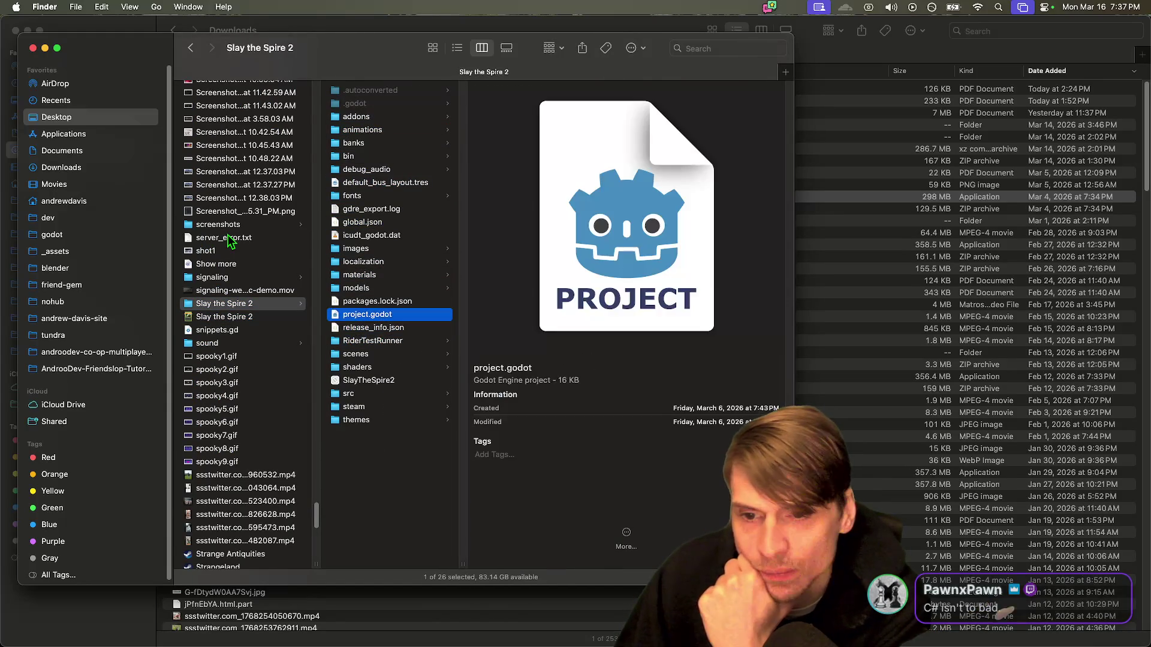
key(Up)
key(Up)
key(Up)
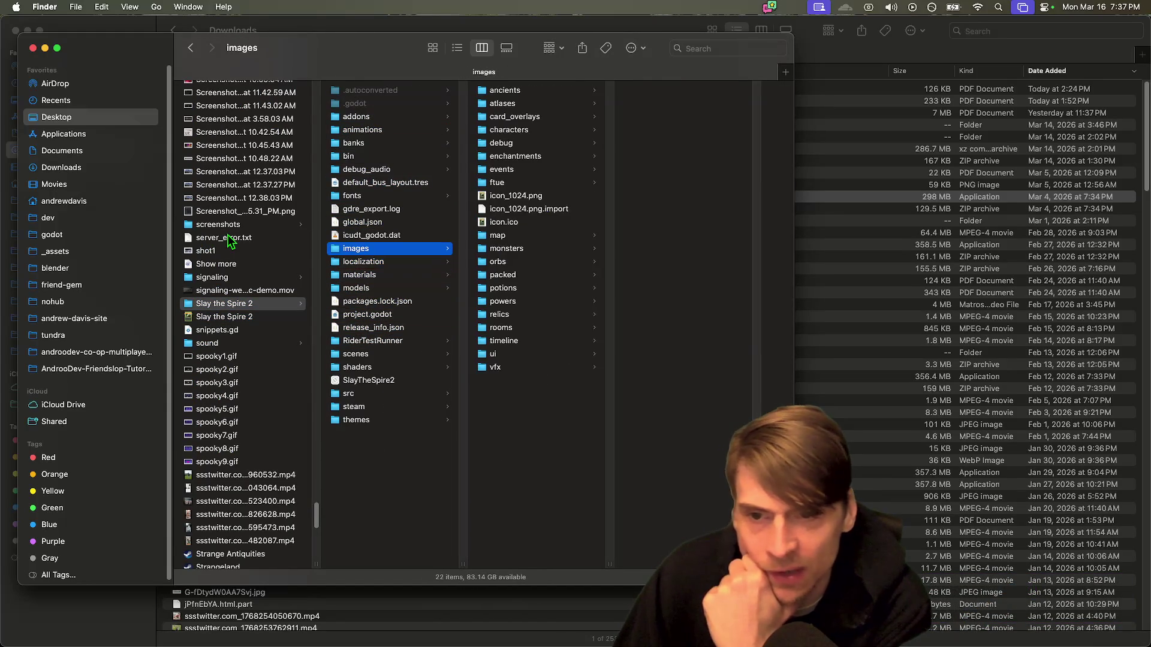
key(super+Tab)
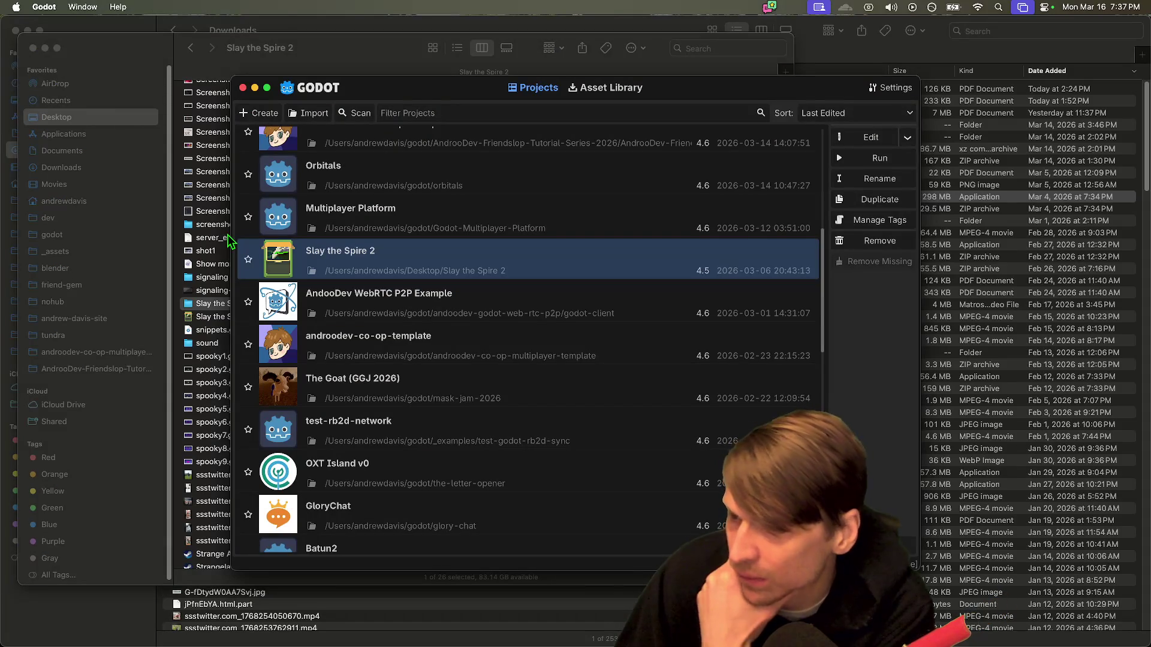
Step: Bring Firefox with the AndrooDev Co Op Template Script document to the front
key(super+Tab)
key(super+Tab)
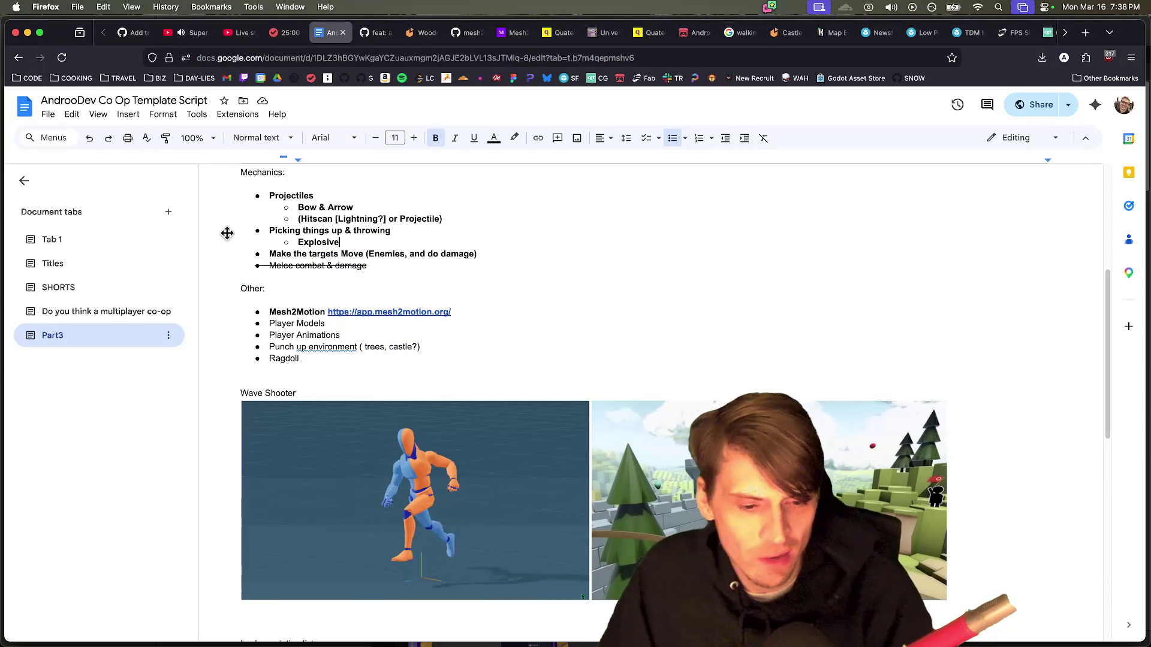
mouse_move(395, 645)
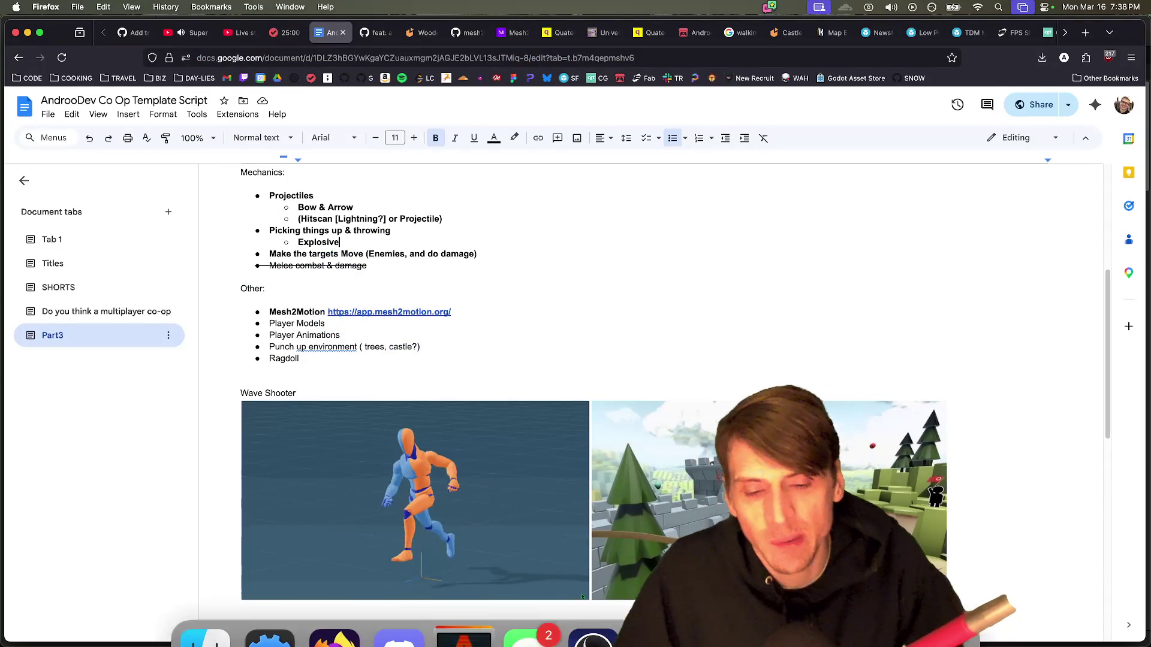
mouse_move(316, 611)
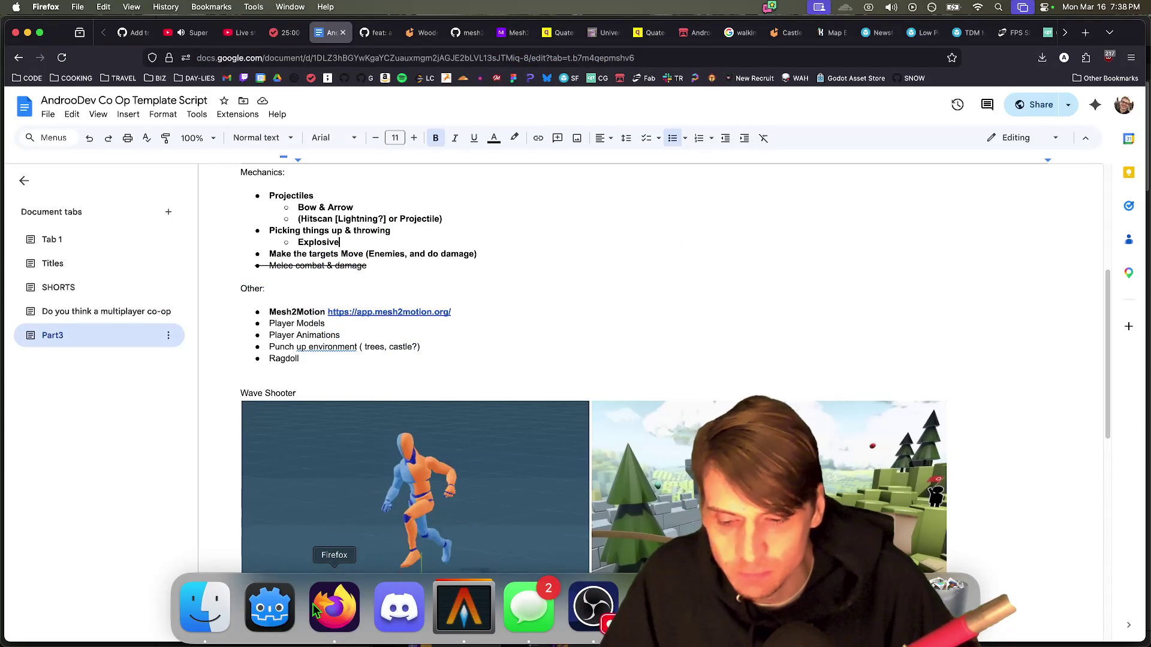
Step: Open a new browser tab with 'amazon' typed and selected in the address bar
key(super+t)
text(amazon)
key(super+a)
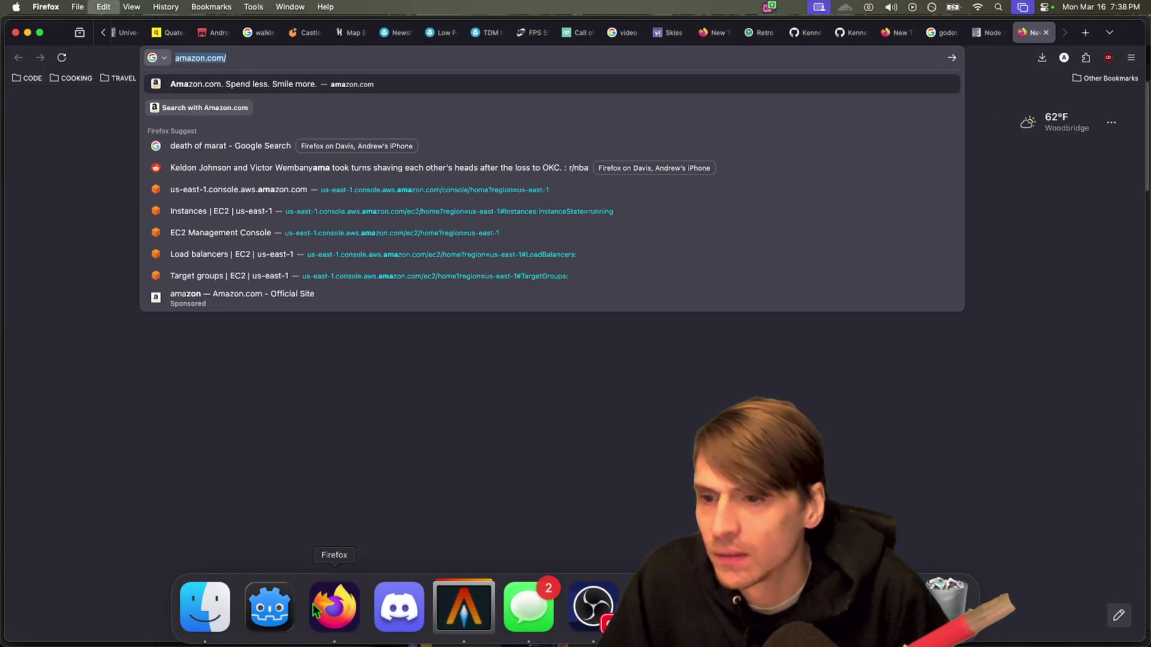
Step: Load reddit.com, go to your profile's saved posts and open the Mega Crit Slay the Spire AMA
text(reddit.com)
key(Return)
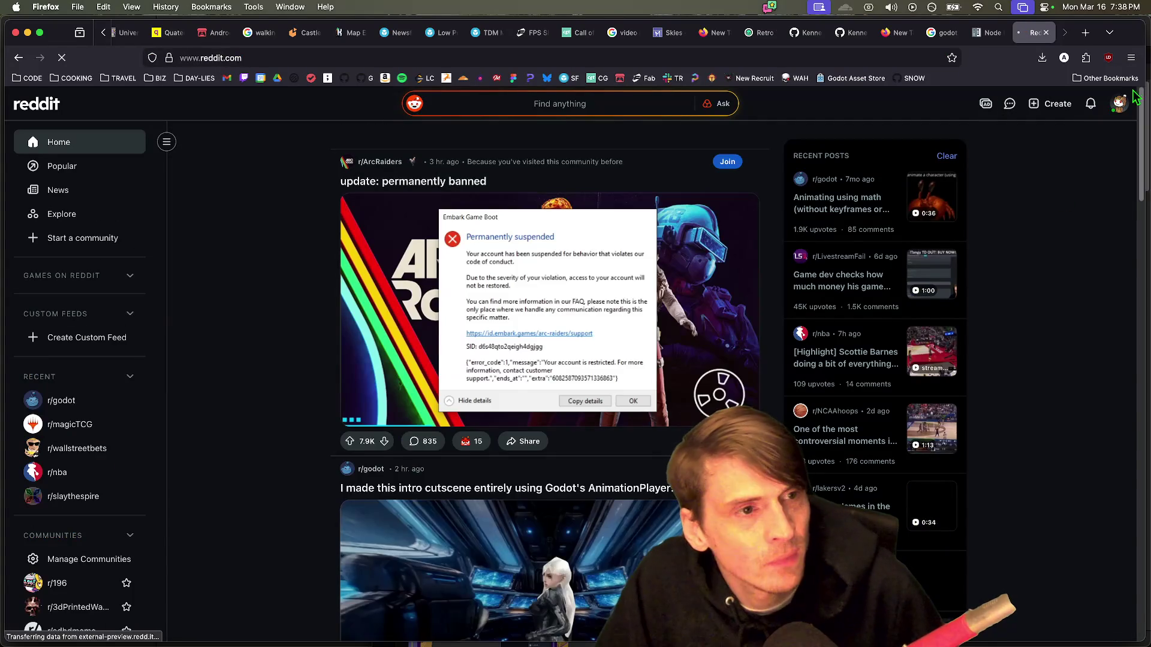
click(1118, 104)
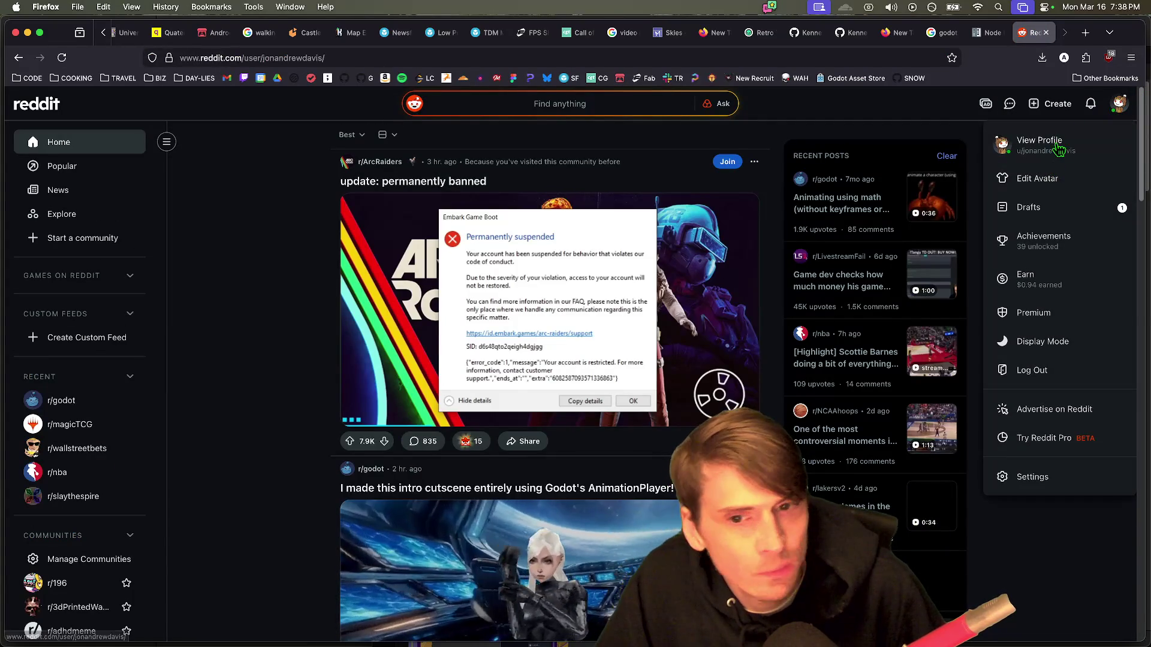
click(1060, 149)
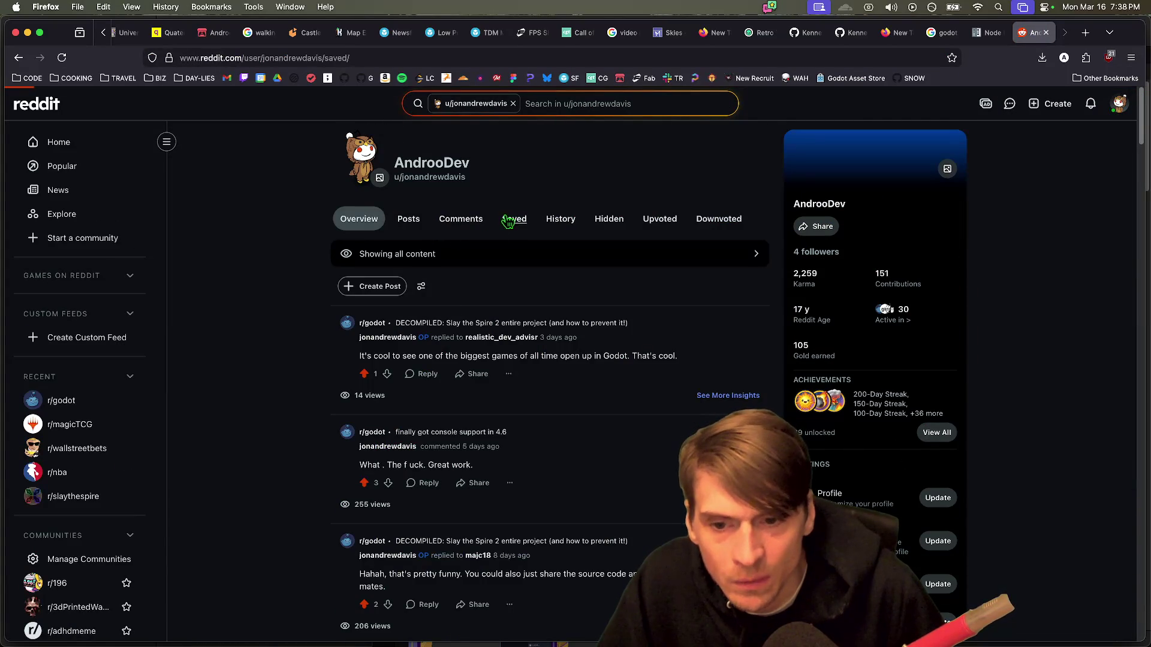
scroll(280, 379, down, 15)
scroll(280, 380, down, 15)
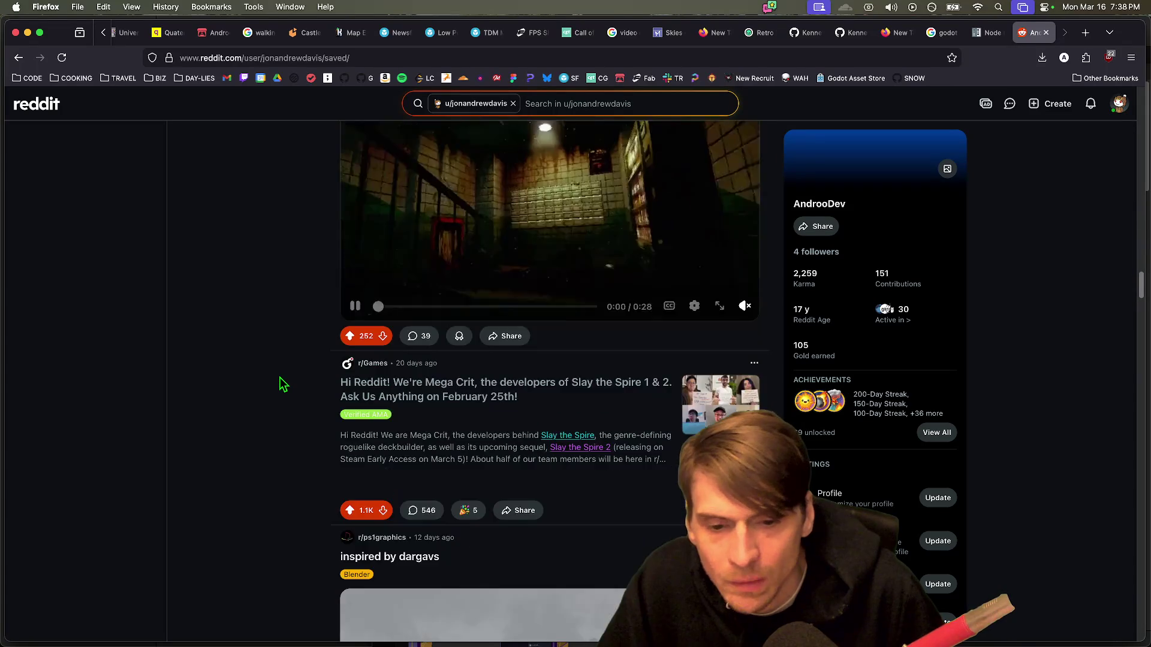
scroll(280, 382, down, 5)
scroll(411, 326, up, 2)
click(476, 280)
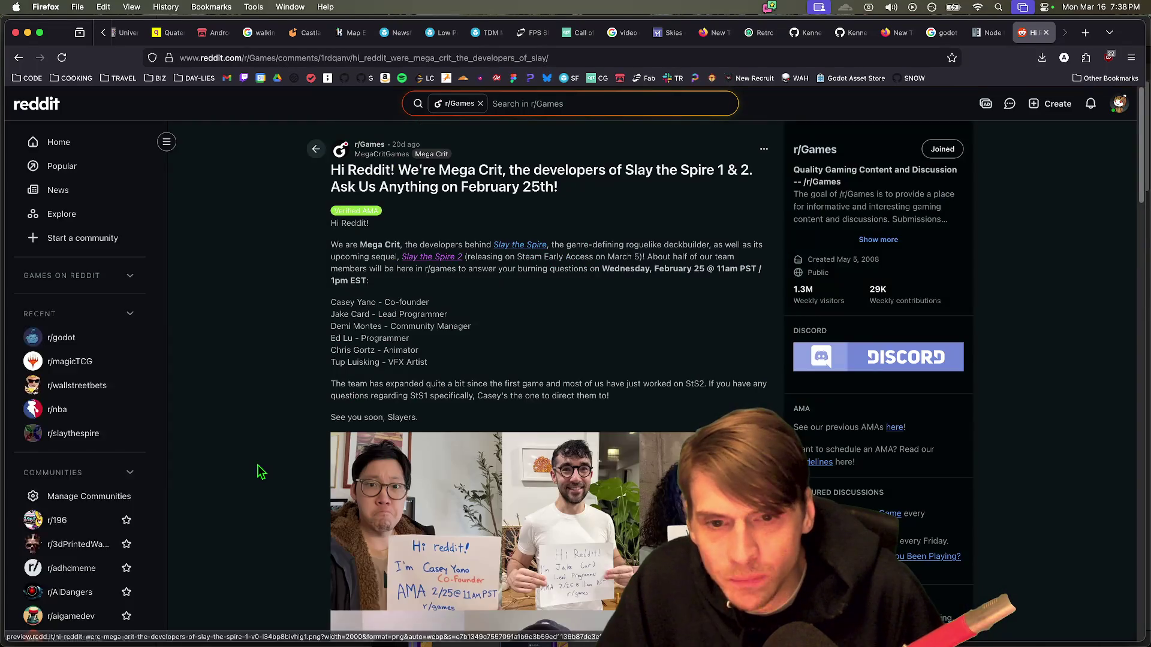
scroll(295, 452, down, 15)
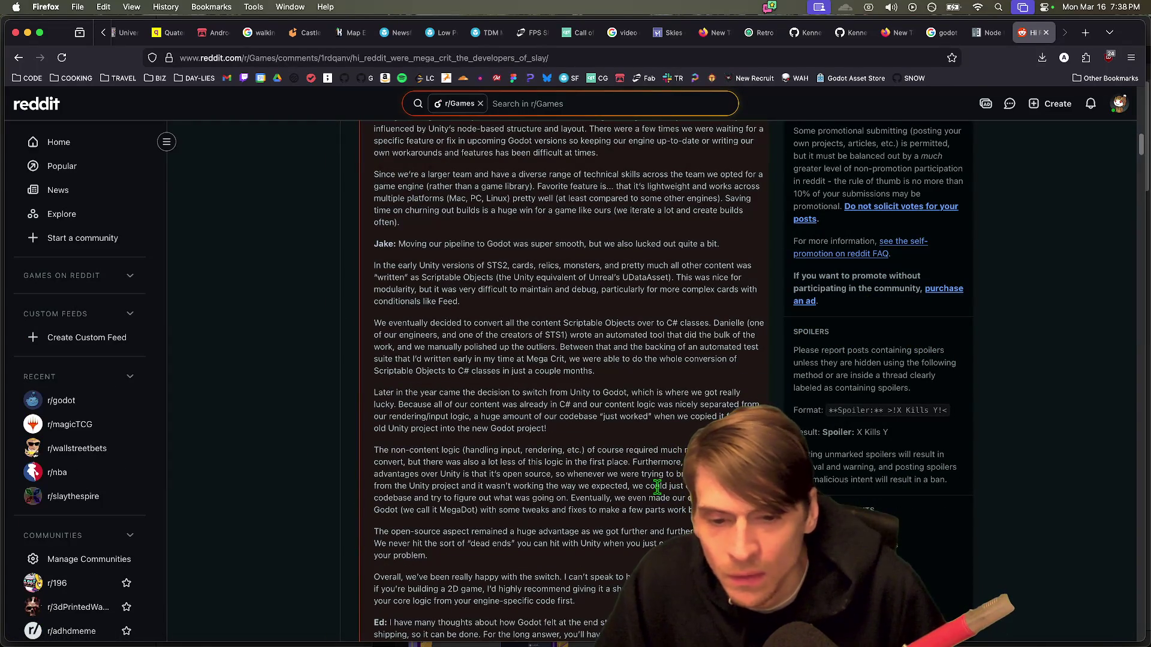
drag(375, 451, 571, 459)
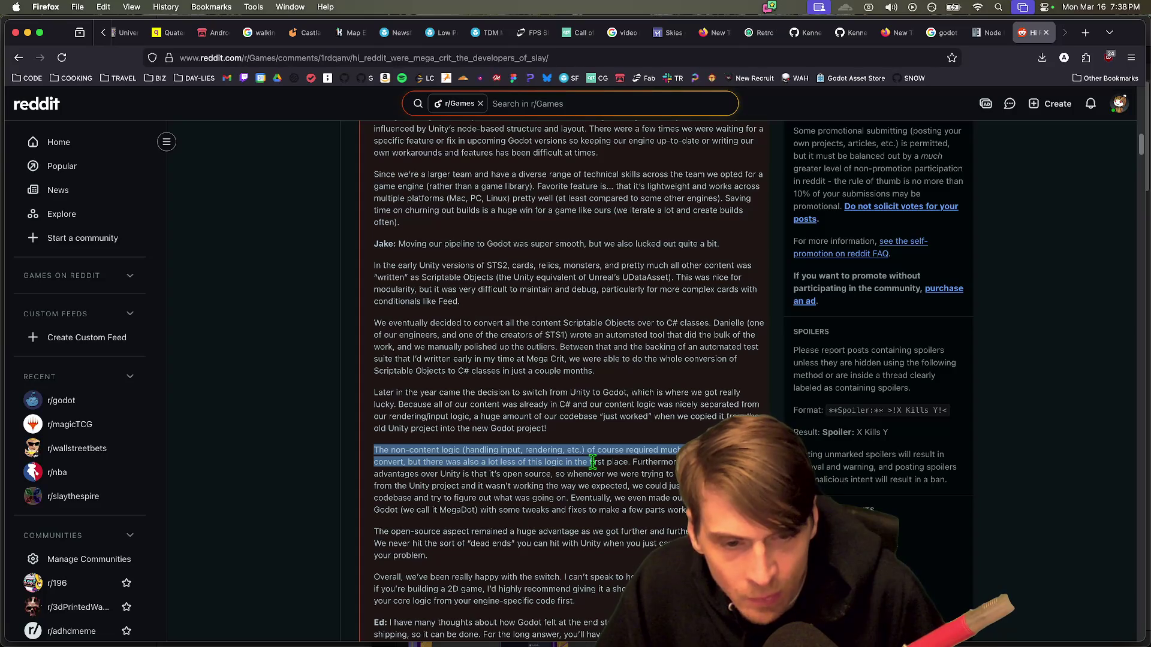
drag(410, 462, 637, 458)
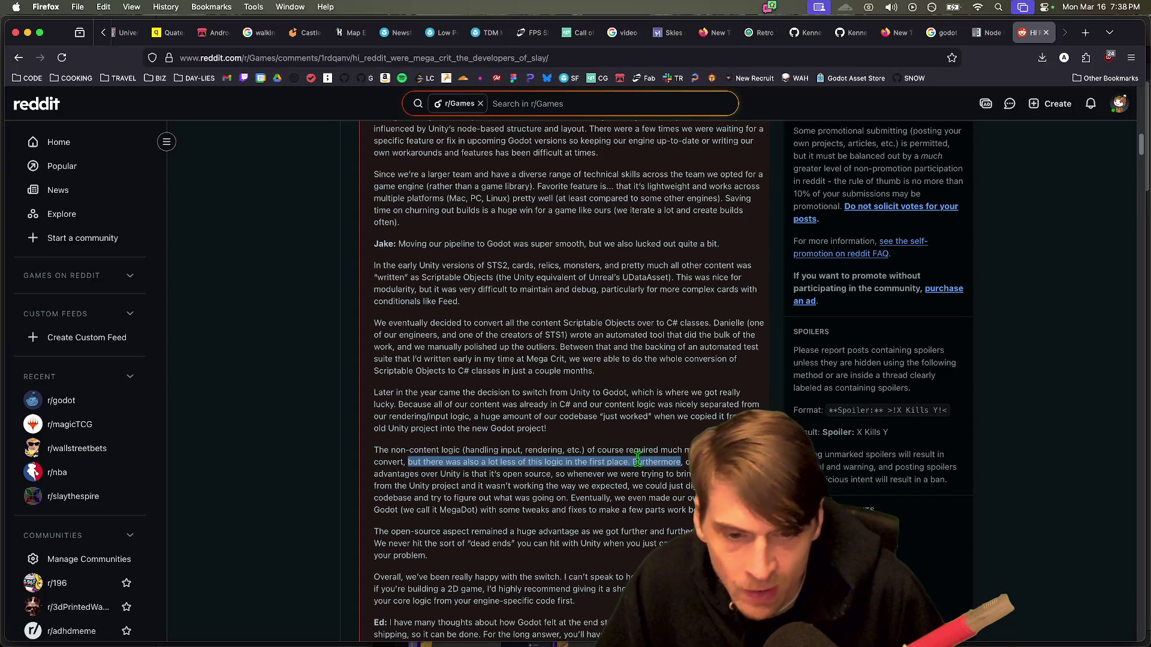
scroll(635, 475, down, 1)
mouse_move(377, 376)
mouse_down()
mouse_move(698, 386)
mouse_move(540, 329)
mouse_move(459, 316)
mouse_up()
drag(376, 304, 659, 316)
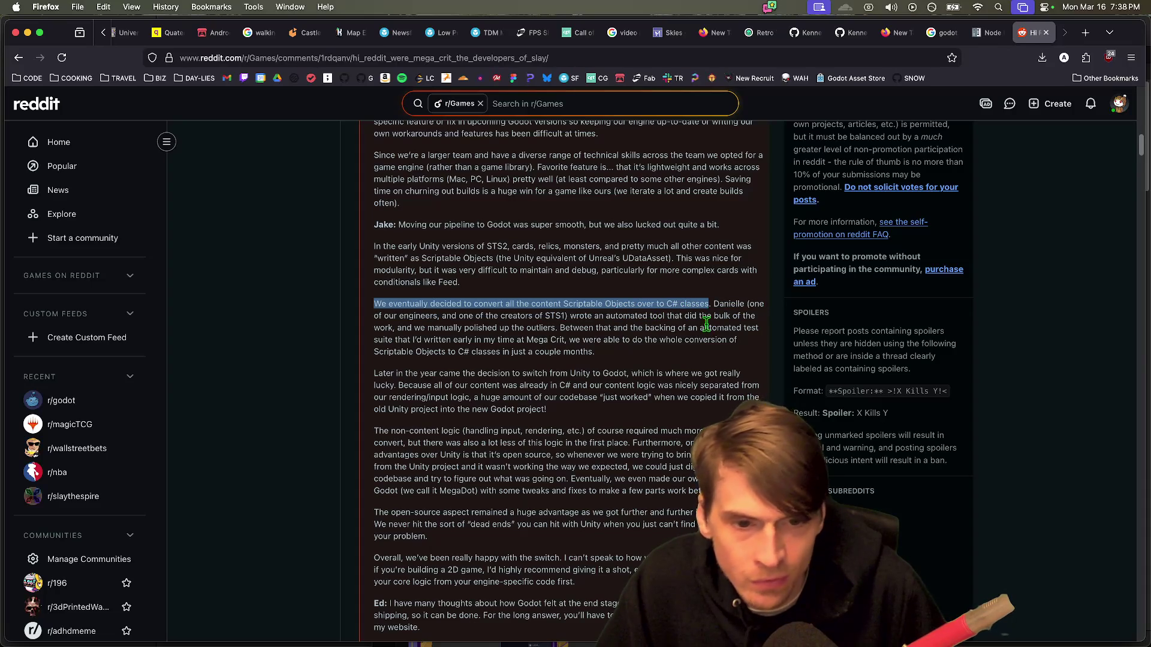
mouse_move(722, 303)
mouse_down()
mouse_move(471, 315)
mouse_move(568, 313)
mouse_move(571, 327)
mouse_up()
click(466, 313)
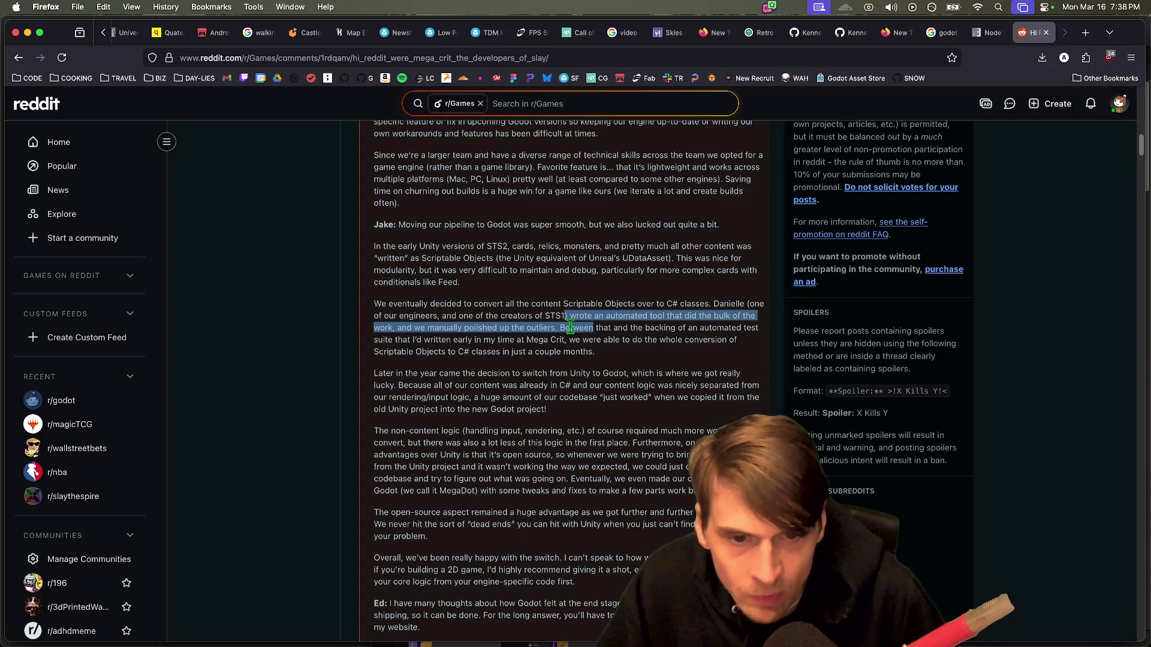
mouse_move(398, 327)
mouse_down()
mouse_move(755, 327)
mouse_move(410, 340)
mouse_move(602, 340)
mouse_move(562, 340)
mouse_move(597, 352)
mouse_up()
double_click(571, 328)
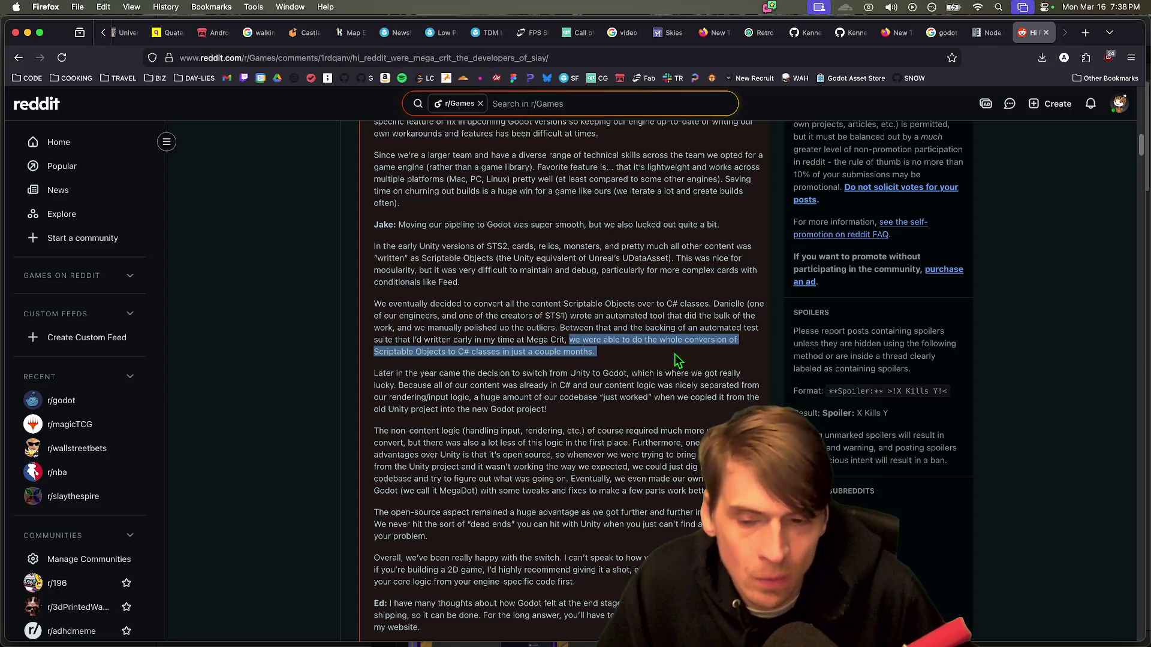
scroll(741, 351, down, 1)
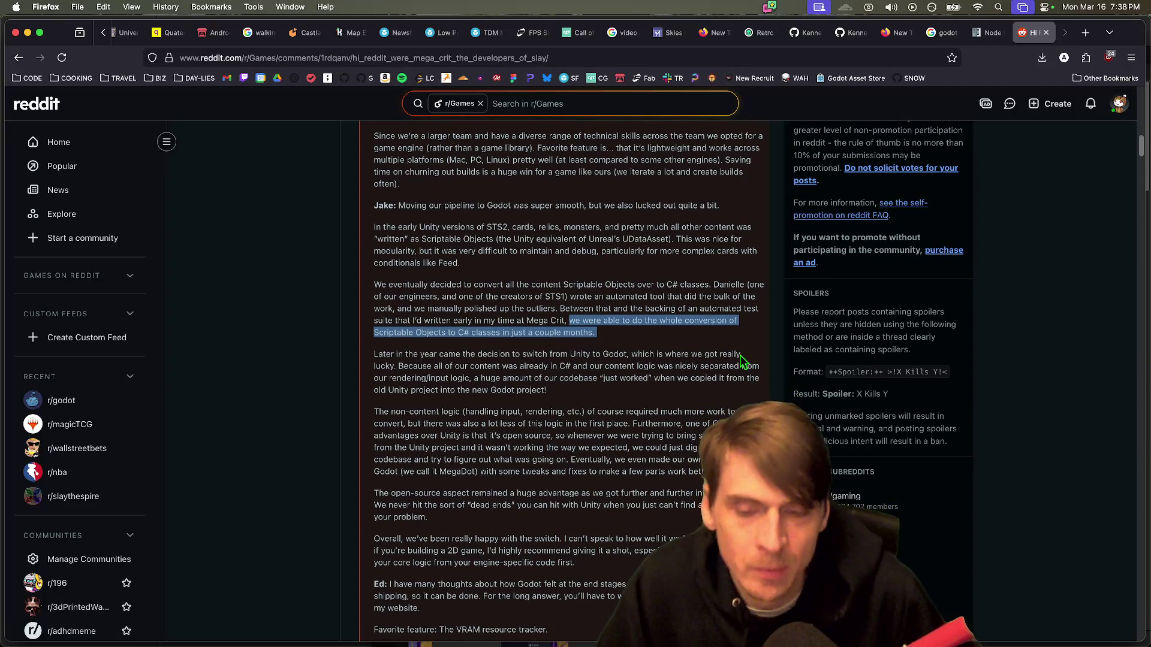
mouse_move(382, 354)
mouse_down()
mouse_move(589, 354)
mouse_move(419, 355)
mouse_move(450, 368)
mouse_move(730, 381)
mouse_move(468, 374)
mouse_up()
click(404, 369)
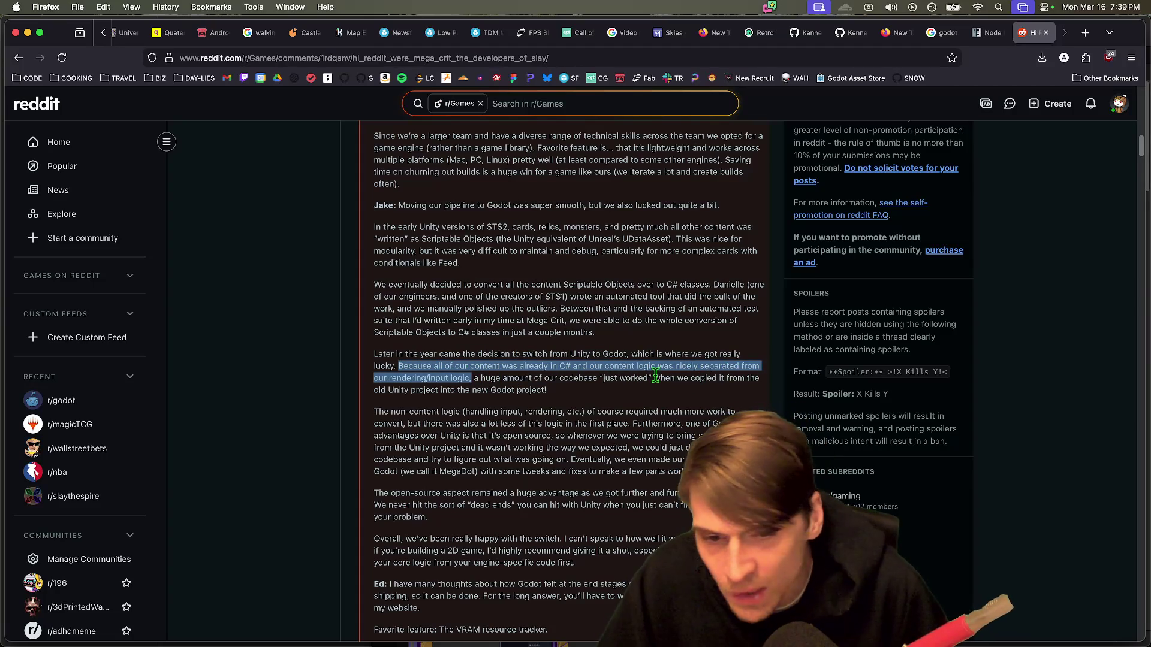
mouse_move(583, 377)
mouse_down()
mouse_move(445, 367)
mouse_move(599, 380)
mouse_move(597, 401)
mouse_up()
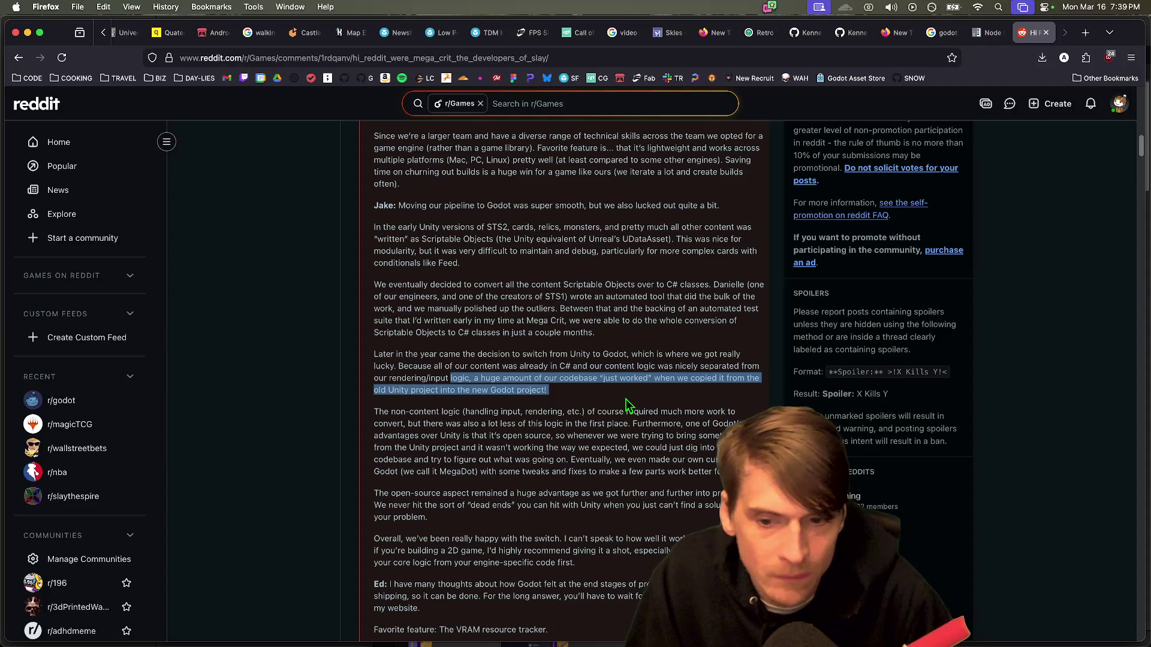
mouse_move(582, 417)
mouse_down()
mouse_move(480, 436)
mouse_move(424, 431)
mouse_up()
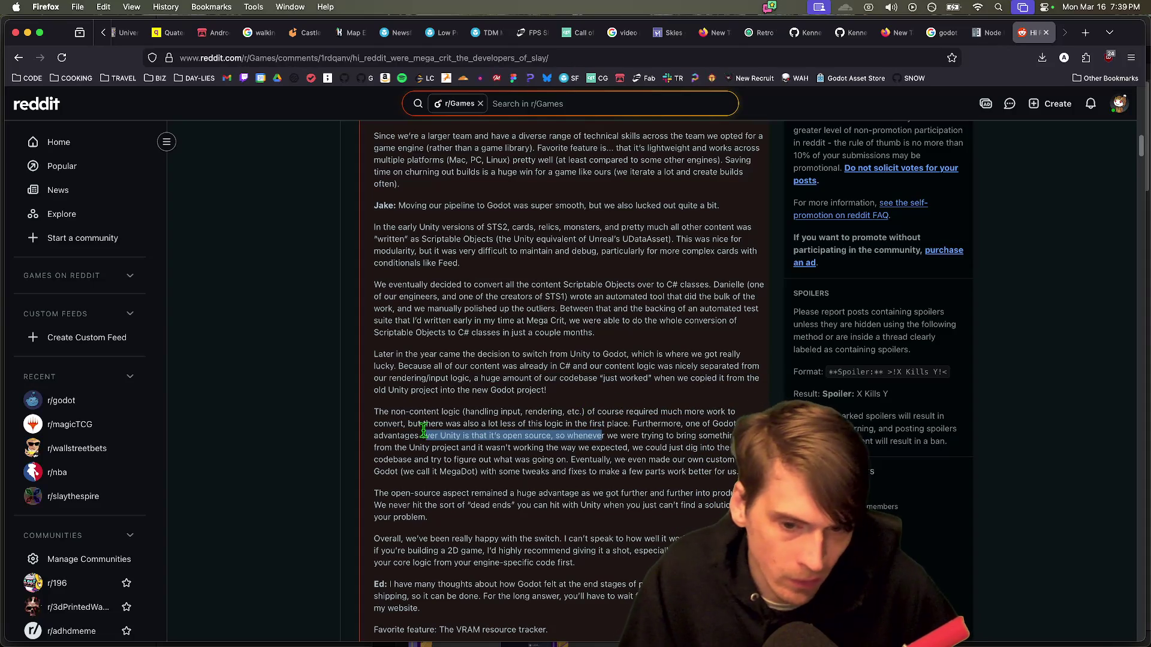
mouse_move(632, 424)
mouse_down()
mouse_move(662, 423)
mouse_move(549, 449)
mouse_up()
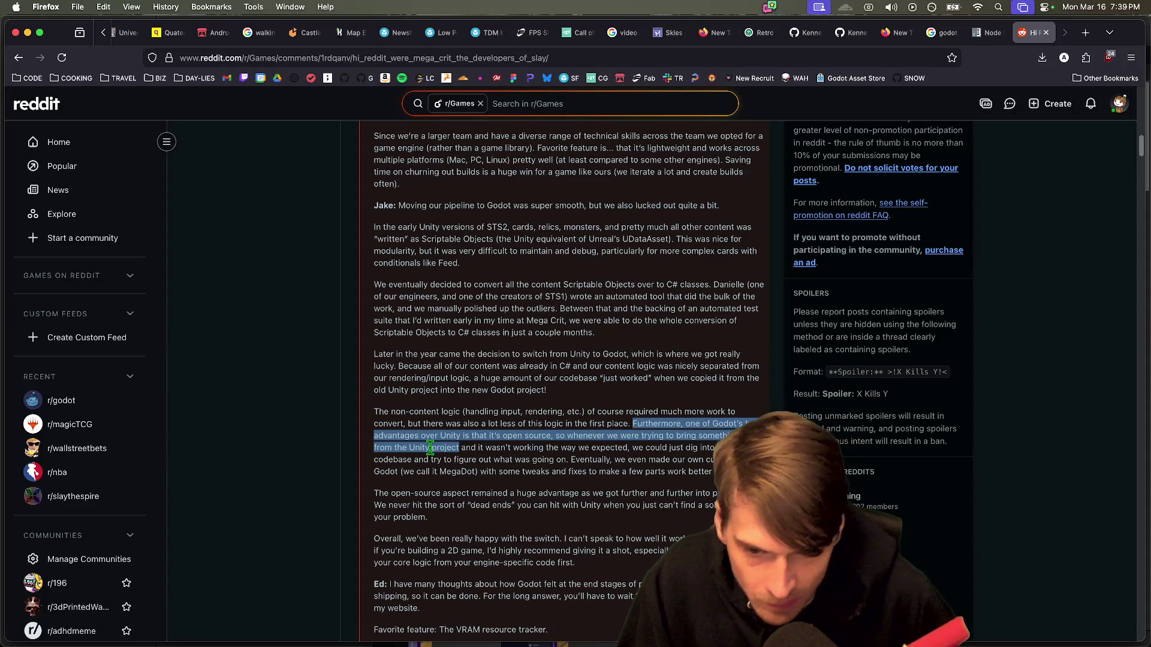